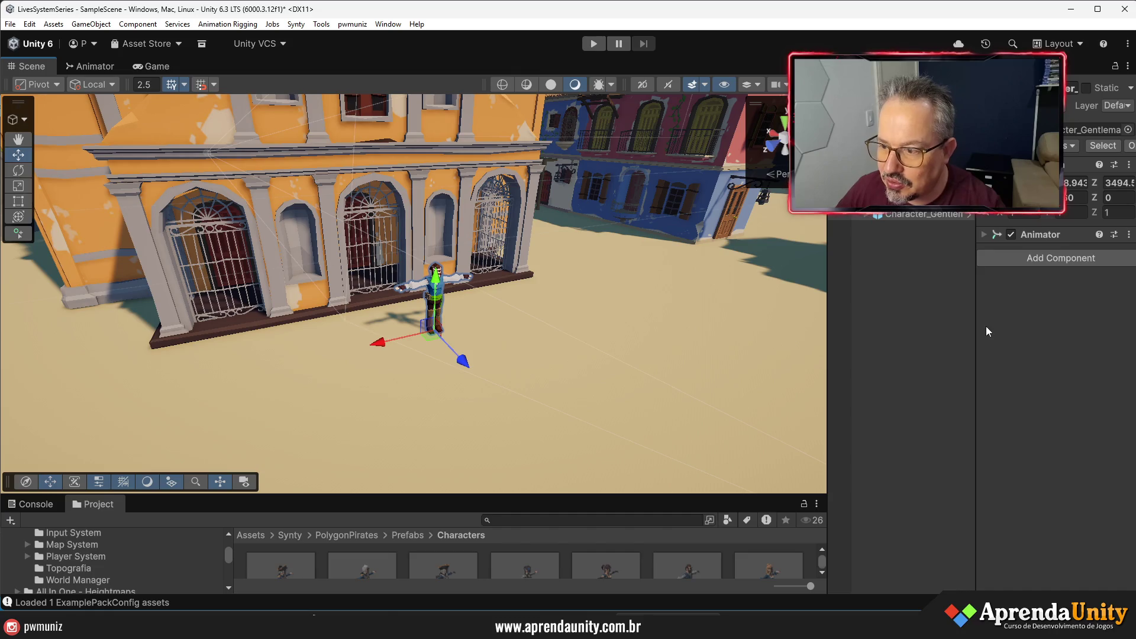
- Widen the Hierarchy and Inspector, collapse the _Project and Synty folders, and resize the Project panel
mouse_move(977, 329)
mouse_down()
mouse_move(718, 317)
mouse_move(897, 331)
mouse_up()
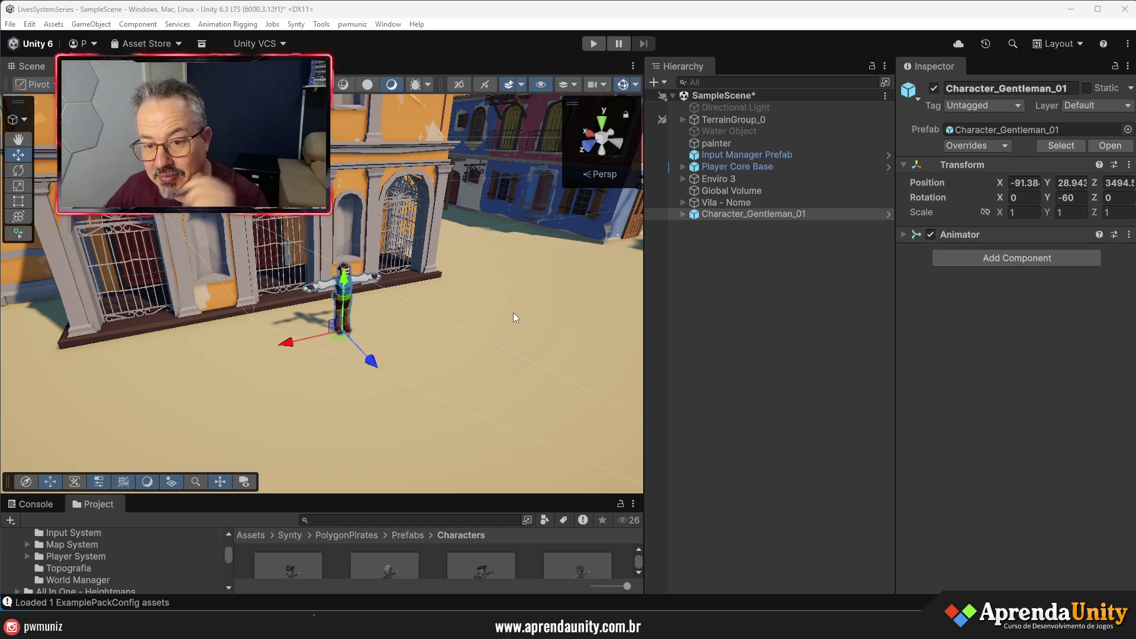
drag(531, 495, 531, 259)
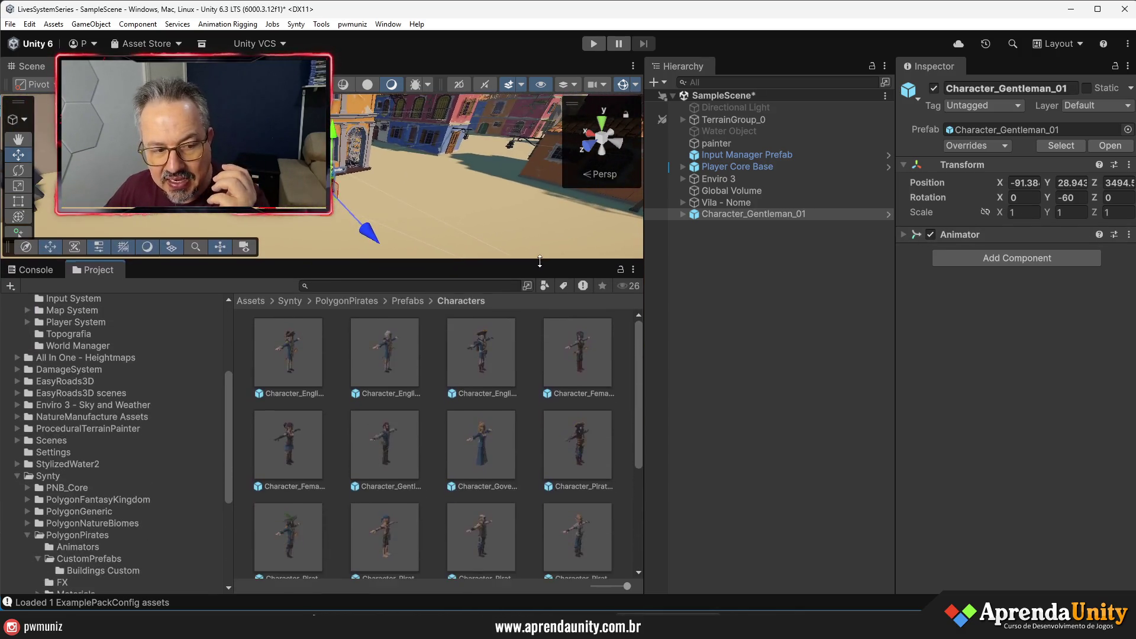
scroll(101, 421, up, 5)
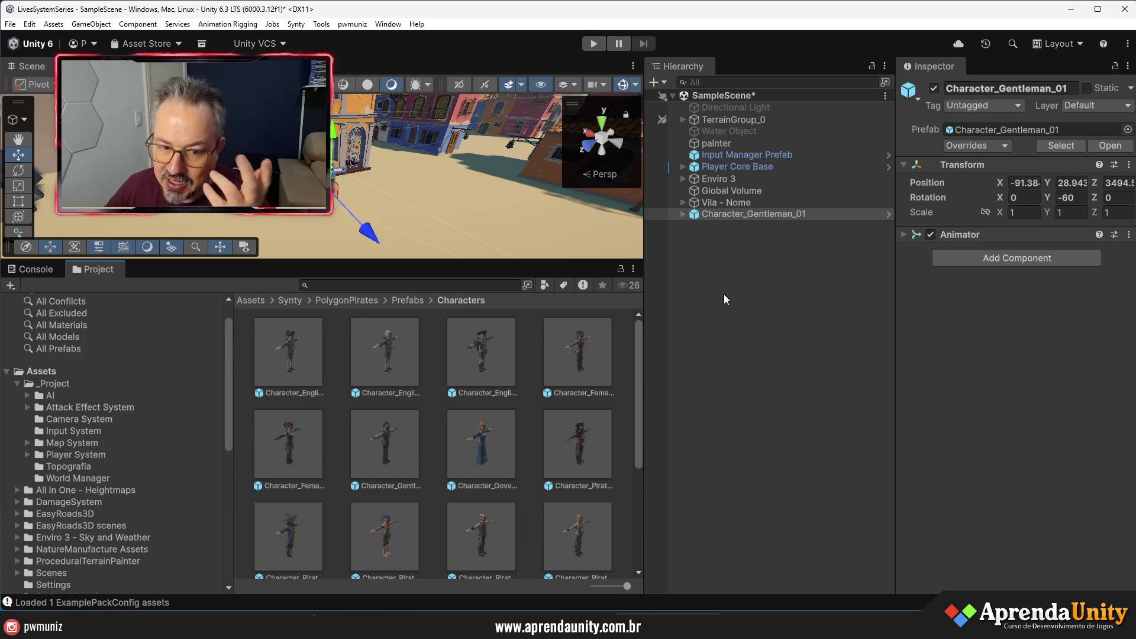
click(17, 384)
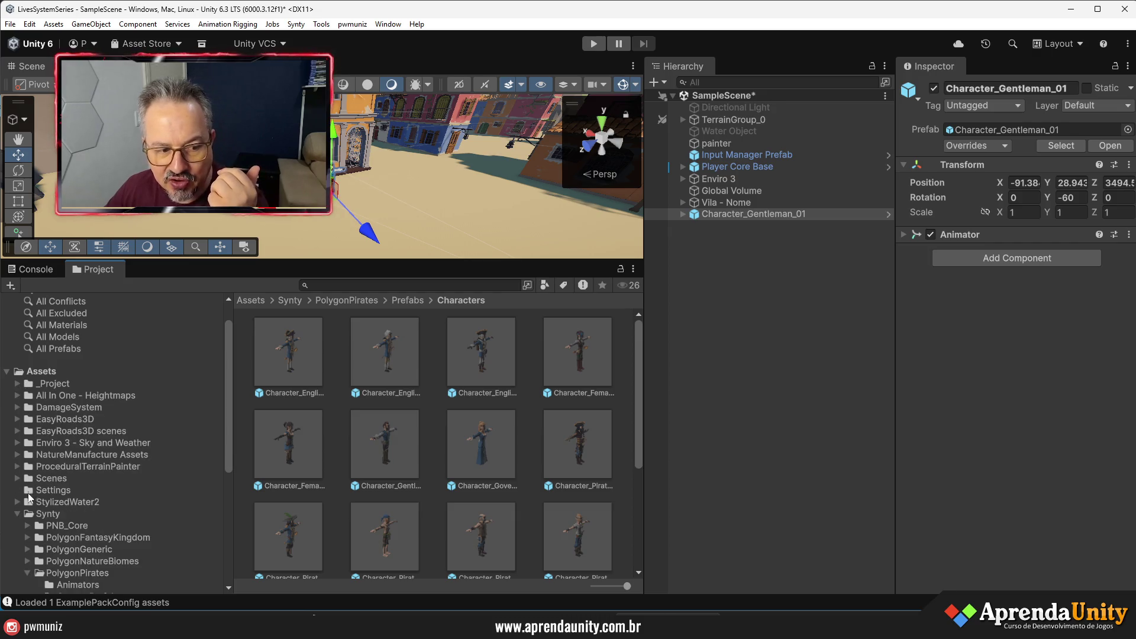
click(17, 514)
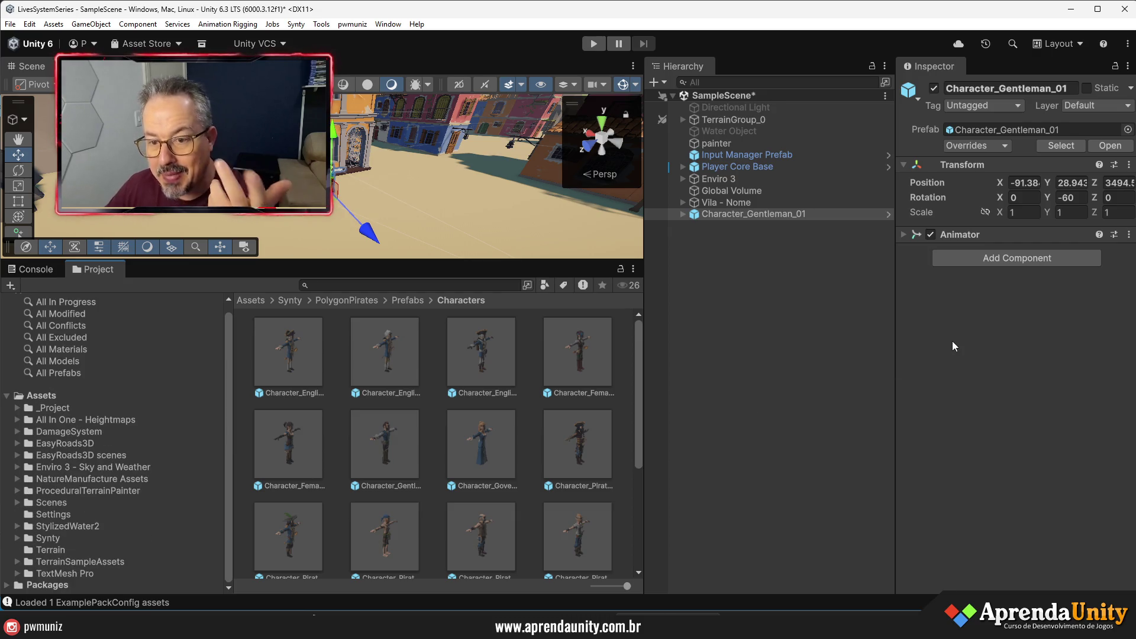
mouse_move(533, 261)
mouse_down()
mouse_move(533, 473)
mouse_move(532, 378)
mouse_up()
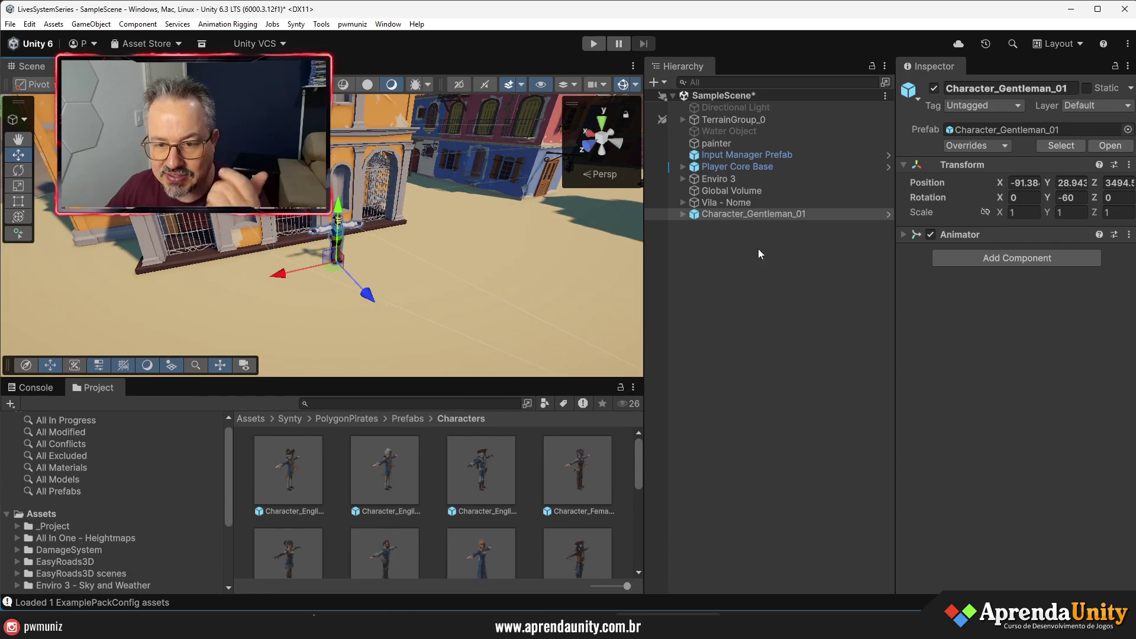
- Wrap Character_Gentleman_01 in a new empty parent object named NPC
right_click(726, 220)
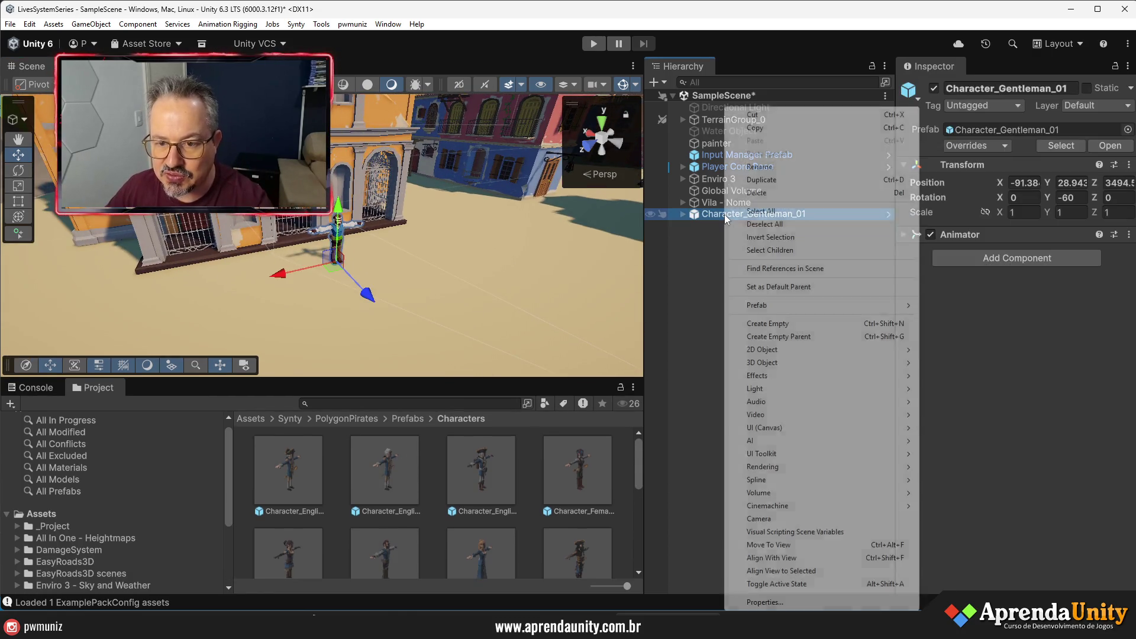
click(779, 337)
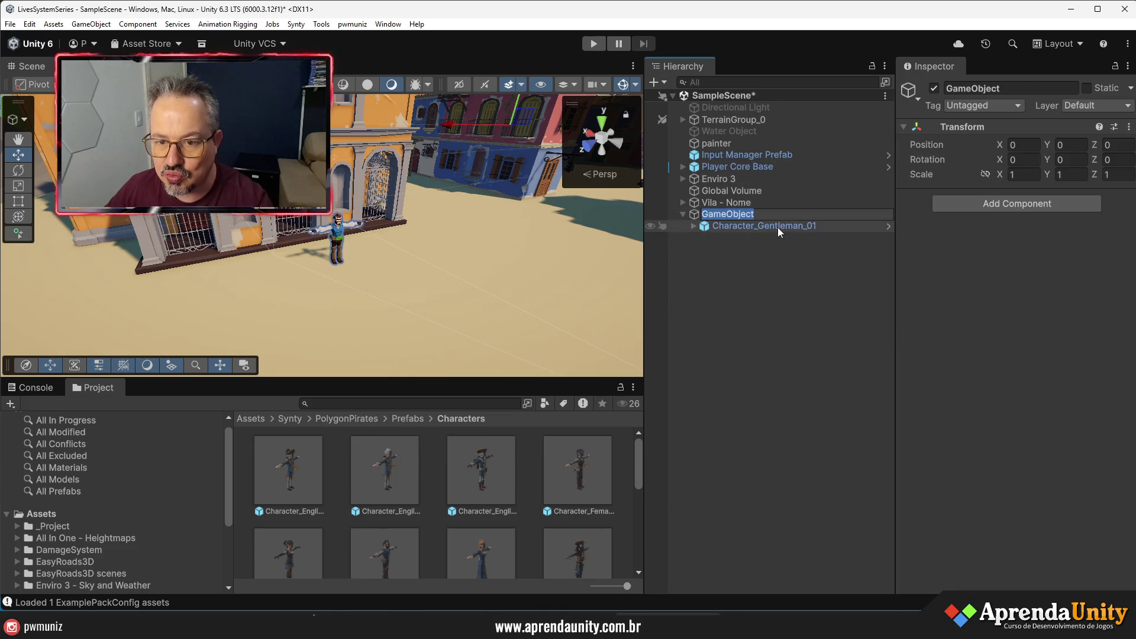
text(NPC)
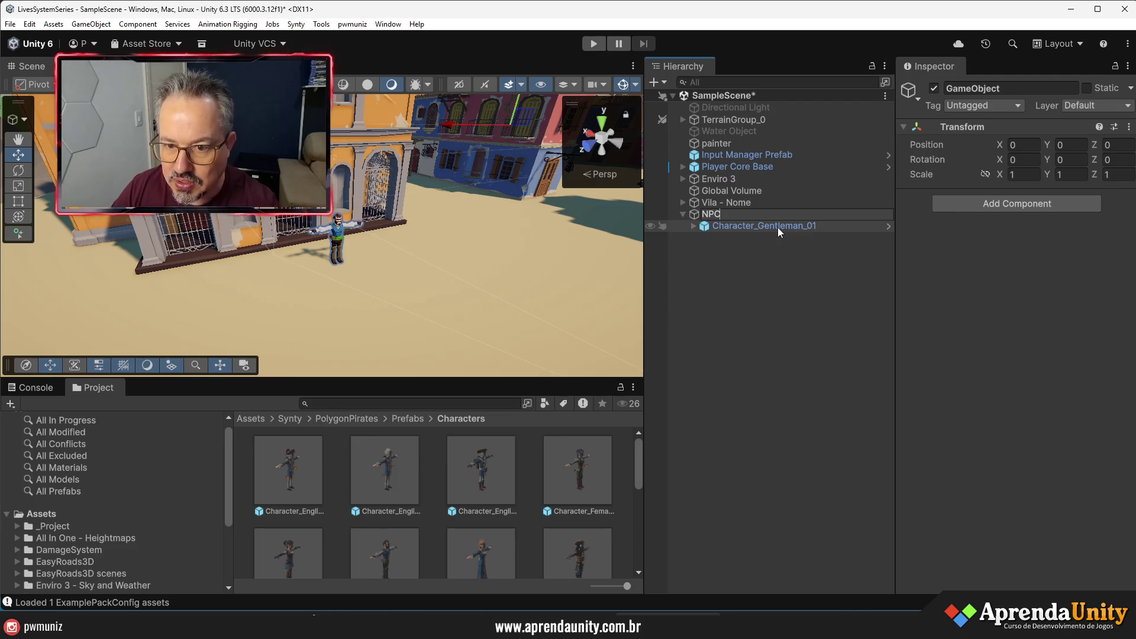
key(Return)
- Copy Character_Gentleman_01's Transform values so they can be pasted onto NPC
click(782, 229)
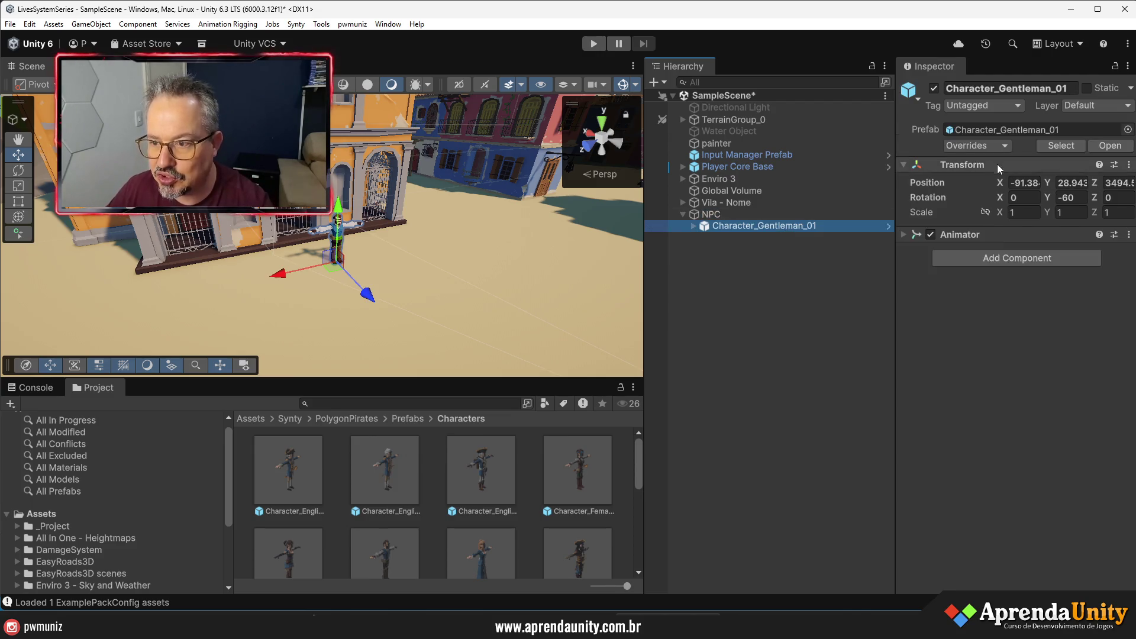
click(1130, 166)
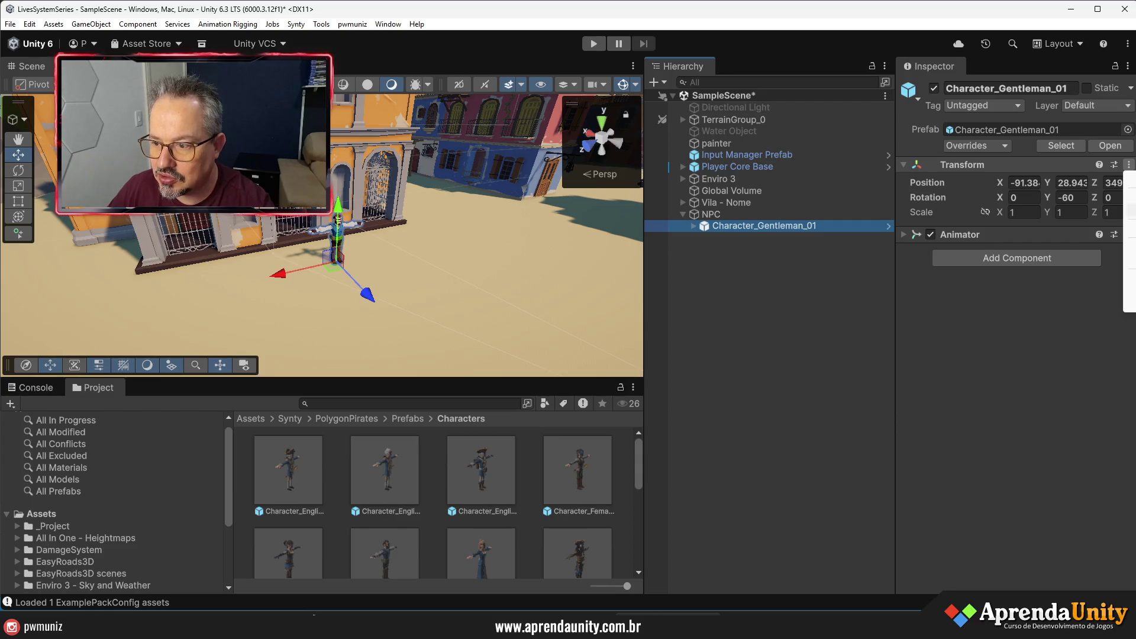
click(1130, 277)
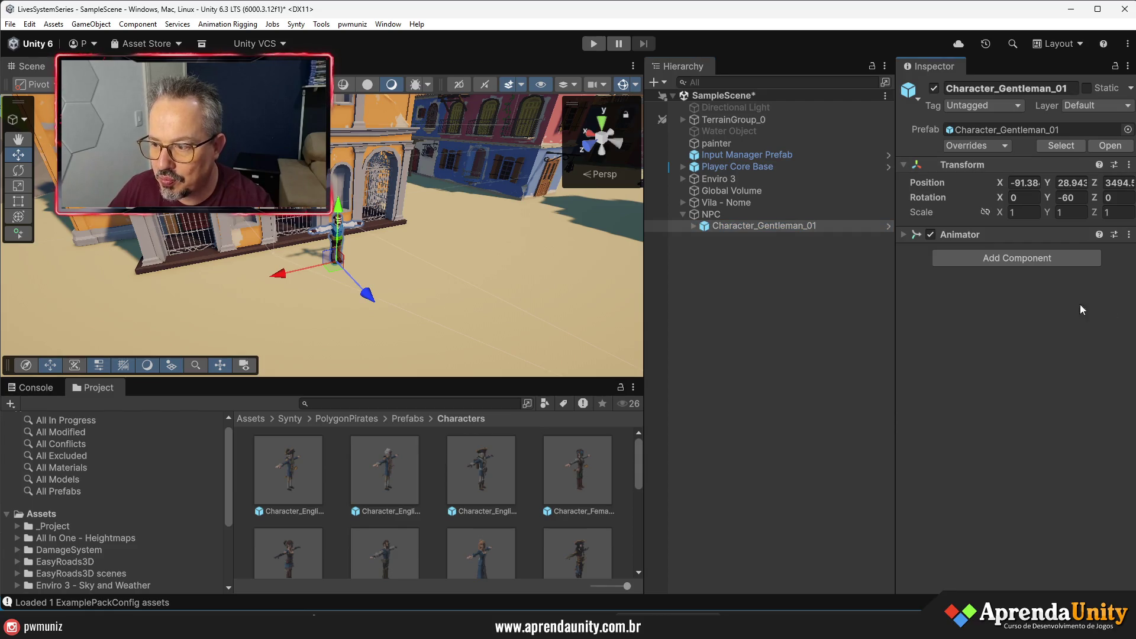
click(712, 215)
click(1129, 127)
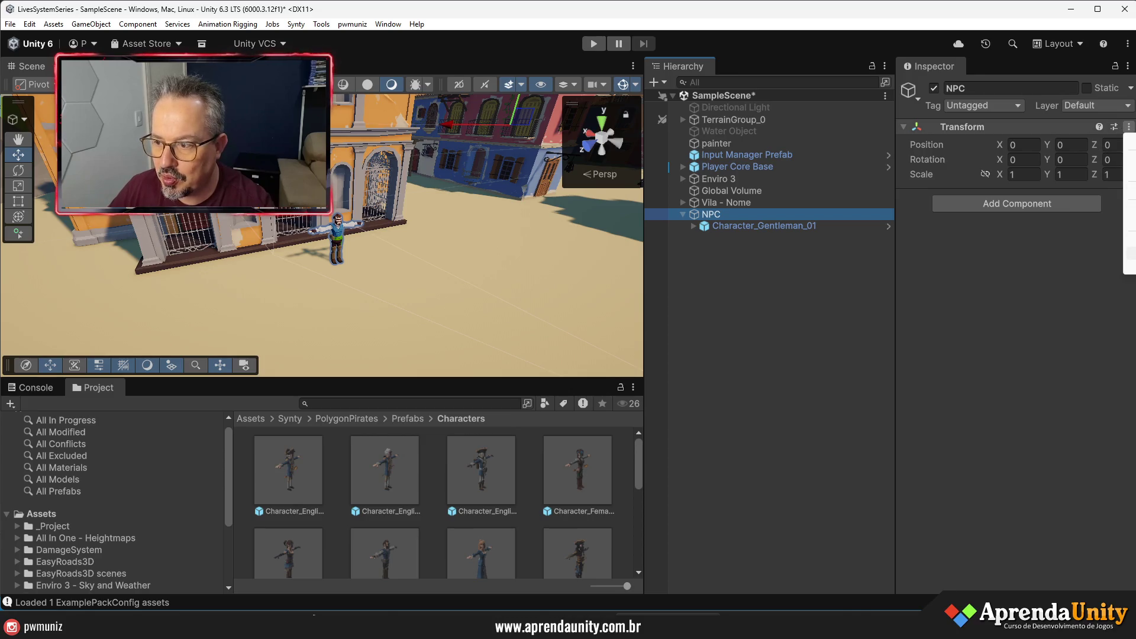
- Paste the character's Transform onto NPC, then zero the character's local position and Y rotation
click(998, 271)
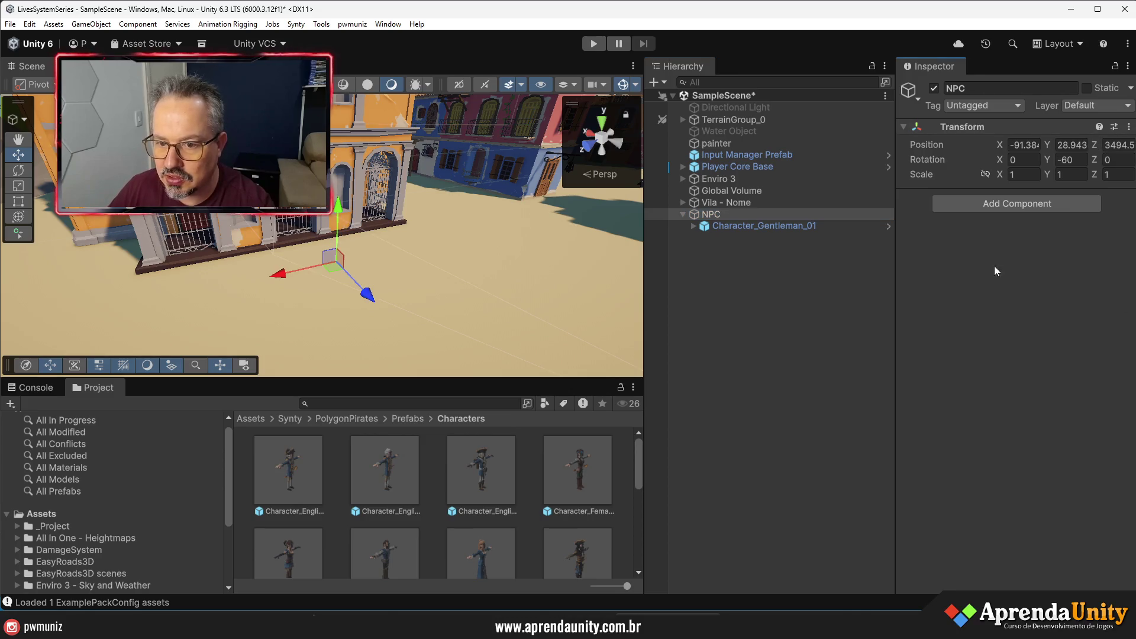
click(764, 225)
click(1023, 182)
text(0)
key(Tab)
text(0)
key(Tab)
text(0)
click(1067, 197)
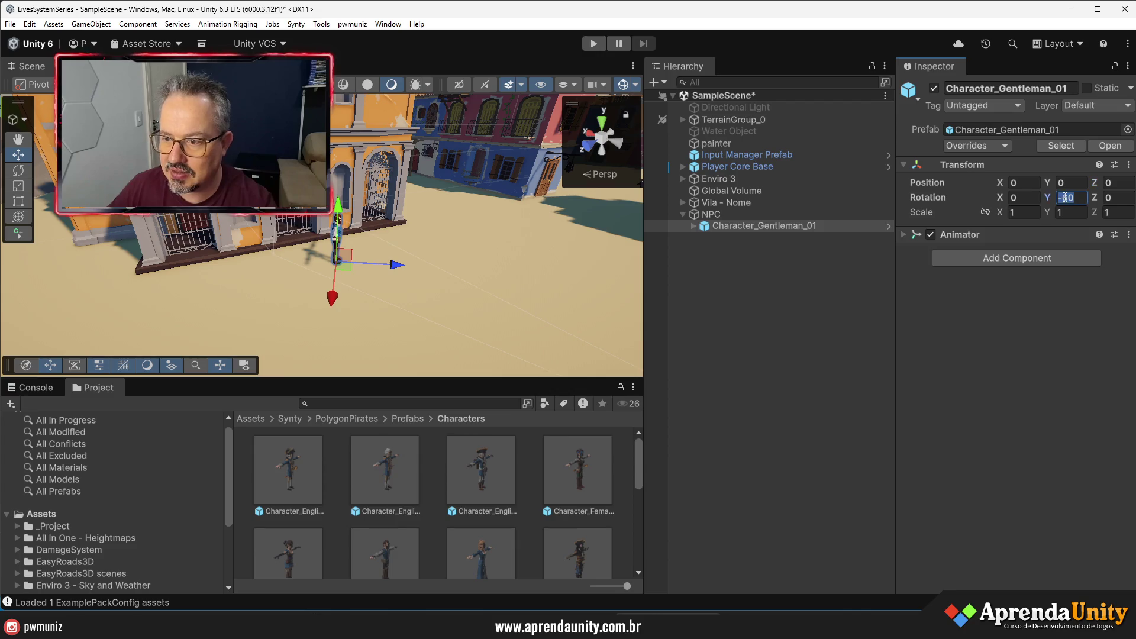
text(0)
click(829, 230)
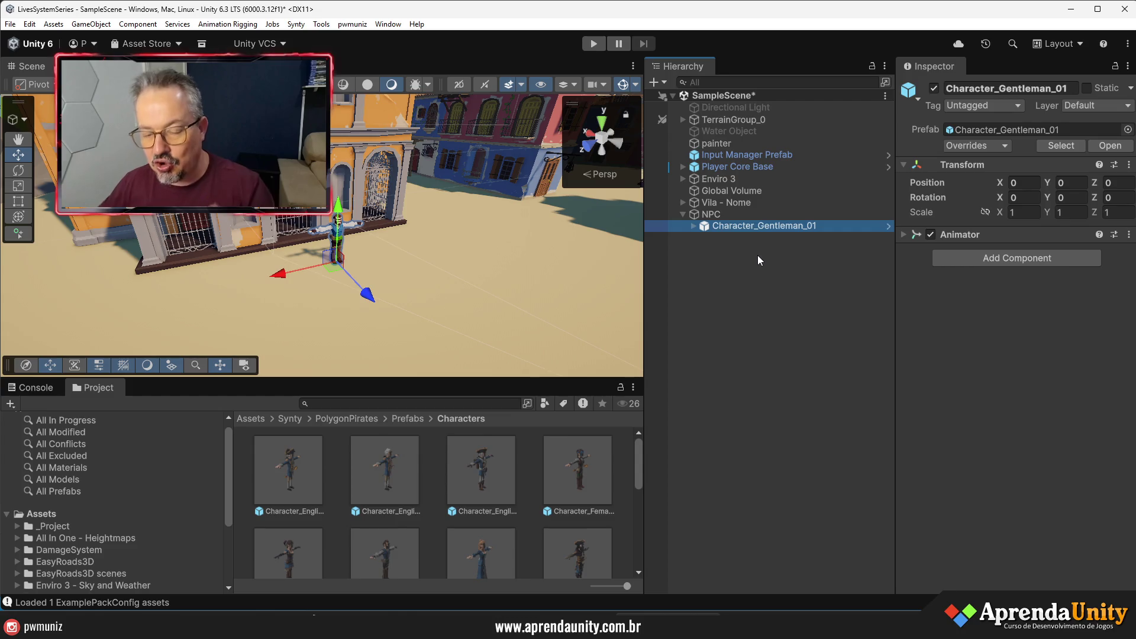
- Review Character_Gentleman_01's Animator settings and children in a slightly wider Hierarchy
click(822, 286)
click(727, 227)
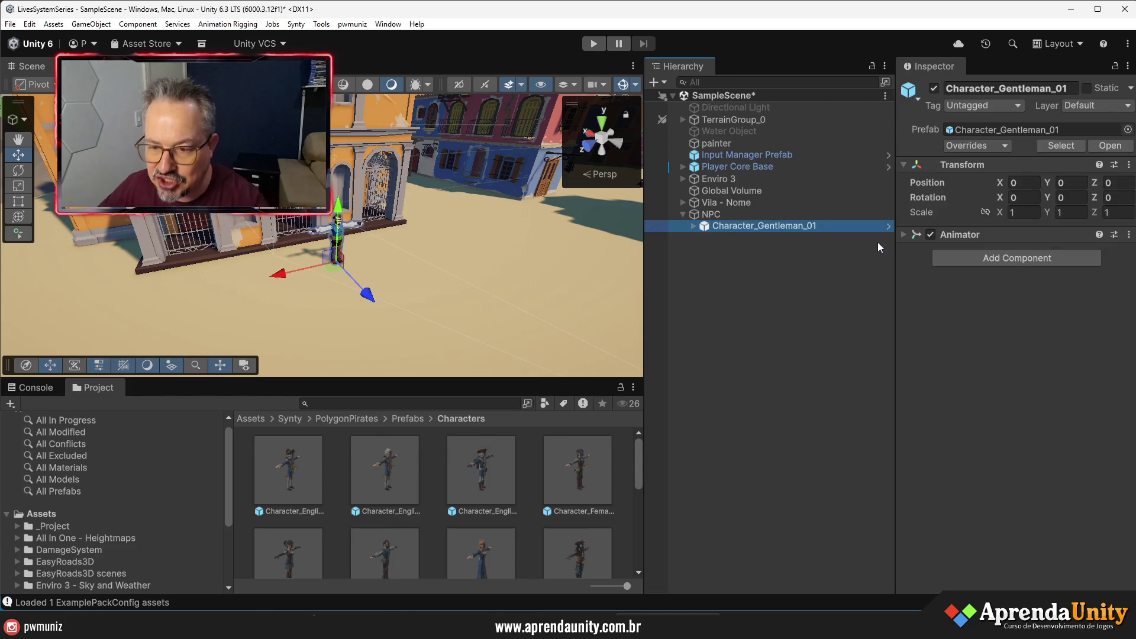
drag(896, 327, 921, 329)
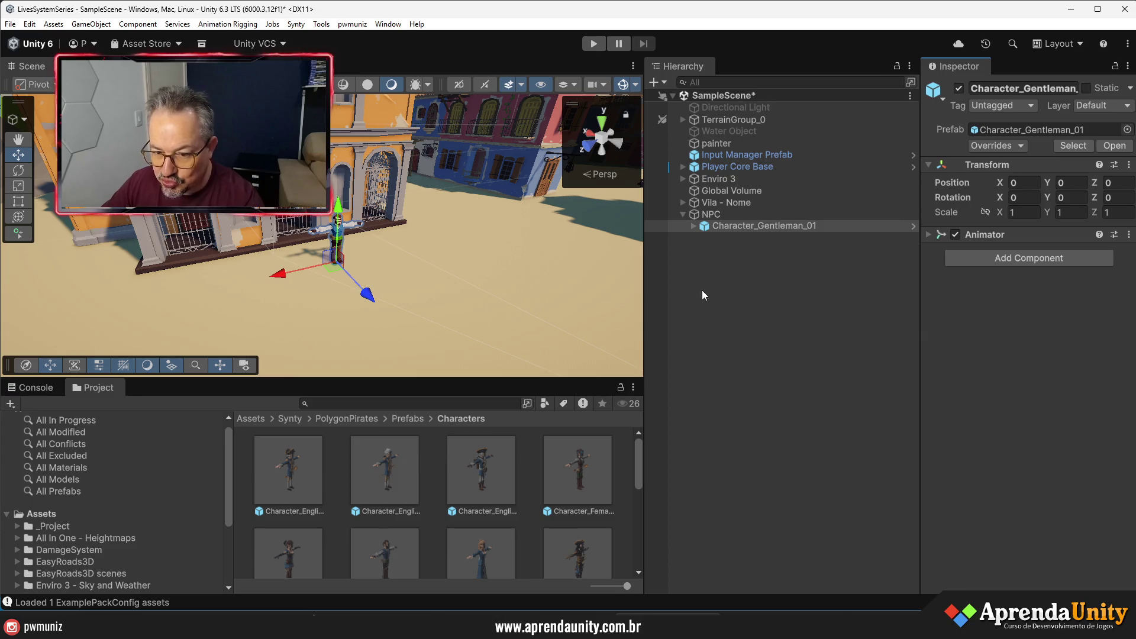
click(928, 235)
click(714, 226)
click(695, 226)
click(694, 225)
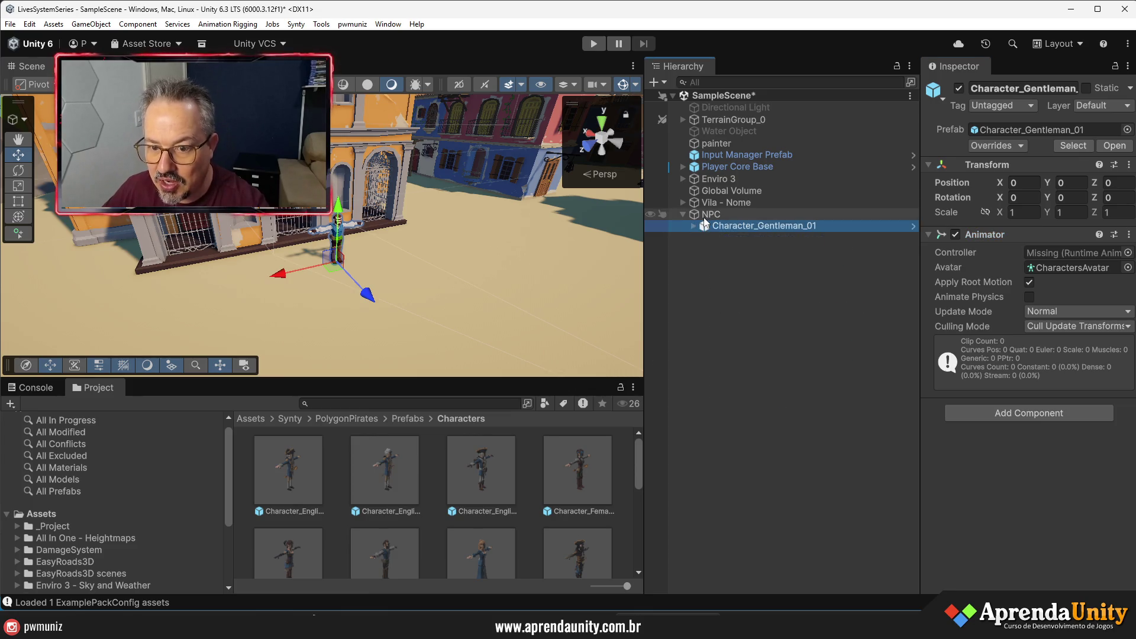
- Search the NPC object's Add Component list for 'npc'
click(705, 215)
click(1000, 204)
text(npc)
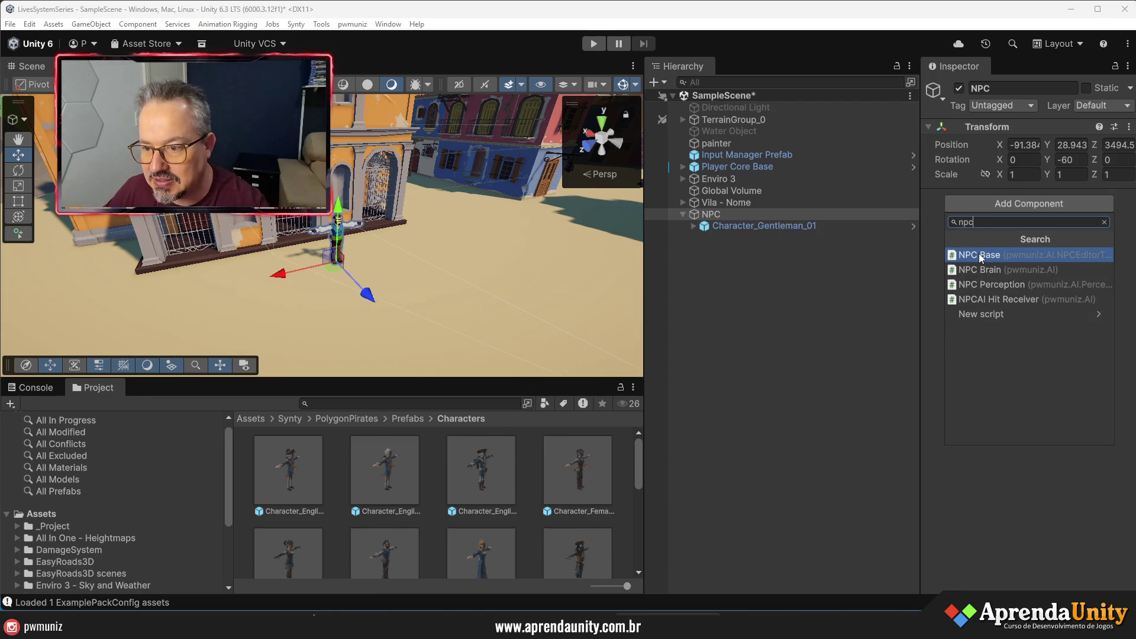
- Add NPC Base to NPC and collapse each of its new components in the Inspector
click(979, 253)
click(971, 200)
click(973, 214)
click(974, 229)
click(977, 246)
click(978, 264)
click(979, 280)
click(980, 296)
click(982, 298)
click(985, 313)
click(986, 331)
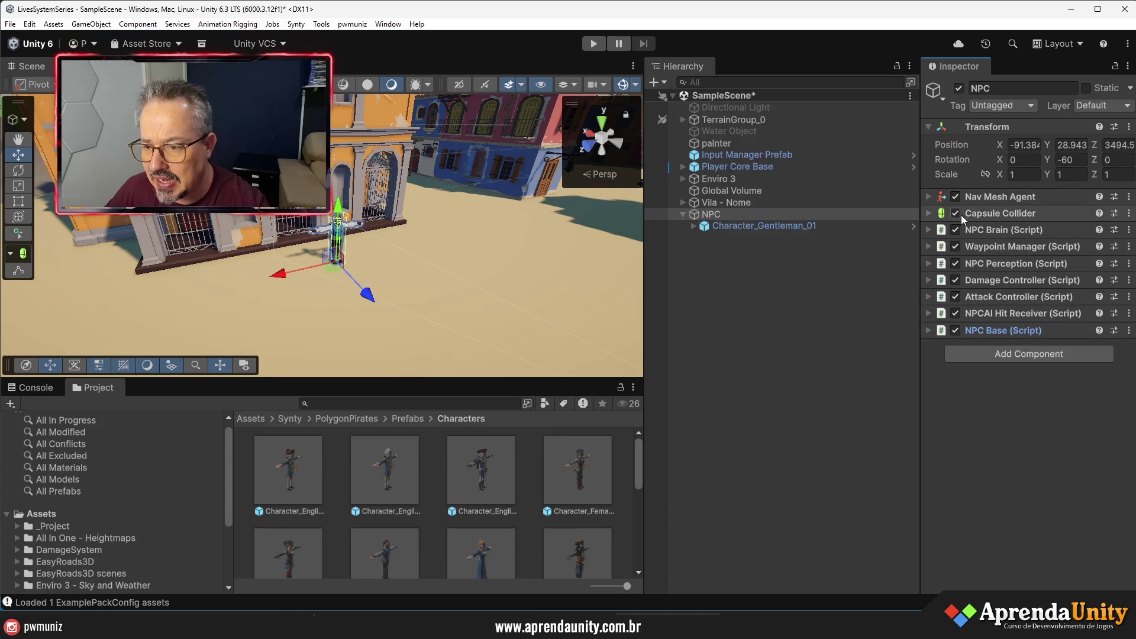
- Delete all four archetype assets from the 00 - Archetypes folder
drag(379, 272, 345, 261)
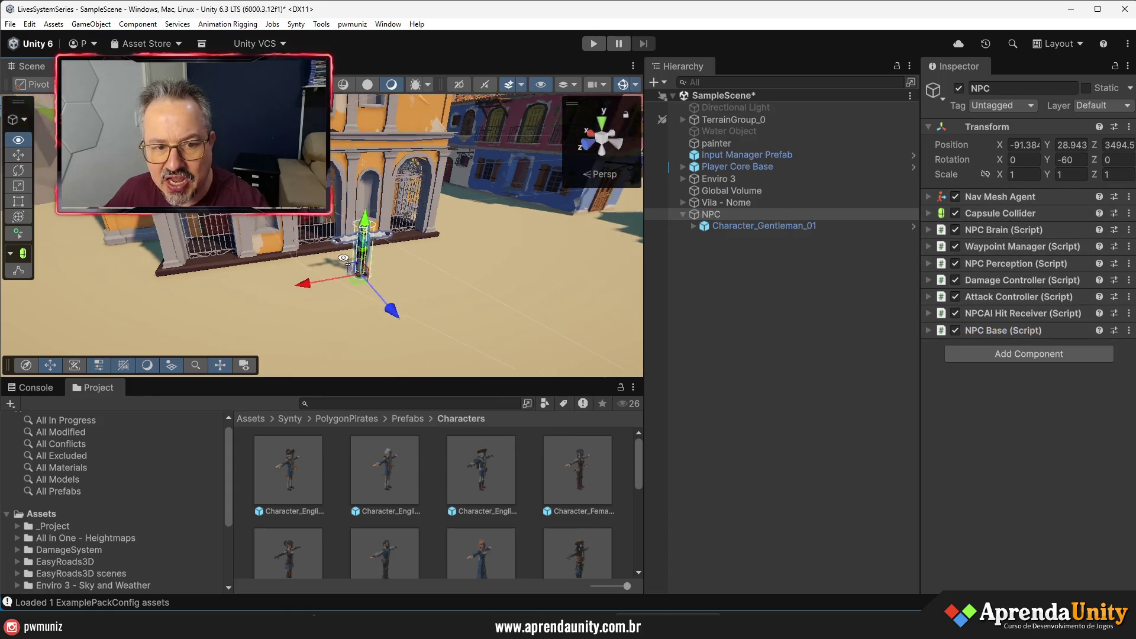
scroll(345, 259, up, 5)
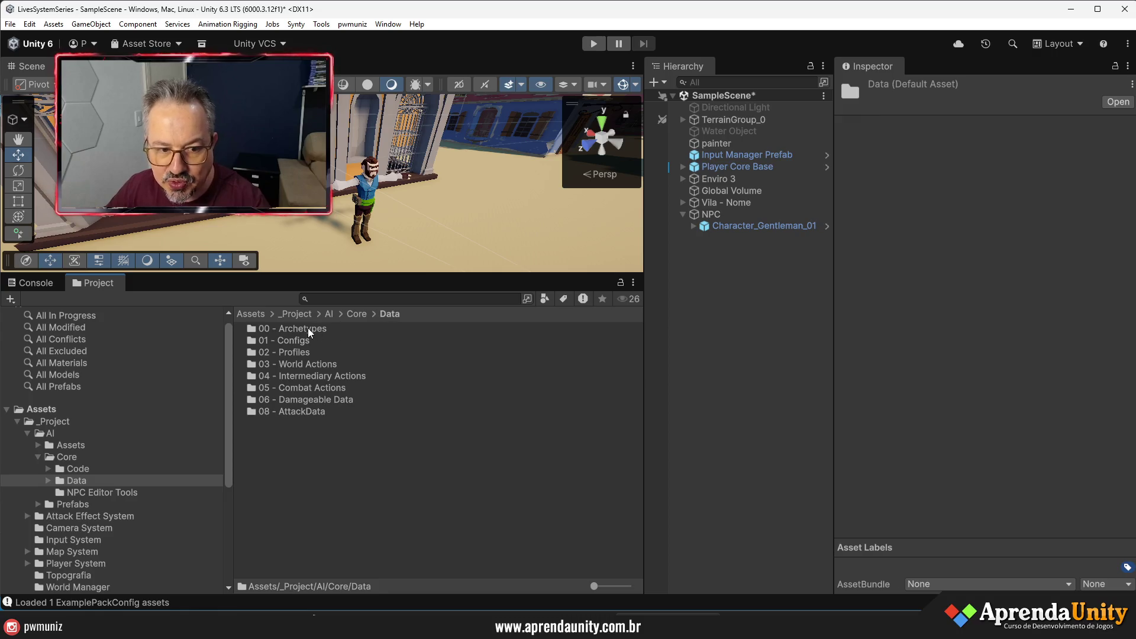
double_click(308, 333)
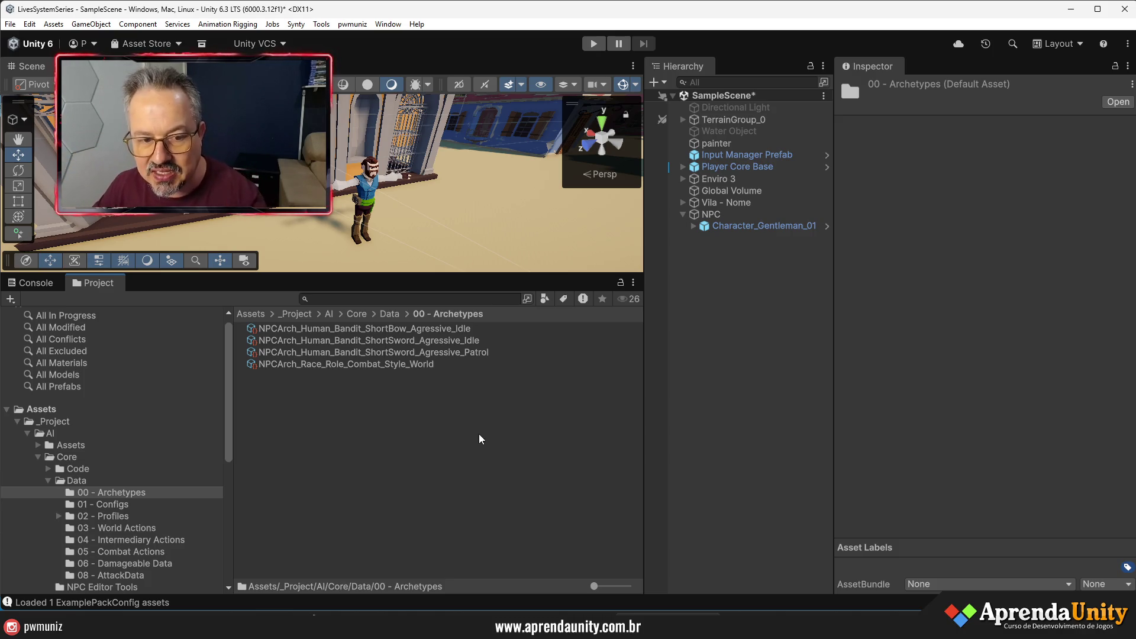
click(371, 364)
shift+click(386, 330)
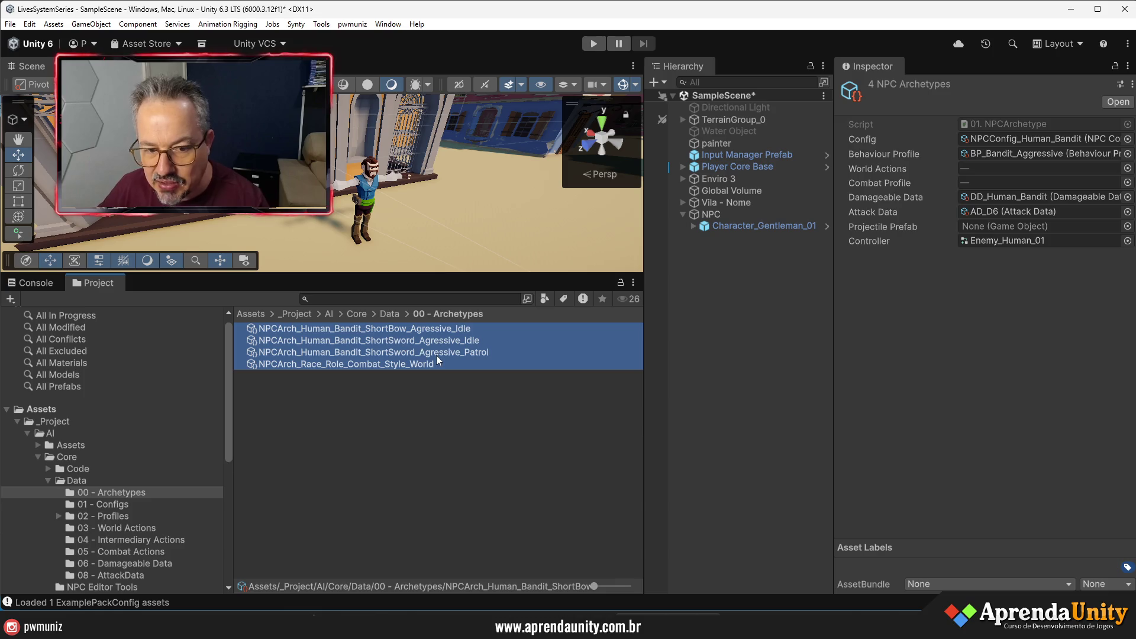
key(Delete)
key(Return)
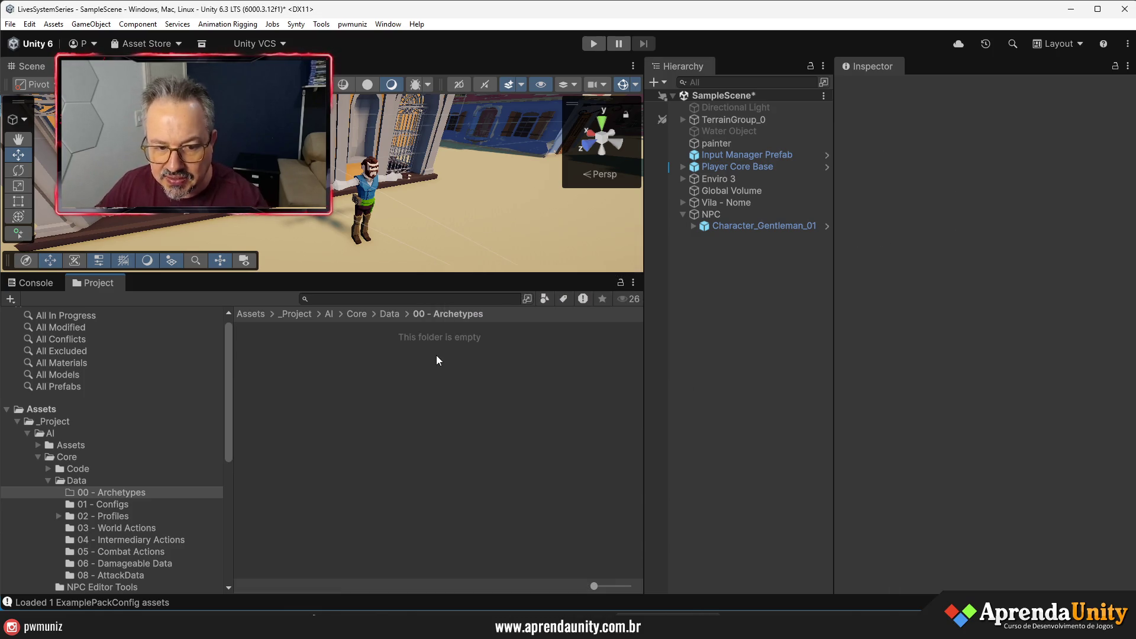
- Create a pwmuniz > NPC > Profiles > NPCArchetype asset and name it NPC_Live_01
right_click(383, 370)
mouse_move(497, 33)
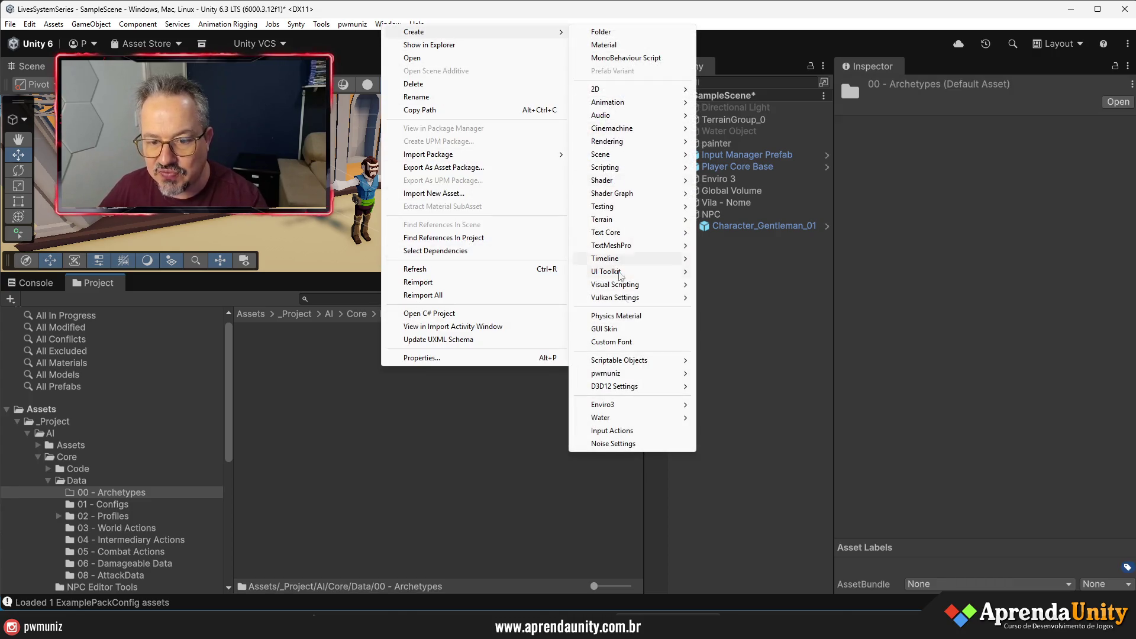
mouse_move(634, 376)
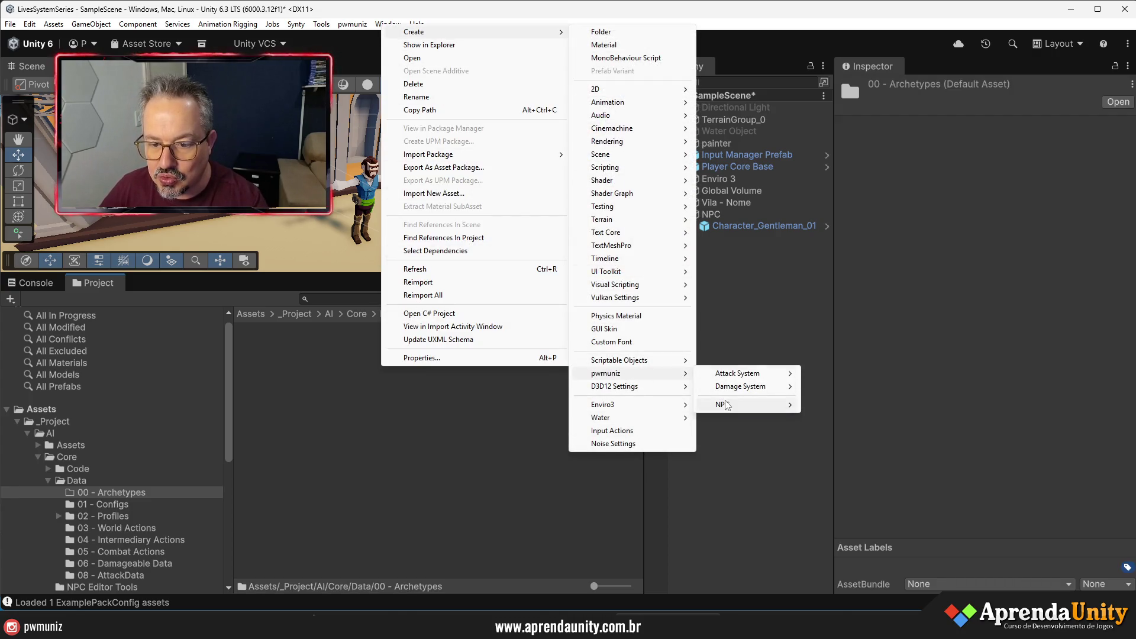
mouse_move(733, 413)
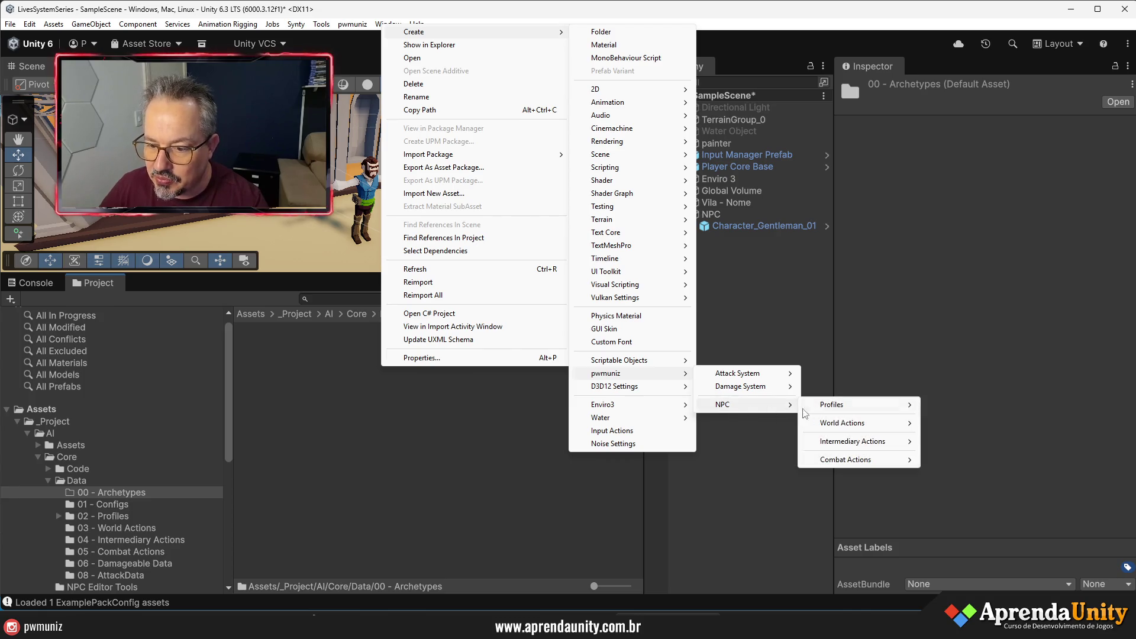
mouse_move(846, 415)
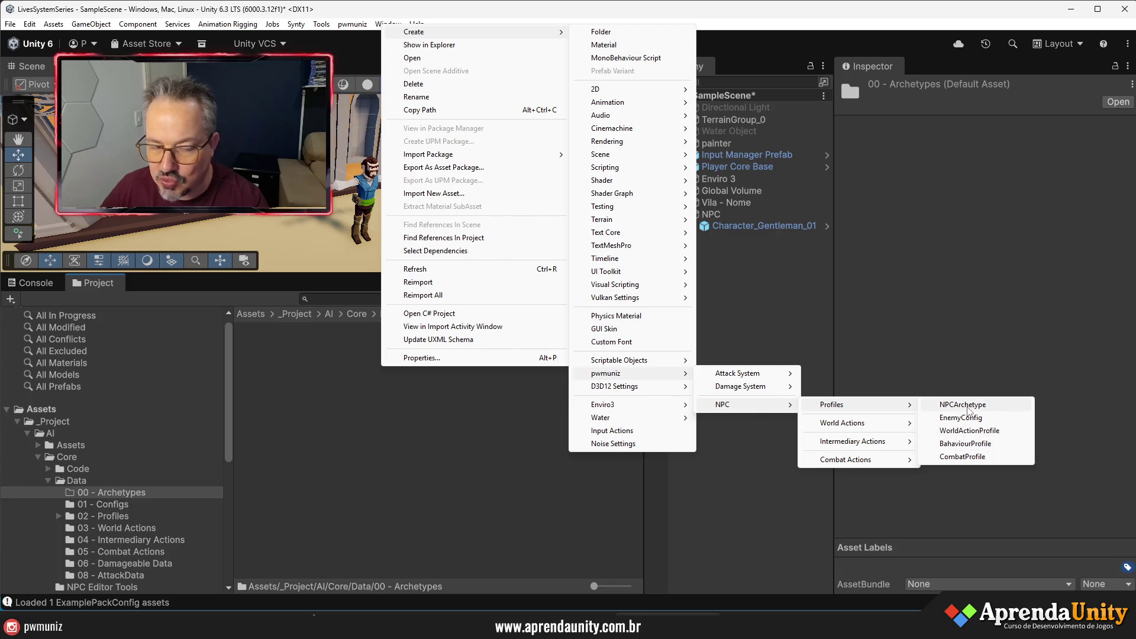
click(968, 408)
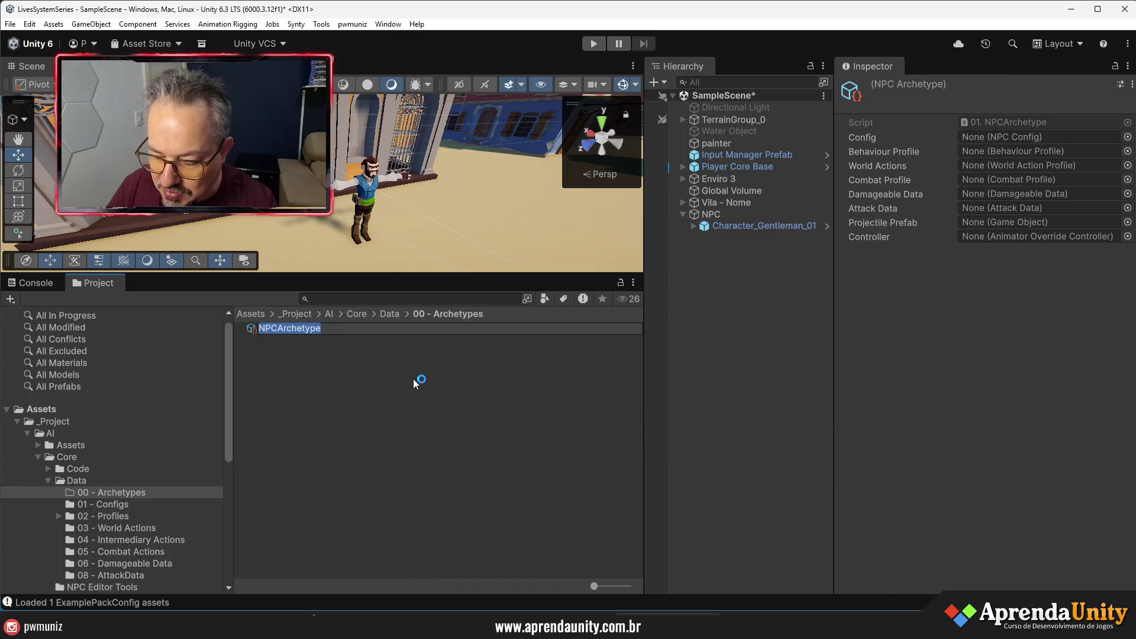
text(NPC_Live_01)
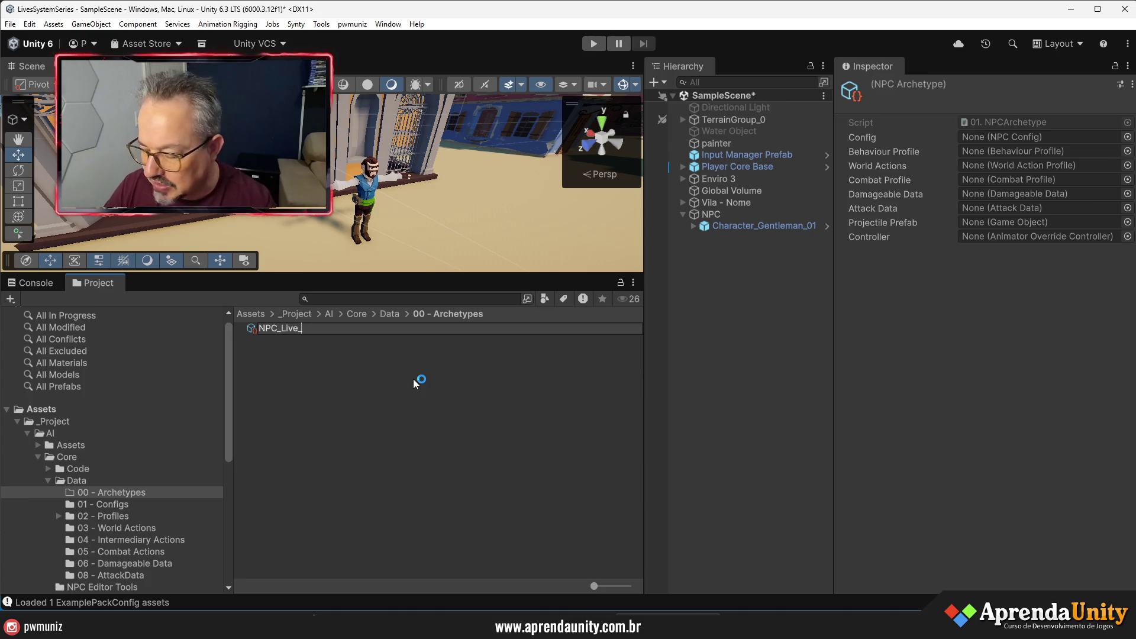
key(Return)
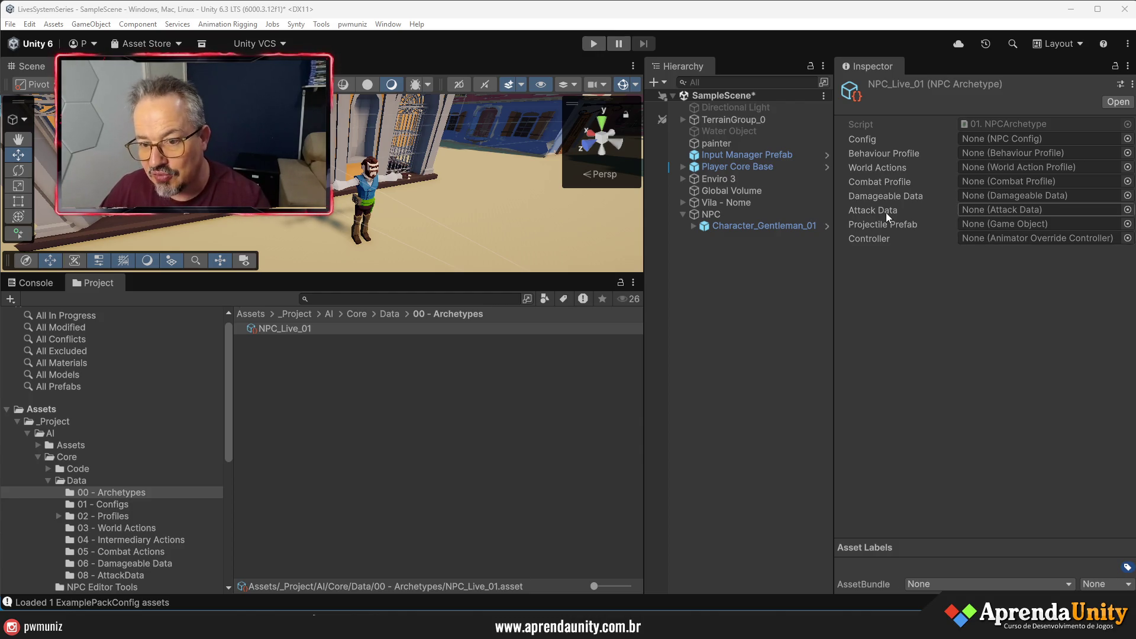
click(764, 226)
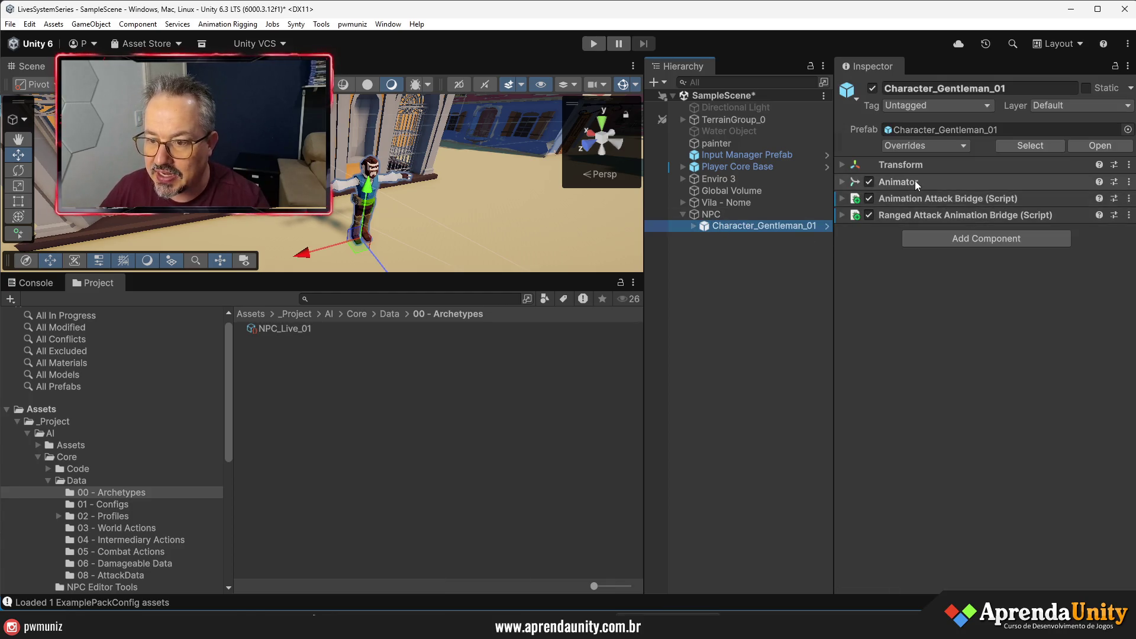
- Assign the Enemy_Human_01 controller to Character_Gentleman_01's Animator Controller slot
click(1054, 183)
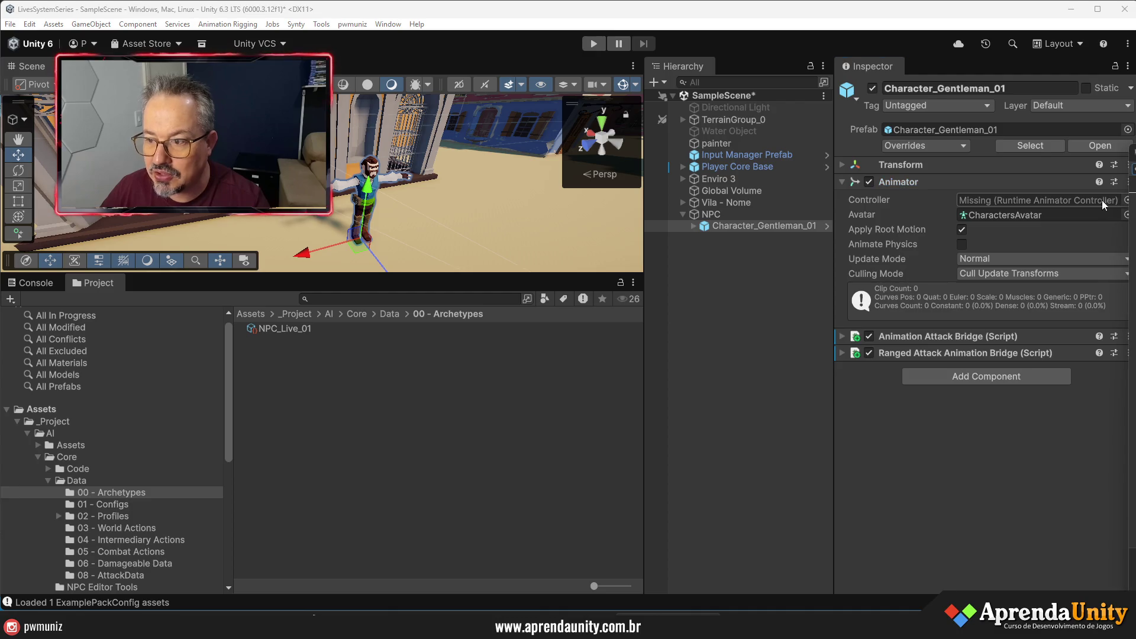
click(1128, 200)
drag(812, 140, 637, 144)
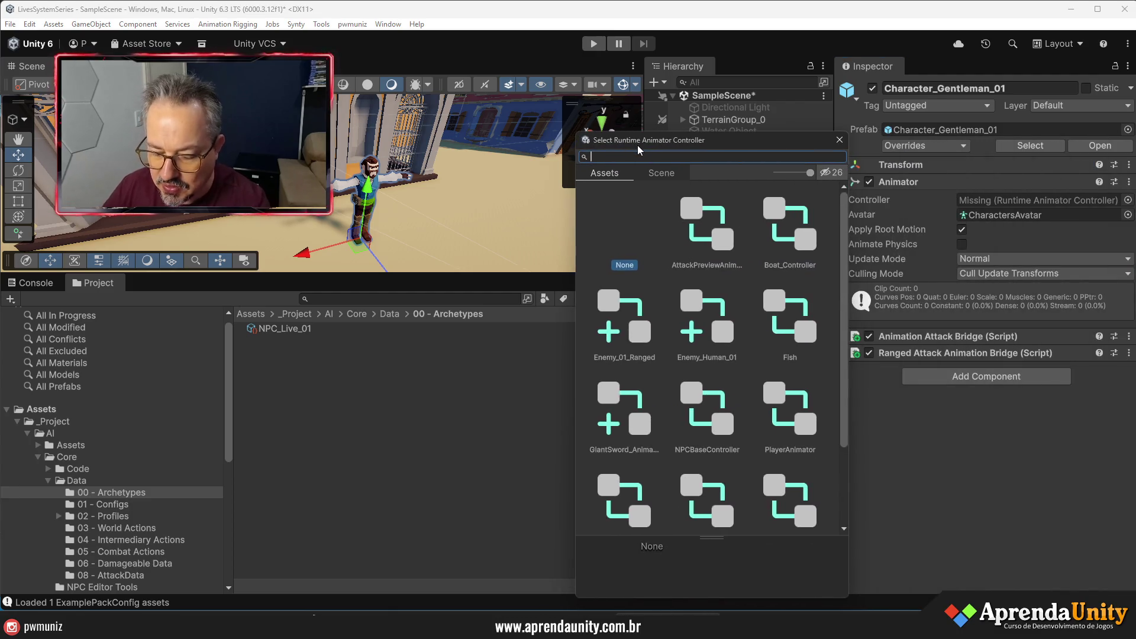
text(np)
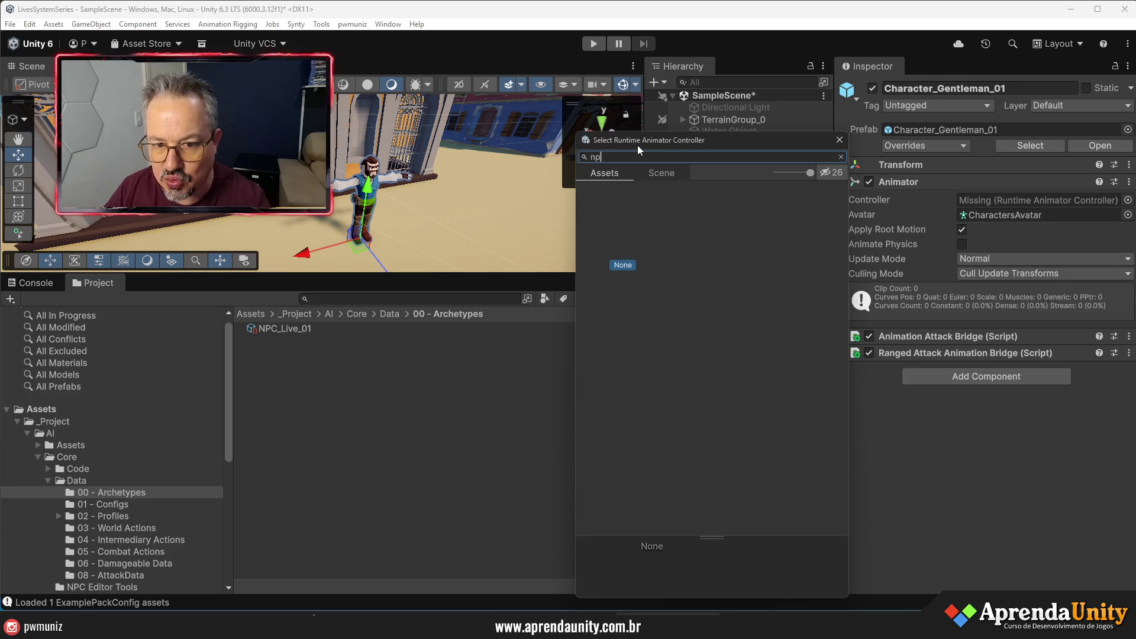
key(BackSpace)
key(BackSpace)
text(rn)
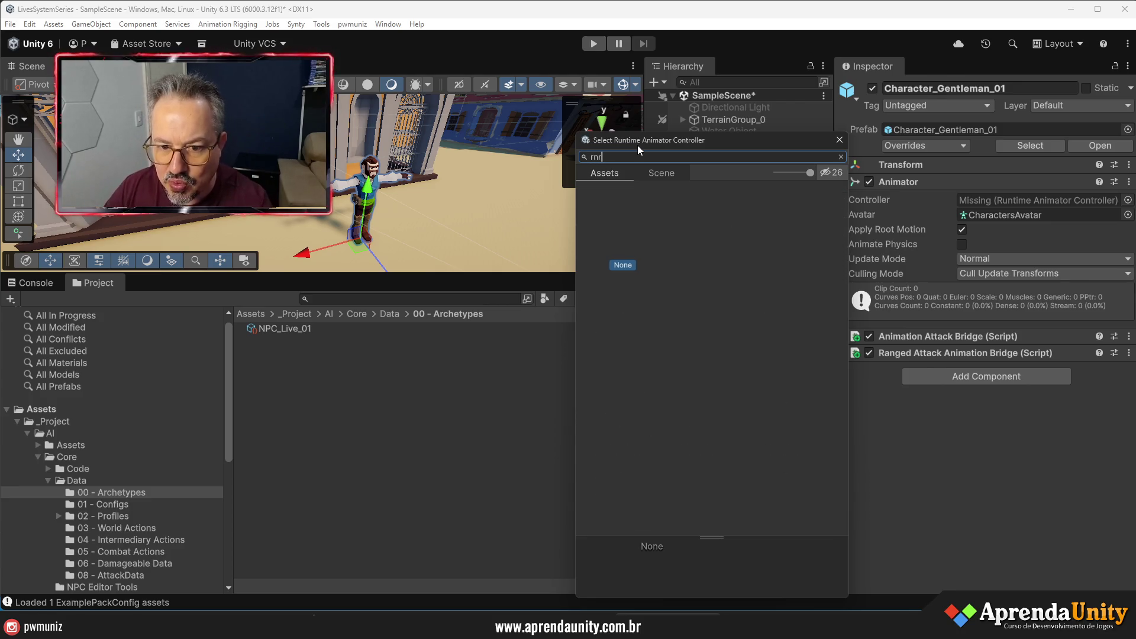
key(BackSpace)
key(BackSpace)
text(ene)
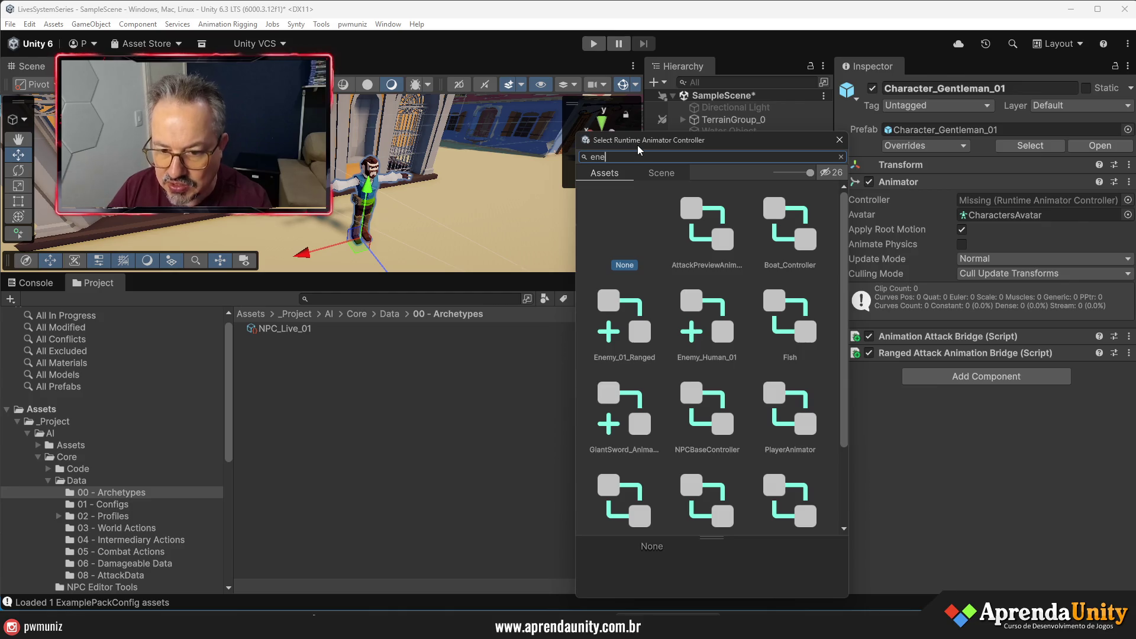
click(790, 238)
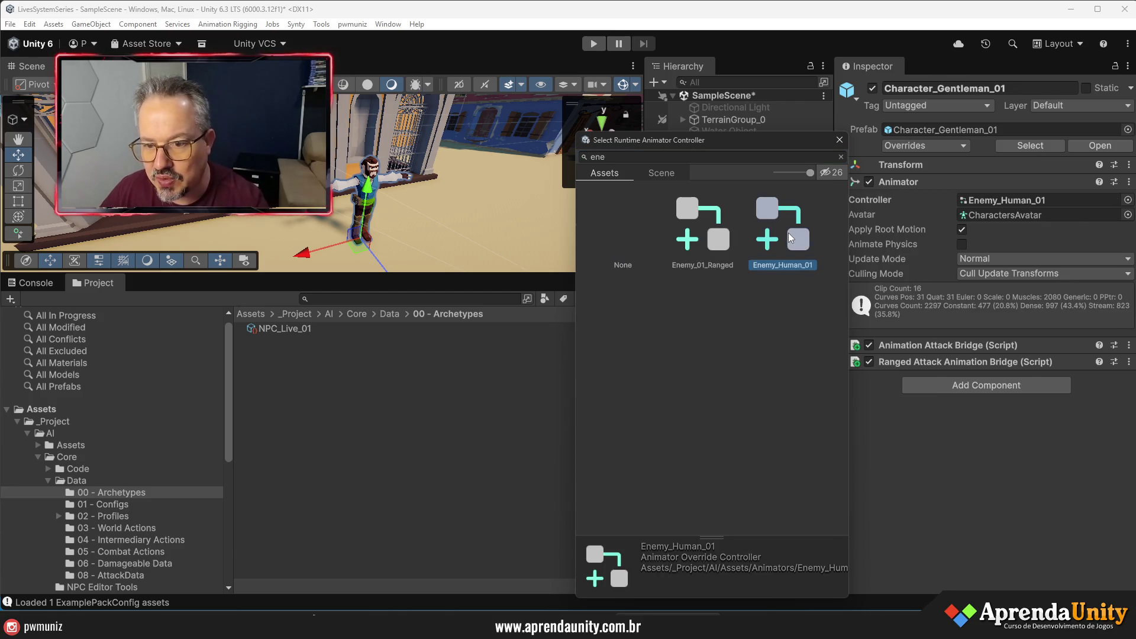
double_click(786, 239)
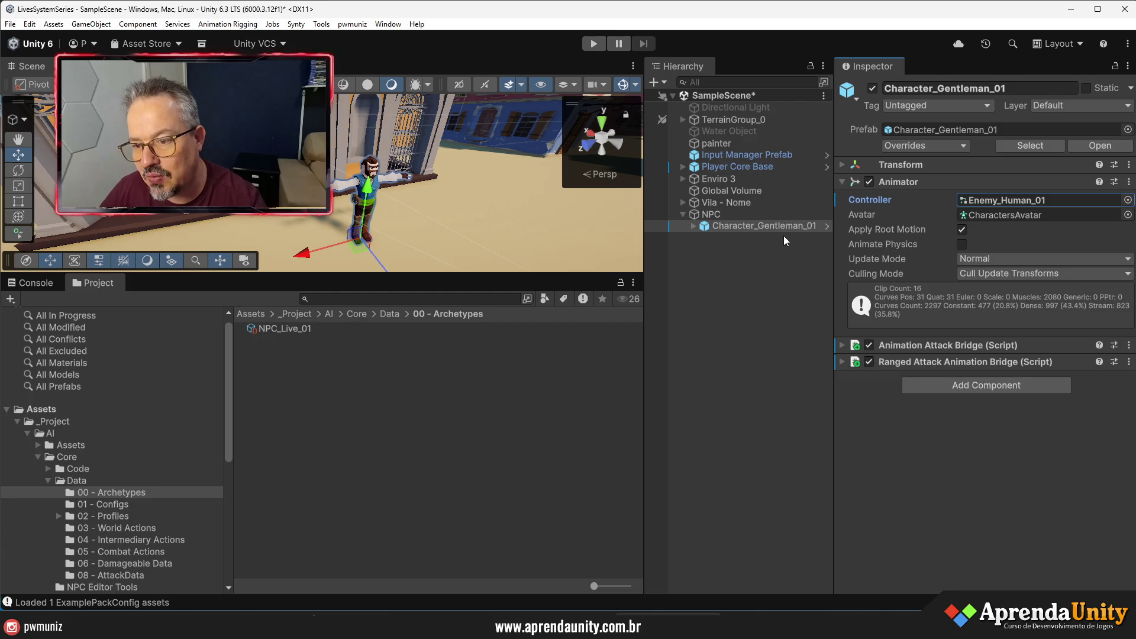
- Inspect Enemy_Human_01's override clip list, then return to Character_Gentleman_01
click(1000, 201)
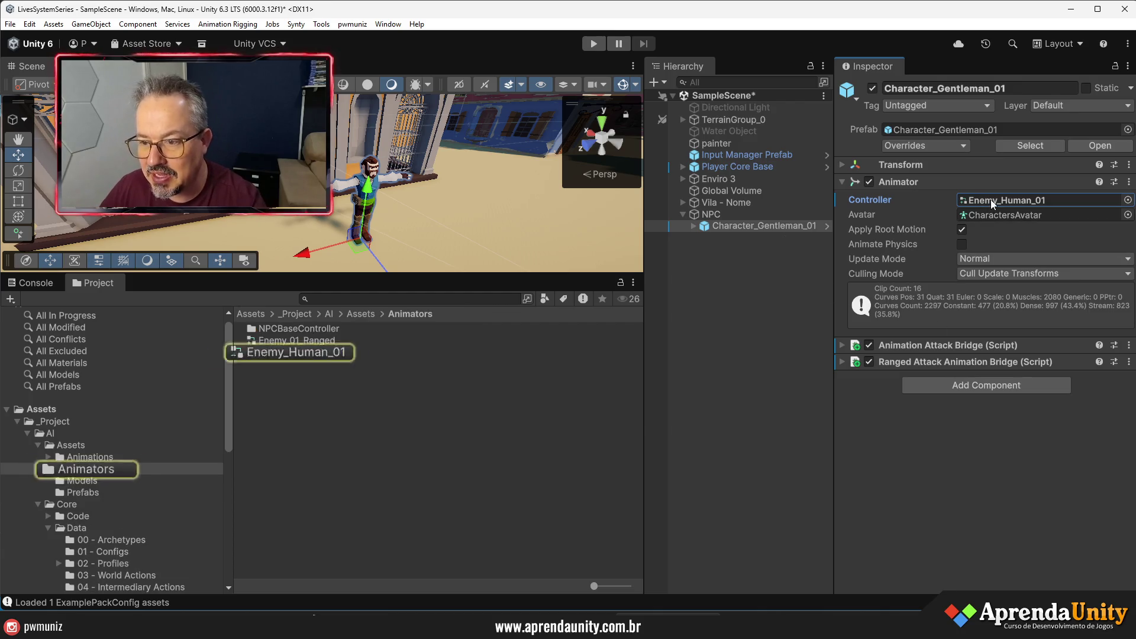
click(303, 353)
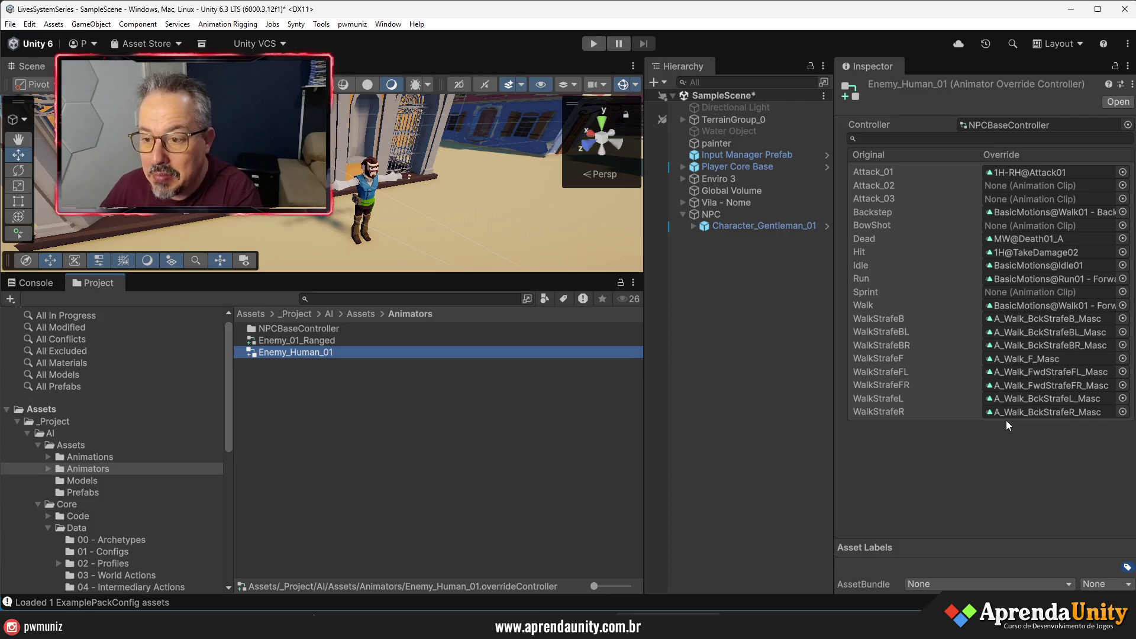
click(755, 228)
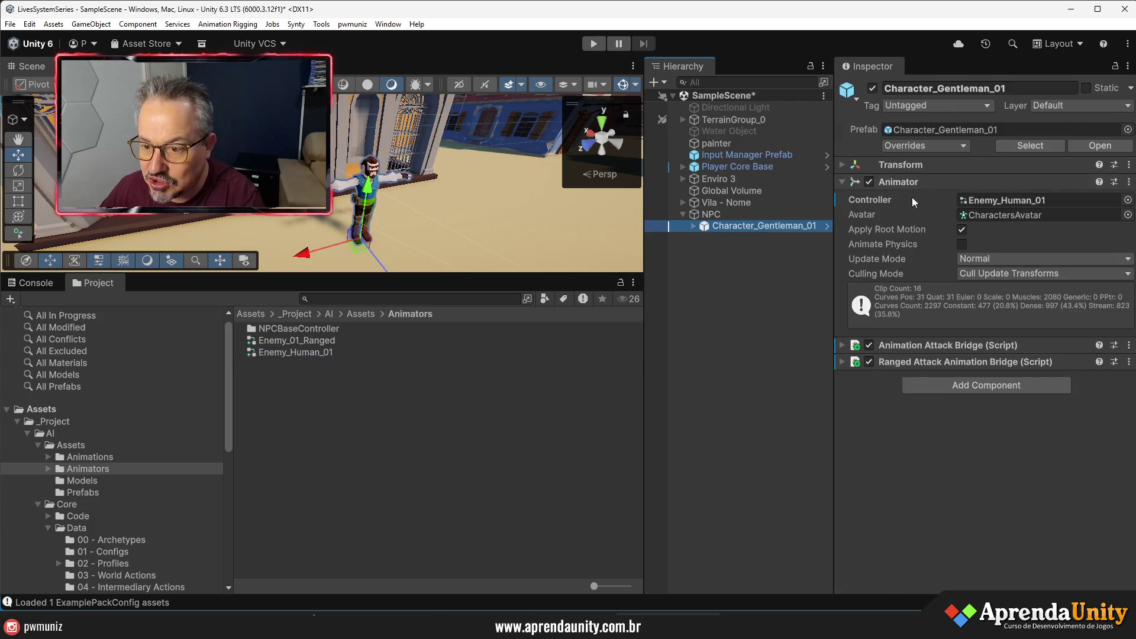
- Set NPC Brain's Archetype to NPC_Live_01 and inspect that asset in the Project
click(712, 214)
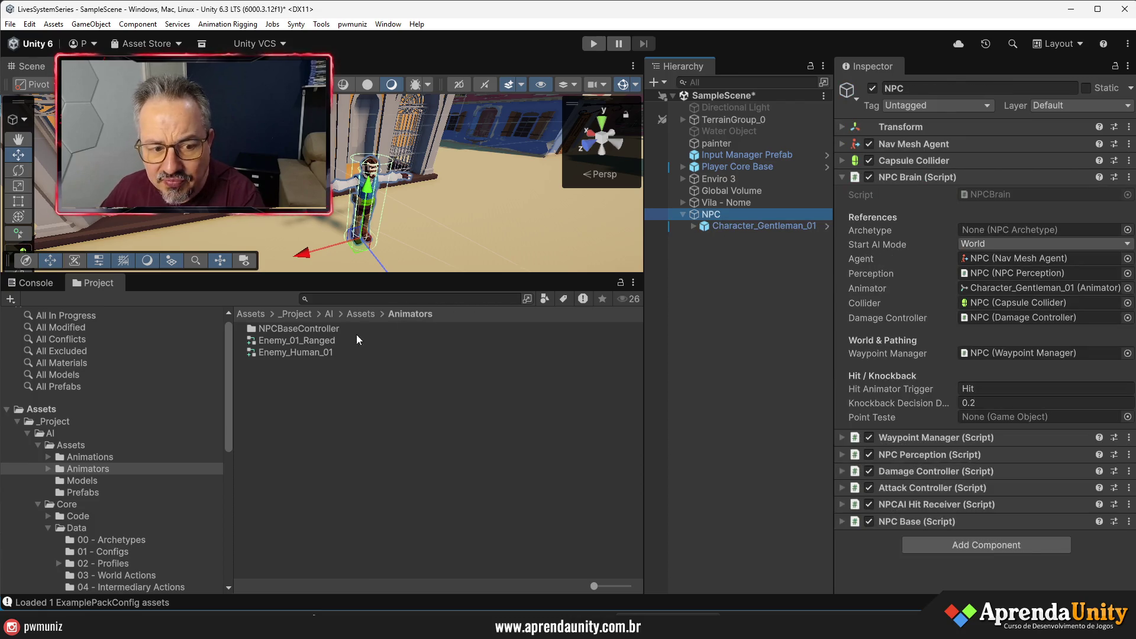
click(1118, 232)
click(1125, 230)
click(803, 249)
double_click(804, 250)
click(992, 231)
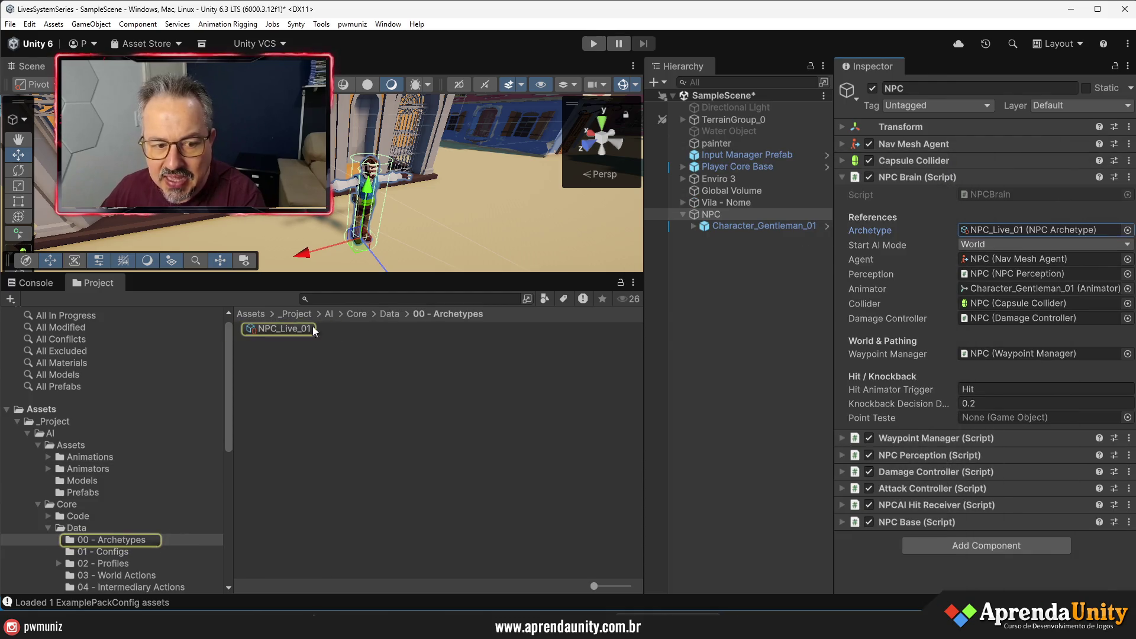
click(301, 329)
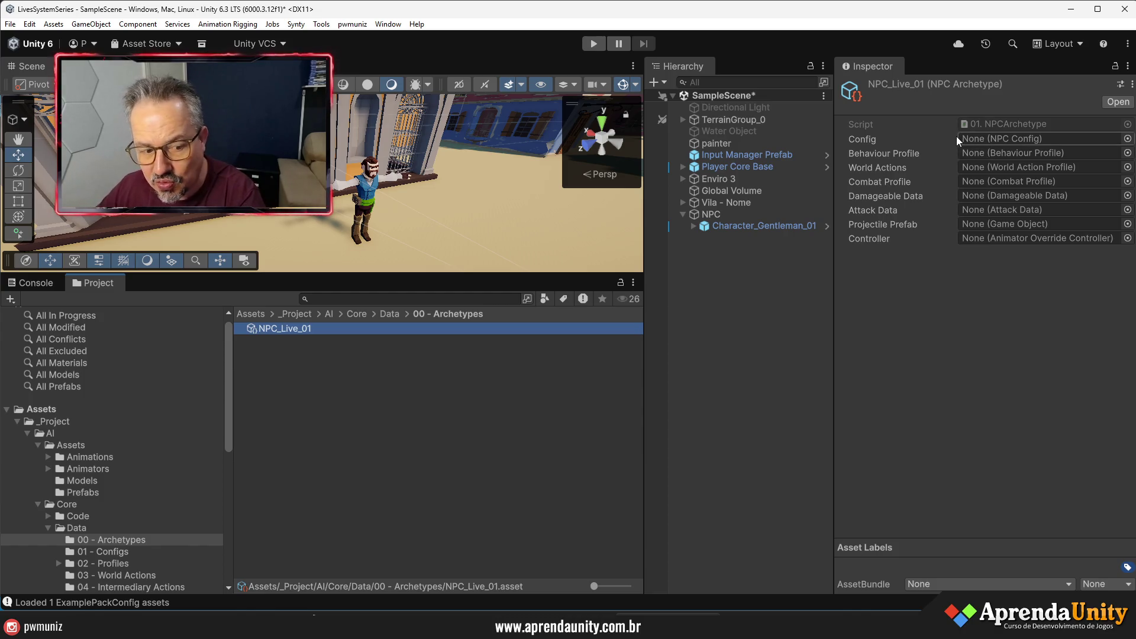
drag(199, 274, 199, 191)
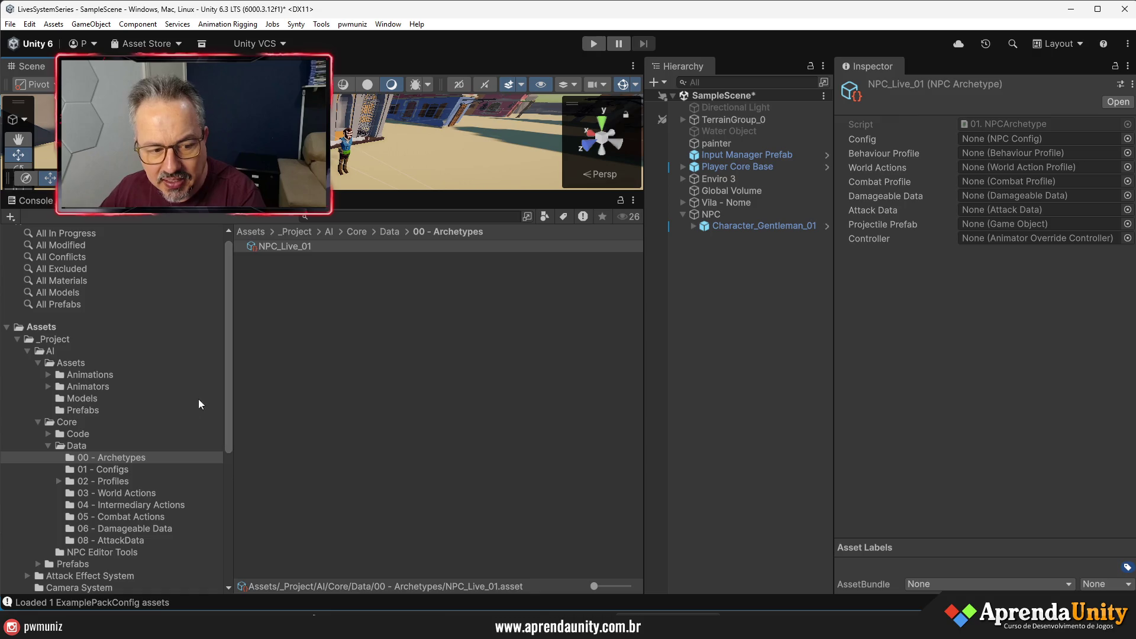
- Inspect NPCConfig_Human_Bandit in 01 - Configs, expanding Movement to show walk, run and sprint speeds
click(115, 469)
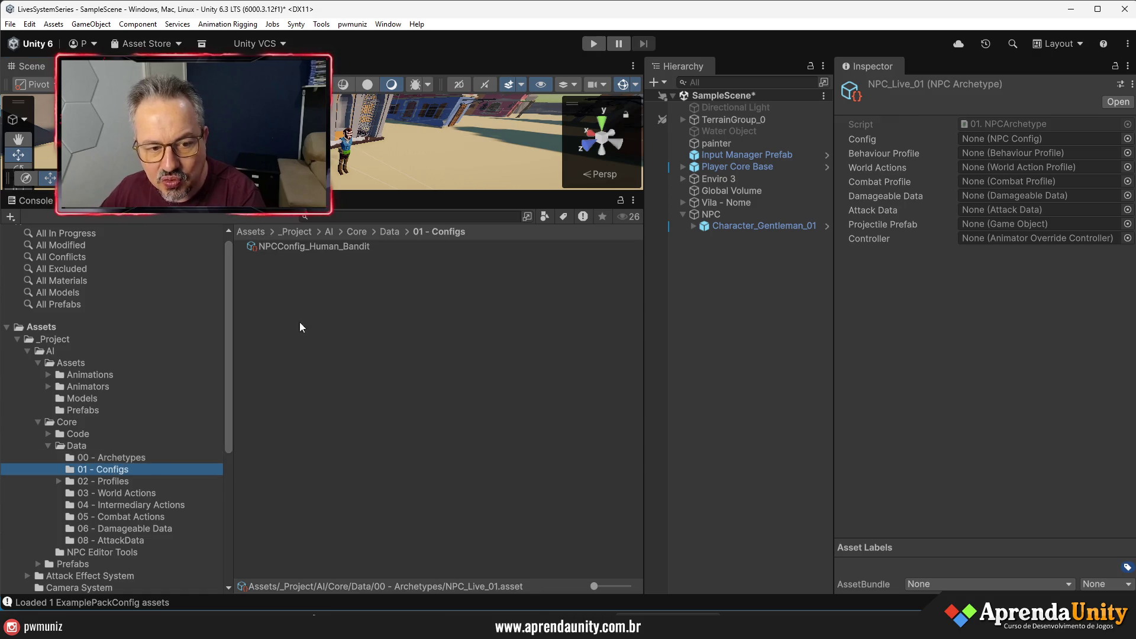
click(328, 248)
mouse_move(835, 351)
mouse_down()
mouse_move(729, 349)
mouse_move(763, 349)
mouse_up()
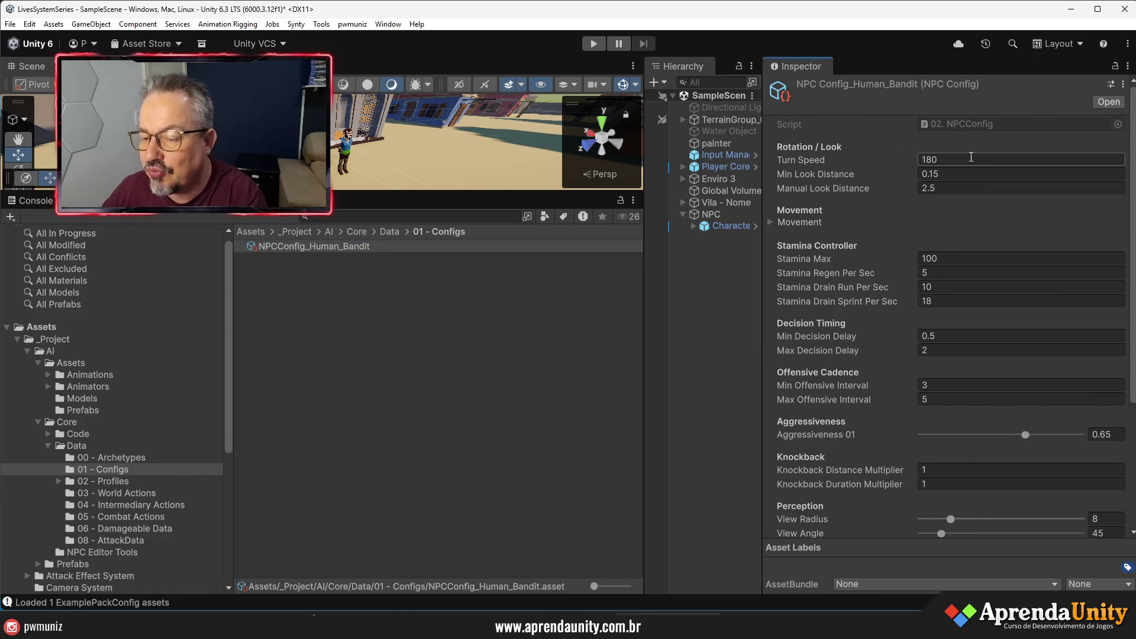
click(804, 221)
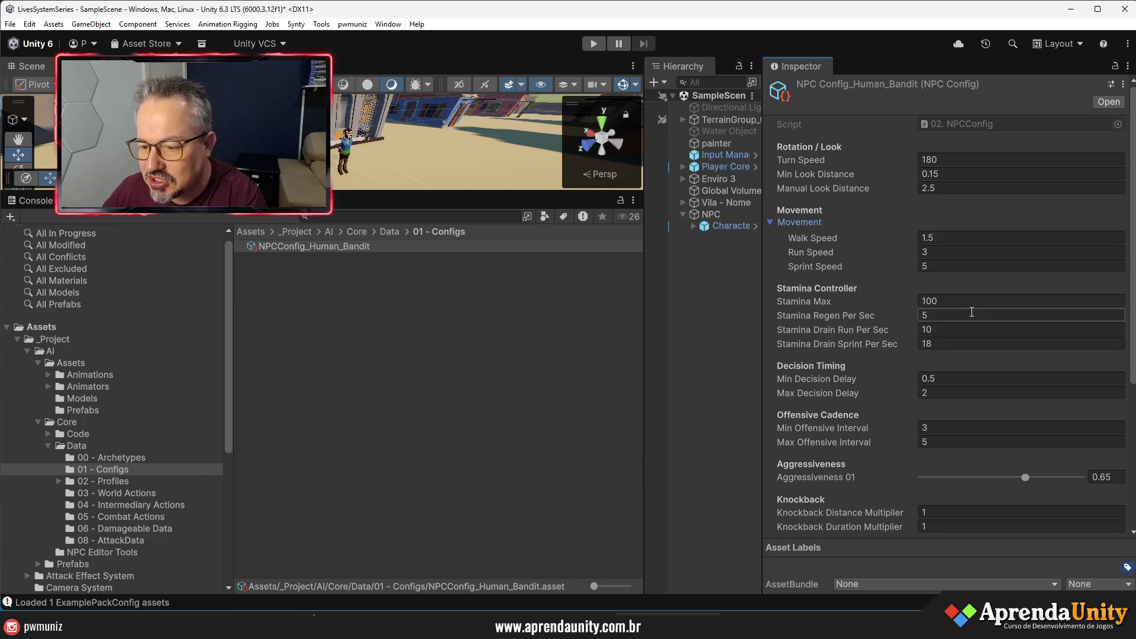
scroll(975, 321, down, 3)
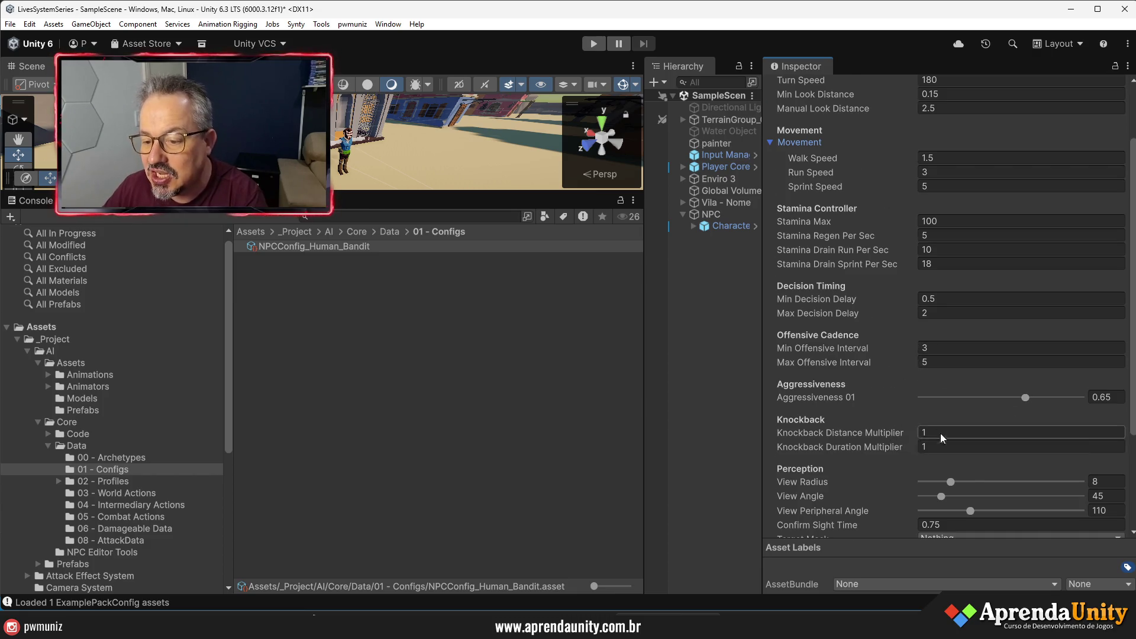
scroll(915, 438, down, 3)
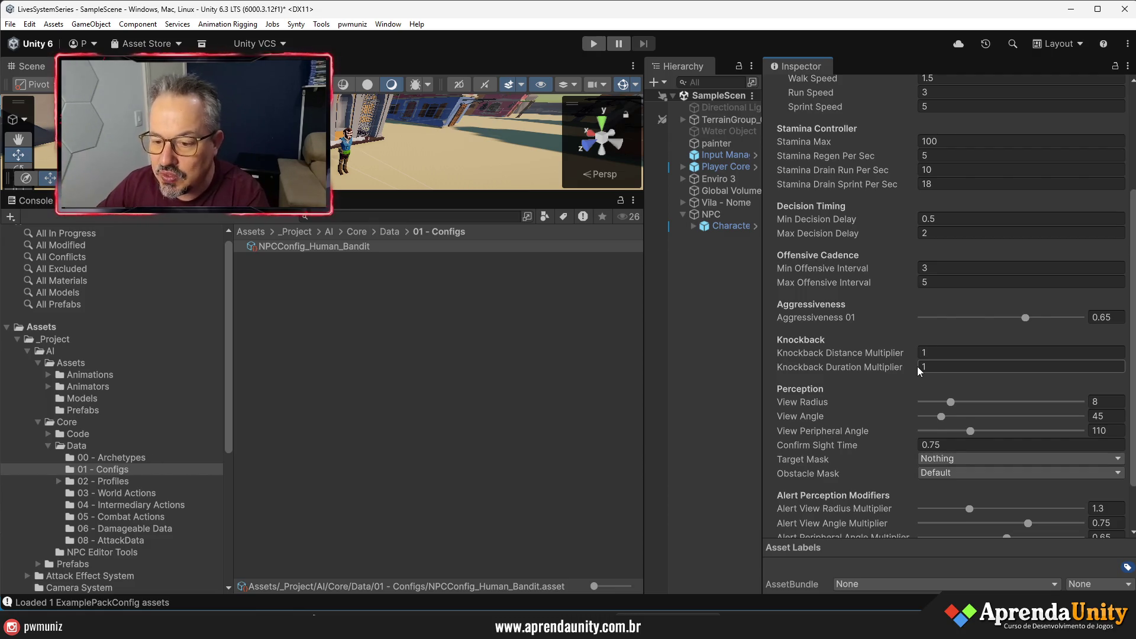
scroll(962, 371, down, 3)
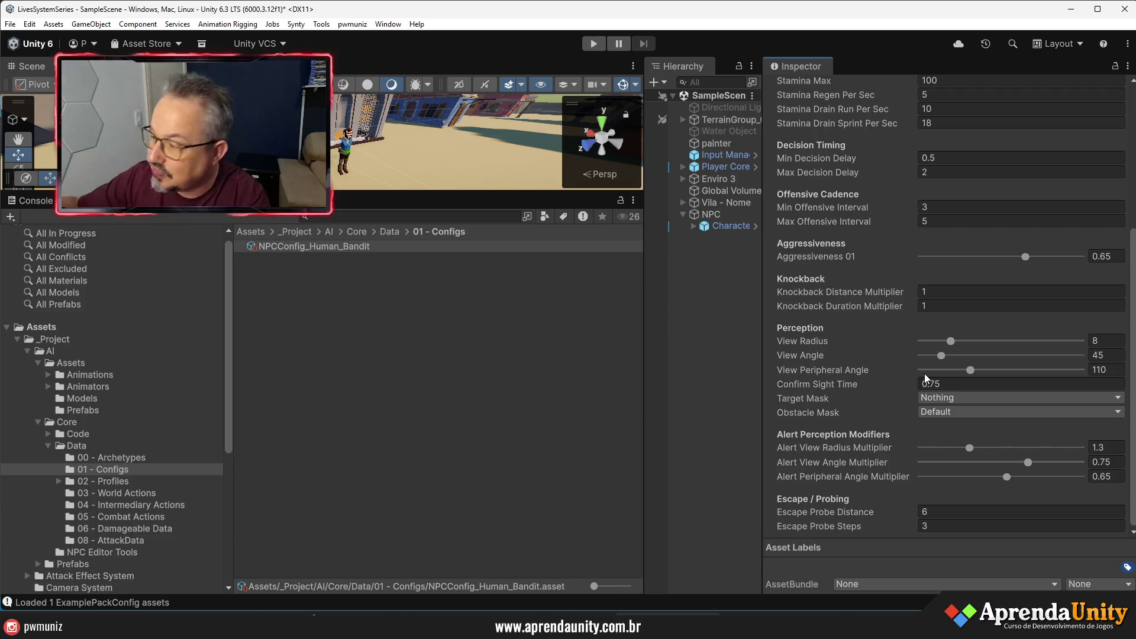
- Leave Target Mask at Nothing and start adding a new layer via PlayerDumy's layer dropdown
click(959, 402)
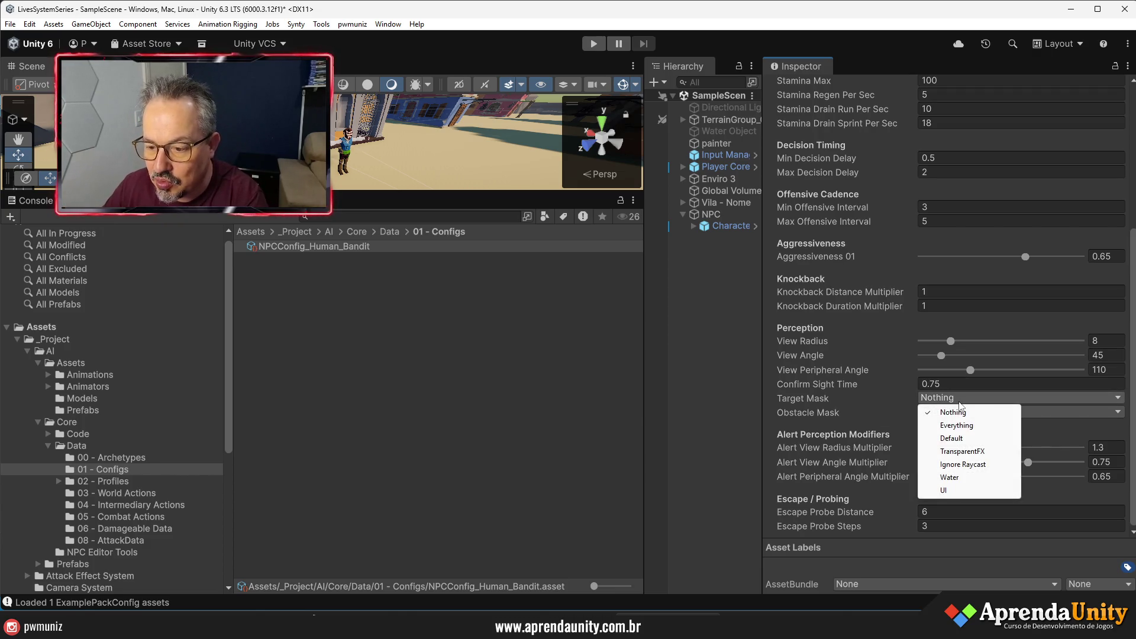
click(834, 398)
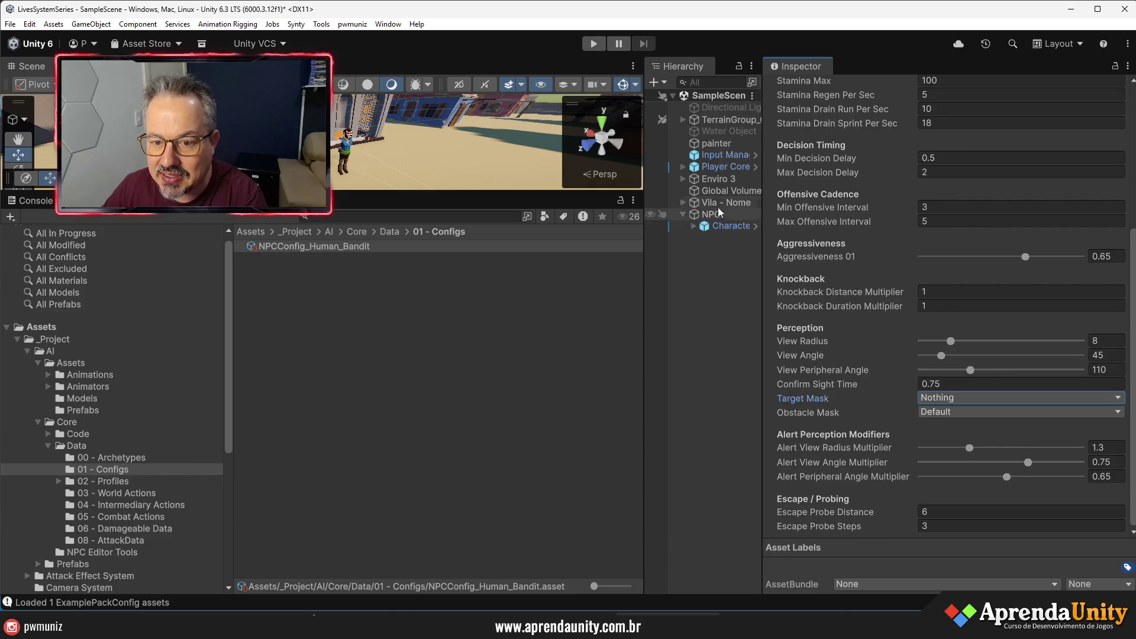
click(708, 167)
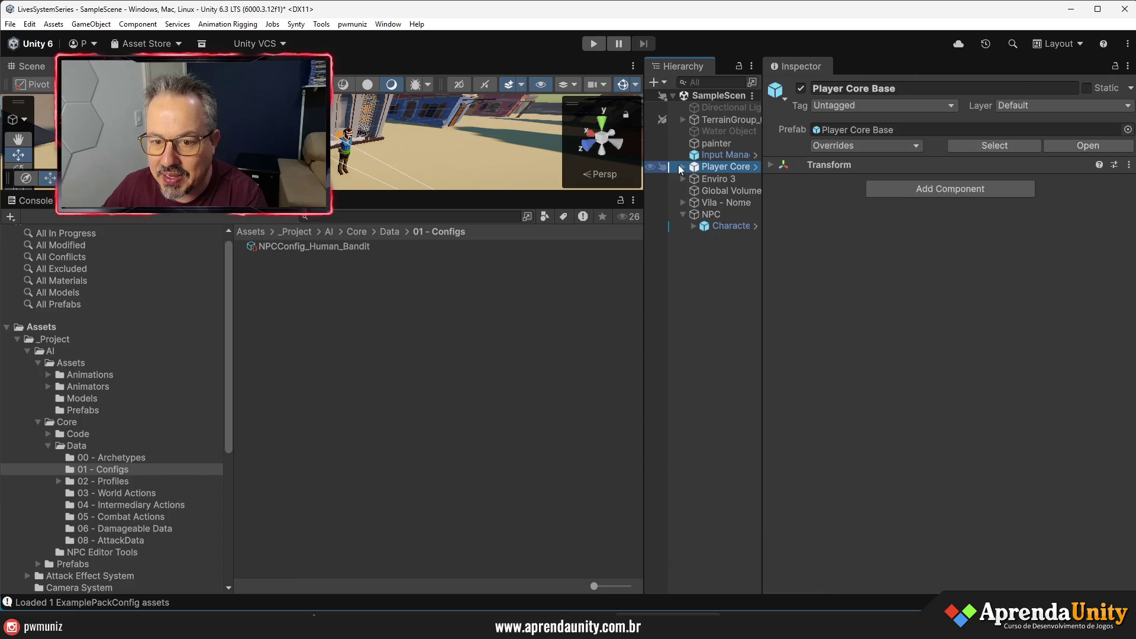
click(683, 167)
click(693, 202)
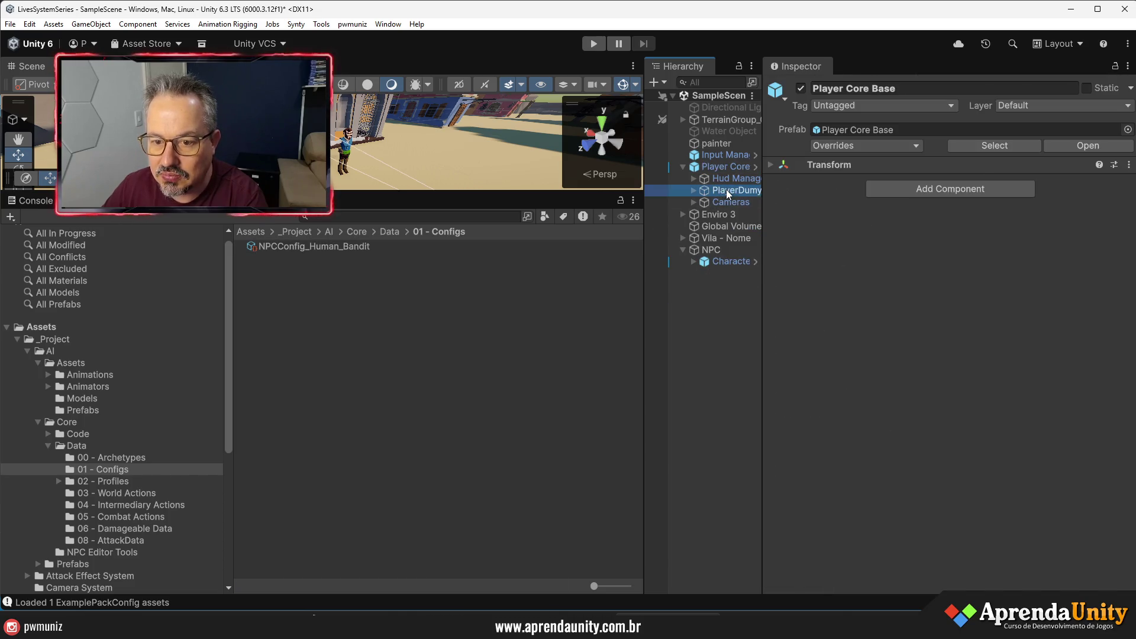
click(727, 190)
click(1001, 105)
click(1030, 190)
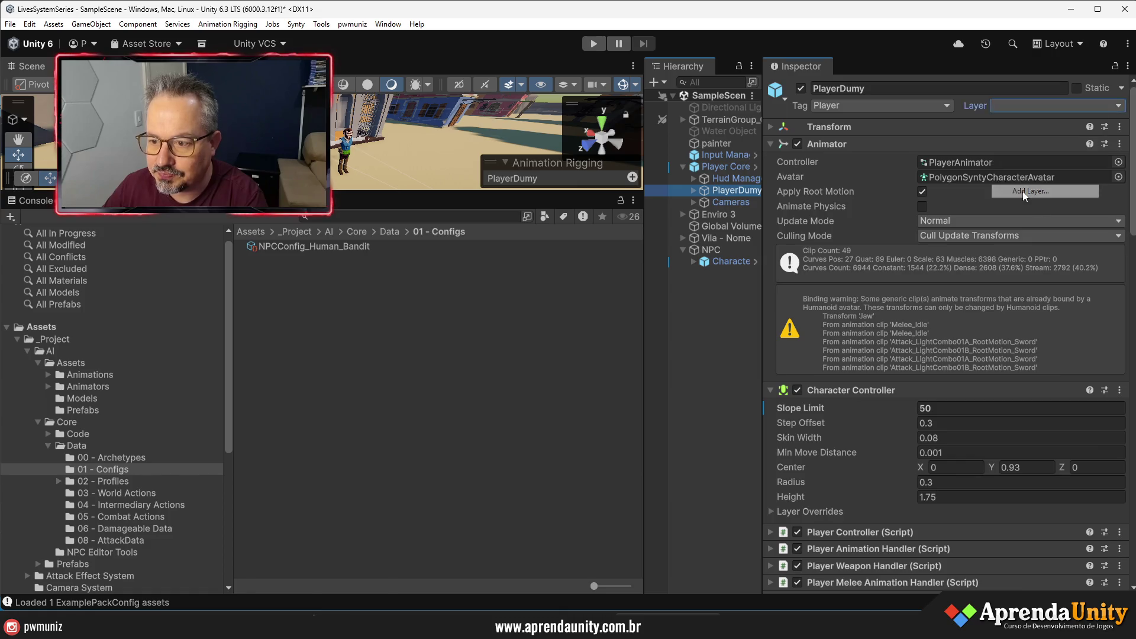
- Name User Layer 3 'Player' and return to the 01 - Configs folder
click(943, 231)
text(Player)
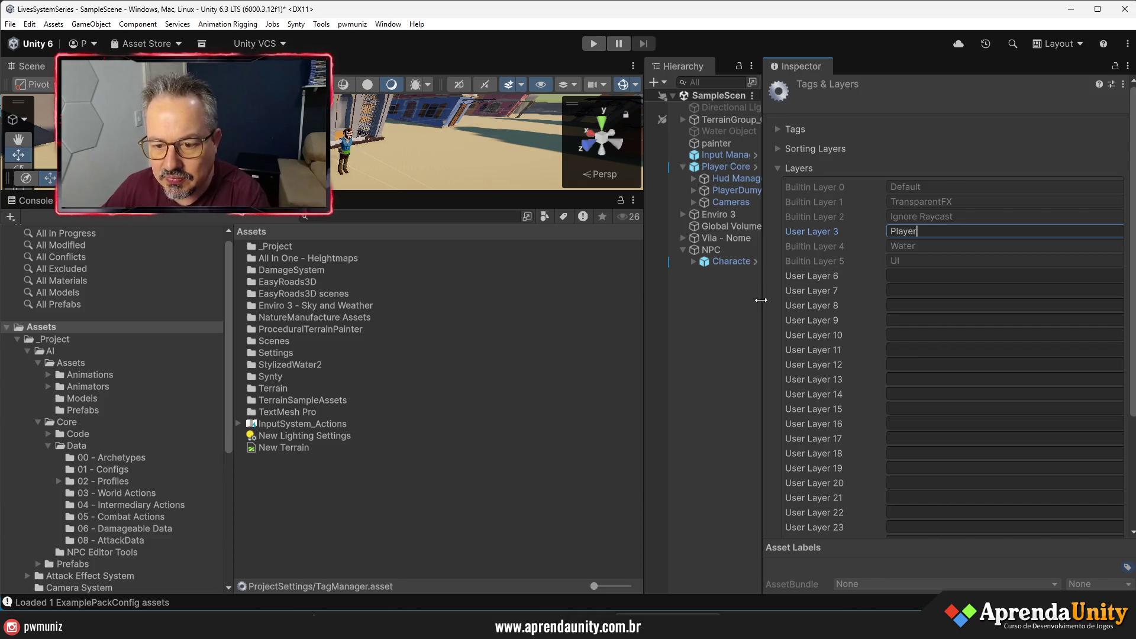
drag(763, 295, 856, 295)
click(122, 471)
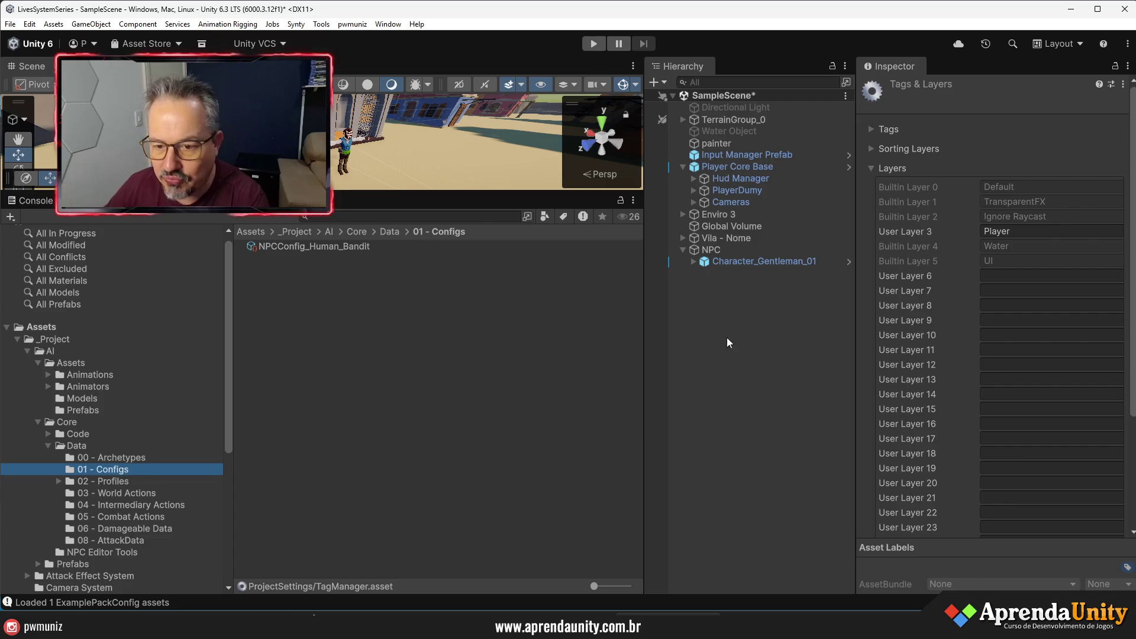
- Set NPCConfig_Human_Bandit's Target Mask to Player and keep Obstacle Mask at Default
click(340, 247)
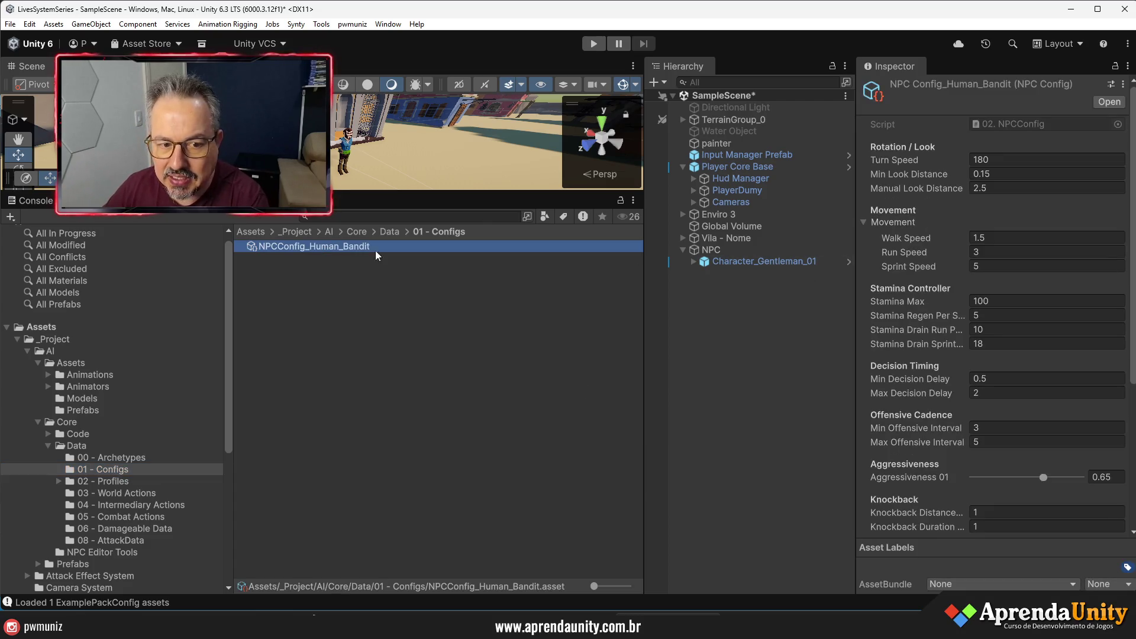
scroll(992, 336, down, 5)
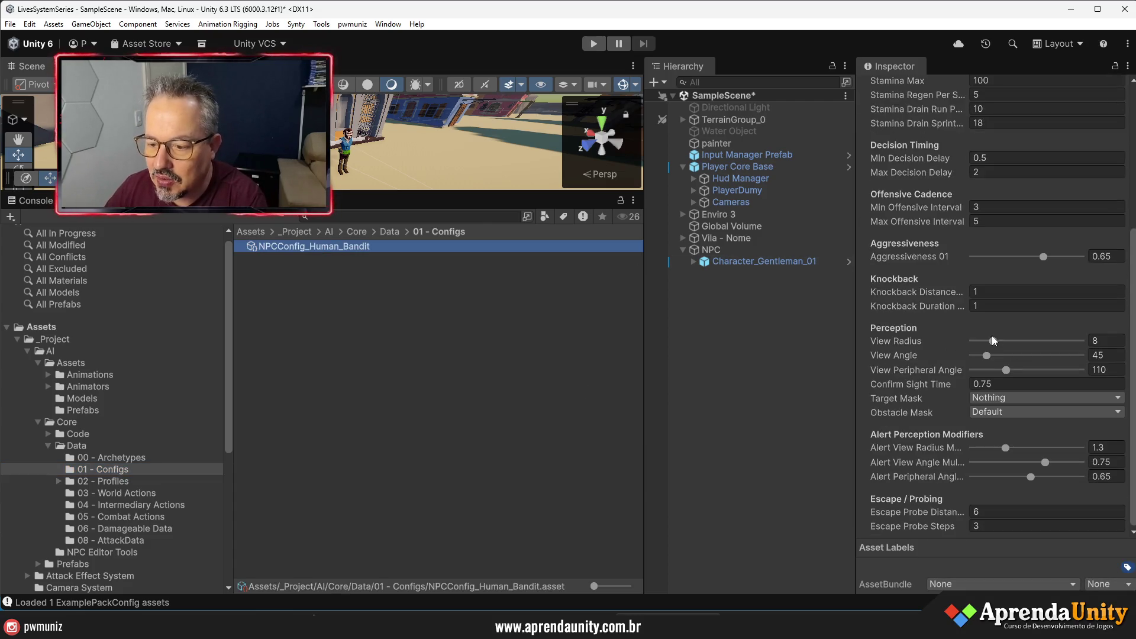
click(988, 398)
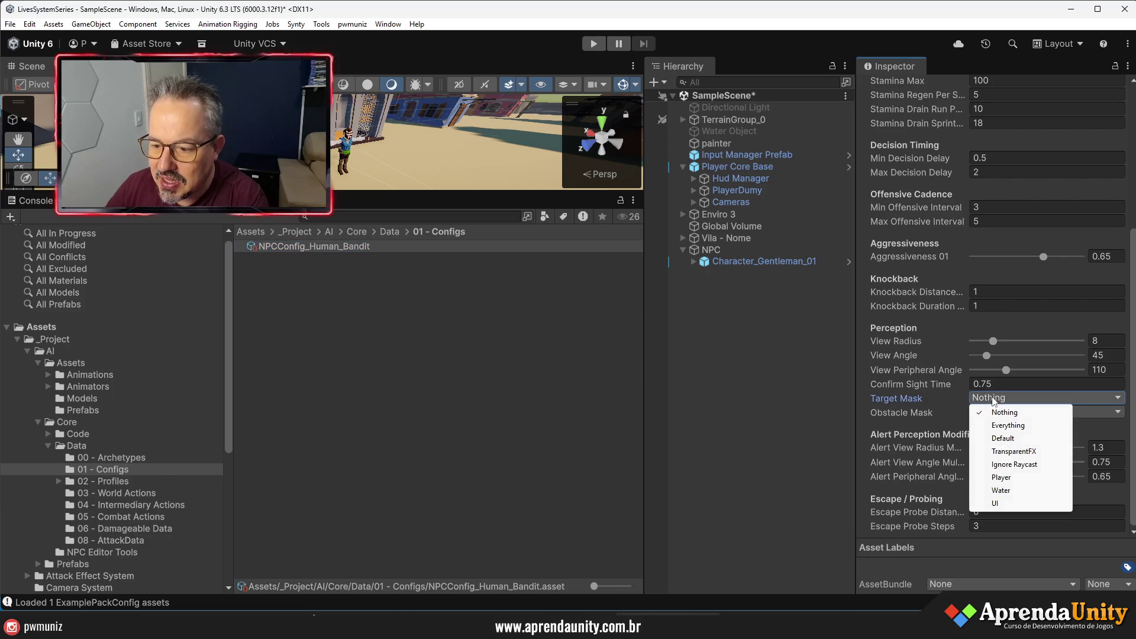
click(1009, 477)
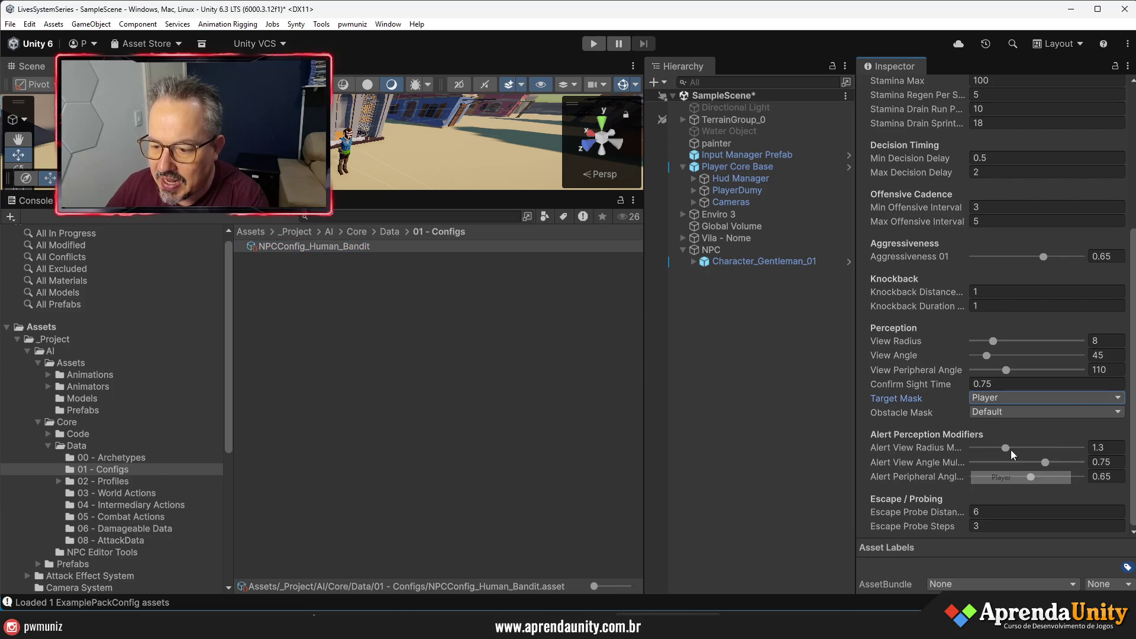
click(997, 415)
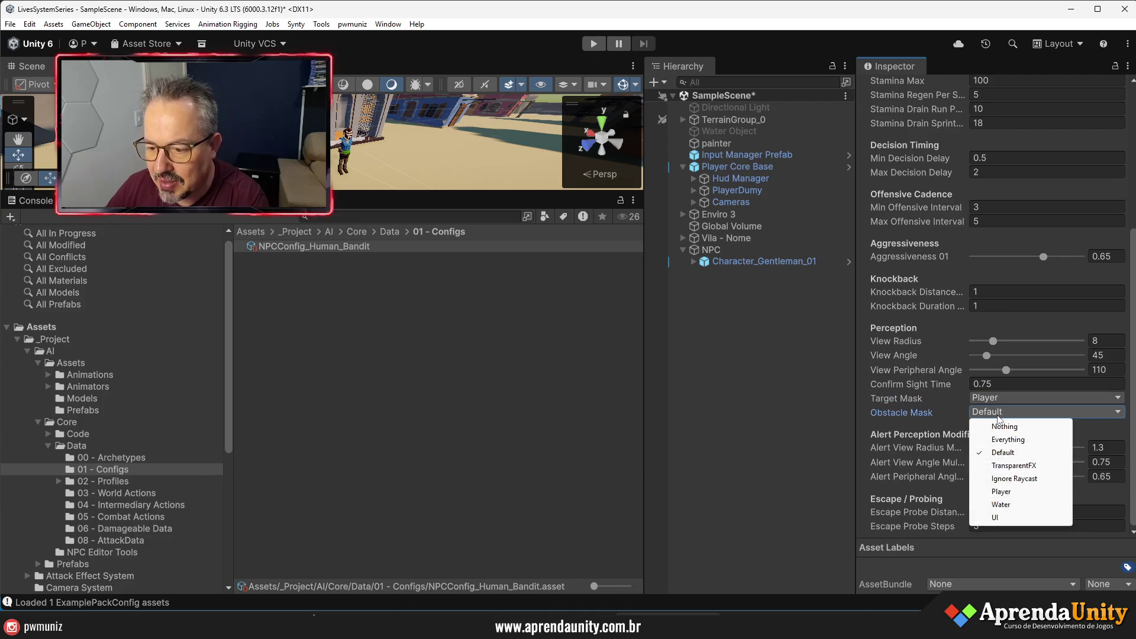
click(932, 413)
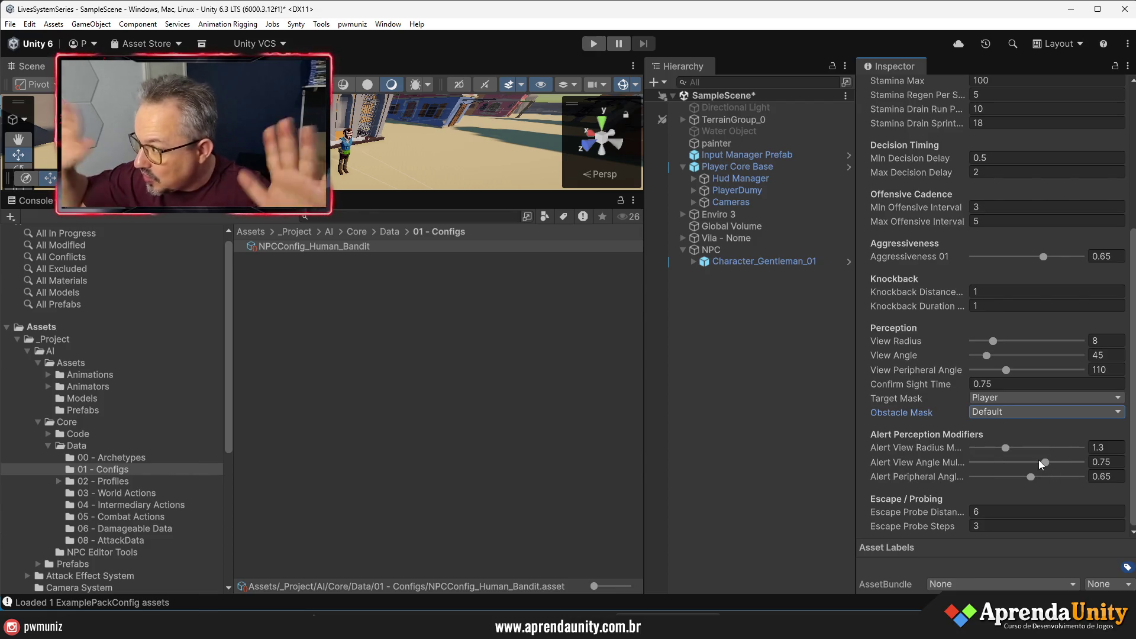
- Widen the Inspector so field names show fully, then open the 02 - Profiles folder
drag(855, 467, 817, 469)
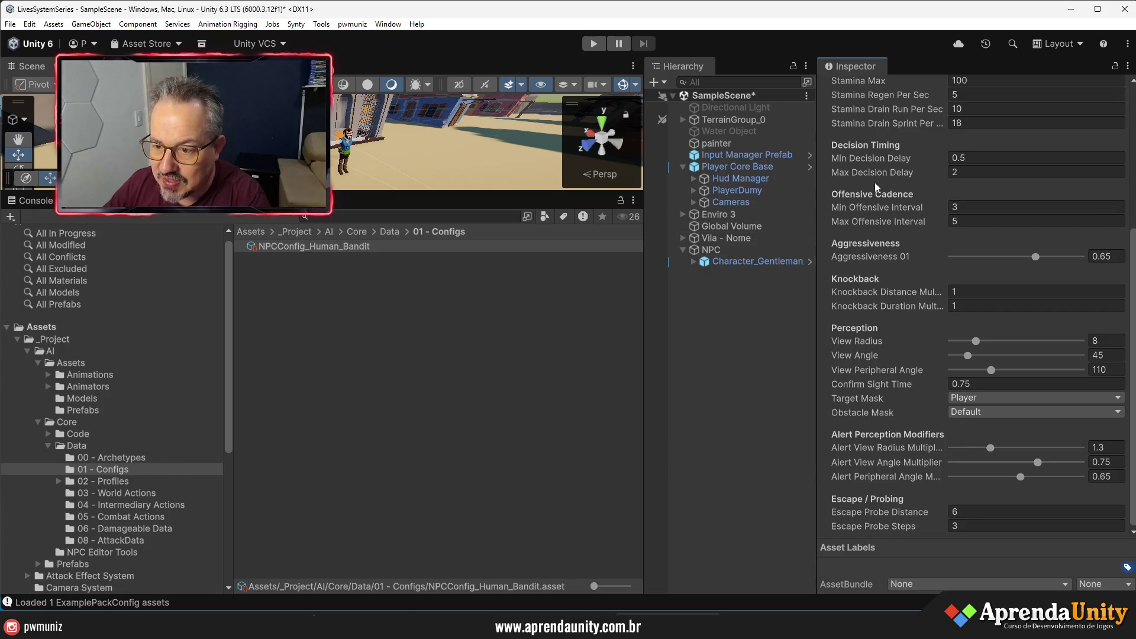
scroll(974, 276, up, 4)
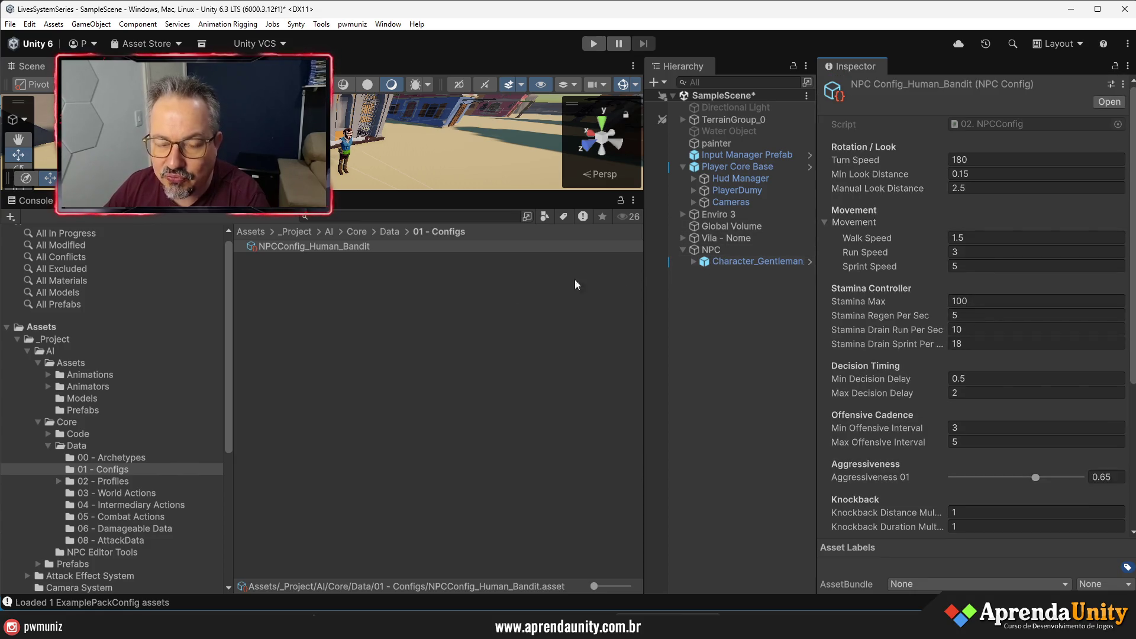
click(112, 482)
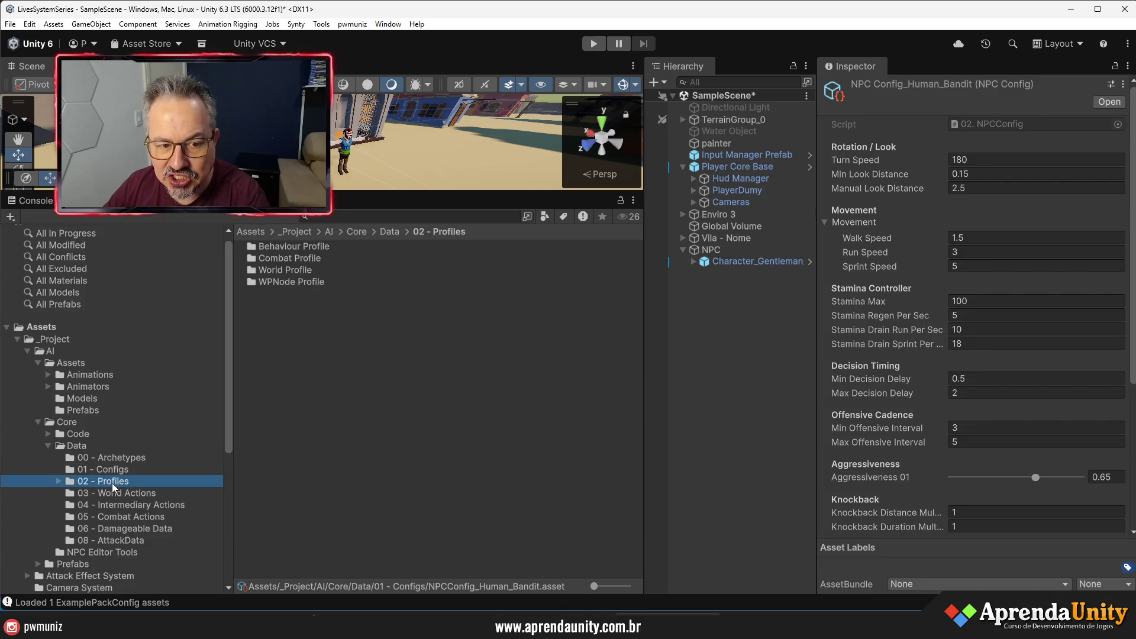
- In the Behaviour Profile folder, create a pwmuniz BehaviourProfile asset named NPC_Live_Neutro
double_click(314, 245)
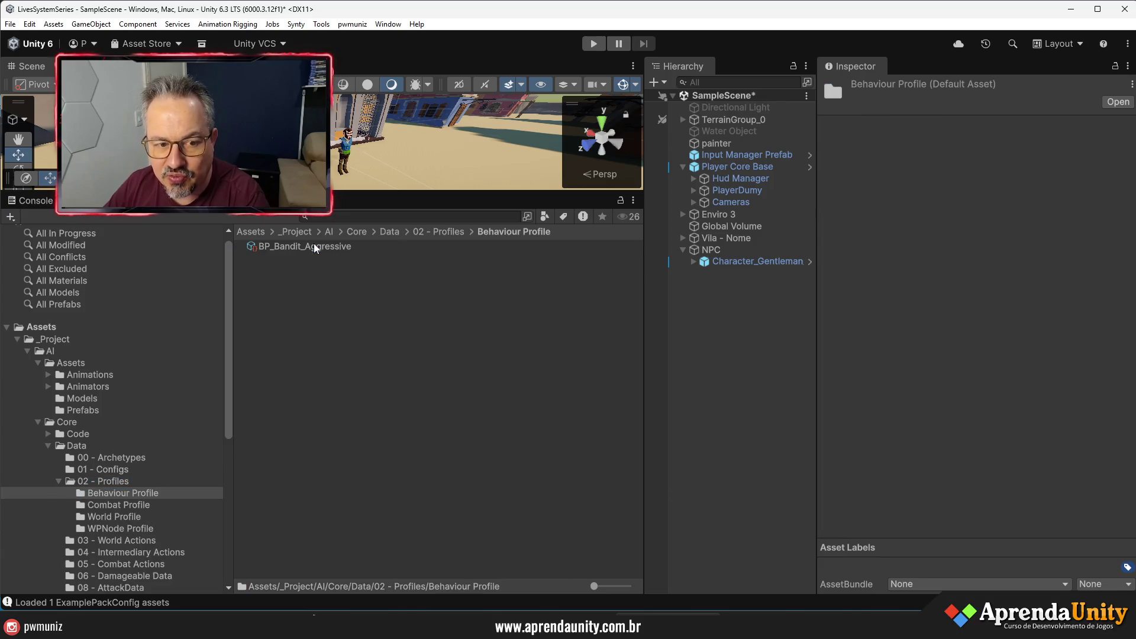
right_click(316, 268)
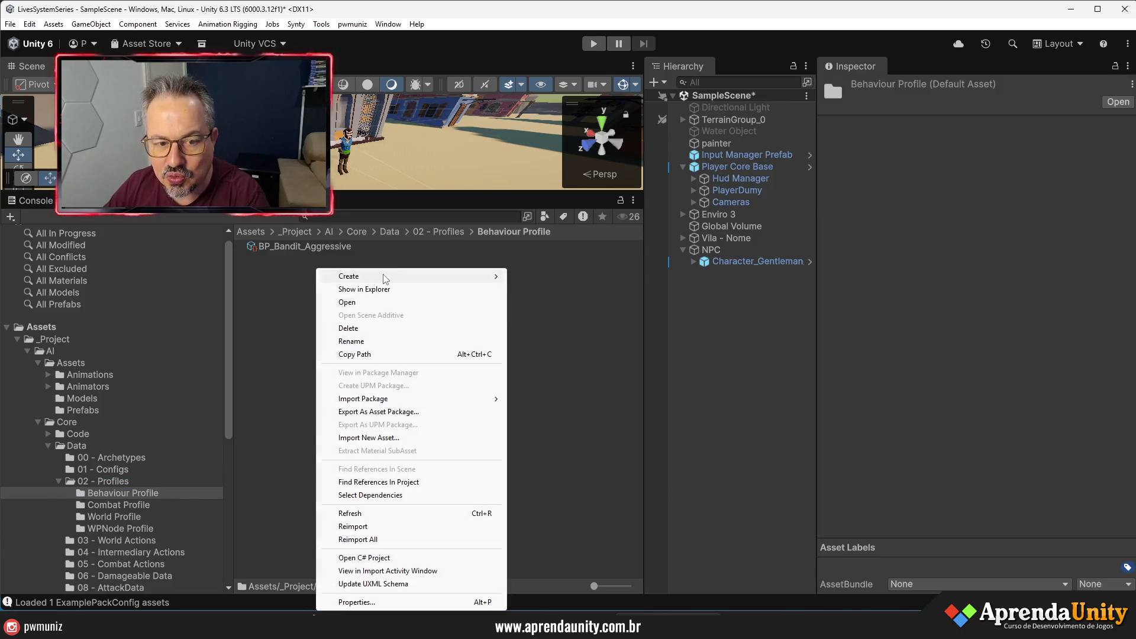
mouse_move(399, 279)
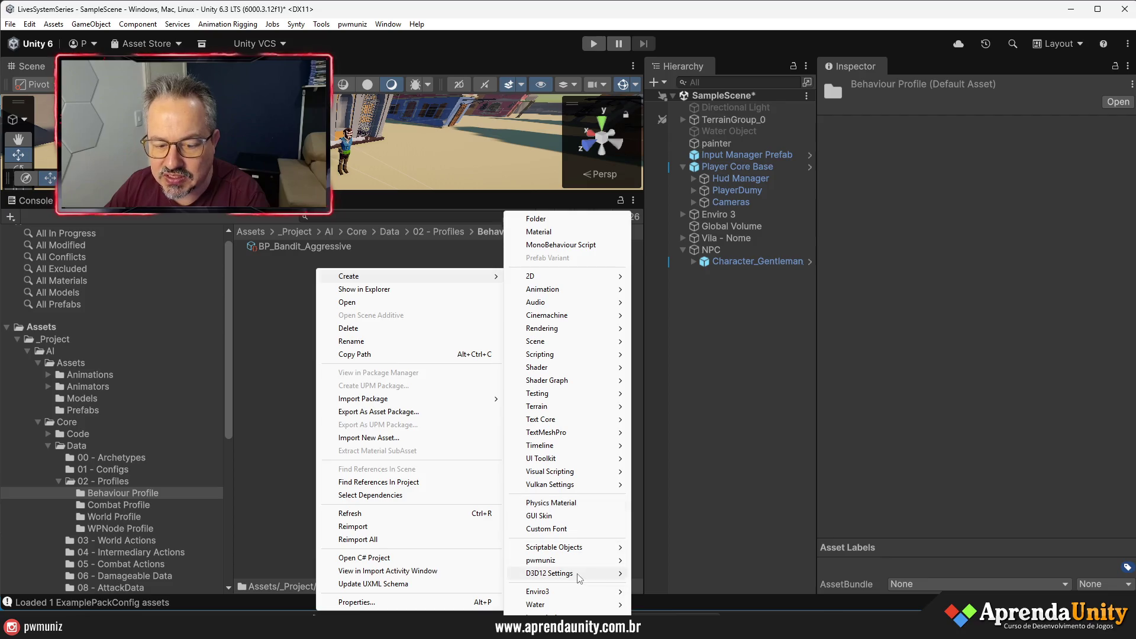
mouse_move(593, 563)
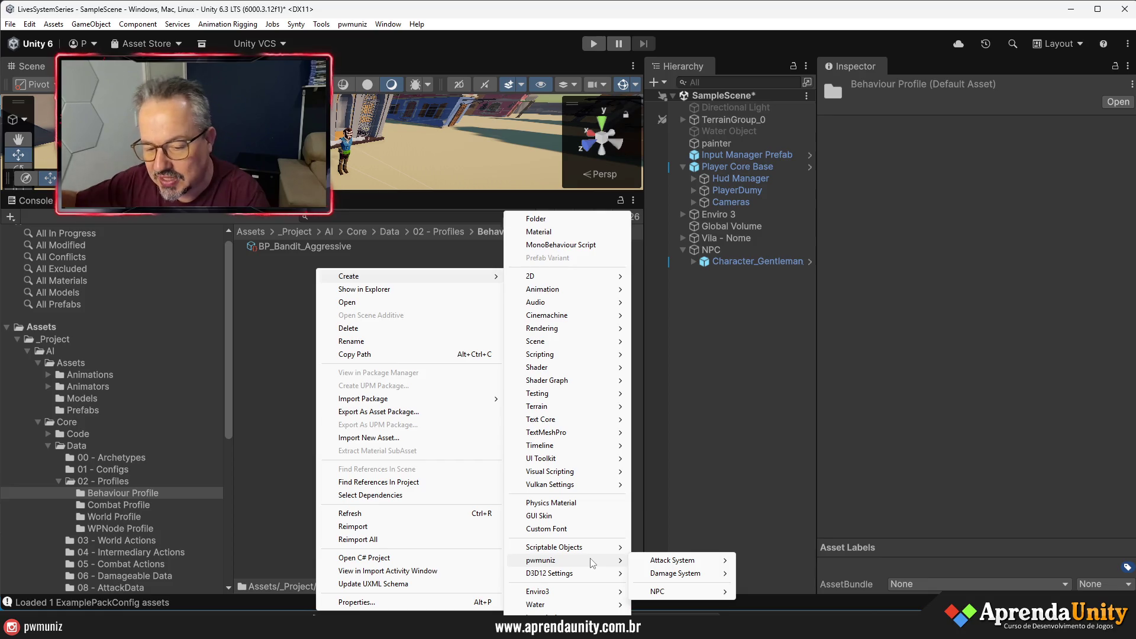
mouse_move(681, 592)
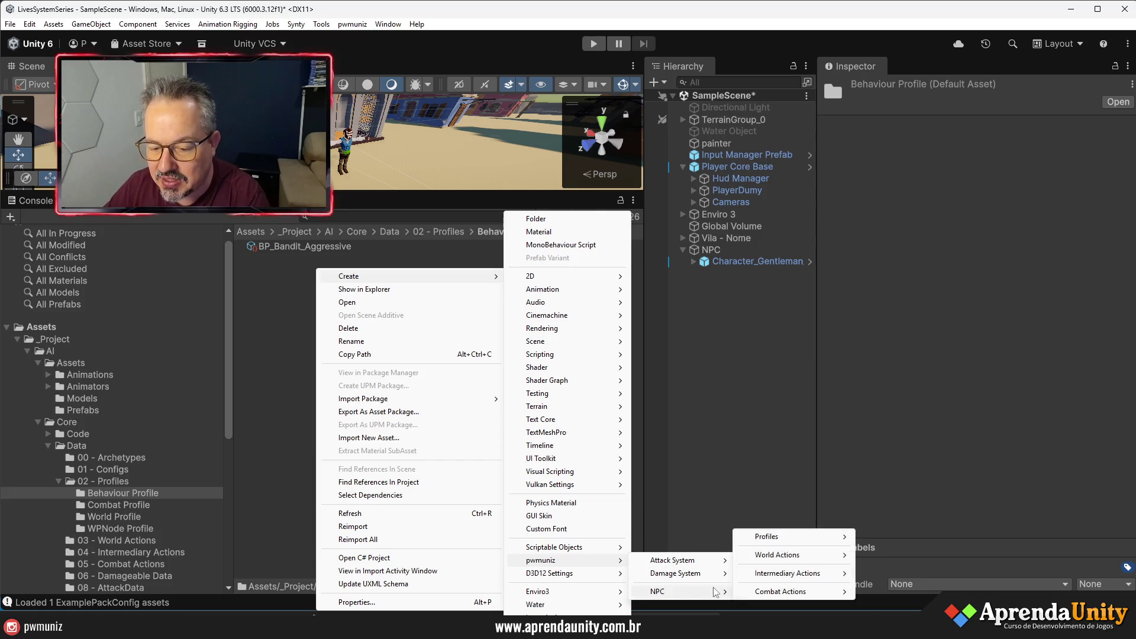
mouse_move(805, 541)
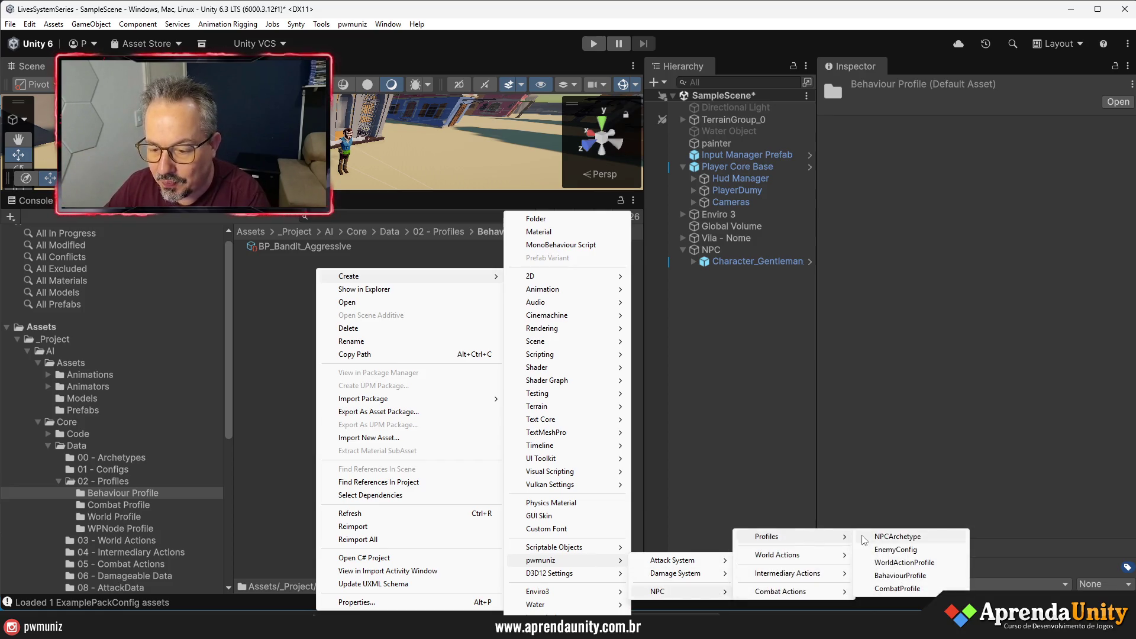
click(900, 576)
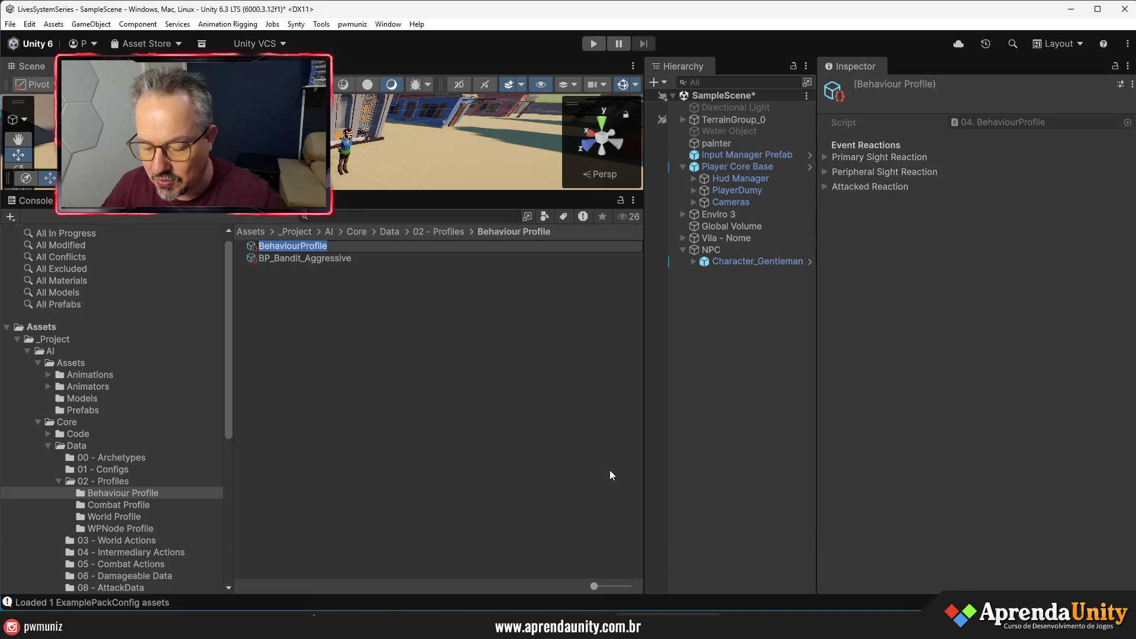
text(NPC_Liv_)
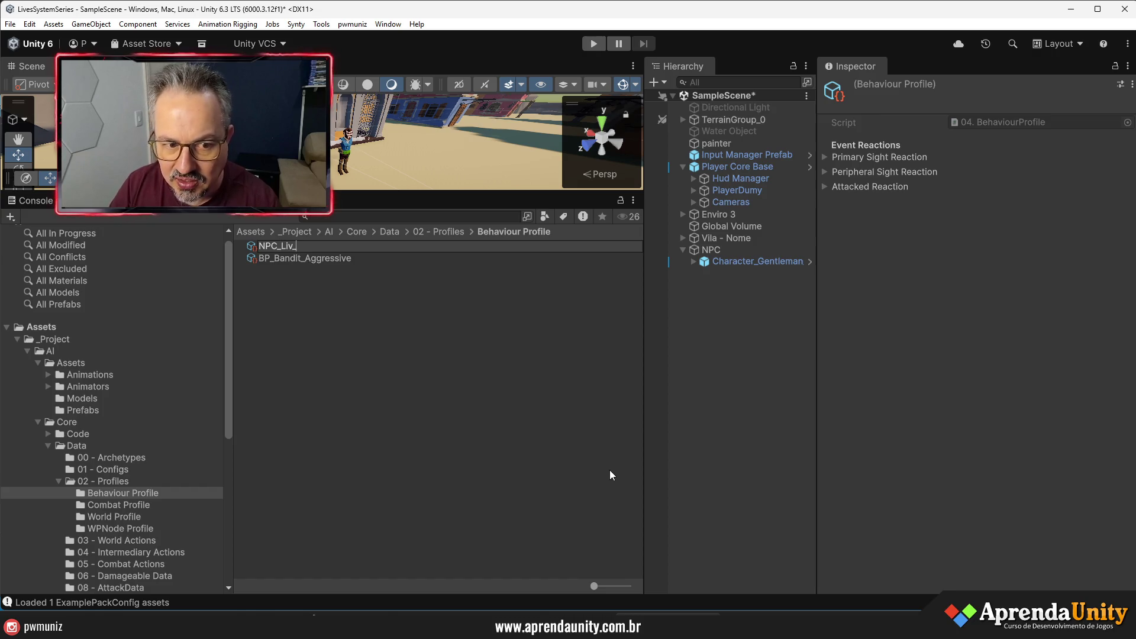
key(BackSpace)
text(e_Neutro)
key(Return)
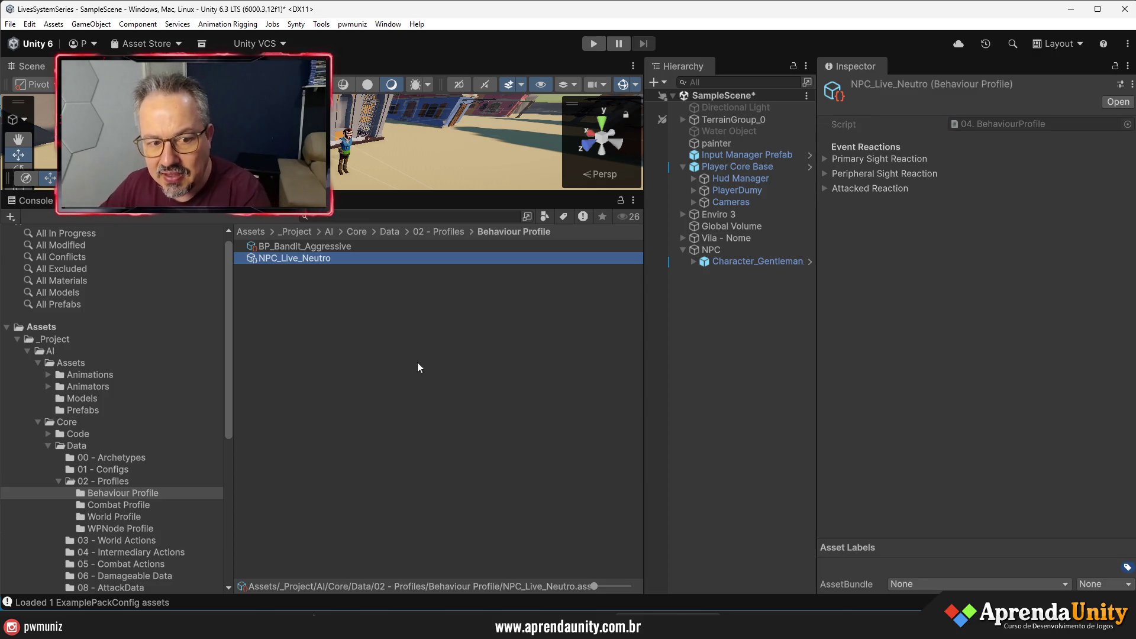
- Expand the three reaction sections and try primary sight reaction types, leaving it at None
click(872, 159)
click(861, 217)
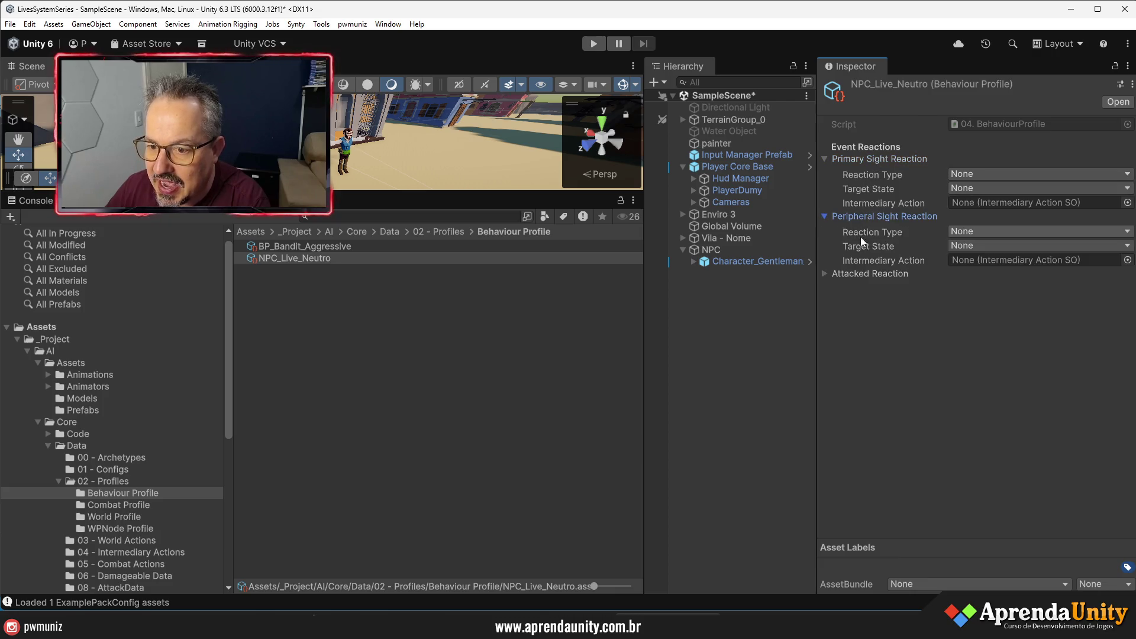
click(858, 275)
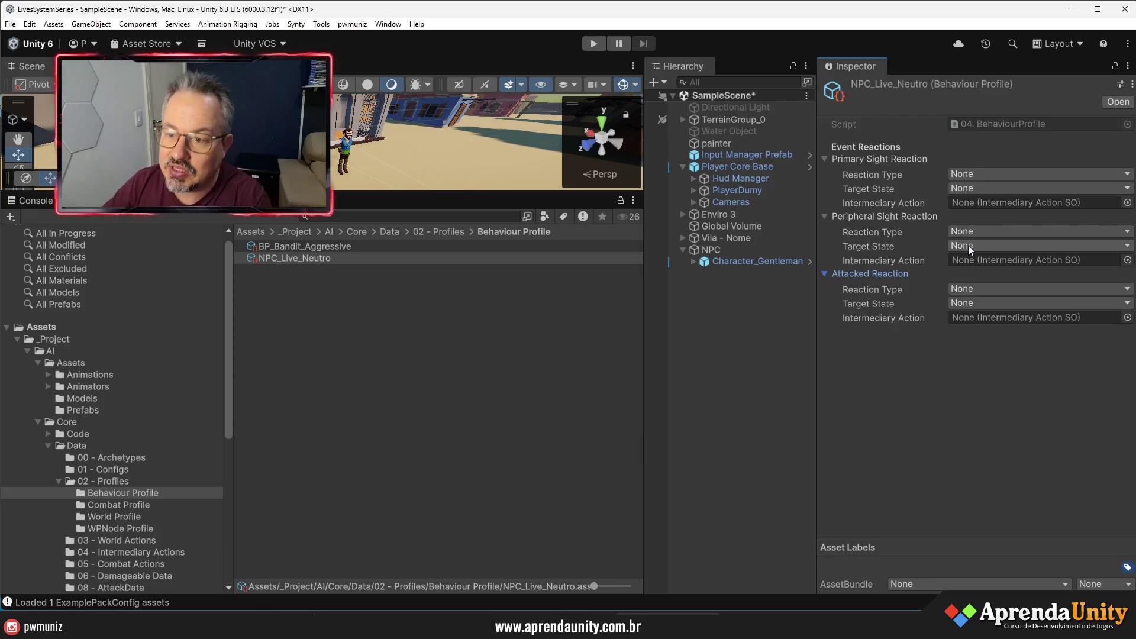
click(966, 173)
click(985, 202)
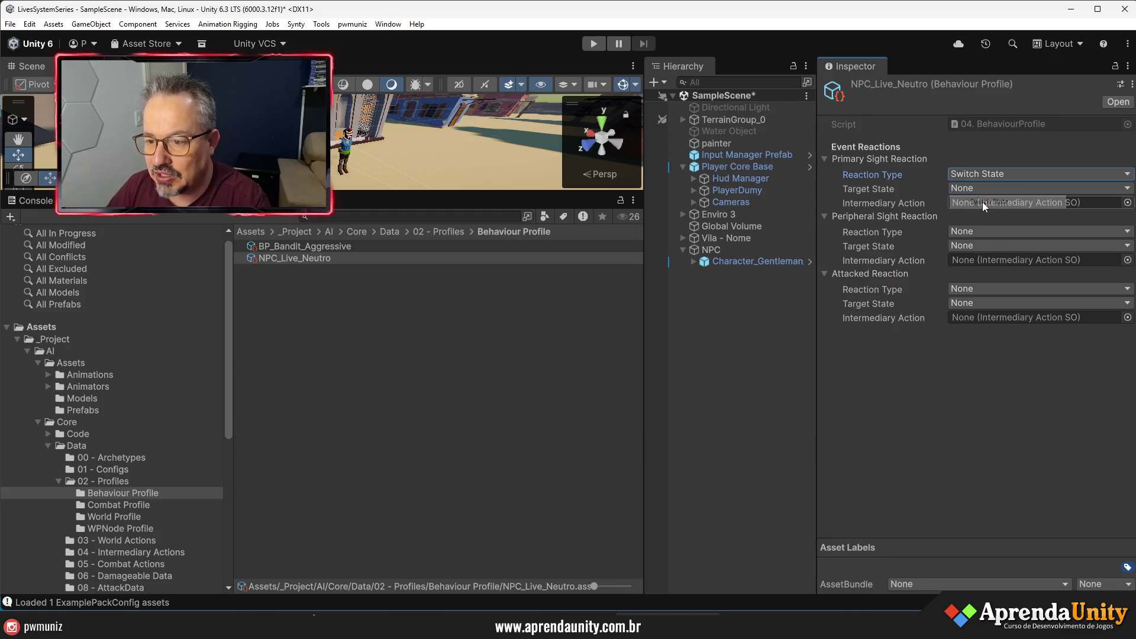
click(977, 189)
click(977, 173)
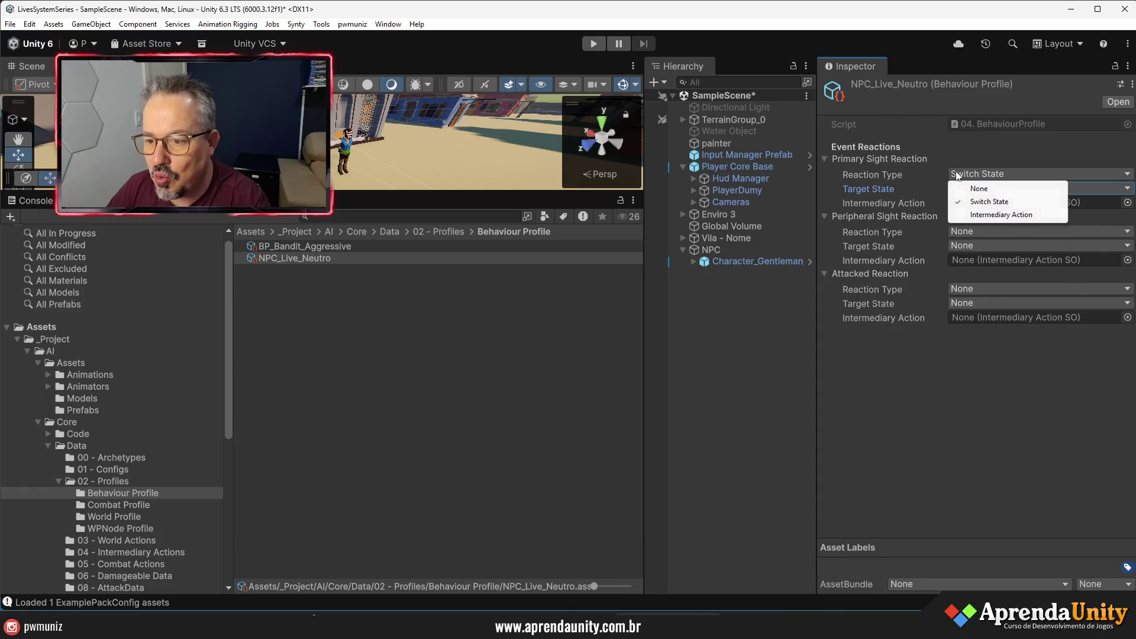
click(982, 214)
click(981, 176)
click(979, 191)
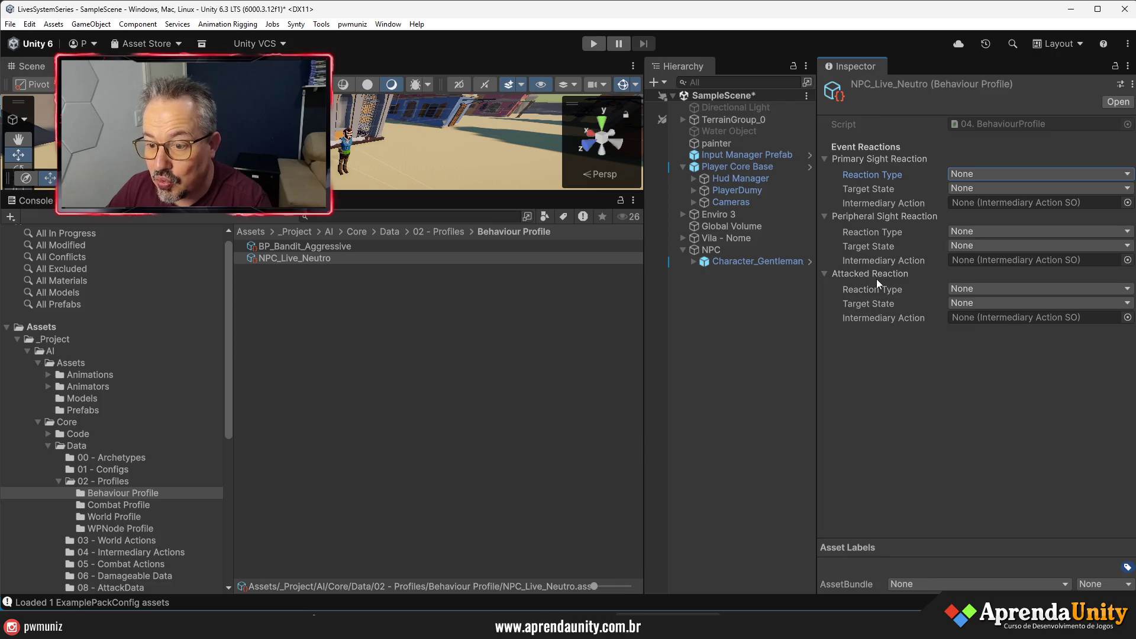
- Try Switch State and Intermediary Action for the Attacked reaction, then reset it to None
click(971, 288)
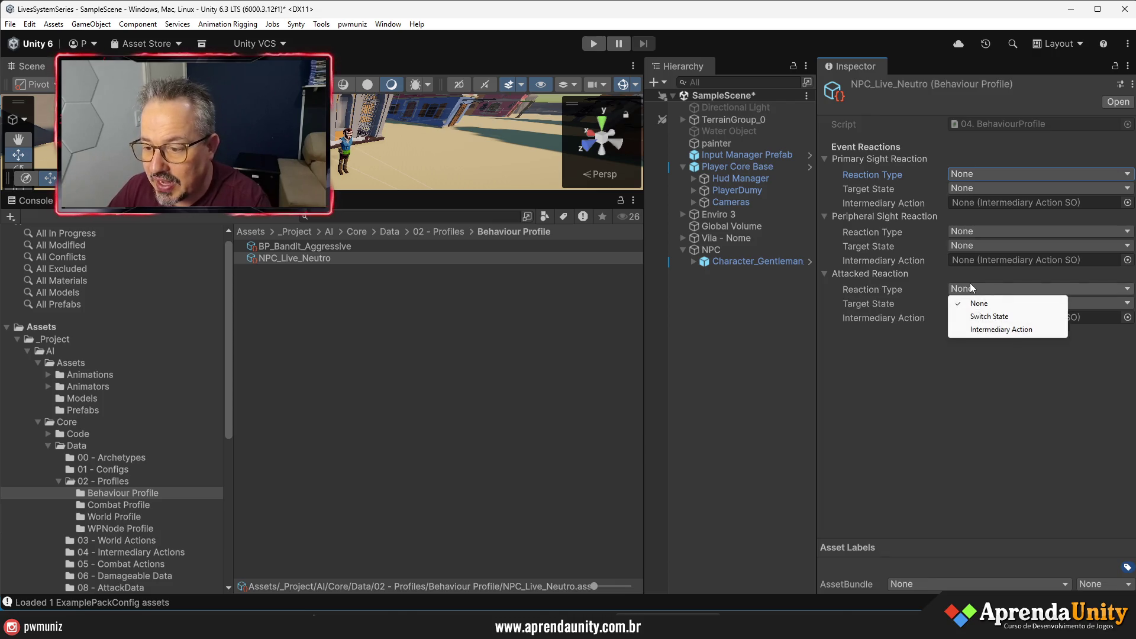
click(984, 317)
click(983, 300)
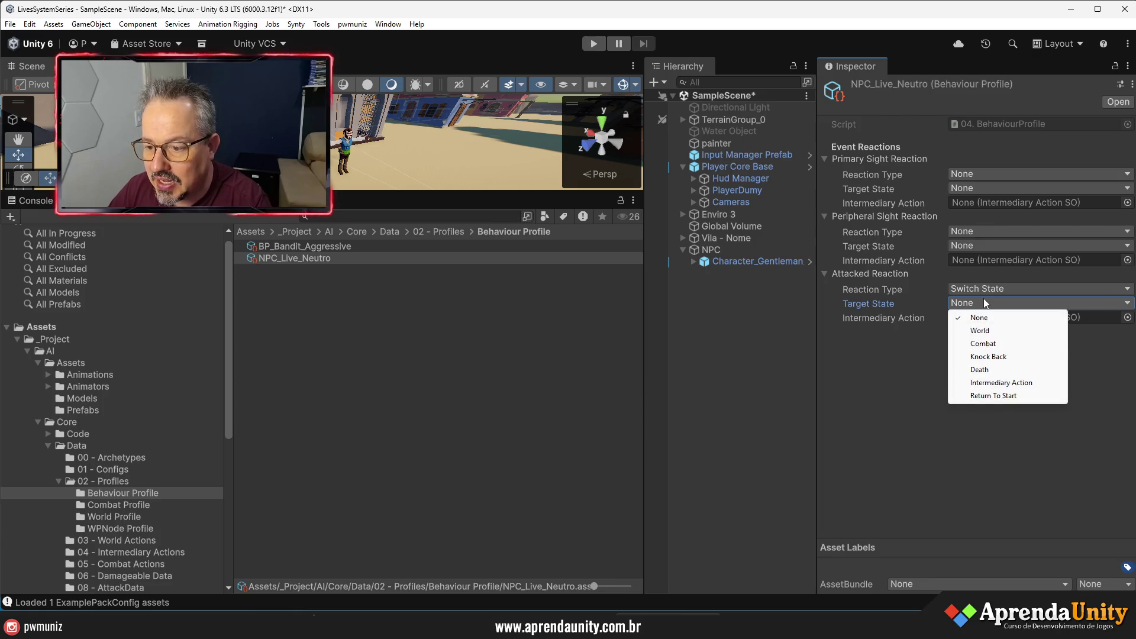
click(984, 288)
mouse_move(988, 324)
mouse_down()
mouse_move(1125, 318)
mouse_move(1111, 323)
mouse_up()
click(1126, 317)
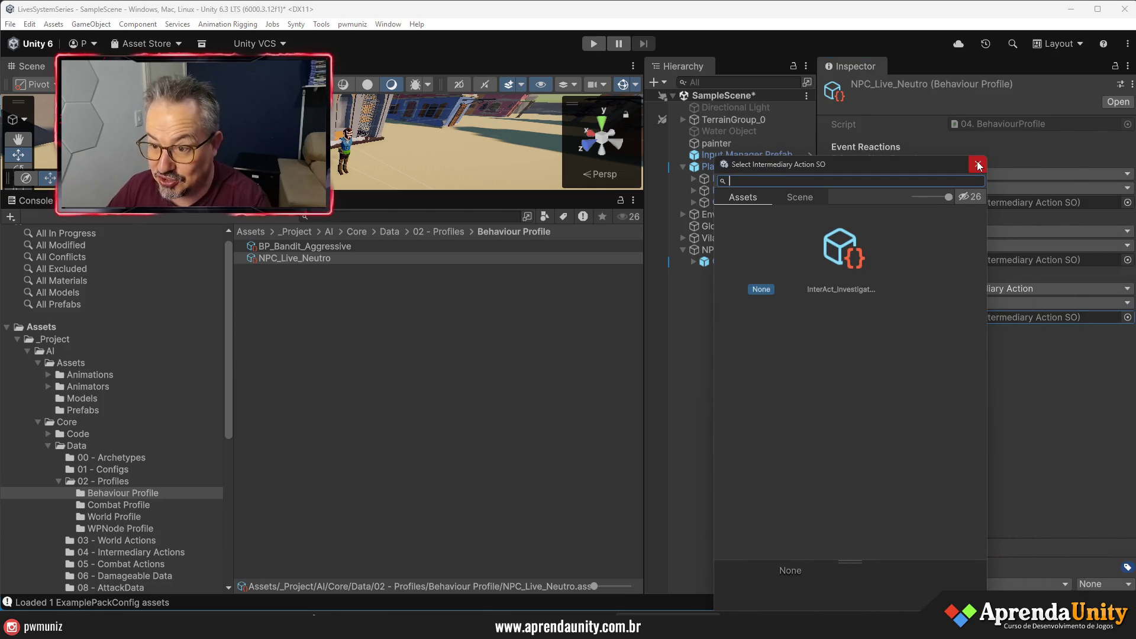
click(978, 164)
click(993, 304)
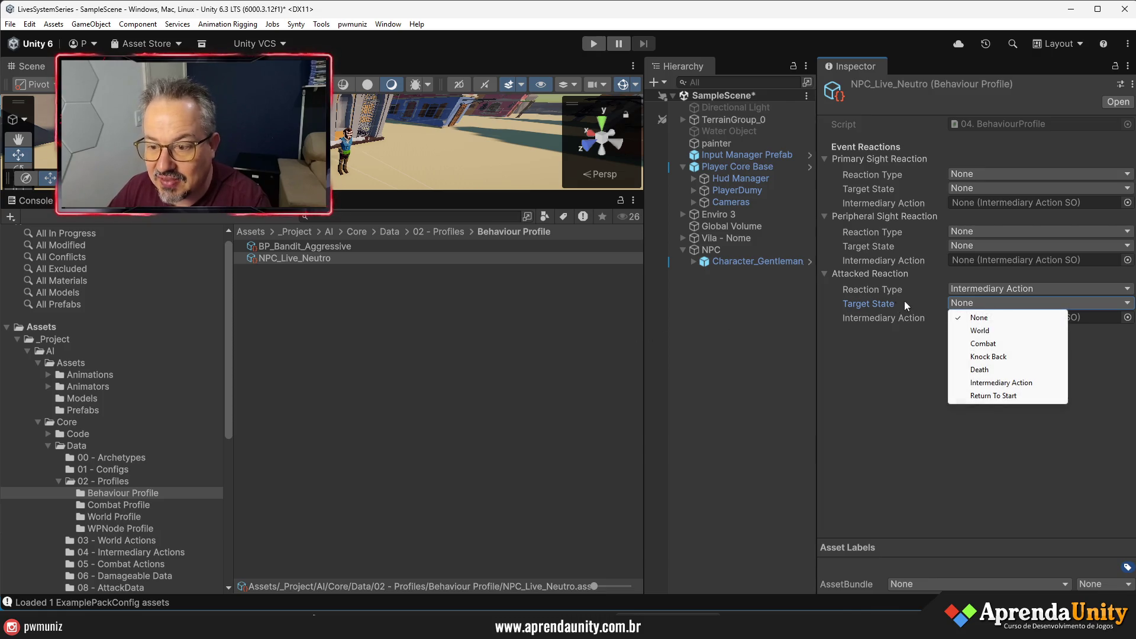
click(941, 291)
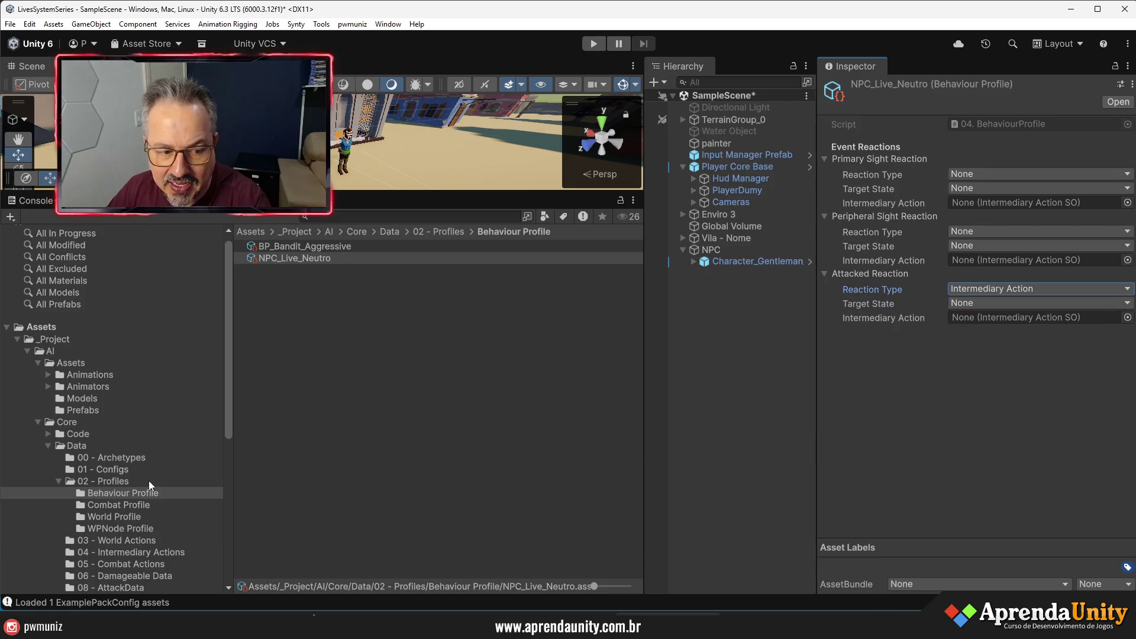
click(1036, 285)
click(989, 303)
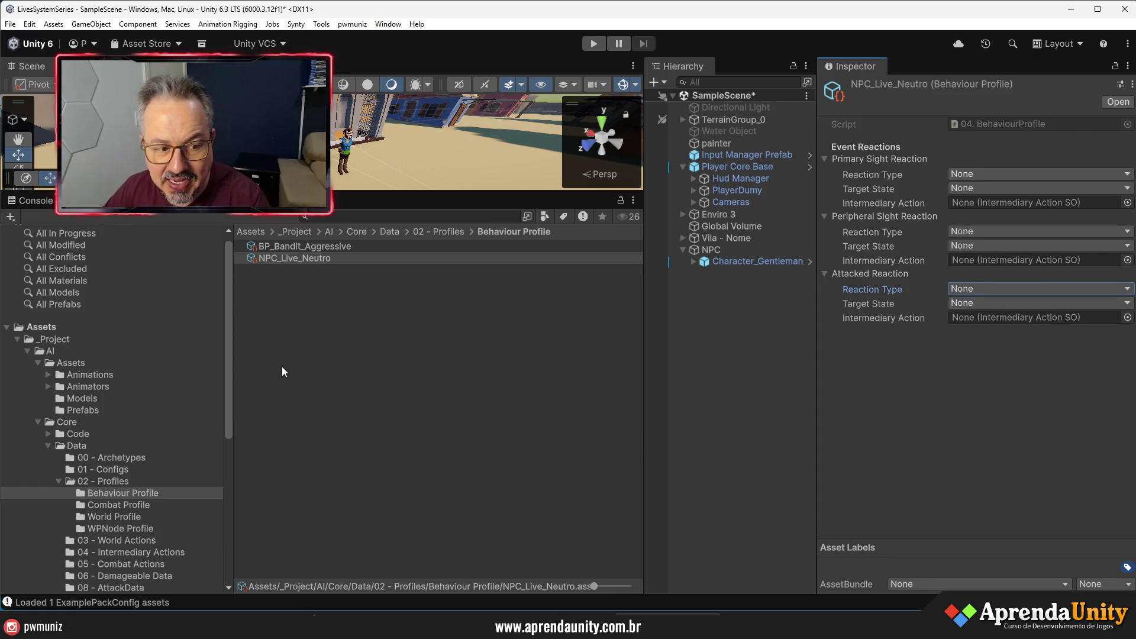
click(59, 481)
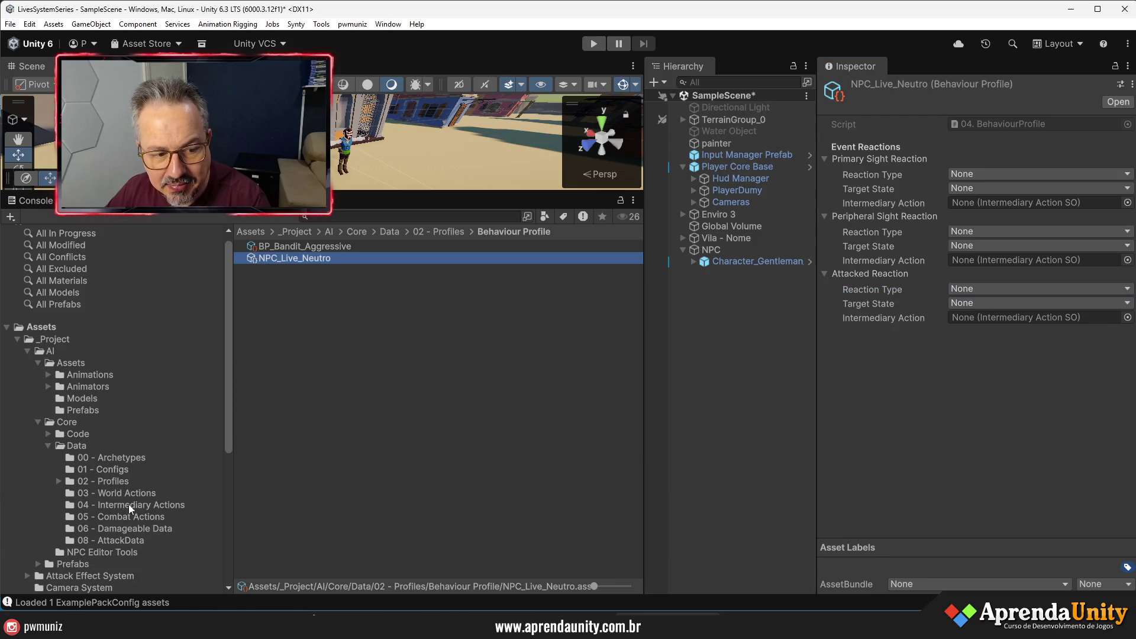
- Create an InterAct_SimpleFlee asset in 04 - Intermediary Actions, then reopen the Behaviour Profile folder
click(126, 505)
right_click(335, 320)
mouse_move(391, 276)
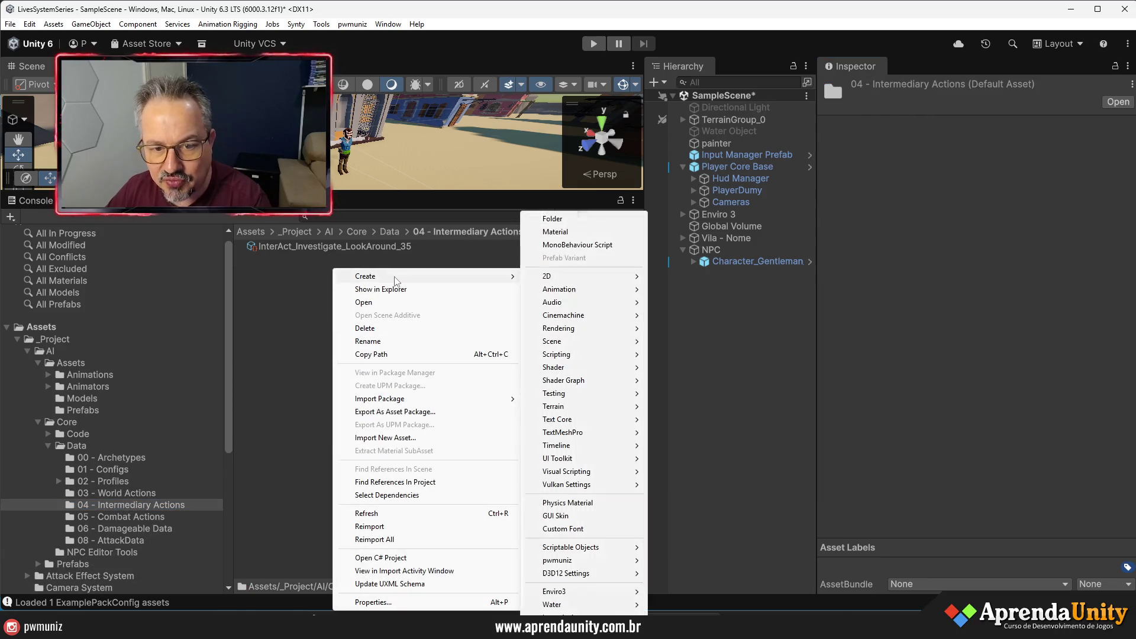
mouse_move(622, 562)
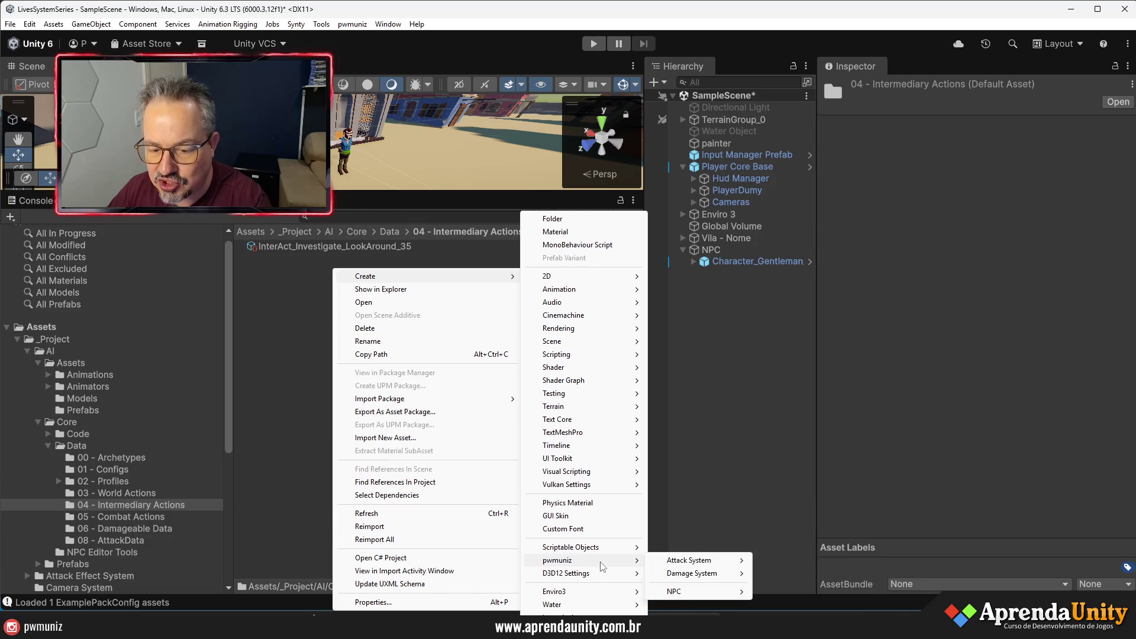
mouse_move(695, 562)
mouse_move(695, 594)
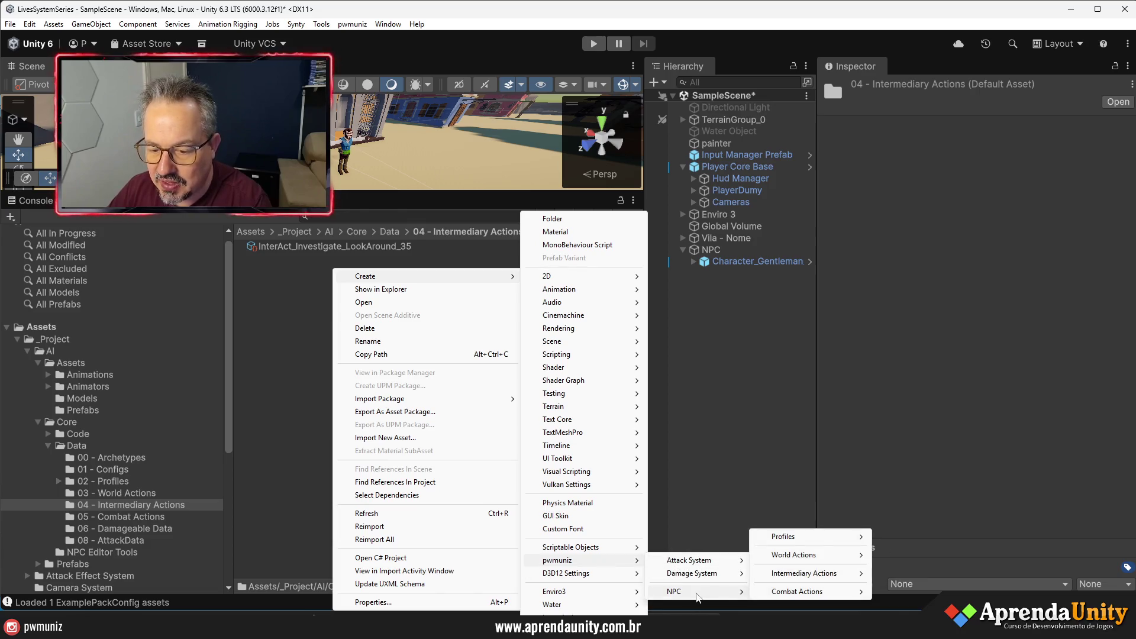
mouse_move(824, 579)
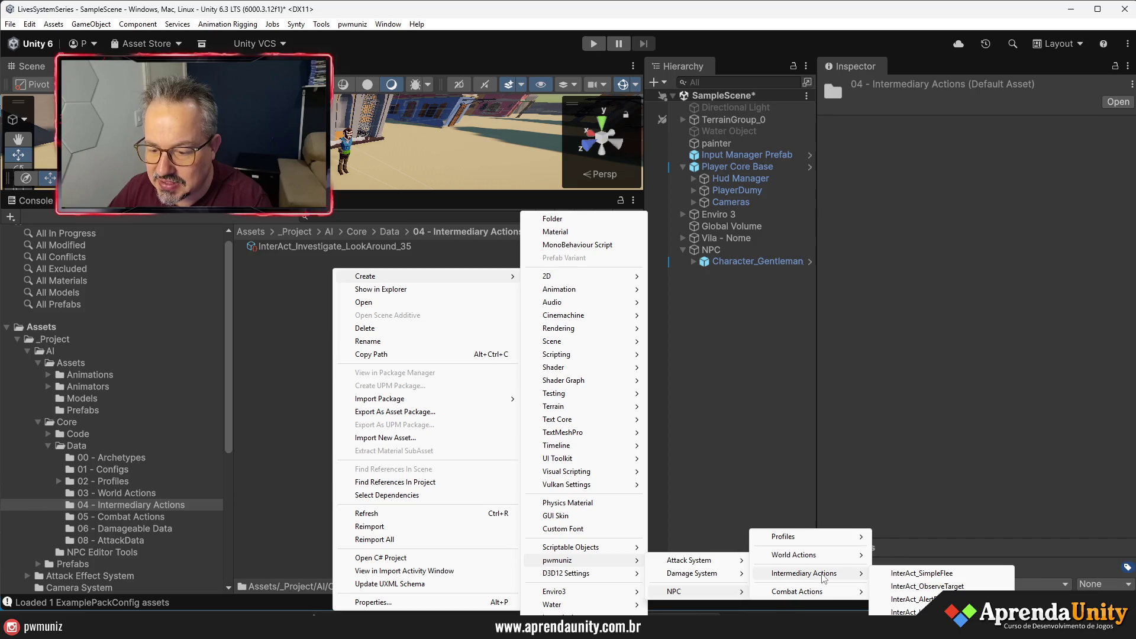
click(922, 574)
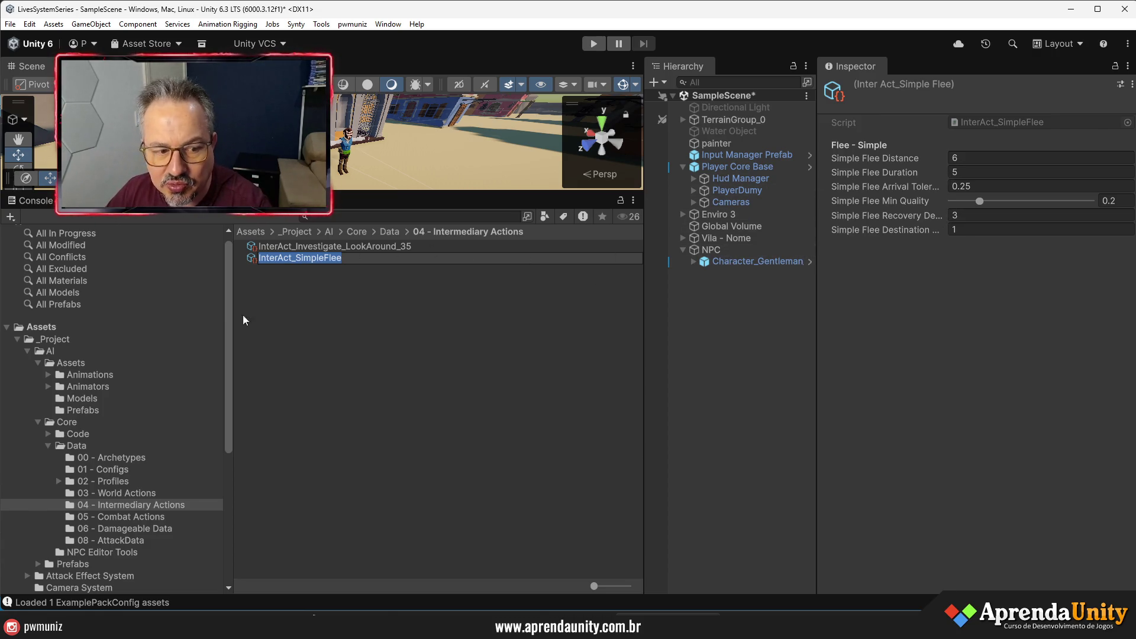
click(118, 479)
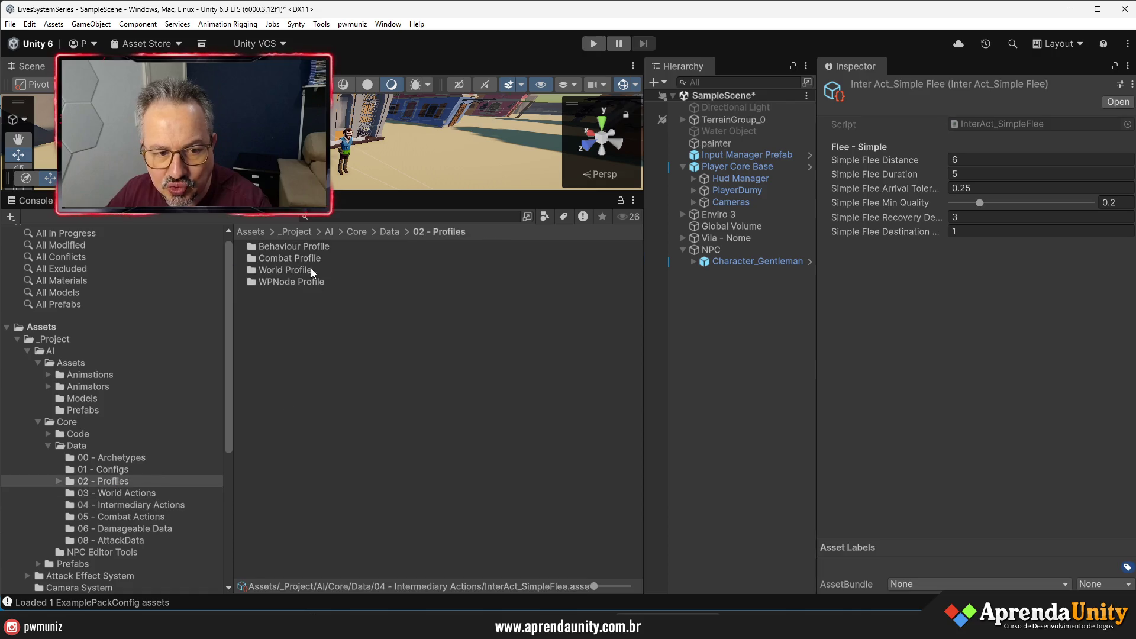
double_click(295, 247)
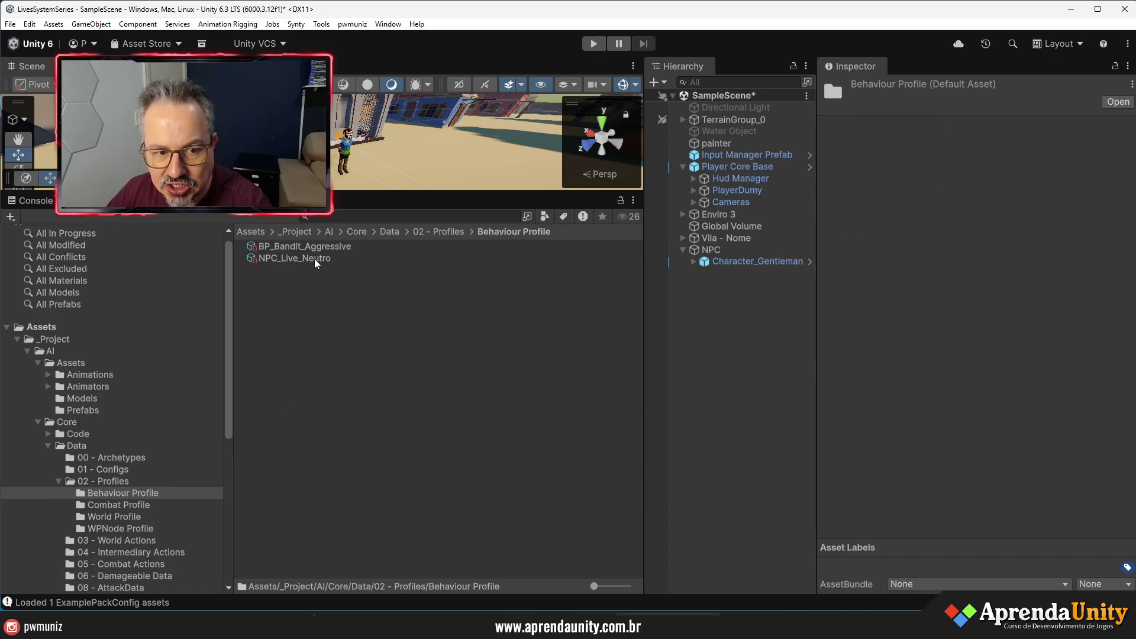
- Set NPC_Live_Neutro's Attacked reaction to Intermediary Action running InterAct_SimpleFlee
click(311, 259)
click(989, 291)
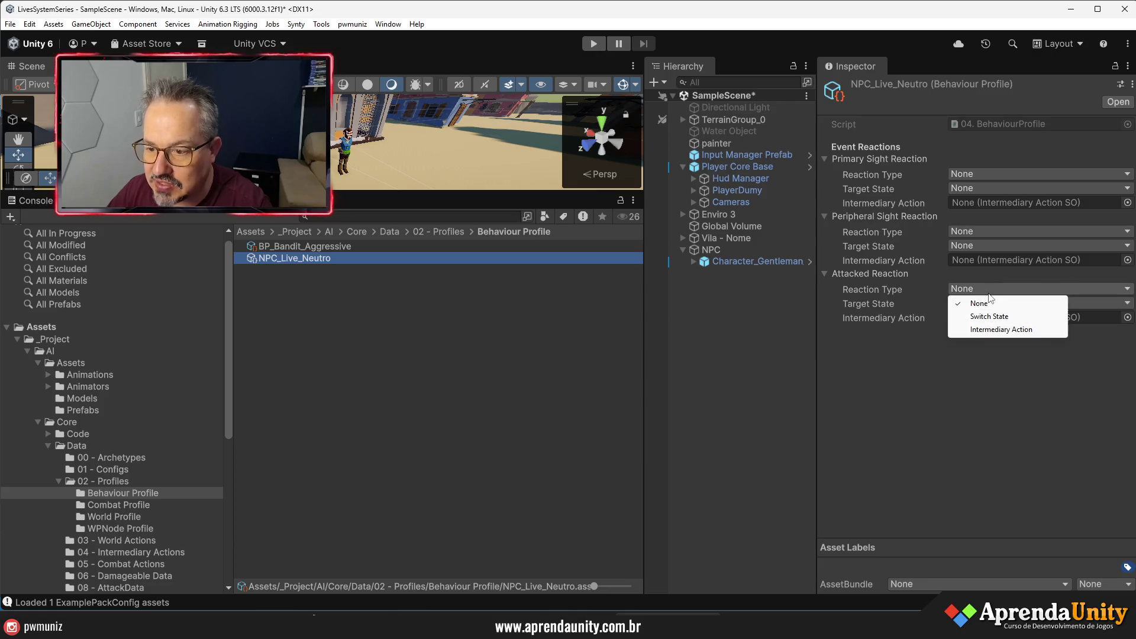
click(1001, 329)
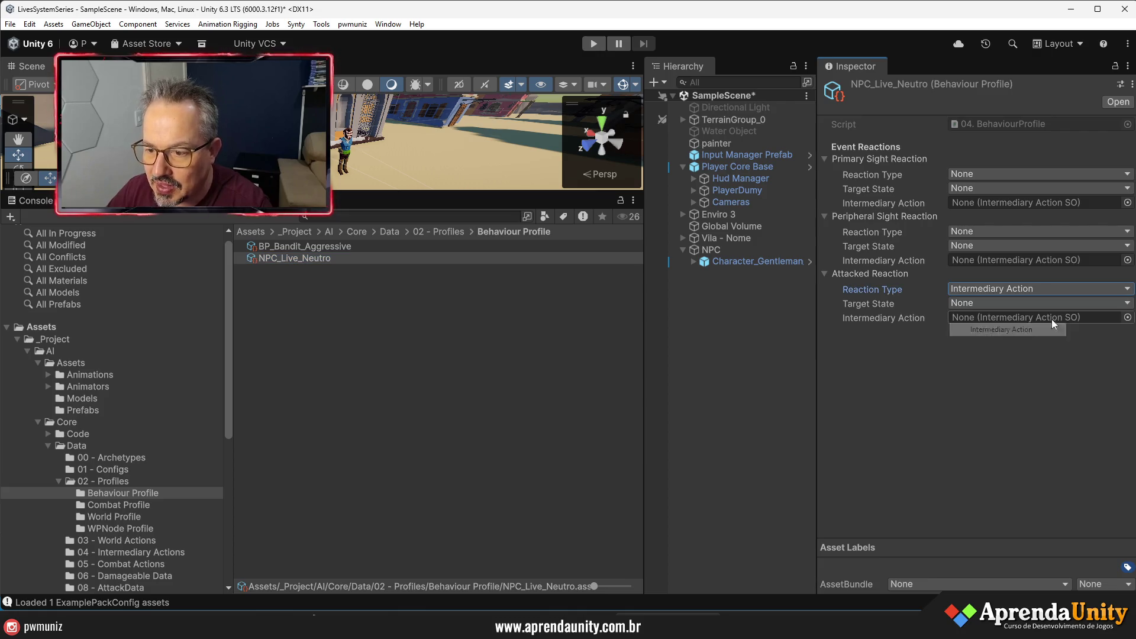
click(1128, 318)
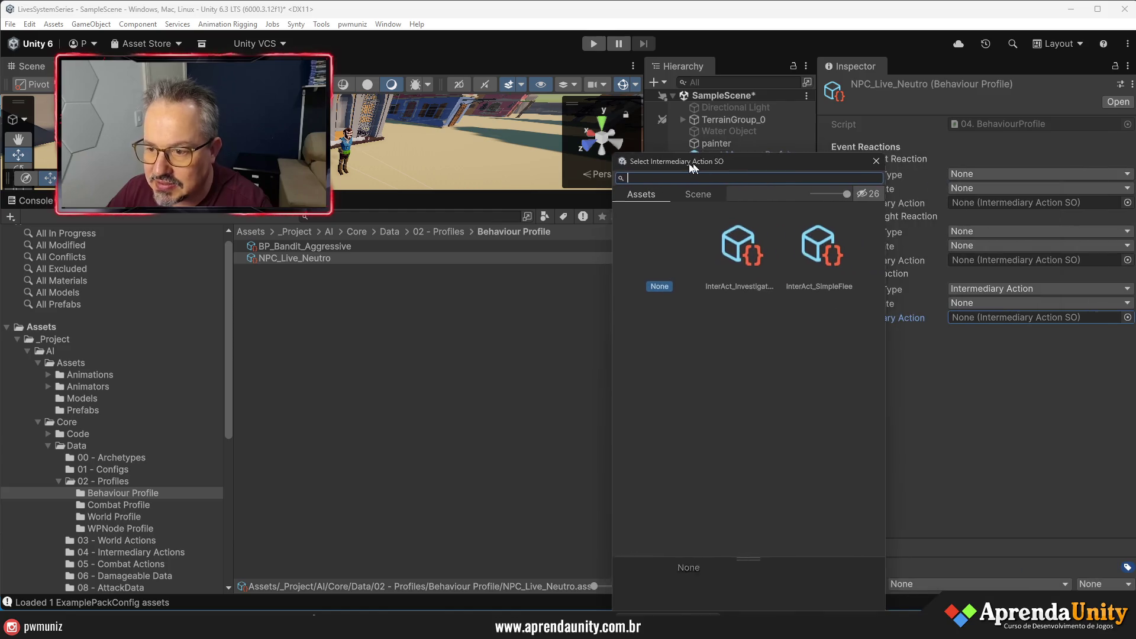
double_click(782, 238)
- Inspect the InterAct_SimpleFlee settings and widen the Inspector, Hierarchy and Project panels
click(979, 318)
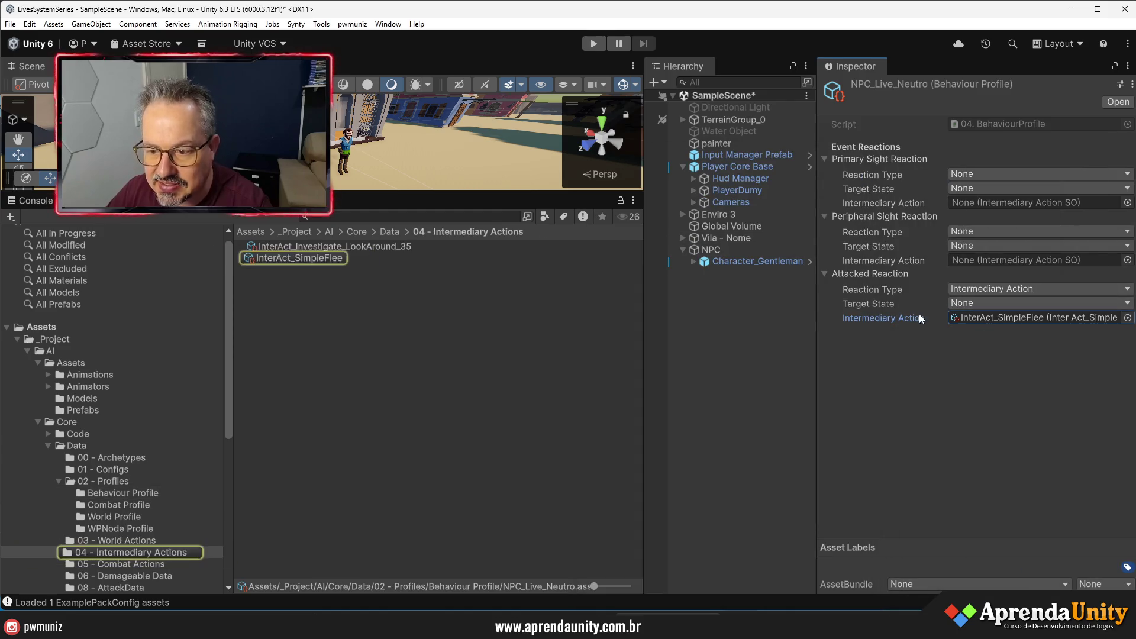
click(326, 259)
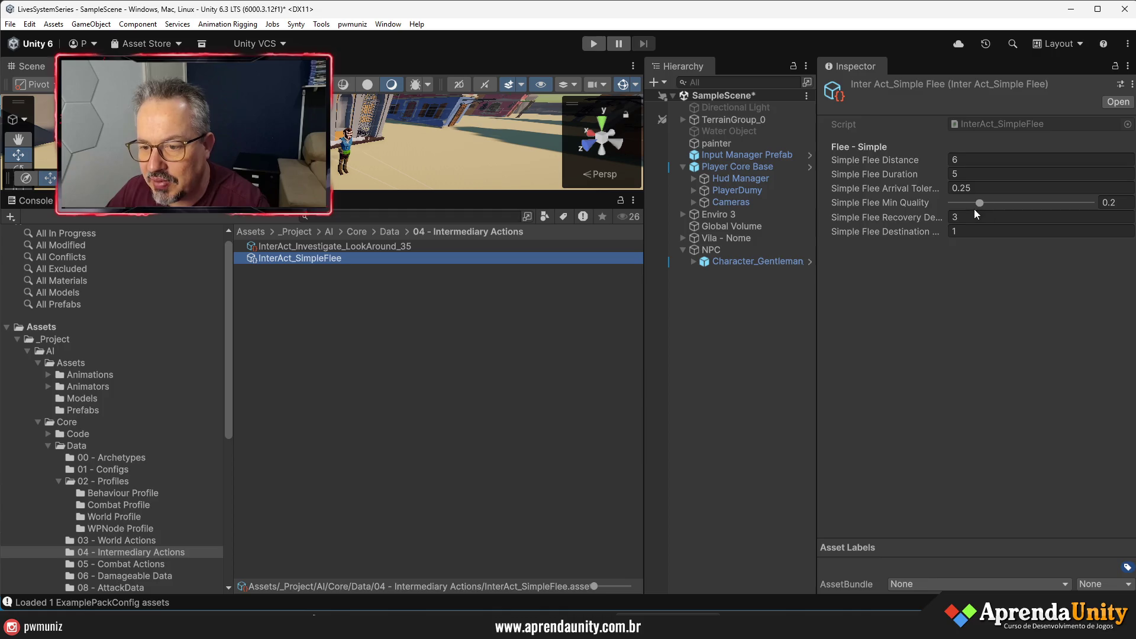
drag(820, 263, 686, 255)
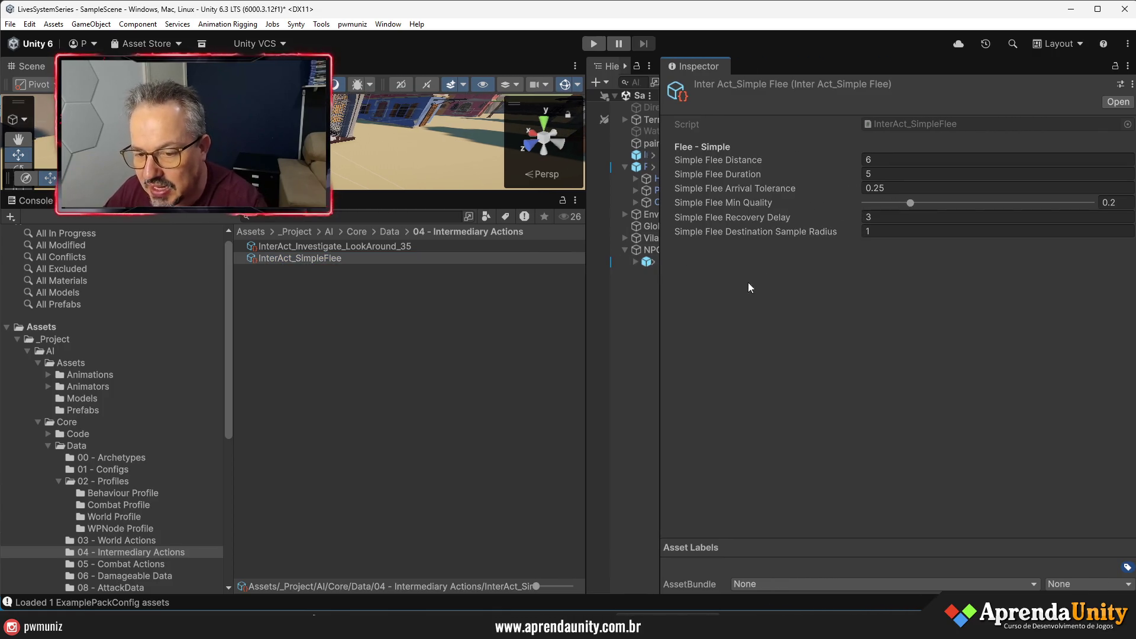
drag(660, 325, 922, 327)
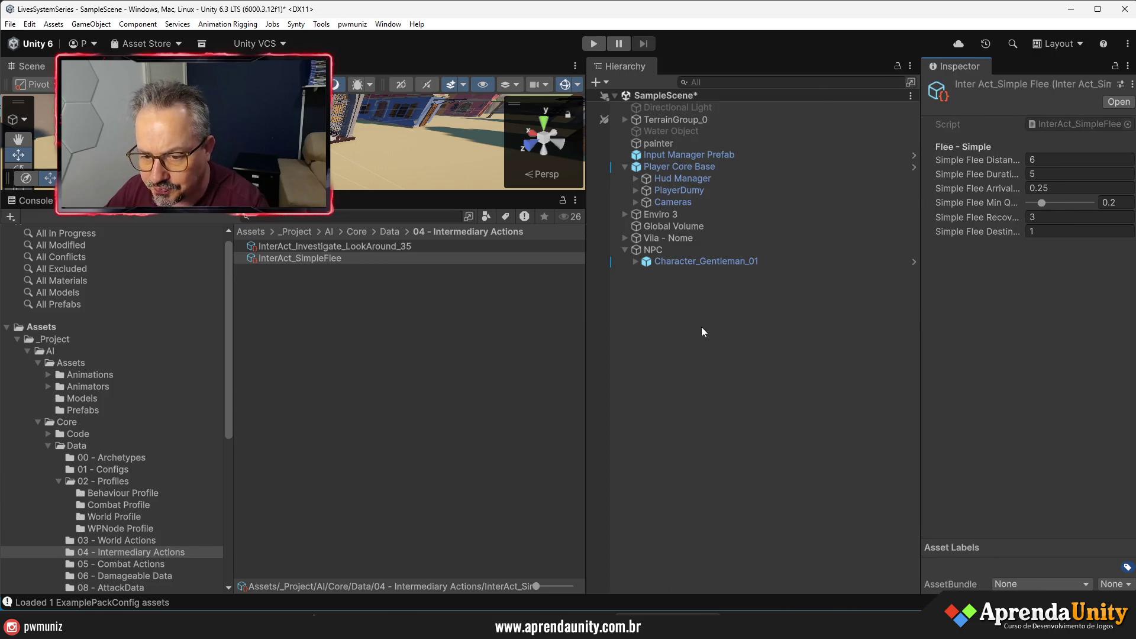
drag(584, 345, 756, 343)
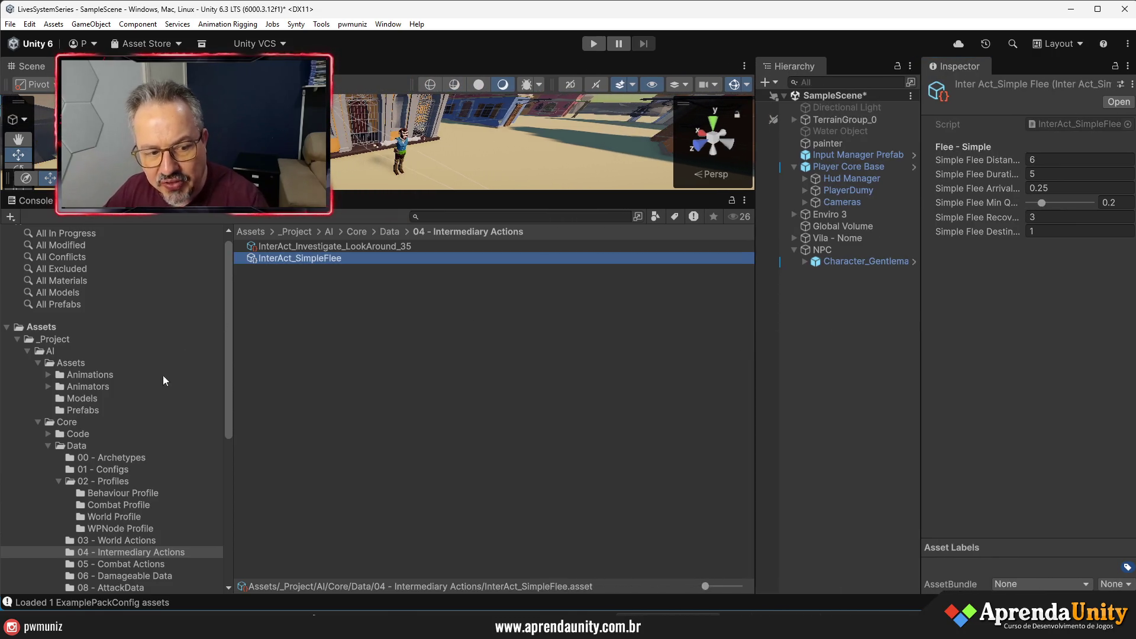
click(59, 481)
- Select NPC_Live_01 and assign NPCConfig_Human_Bandit as Config and NPC_Live_Neutro as Behaviour Profile
click(127, 457)
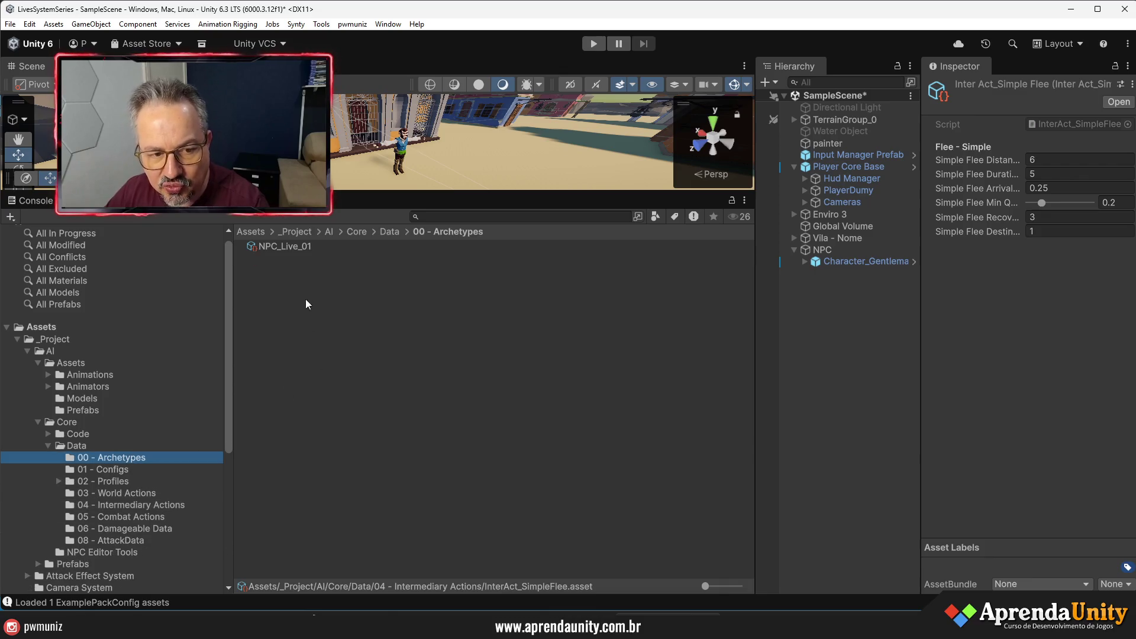
click(292, 248)
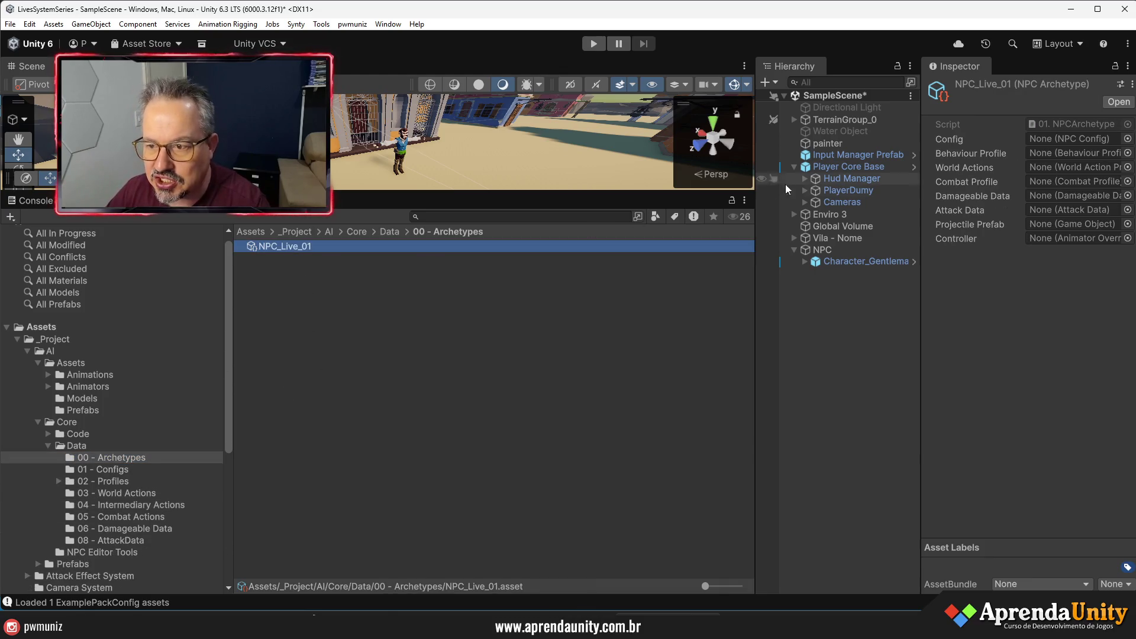
mouse_move(922, 368)
mouse_down()
mouse_move(553, 375)
mouse_move(702, 372)
mouse_up()
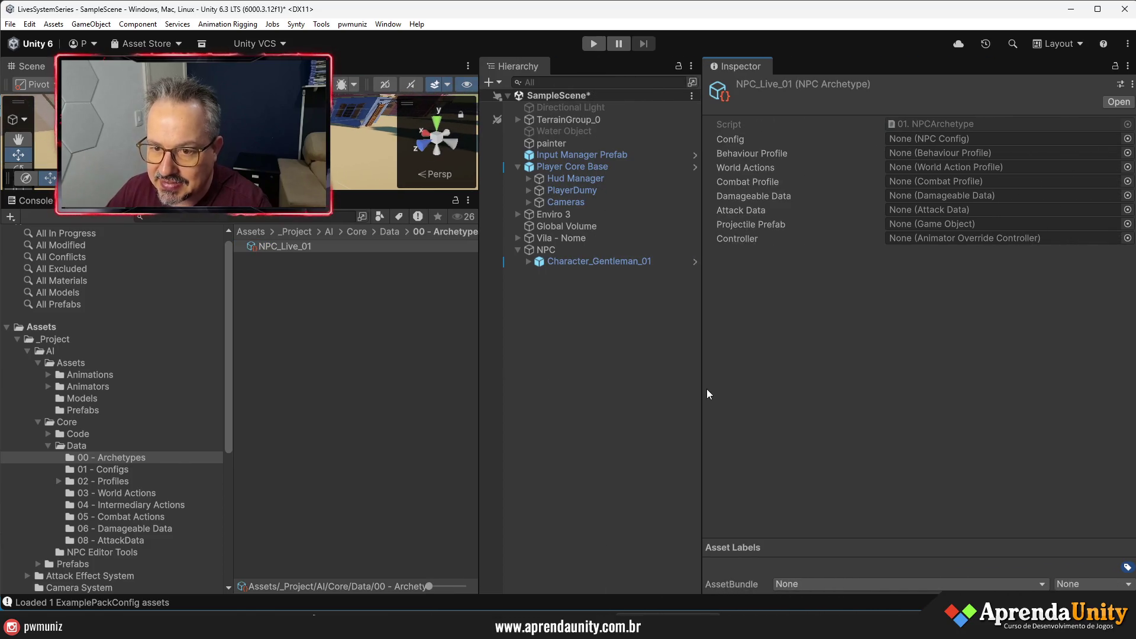
click(1127, 138)
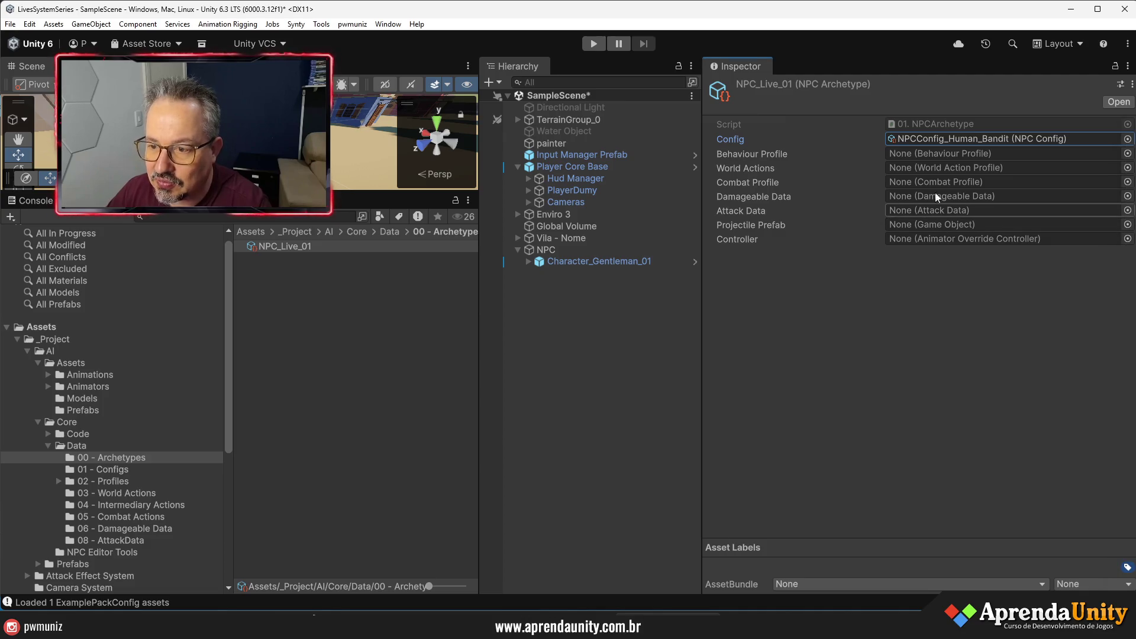
click(1127, 153)
double_click(892, 224)
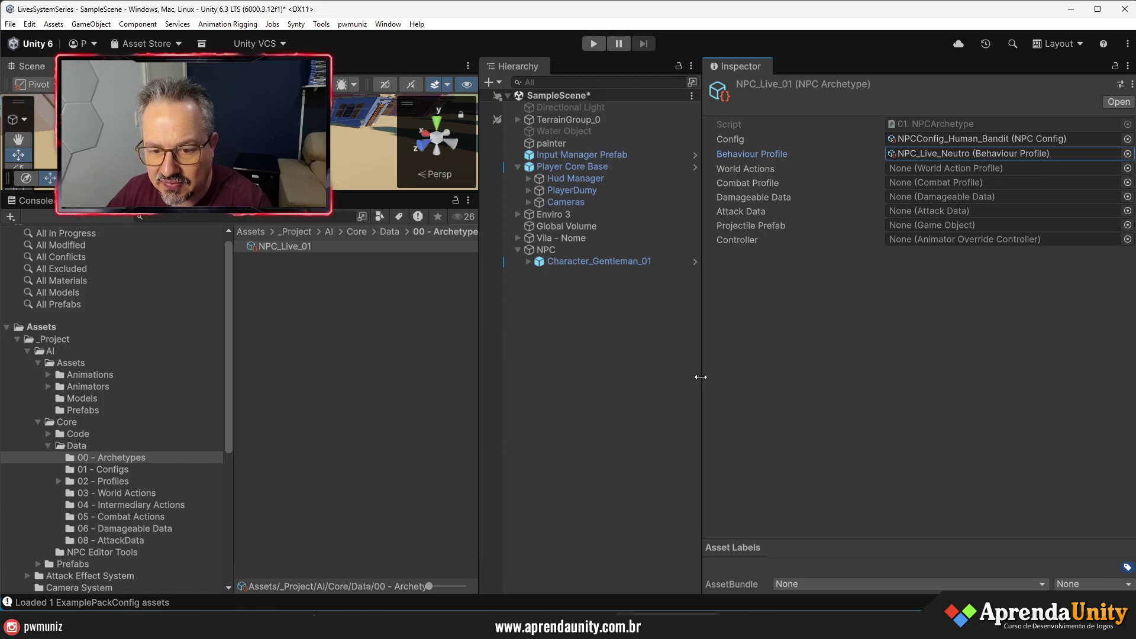
- Resize the Hierarchy, Inspector and Scene panels to enlarge the Scene view
drag(702, 373, 746, 379)
drag(478, 399, 649, 399)
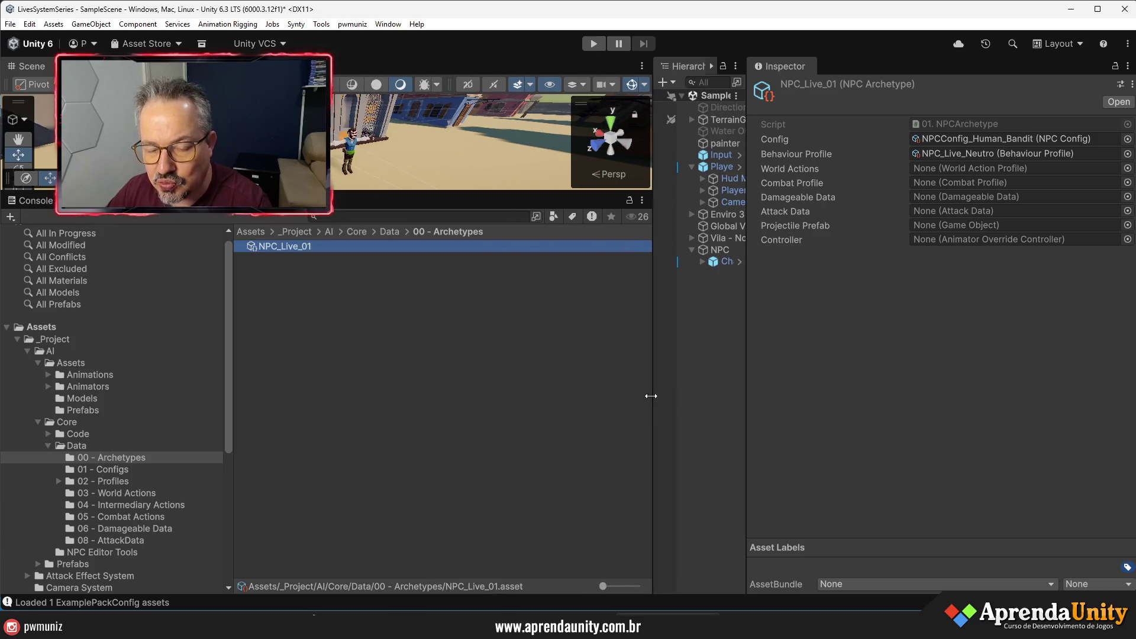
drag(744, 393, 850, 393)
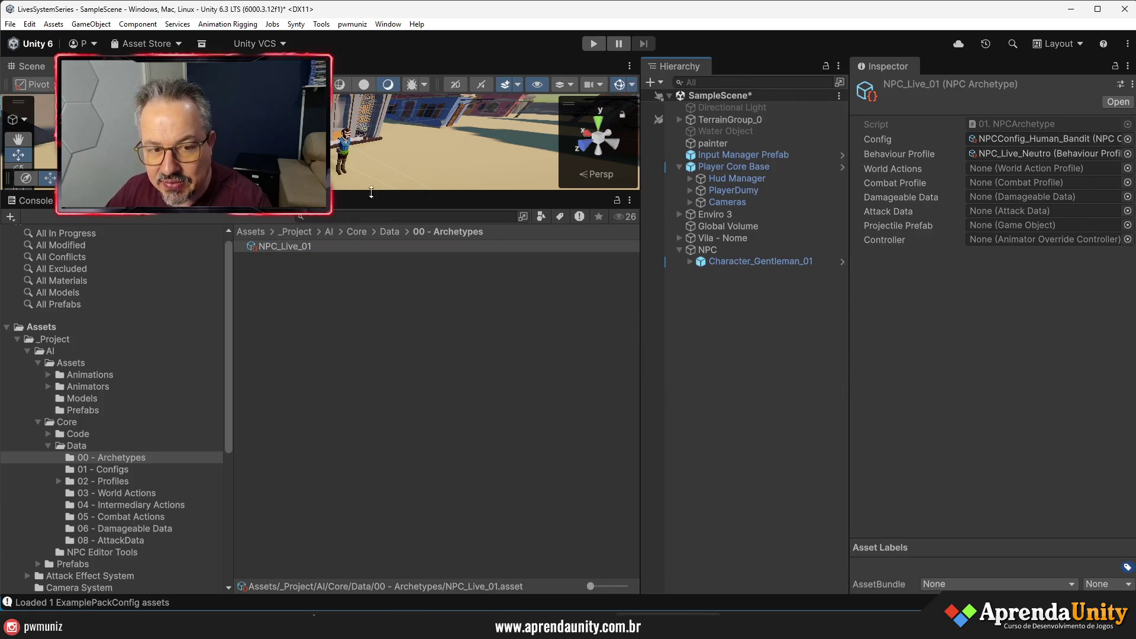
drag(366, 189, 366, 272)
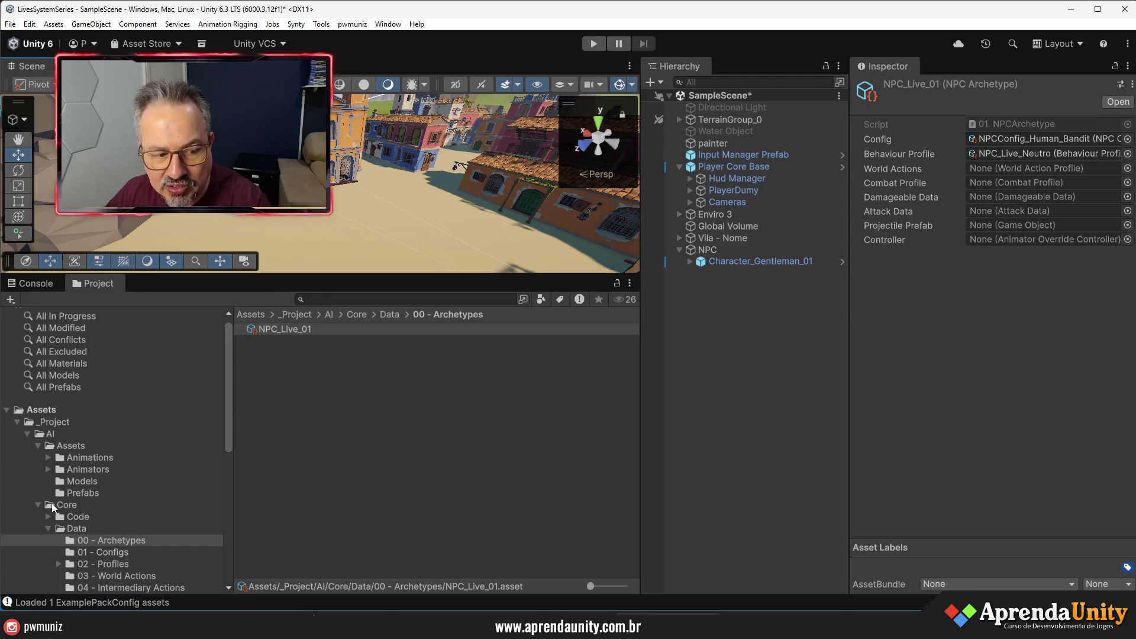
- Delete the three existing assets in the 03 - World Actions folder
click(119, 576)
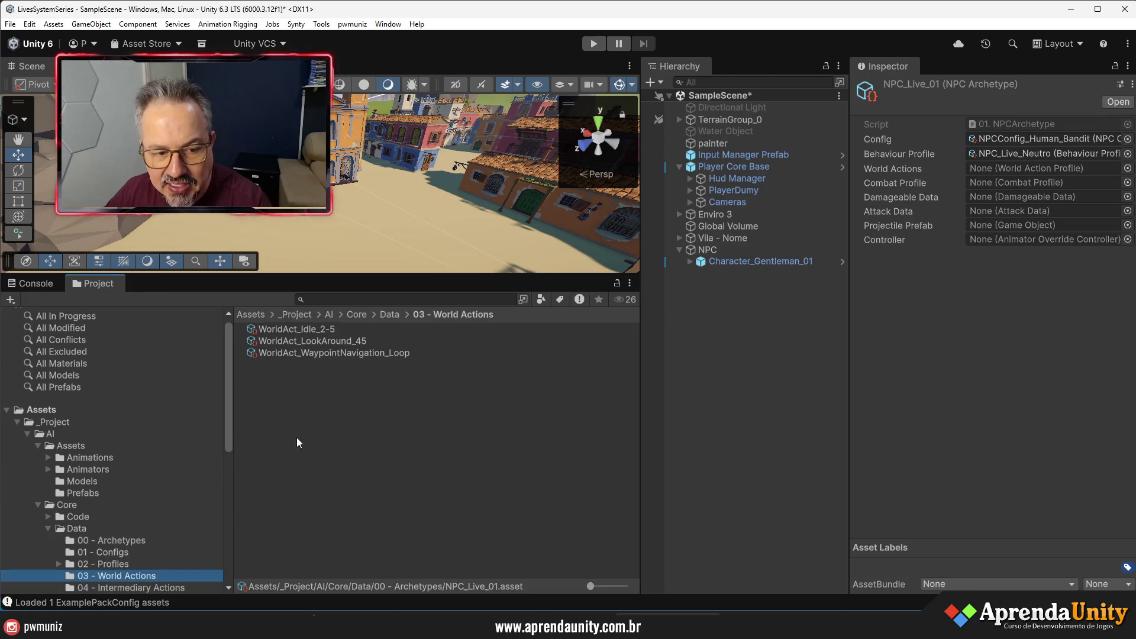
click(304, 354)
shift+click(314, 329)
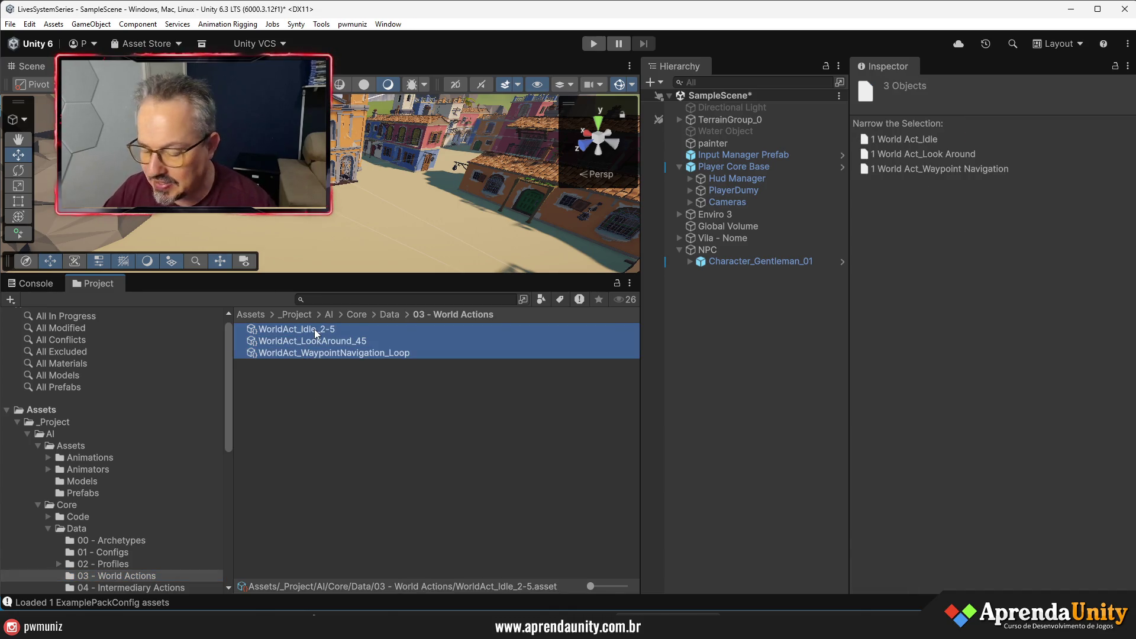
key(Delete)
key(Return)
- Create a new World Action Profile asset named Npc_live_01
right_click(317, 347)
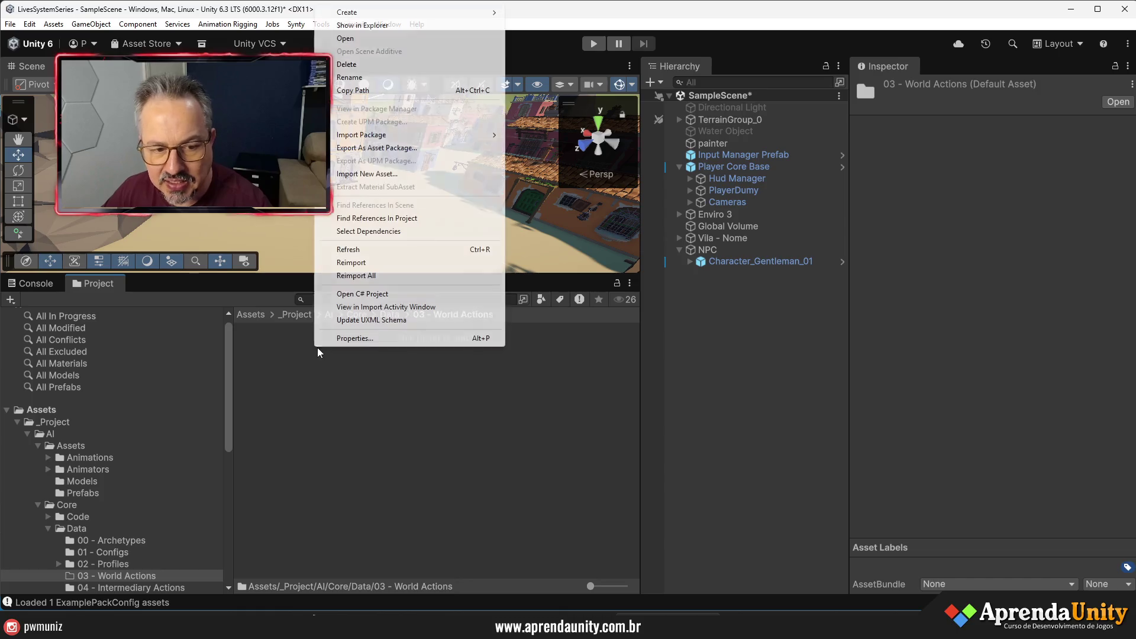
mouse_move(441, 13)
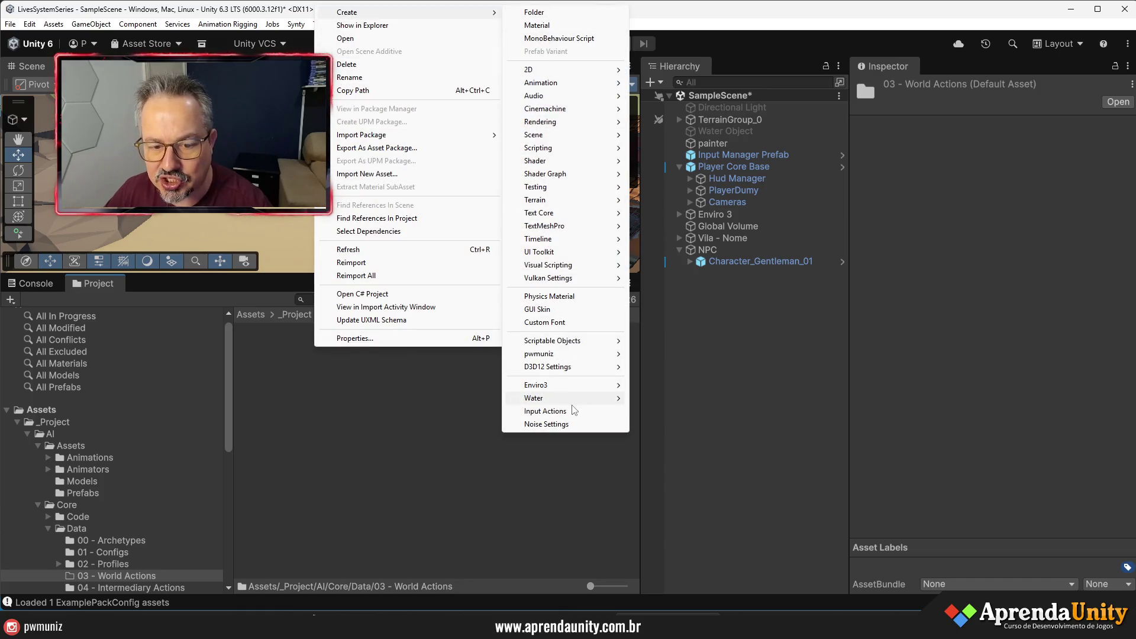
mouse_move(617, 358)
mouse_move(686, 385)
mouse_move(792, 405)
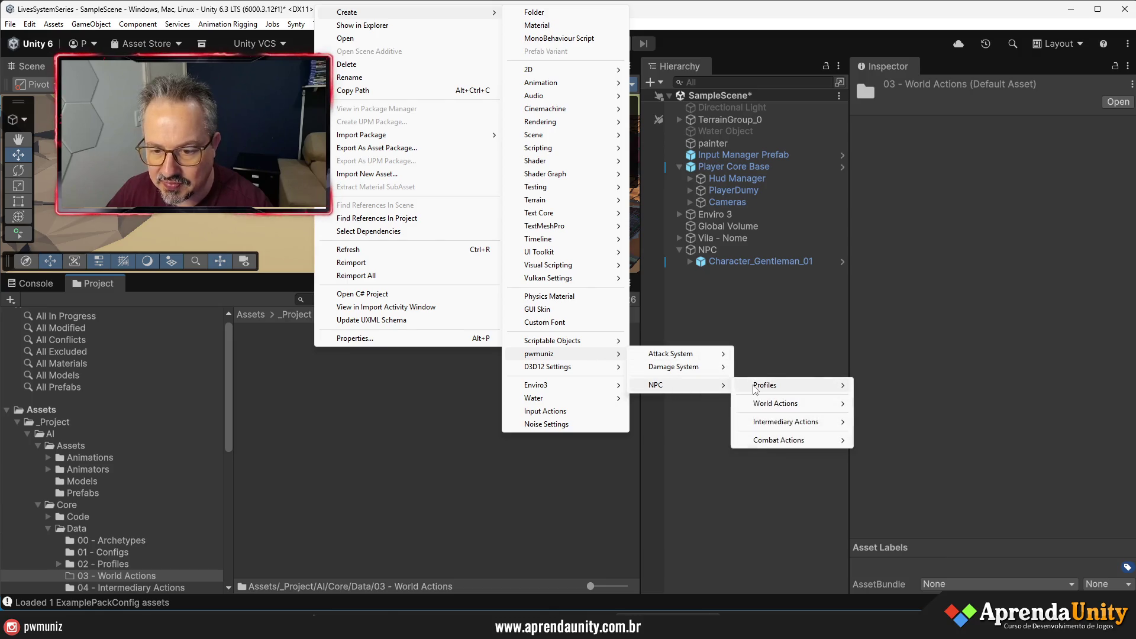
mouse_move(756, 389)
click(888, 412)
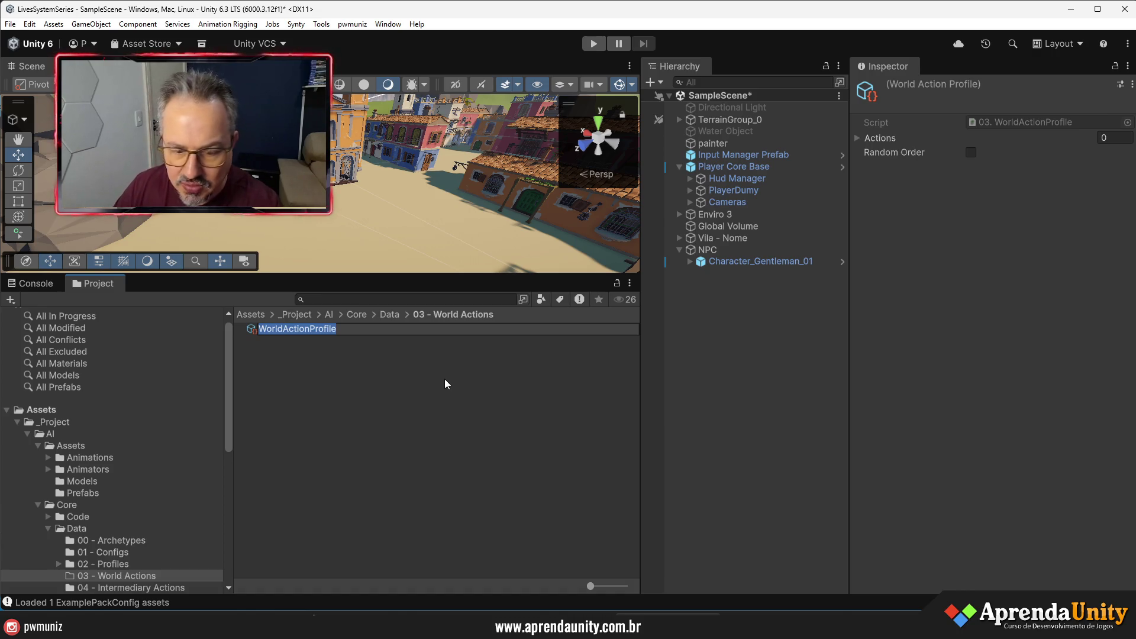
text(W)
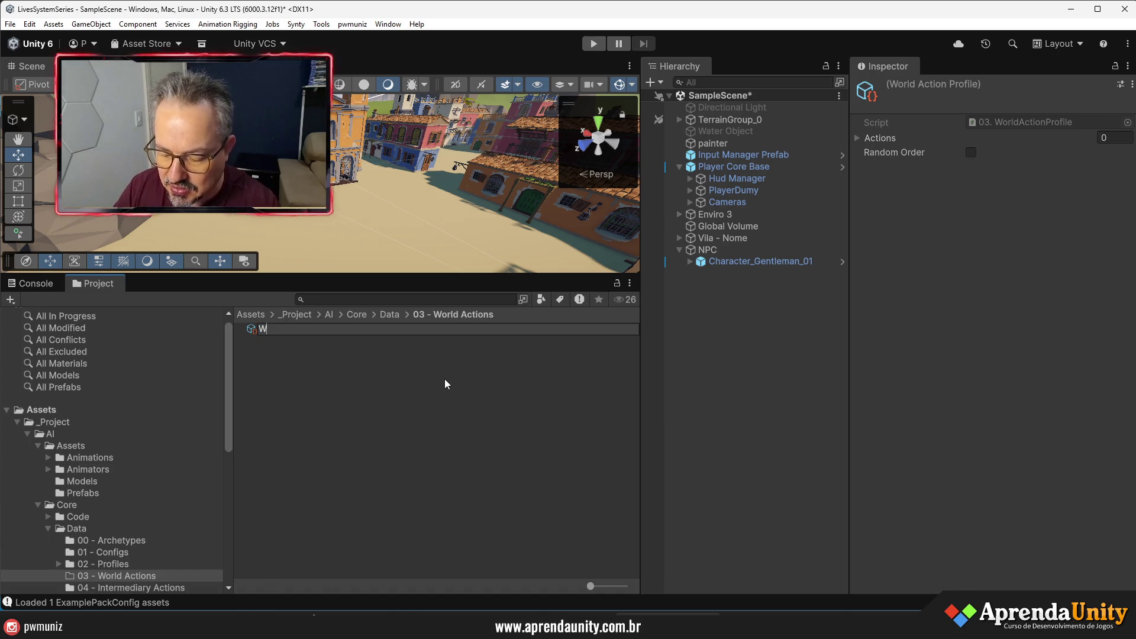
text(or)
key(BackSpace)
key(BackSpace)
key(BackSpace)
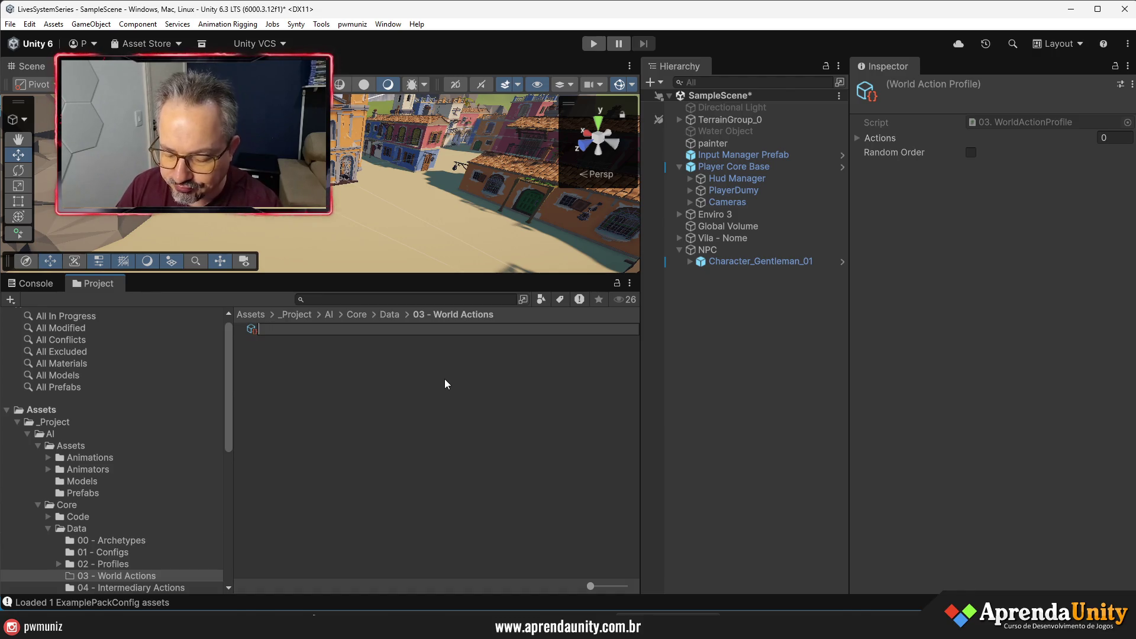
text(Npc)
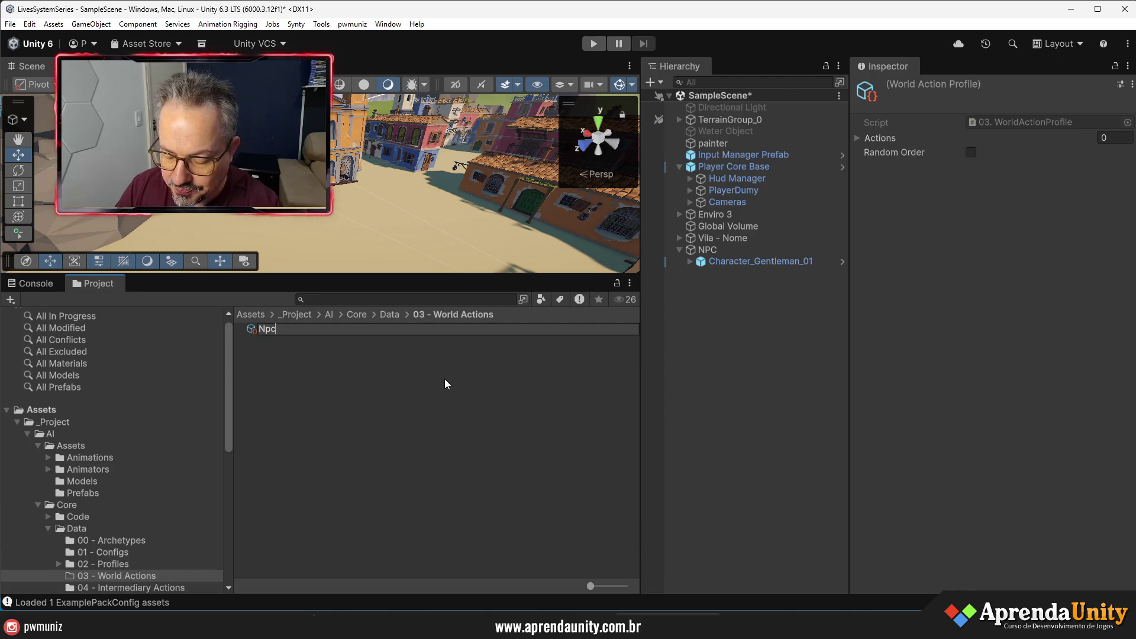
text(_live_01)
key(Return)
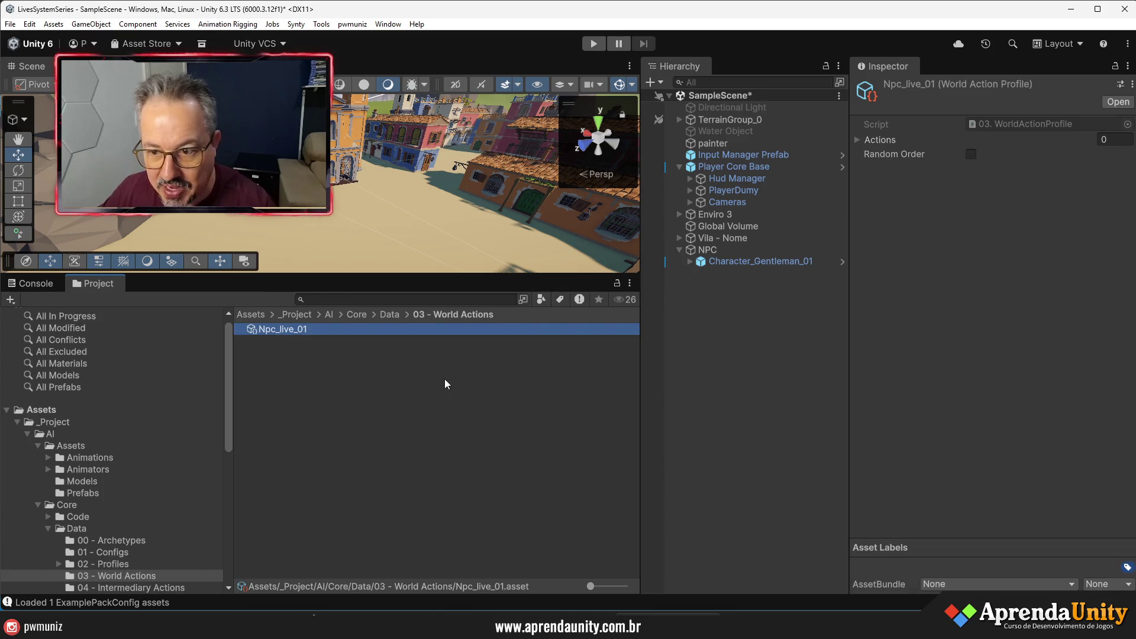
- Add one empty action entry to Npc_live_01, then delete the profile asset
click(857, 144)
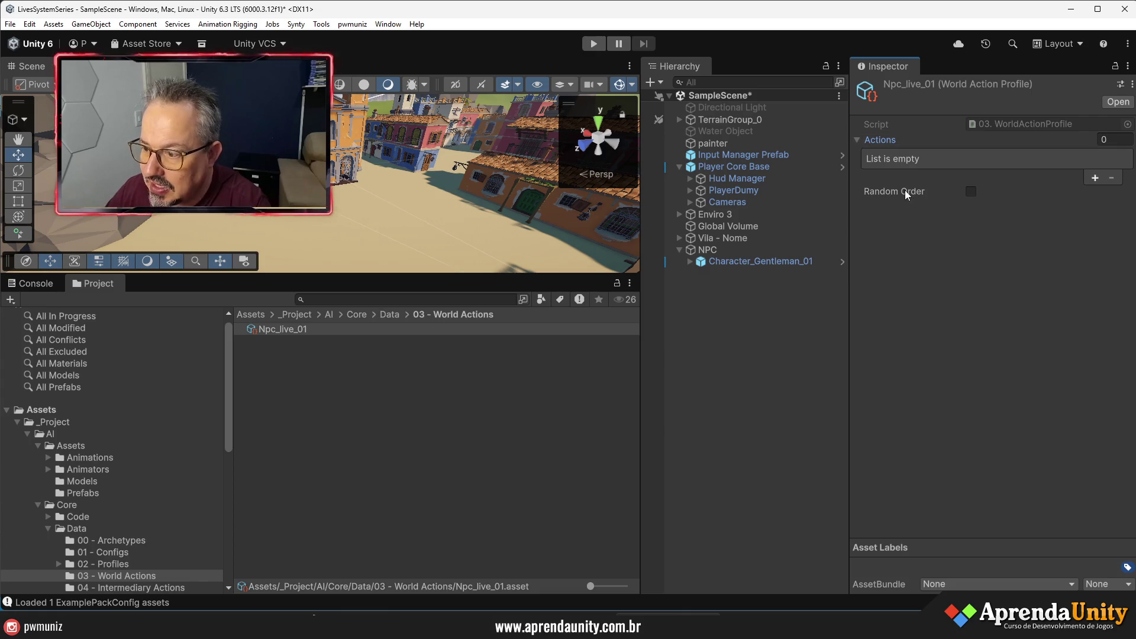
click(1095, 178)
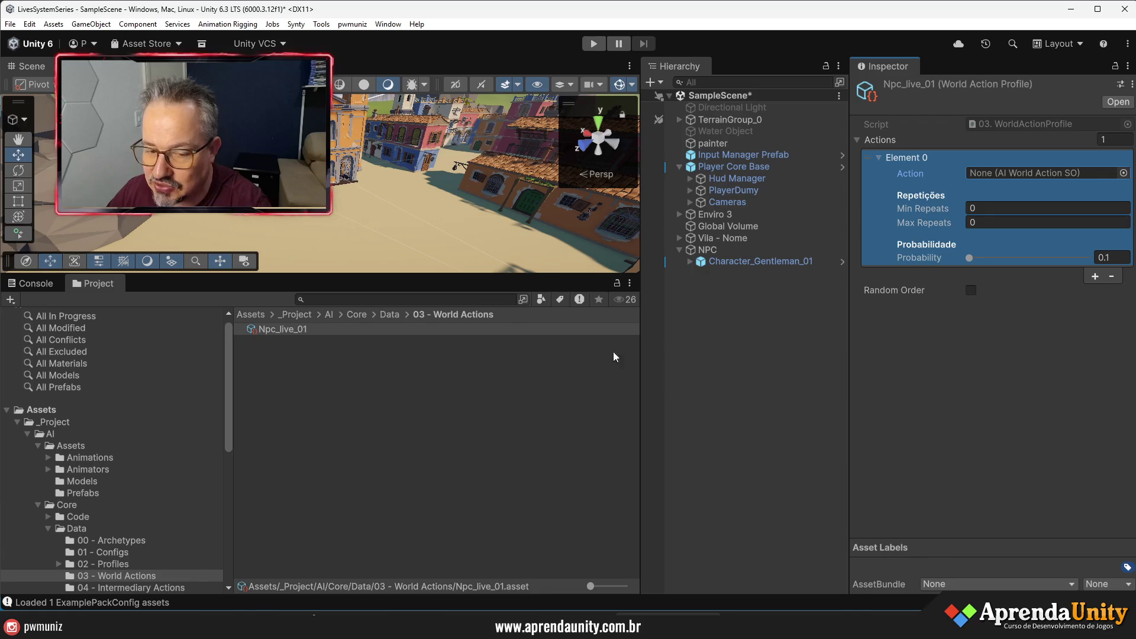
scroll(136, 562, down, 2)
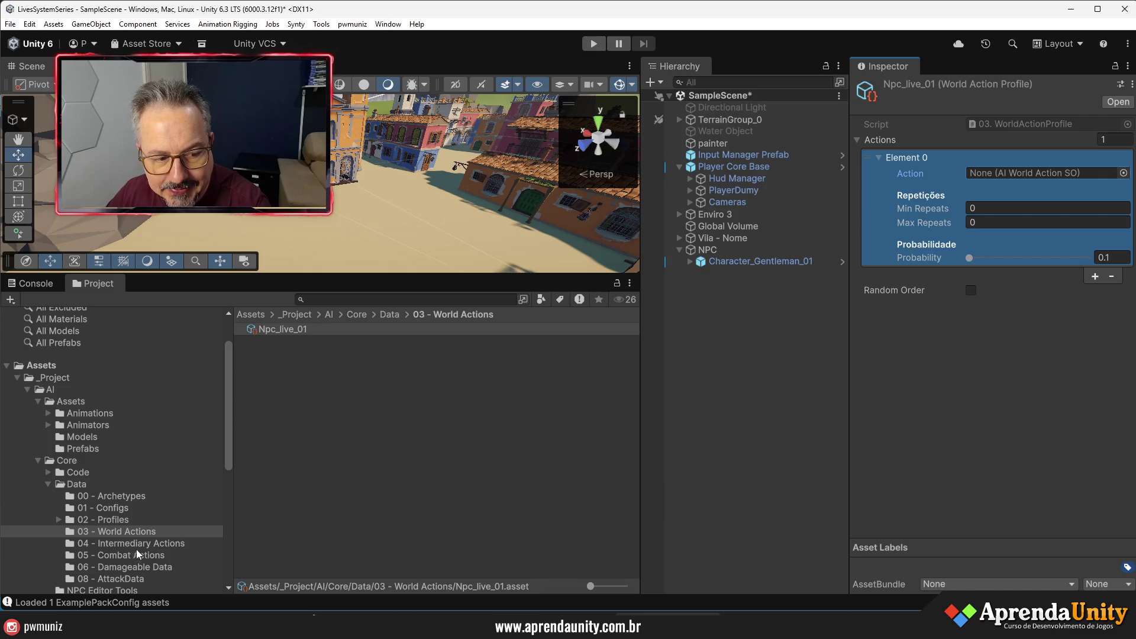
click(130, 534)
click(332, 397)
click(293, 329)
key(Delete)
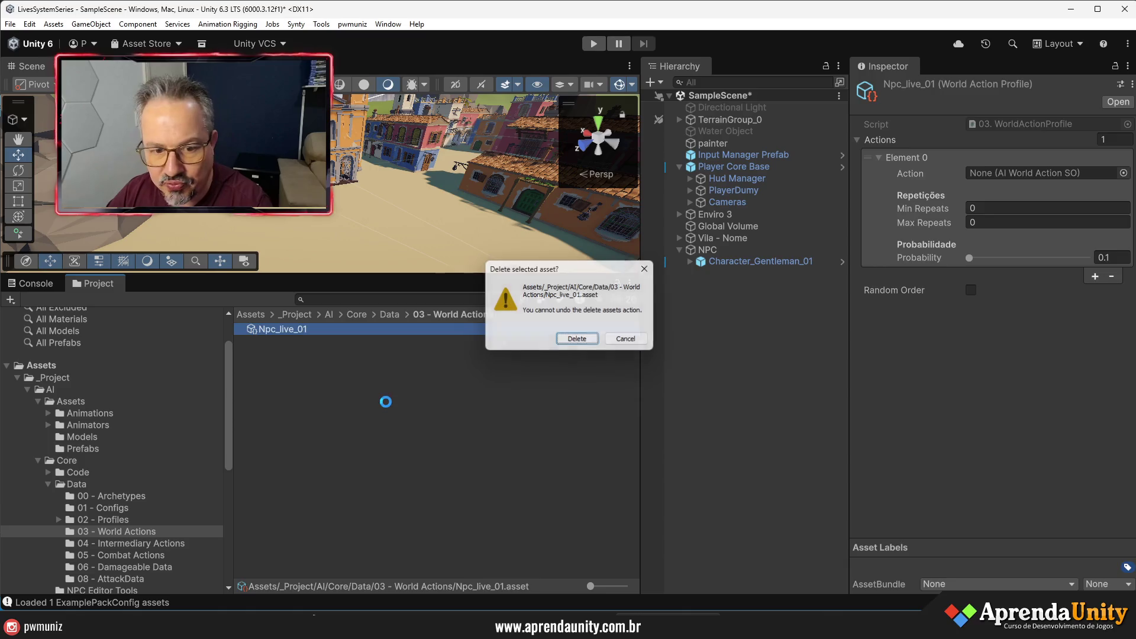
key(Return)
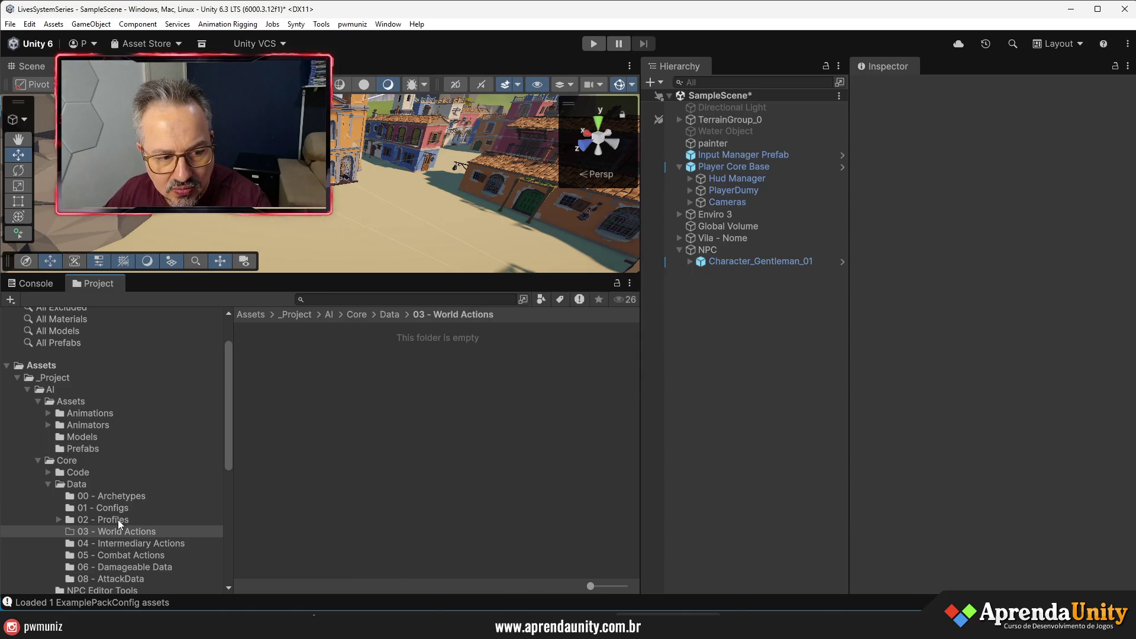
- In 02 - Profiles > World Profile, create a WorldActionProfile named WorldActionProfile_NPC_live
click(118, 519)
double_click(289, 353)
right_click(285, 377)
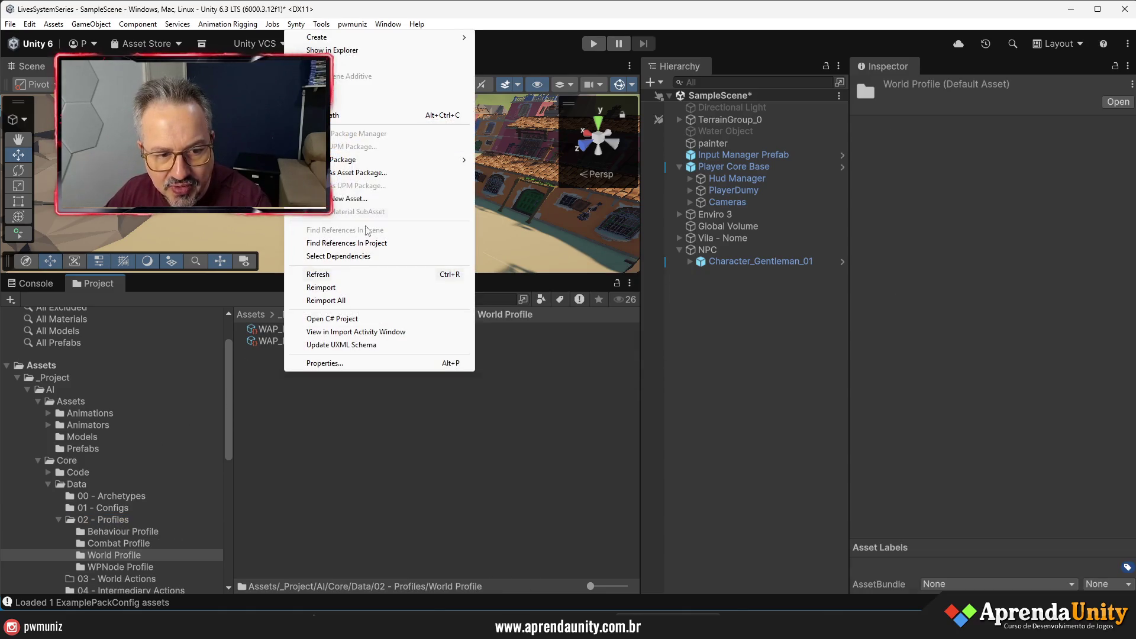
mouse_move(462, 38)
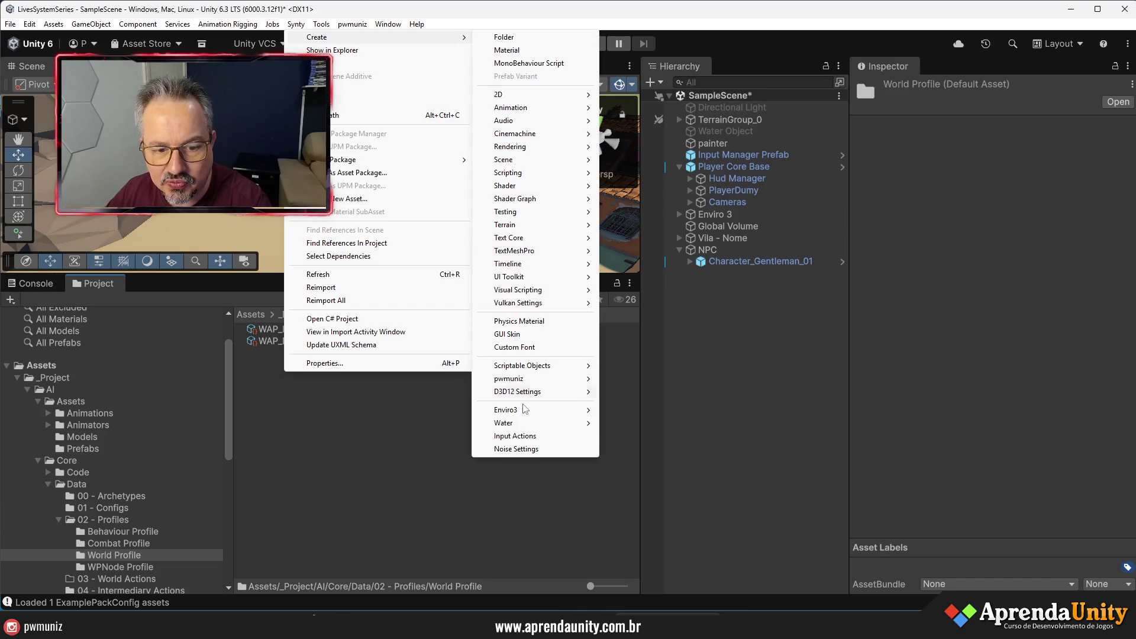
mouse_move(537, 379)
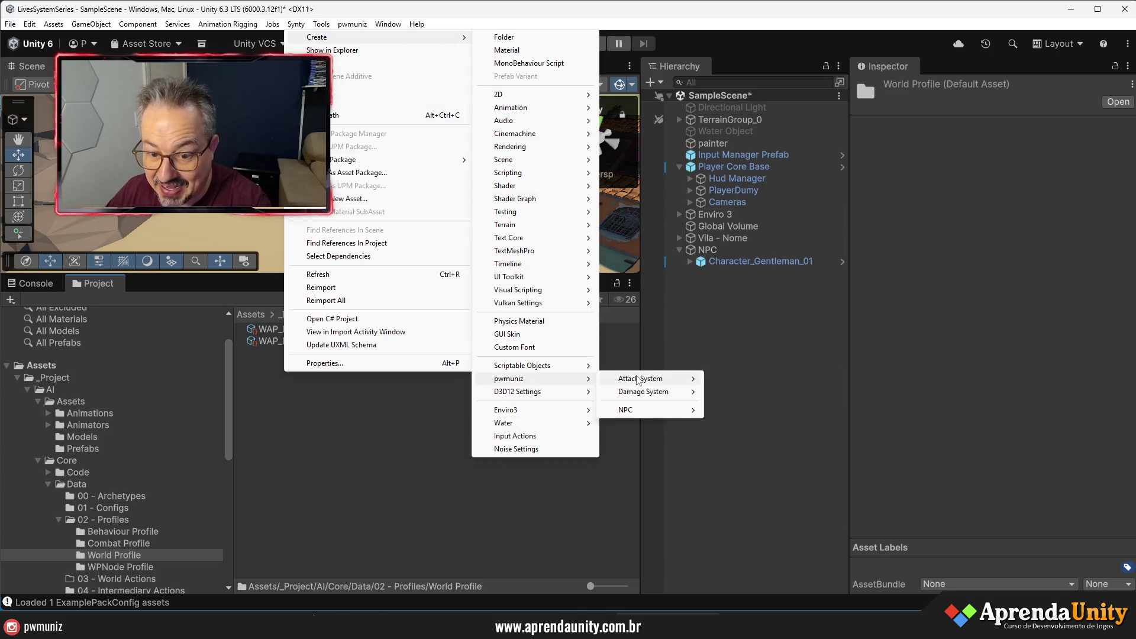
mouse_move(657, 410)
mouse_move(744, 412)
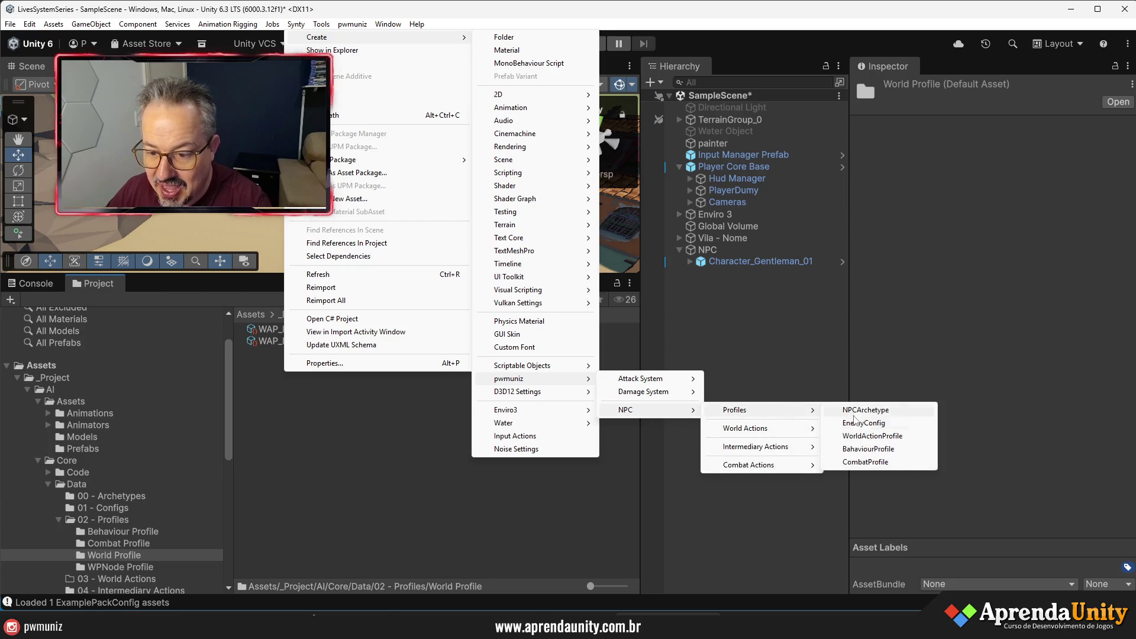
click(872, 437)
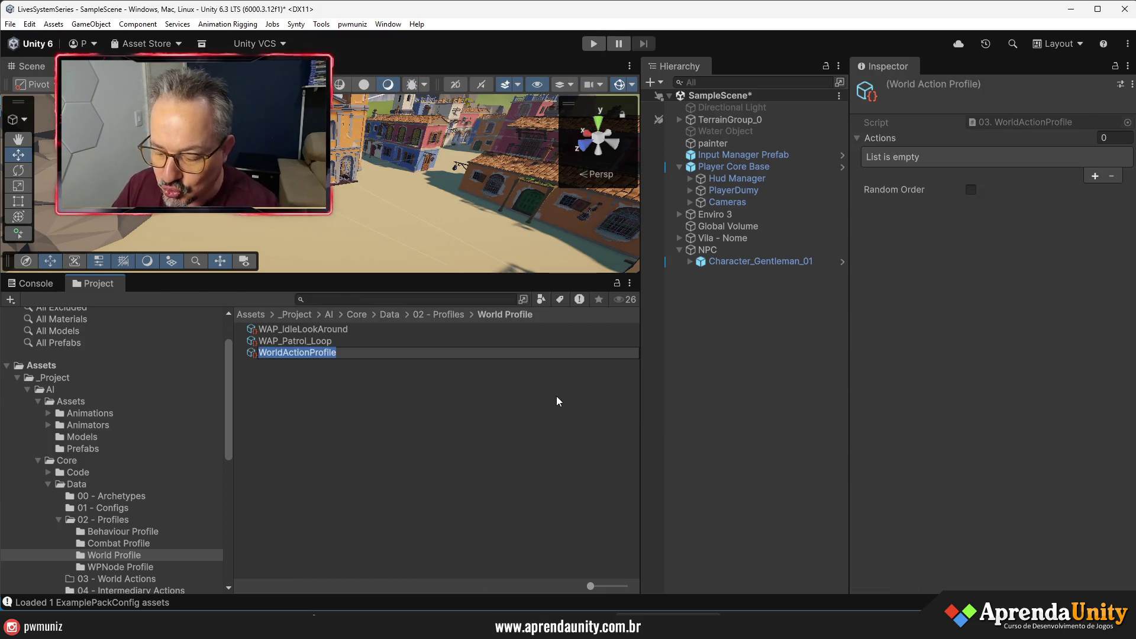
key(End)
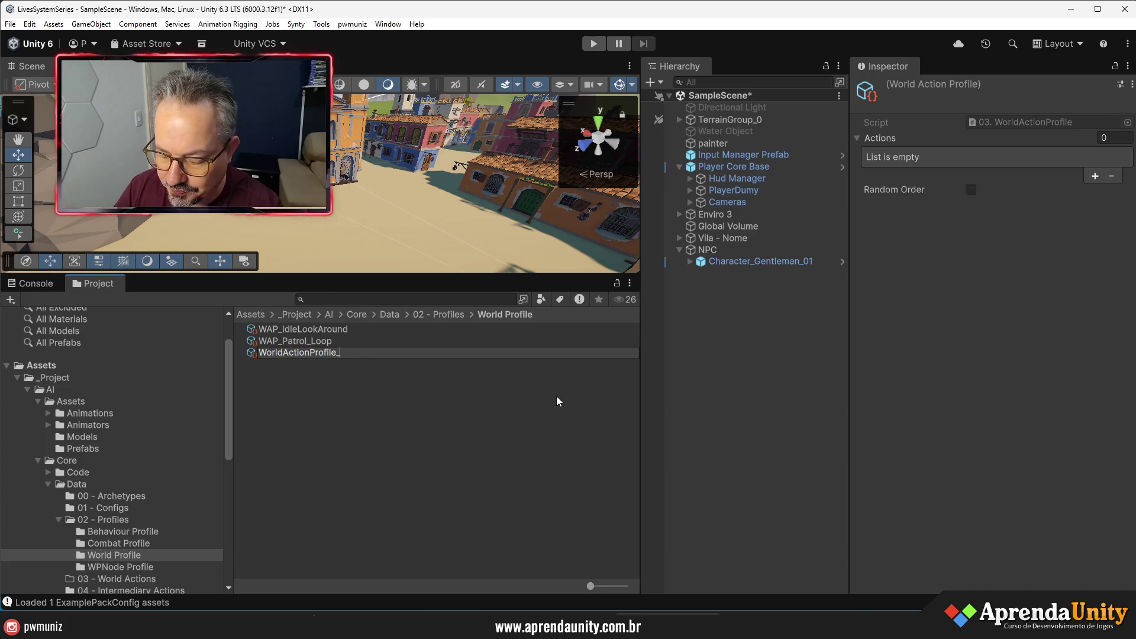
text(NPC_live)
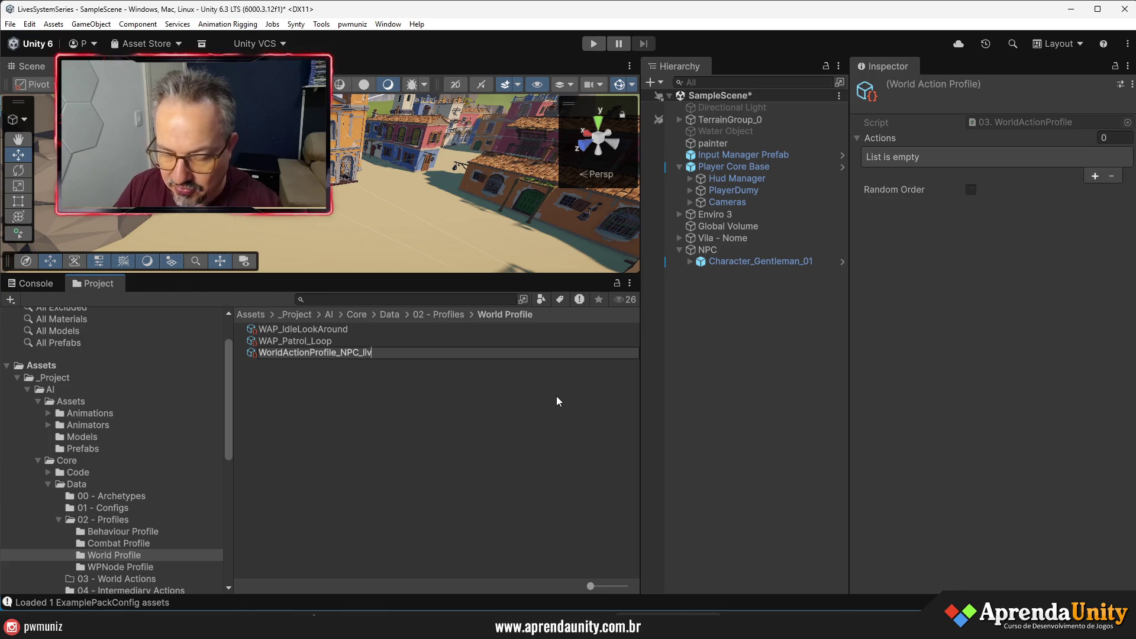
key(Return)
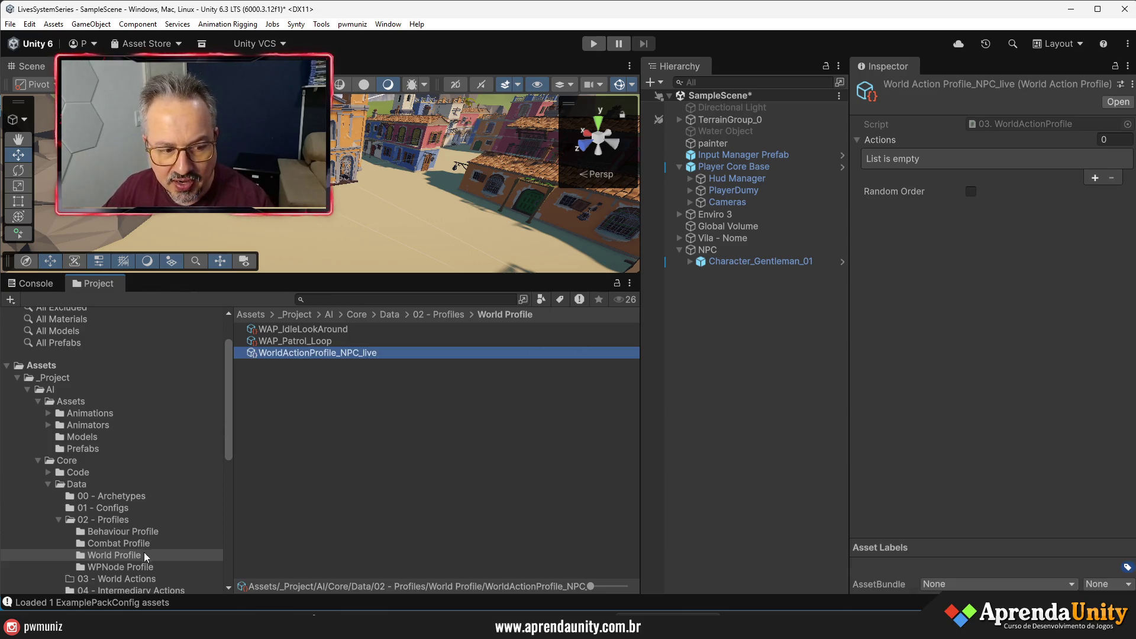
click(118, 579)
- Create a WorldAct_WaypointNavigation asset in 03 - World Actions, keeping the default name
right_click(276, 423)
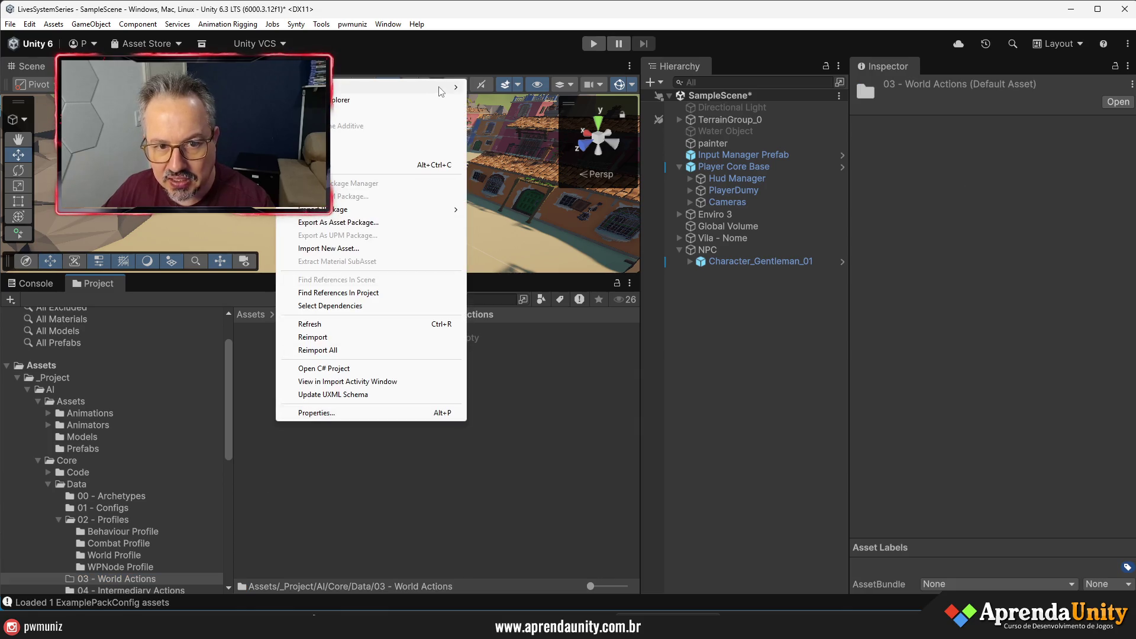
mouse_move(441, 92)
mouse_move(523, 471)
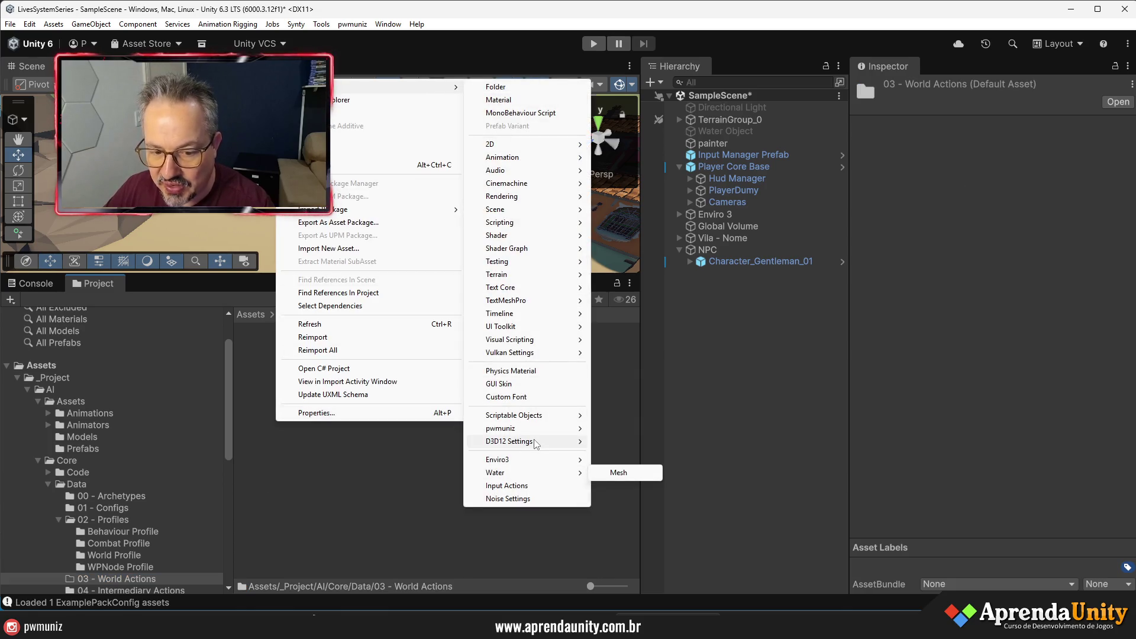
mouse_move(520, 429)
mouse_move(615, 460)
mouse_move(793, 483)
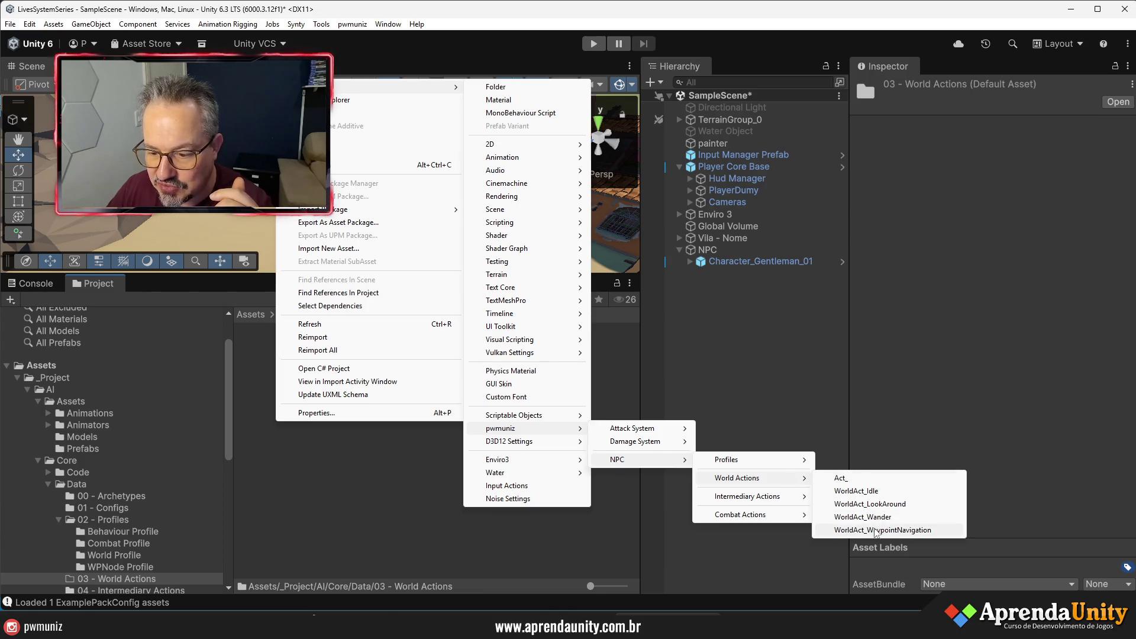
click(867, 530)
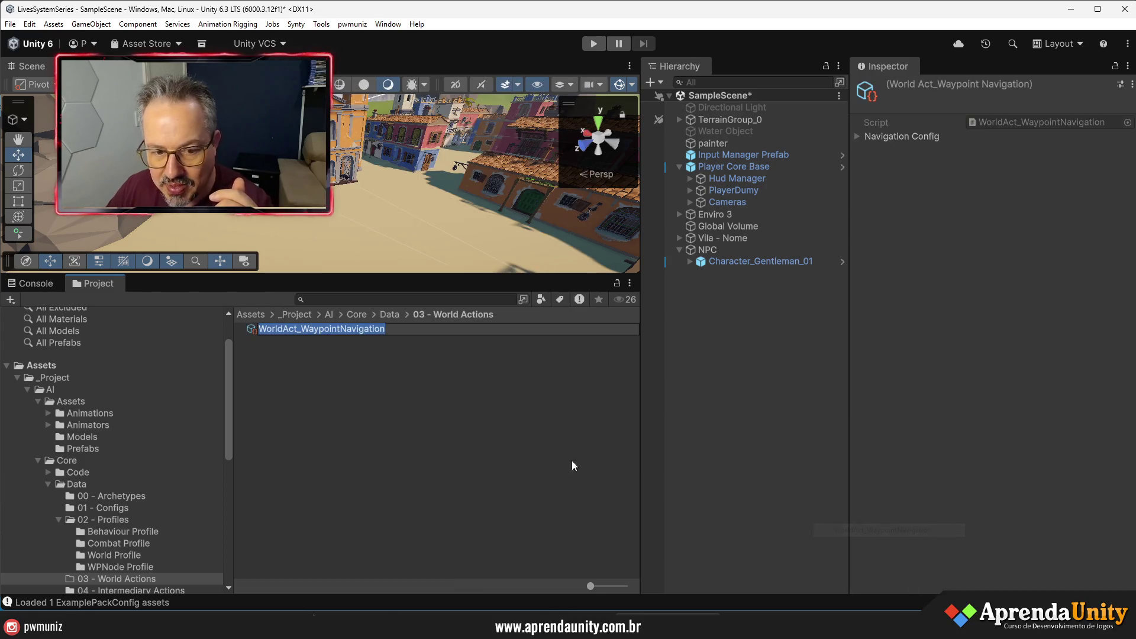
key(Return)
- Create a WorldAct_Idle world action asset in the same folder
right_click(322, 356)
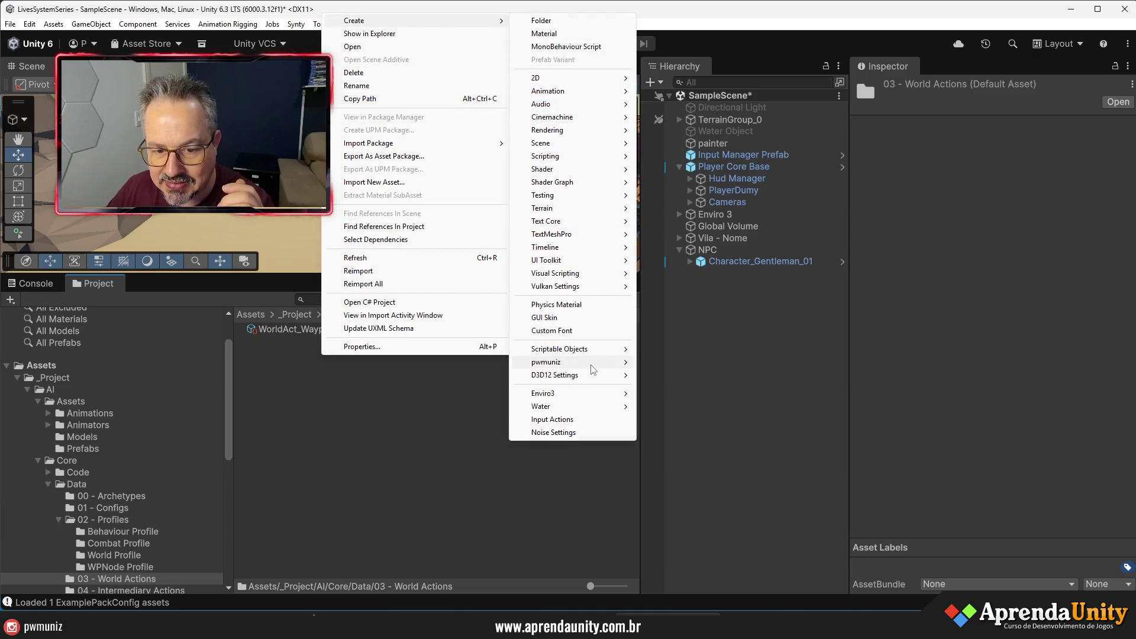
mouse_move(592, 363)
mouse_move(663, 394)
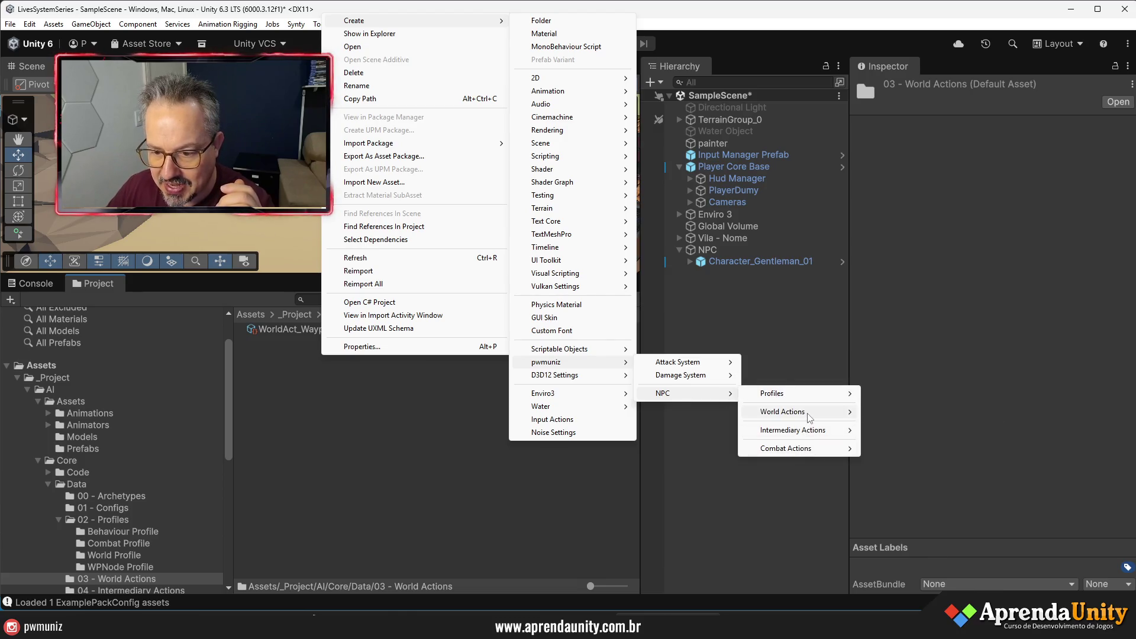
mouse_move(809, 418)
click(888, 413)
- Keep the WorldAct_Idle name and set its Min Duration to 2 and Max Duration to 5
key(Return)
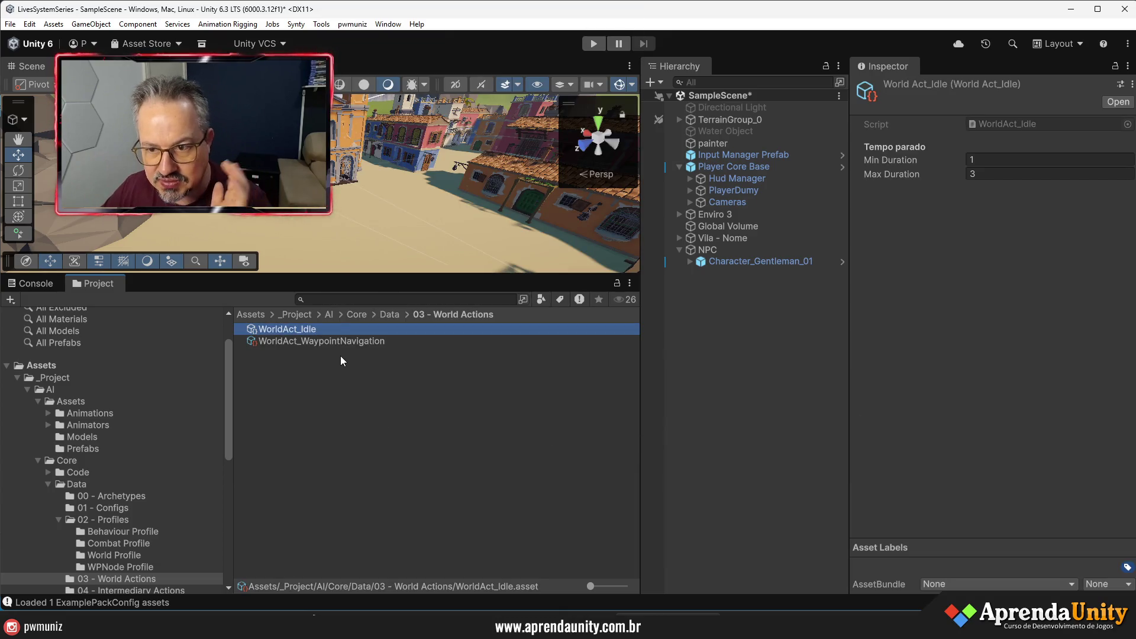
click(304, 341)
click(303, 326)
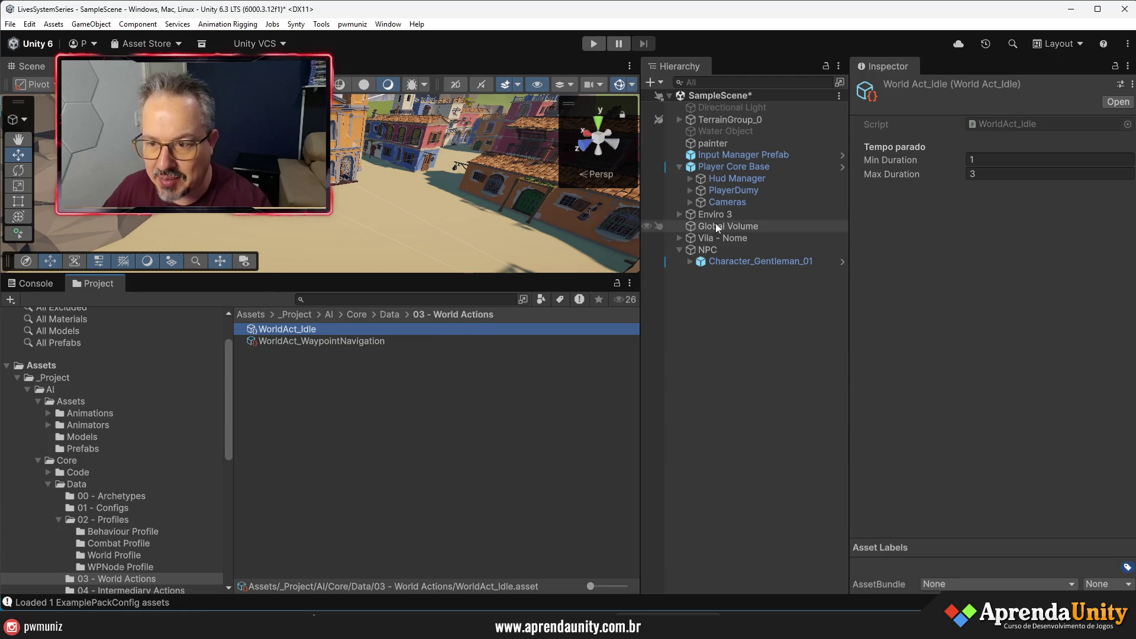
click(1001, 161)
key(Tab)
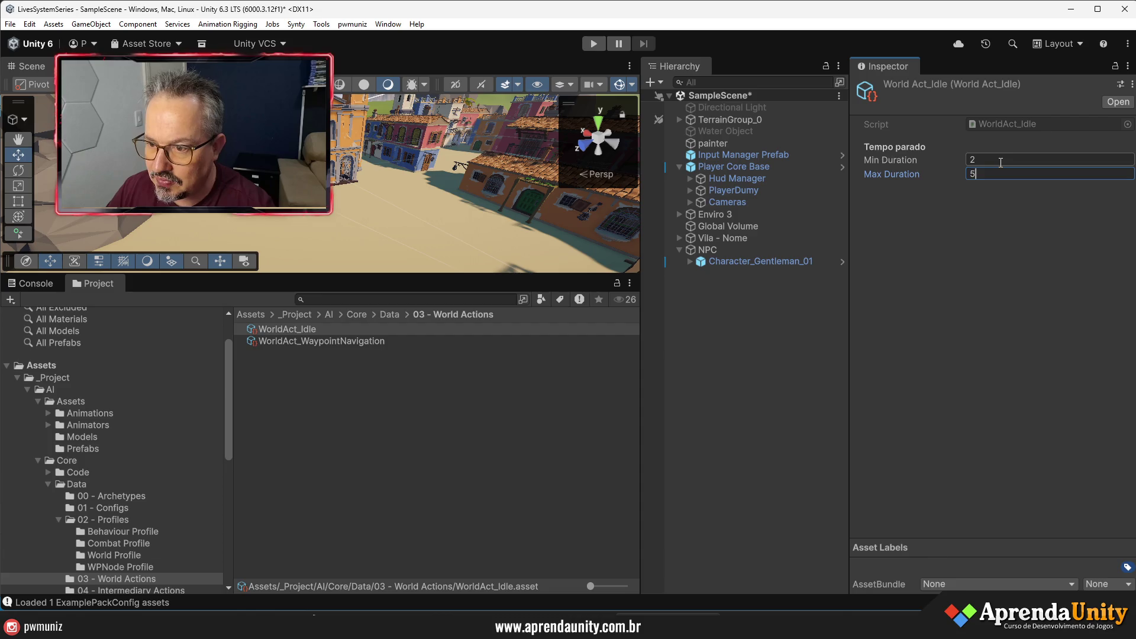
text(5)
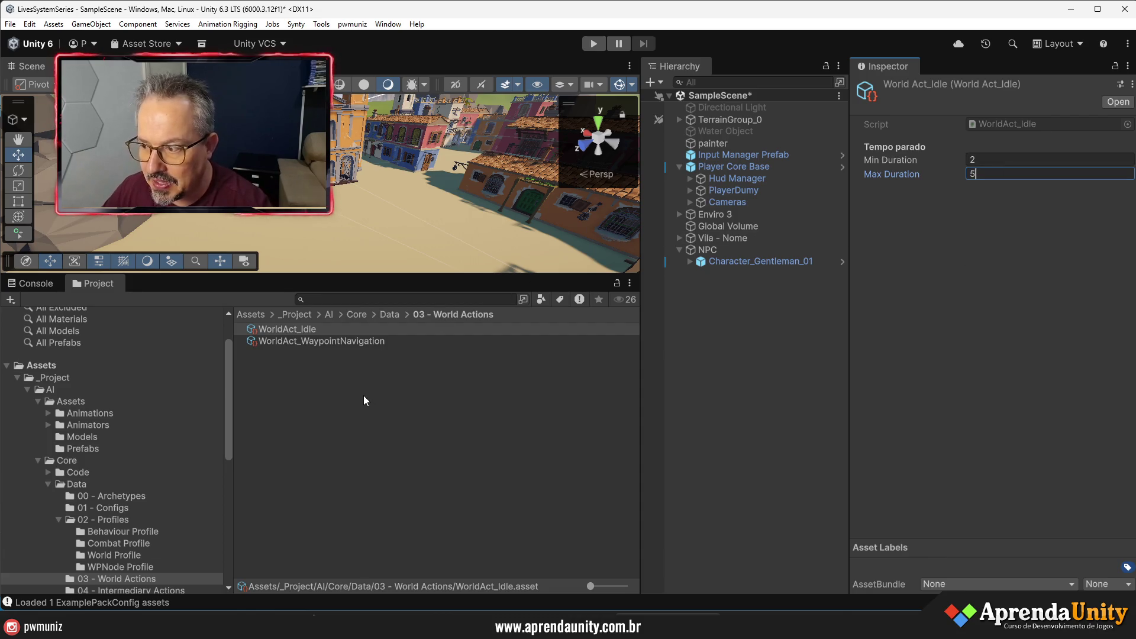
click(331, 341)
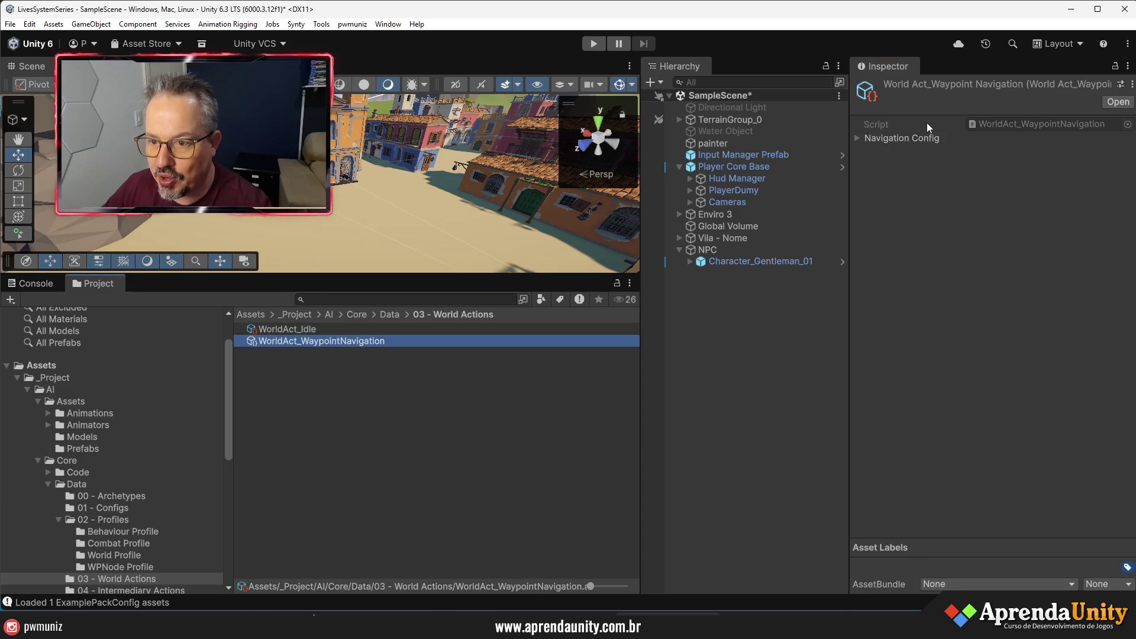
- Set WorldAct_WaypointNavigation's traversal to Once and Route Direction to Forward, widening the Inspector
click(911, 138)
mouse_move(850, 340)
mouse_down()
mouse_move(719, 339)
mouse_move(811, 338)
mouse_up()
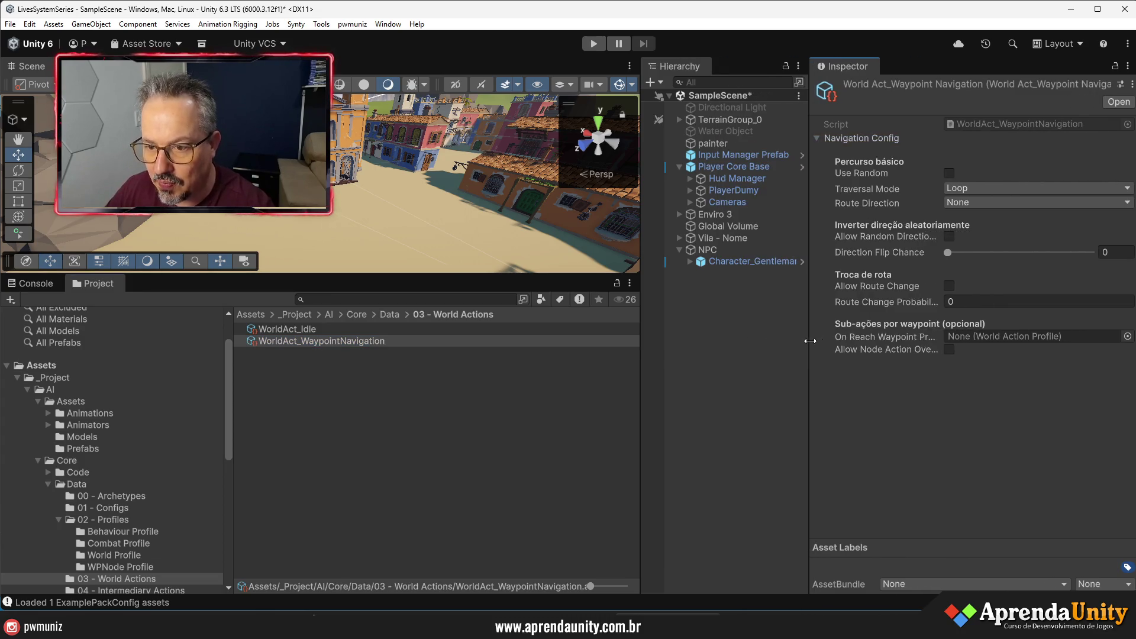
click(973, 188)
click(975, 230)
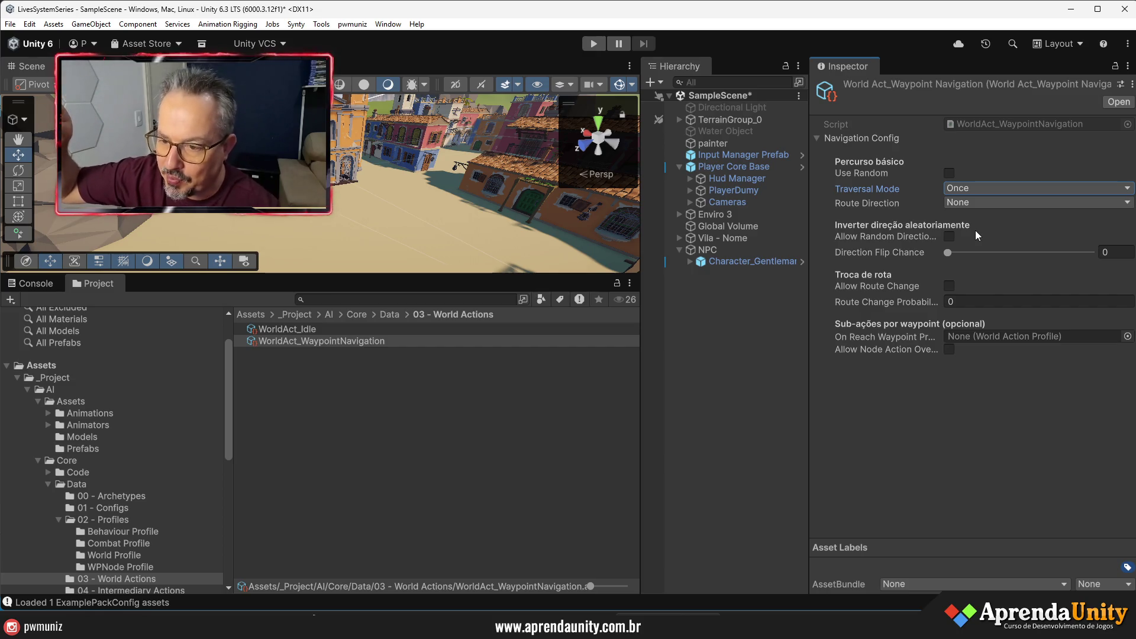
click(969, 203)
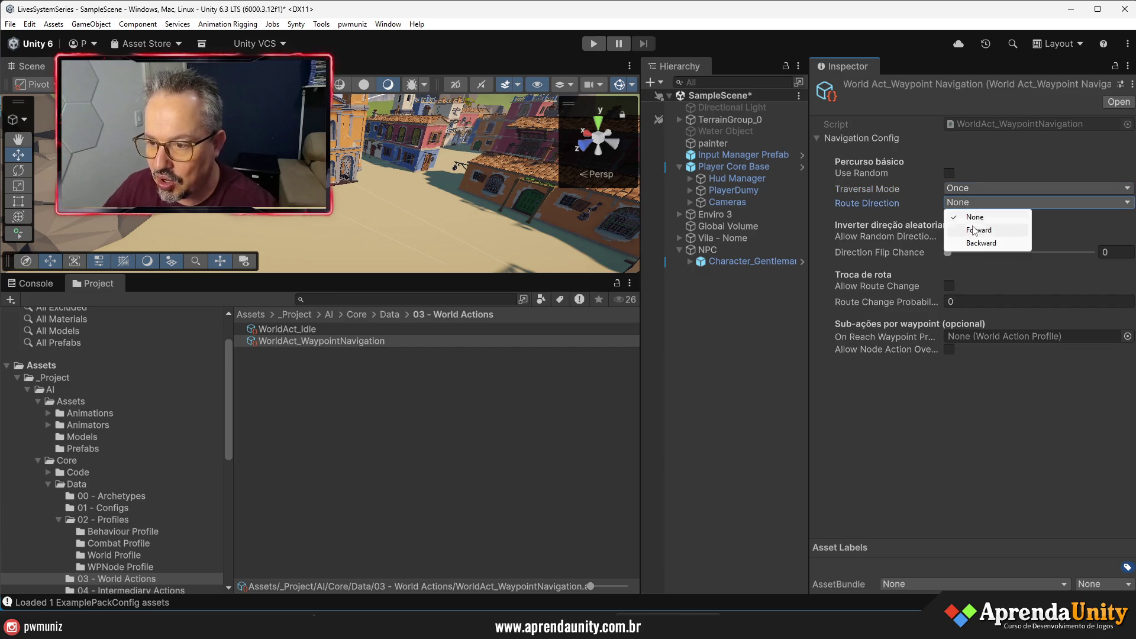
click(976, 229)
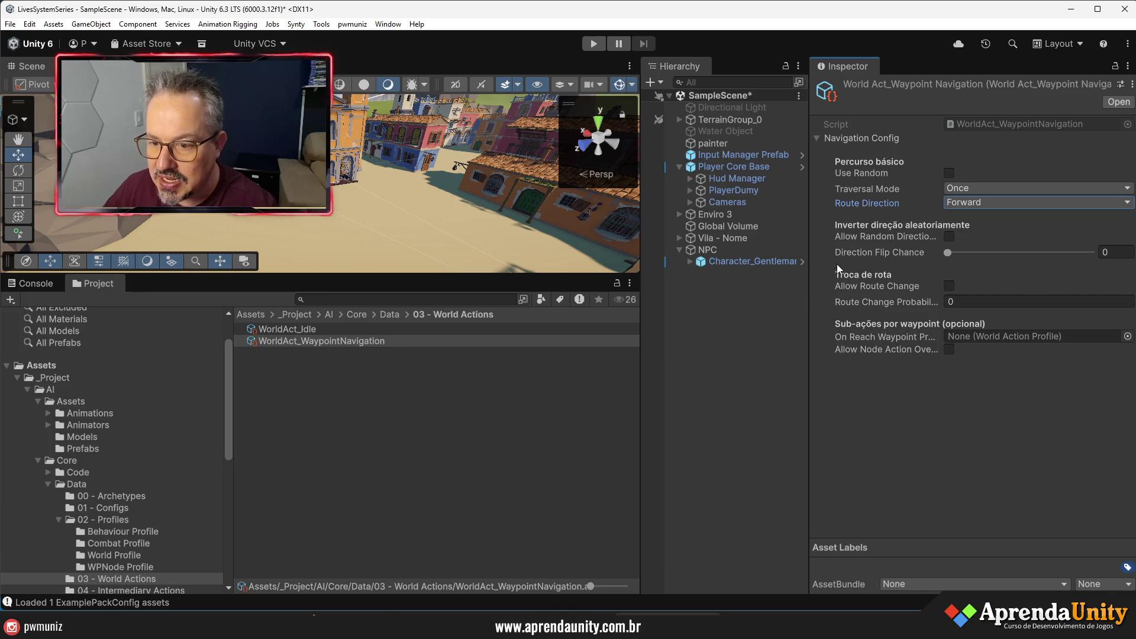
mouse_move(808, 286)
mouse_down()
mouse_move(707, 285)
mouse_move(733, 286)
mouse_up()
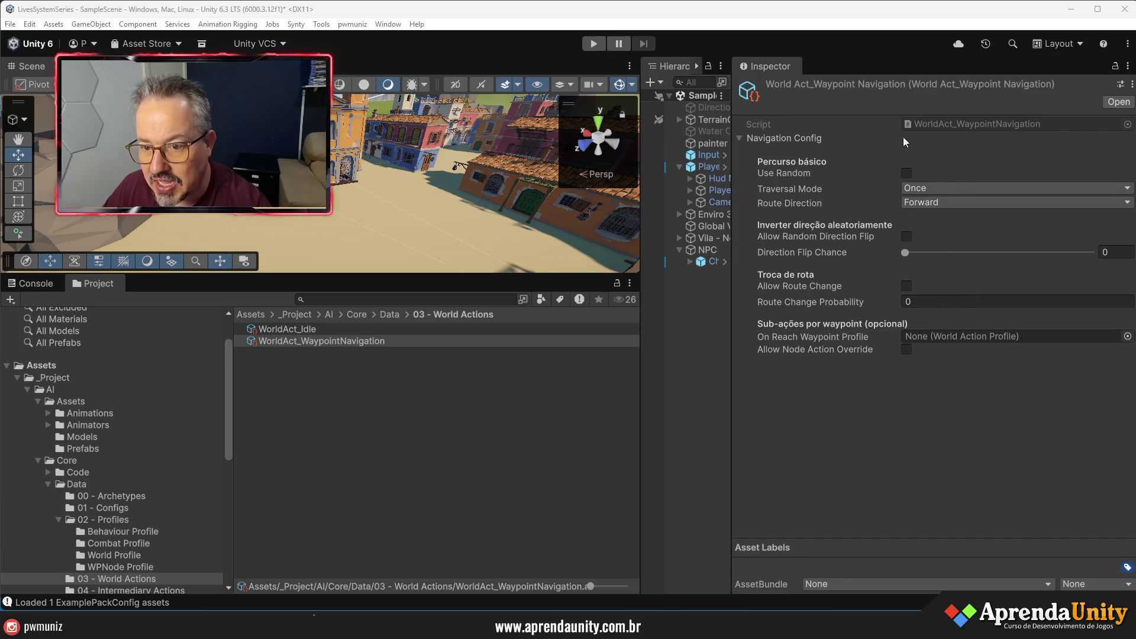
click(289, 328)
- Open WorldActionProfile_NPC_live from the World Profile folder and add two entries to its actions list
click(288, 333)
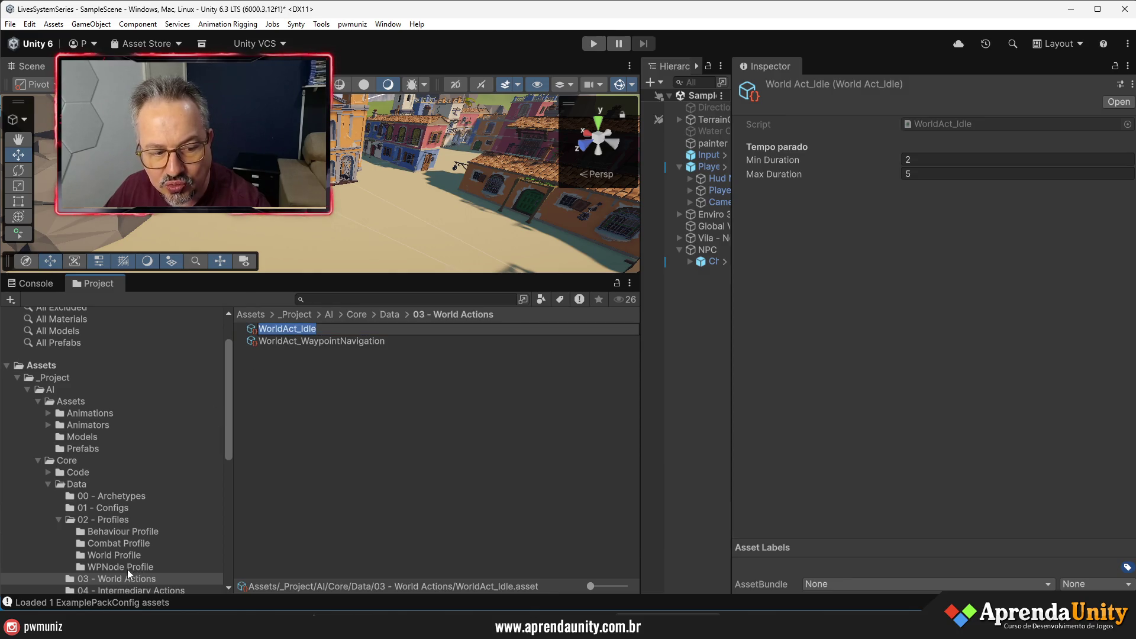
click(126, 553)
click(319, 353)
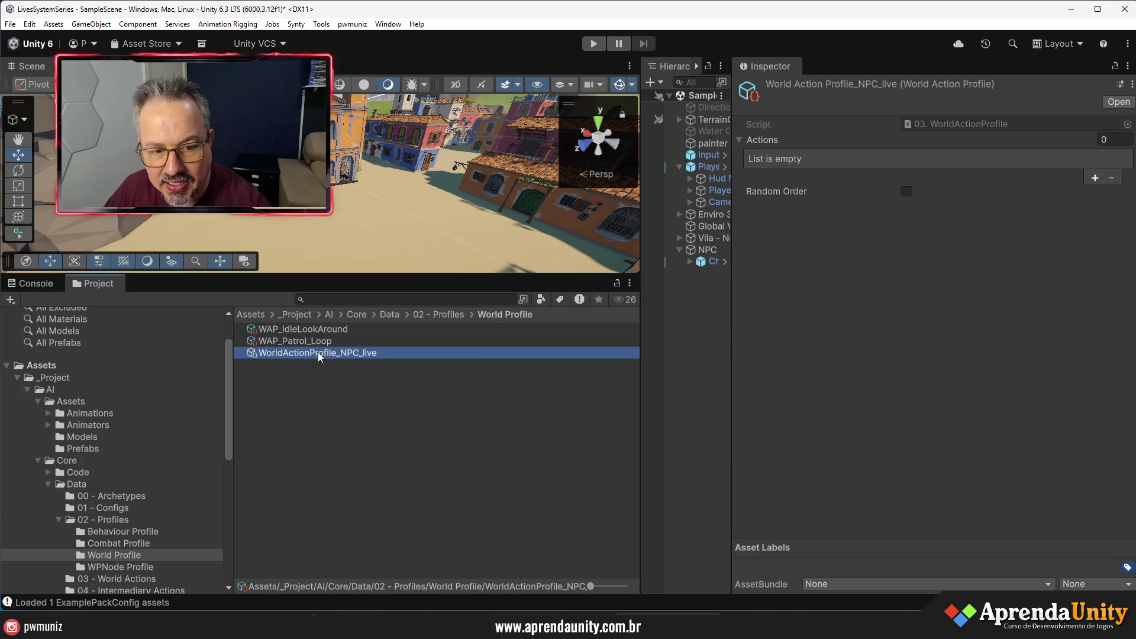
click(1095, 177)
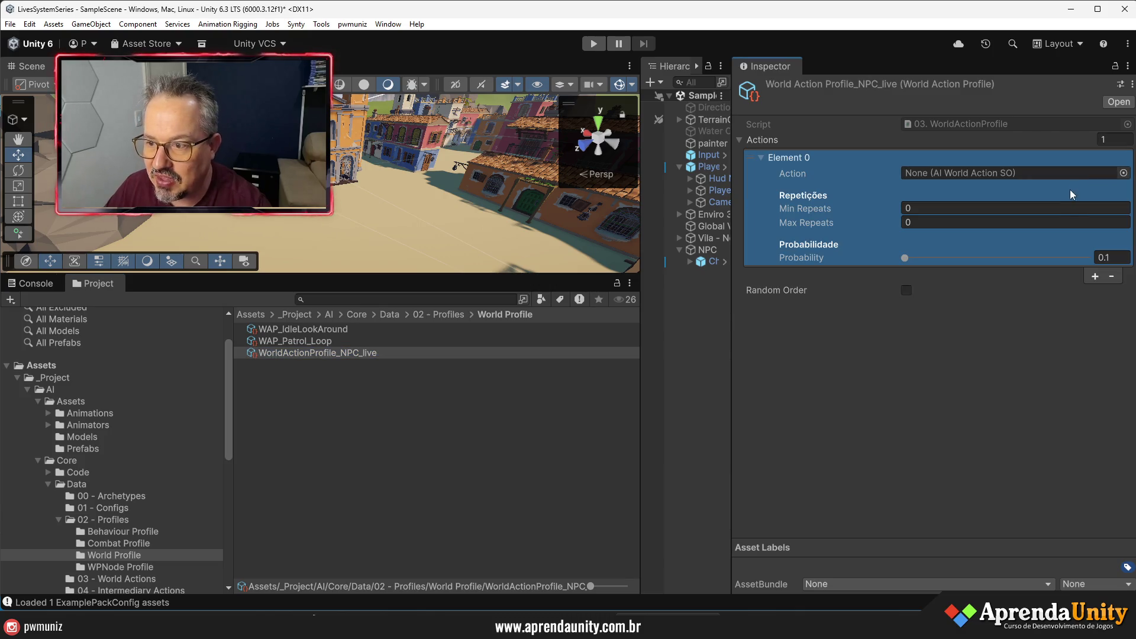
click(1096, 275)
click(836, 275)
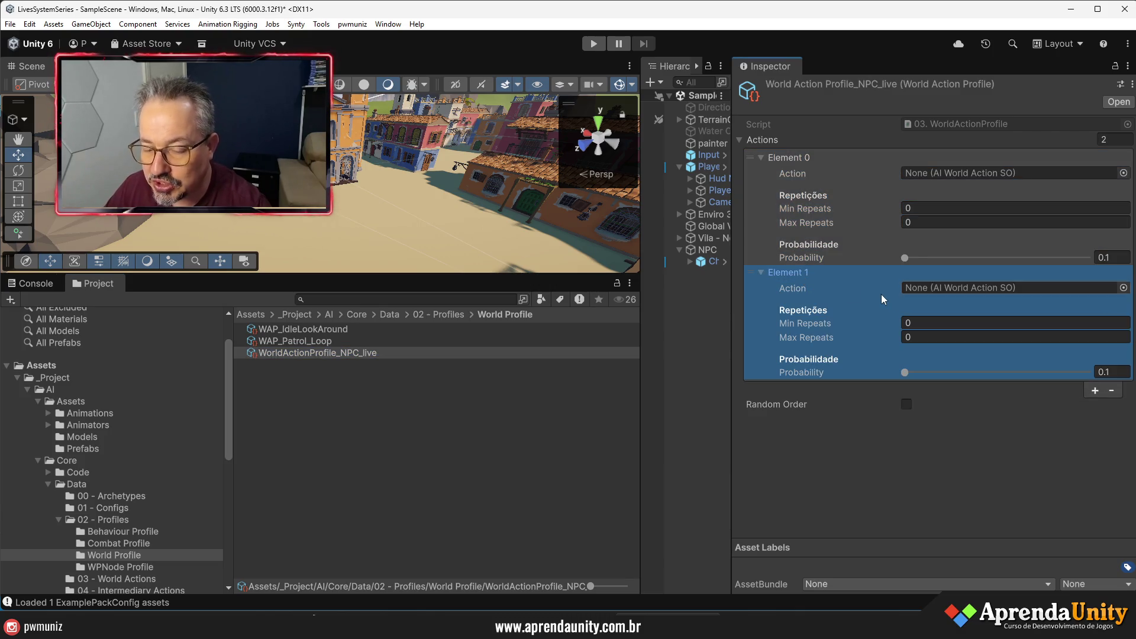
- Put WorldAct_Idle in the first action slot and WorldAct_WaypointNavigation in the second
click(133, 579)
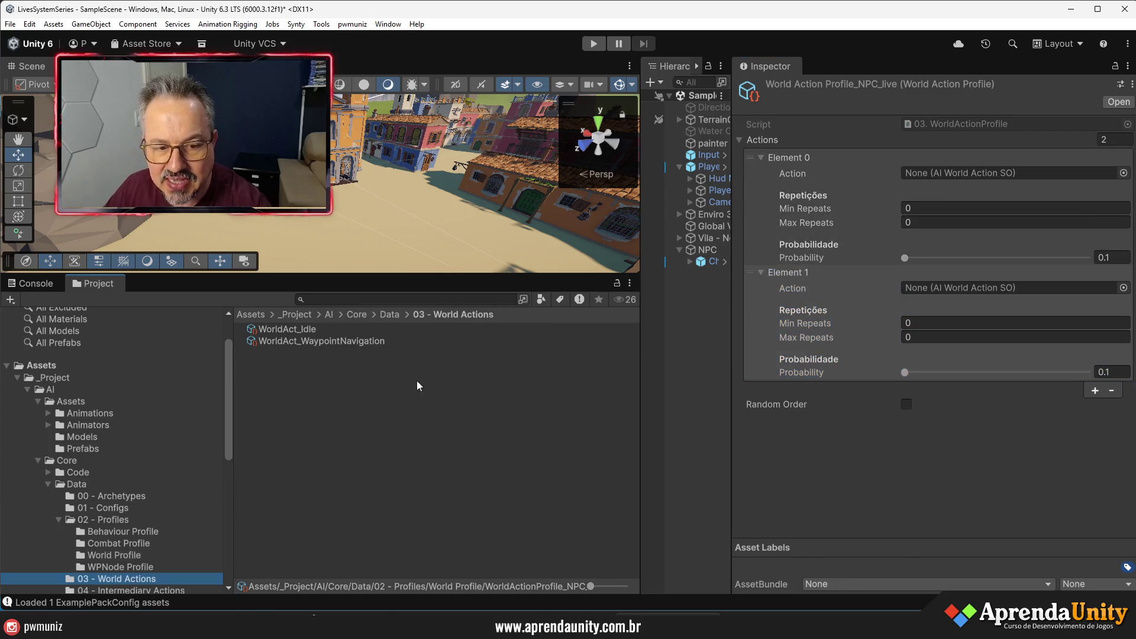
drag(290, 330, 937, 175)
mouse_move(299, 346)
mouse_down()
mouse_move(860, 274)
mouse_move(950, 286)
mouse_up()
- Set both actions' repeats to 1 and raise each probability slider to 1
click(924, 207)
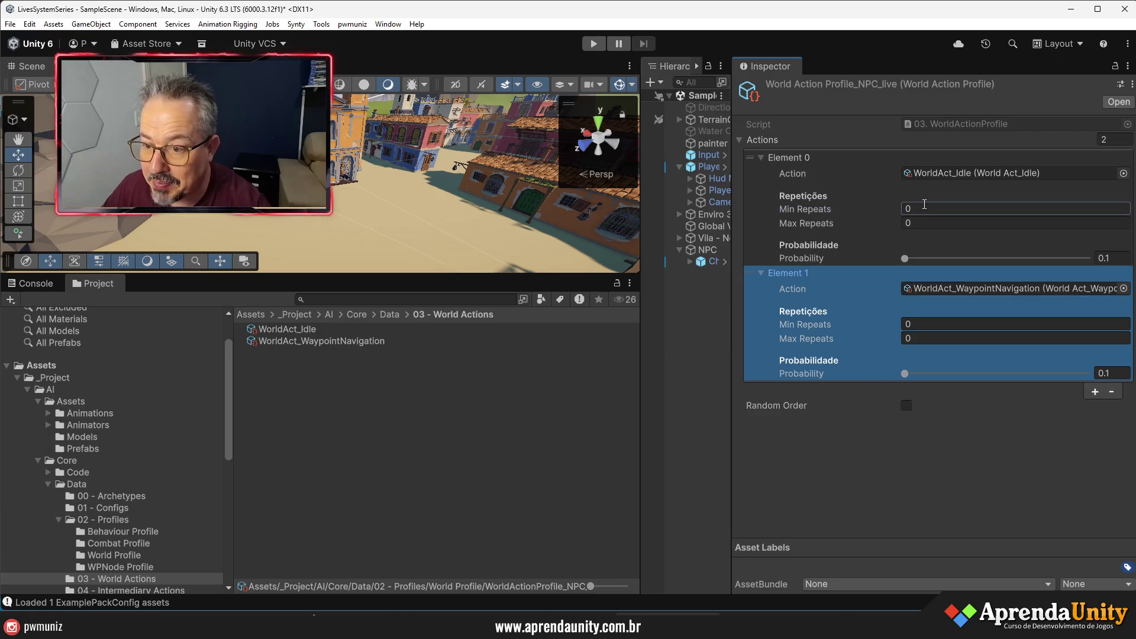
text(1)
key(Tab)
text(1)
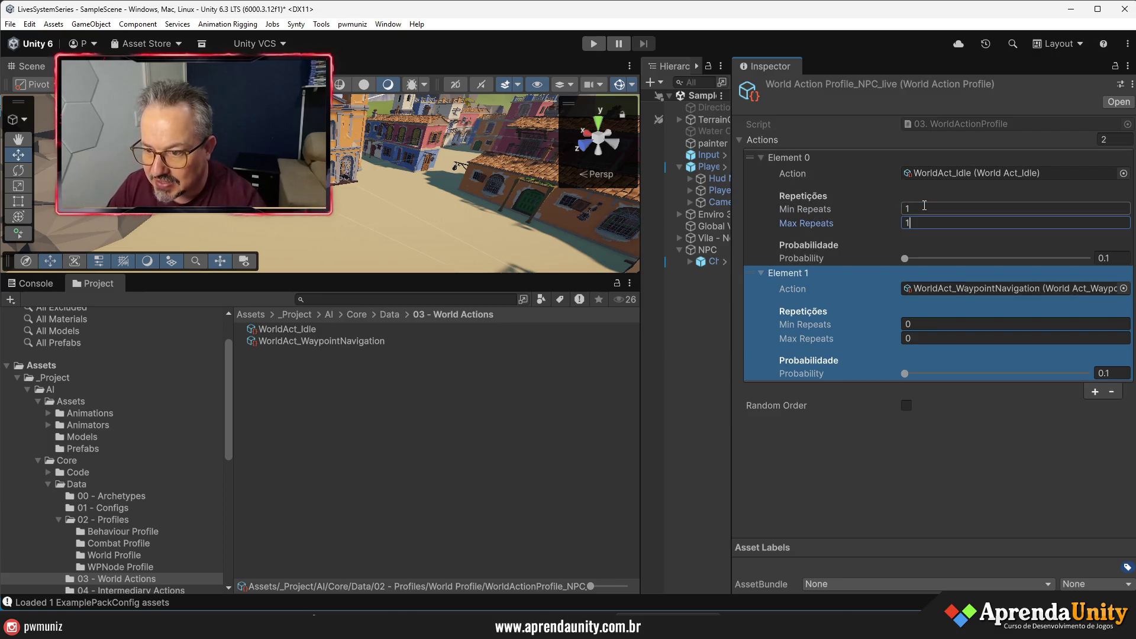
drag(901, 258, 1118, 262)
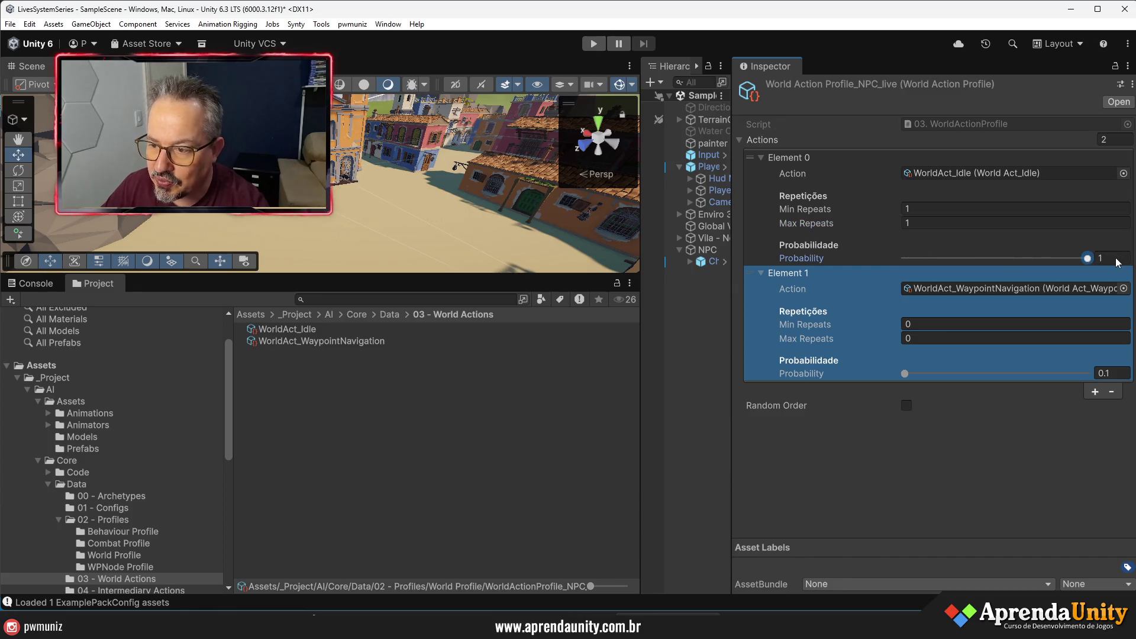
click(923, 320)
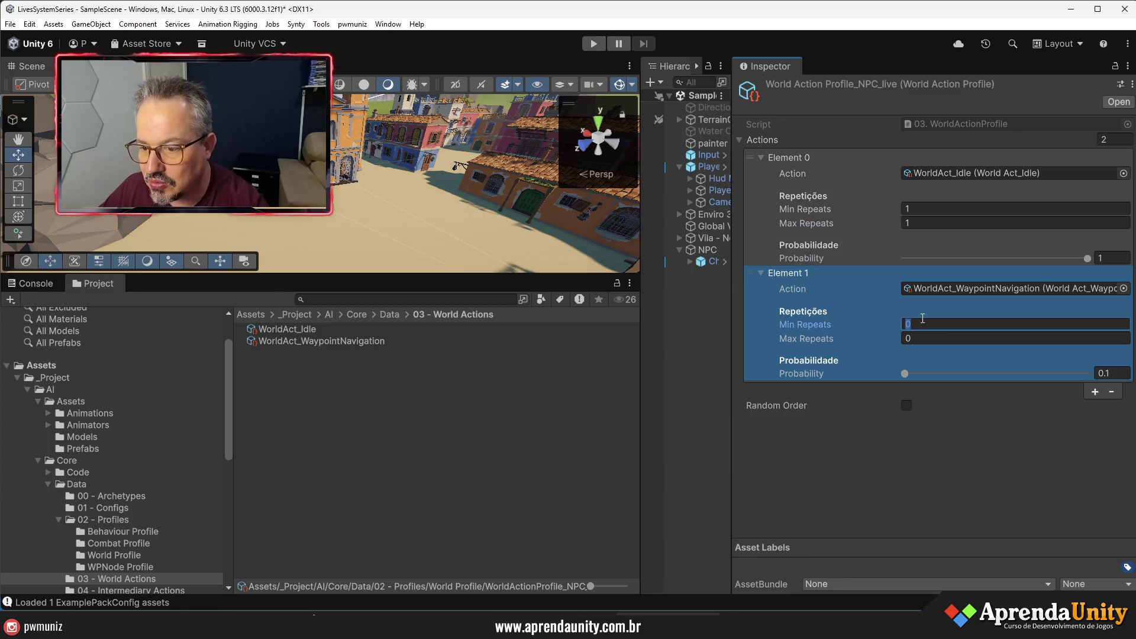
text(1)
key(Tab)
text(1)
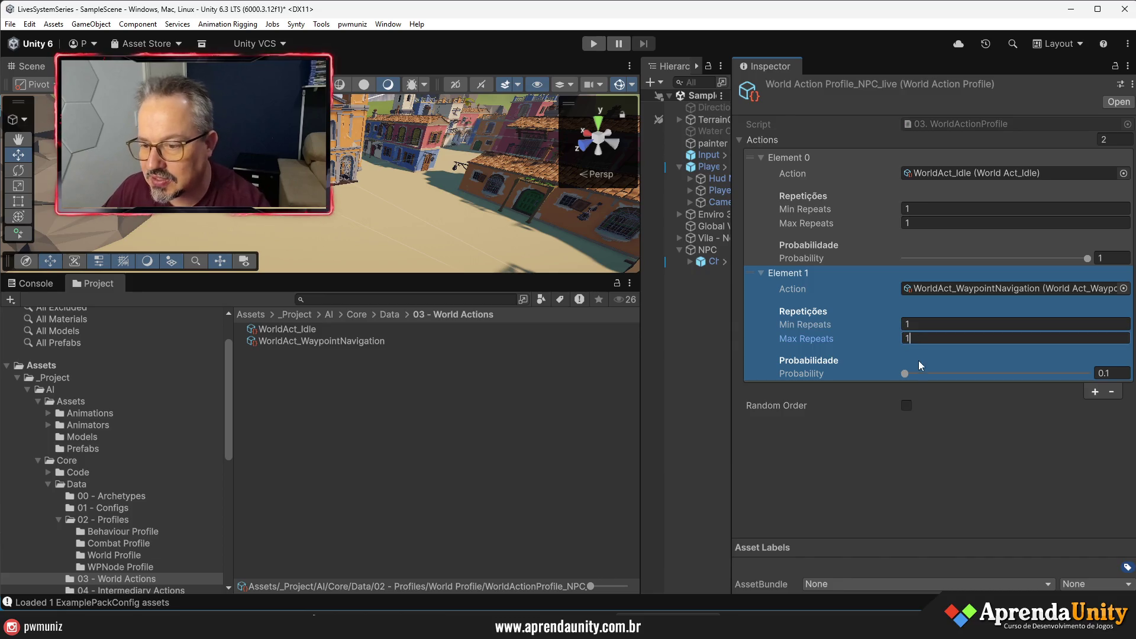
drag(906, 374, 1123, 373)
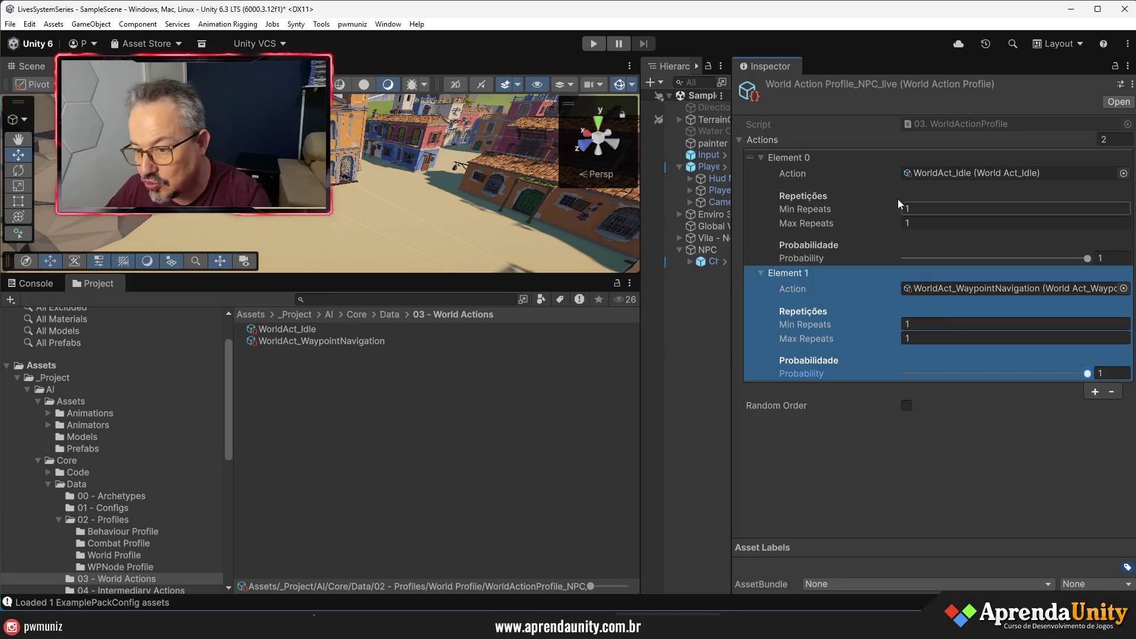
- Briefly lower the probabilities to 0.648 and 0.484, then restore both actions to 1
click(874, 177)
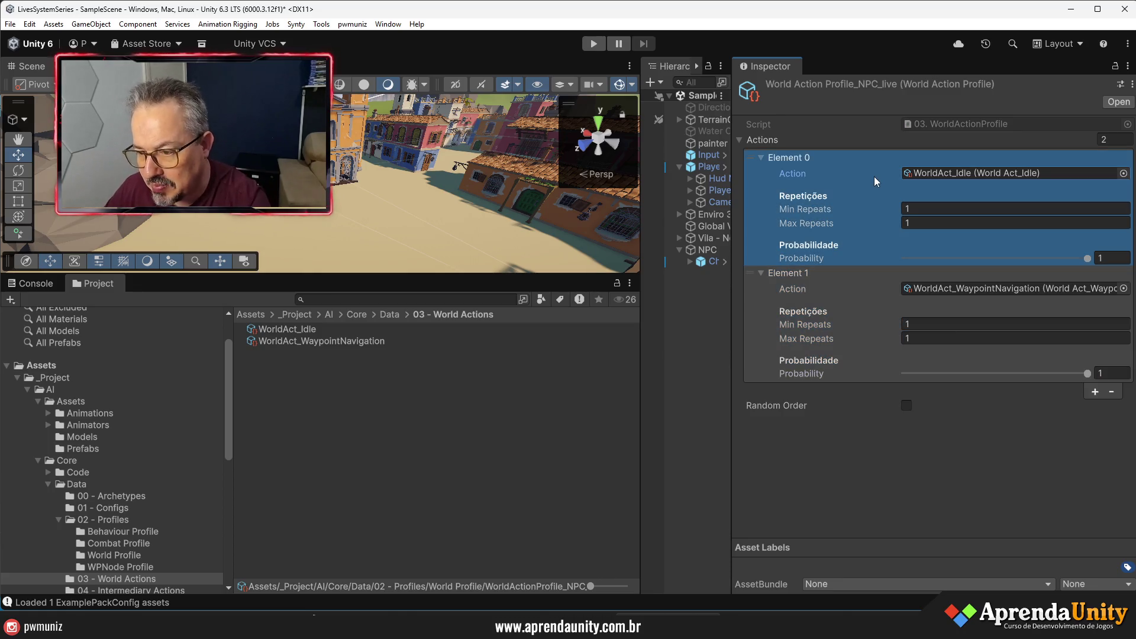
click(872, 305)
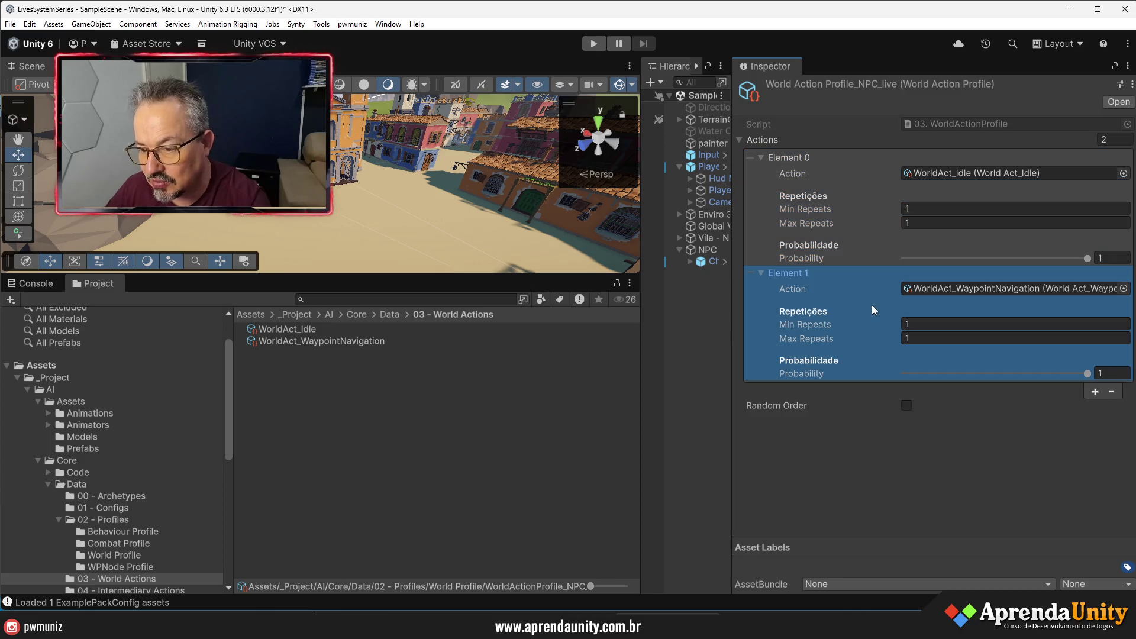
click(854, 187)
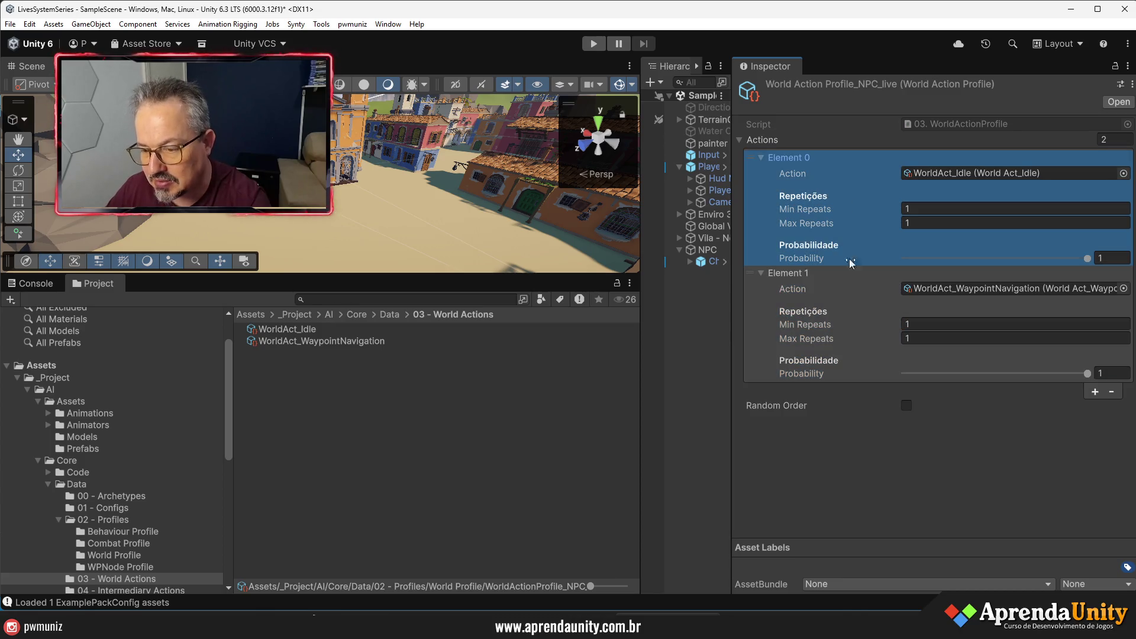
click(829, 291)
drag(1088, 374, 984, 374)
drag(1088, 259, 1017, 261)
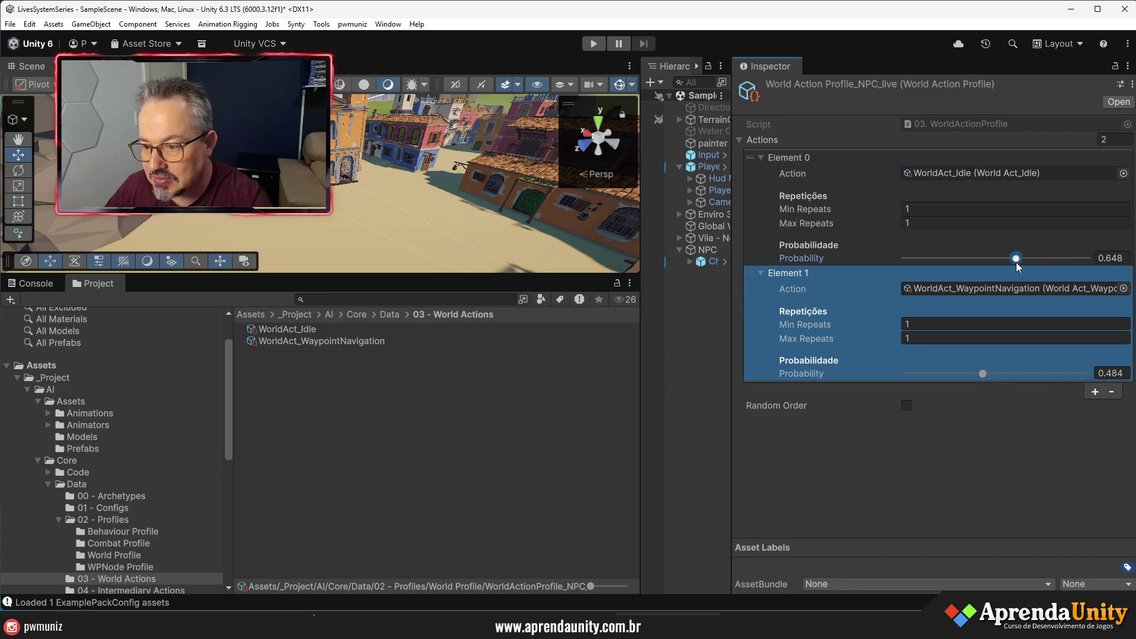
click(854, 185)
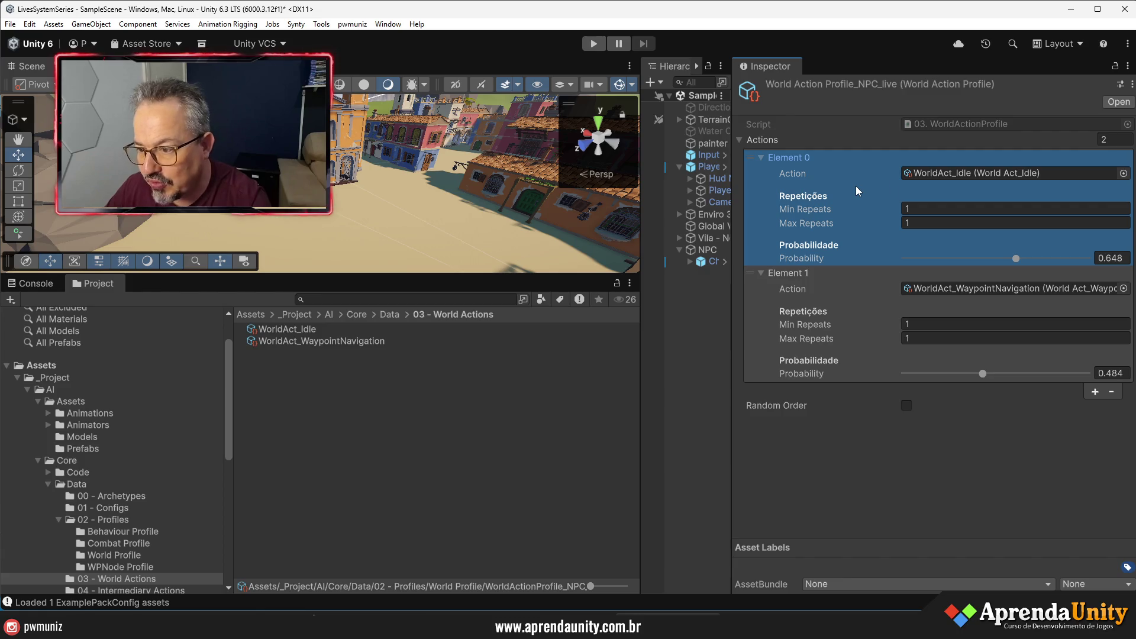
click(1109, 258)
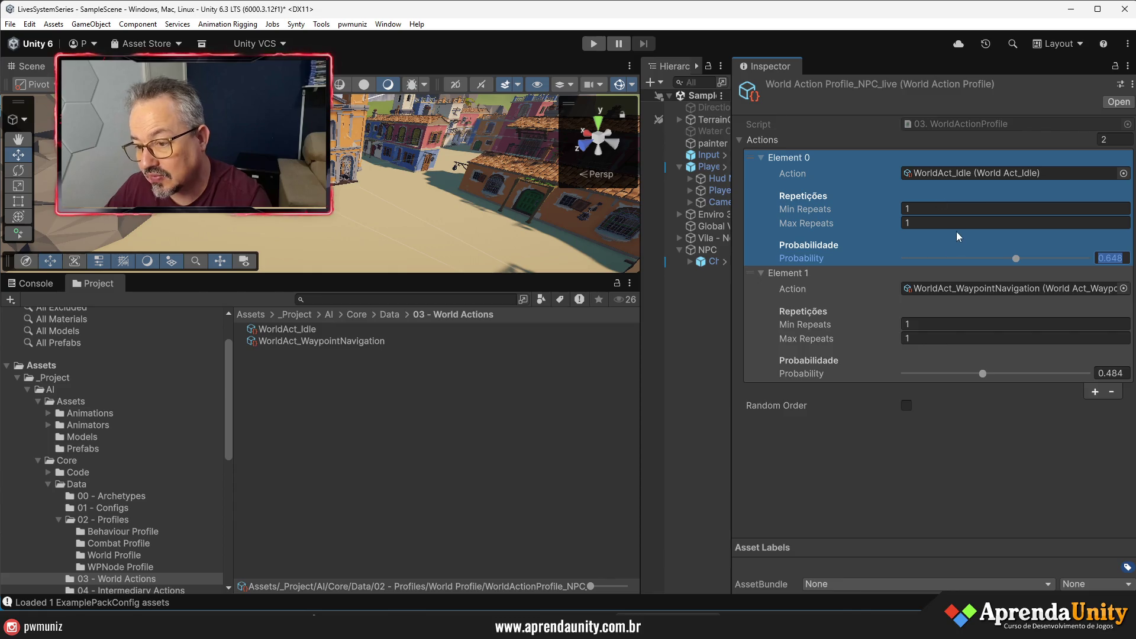
drag(1014, 260, 1090, 258)
drag(985, 375, 1092, 374)
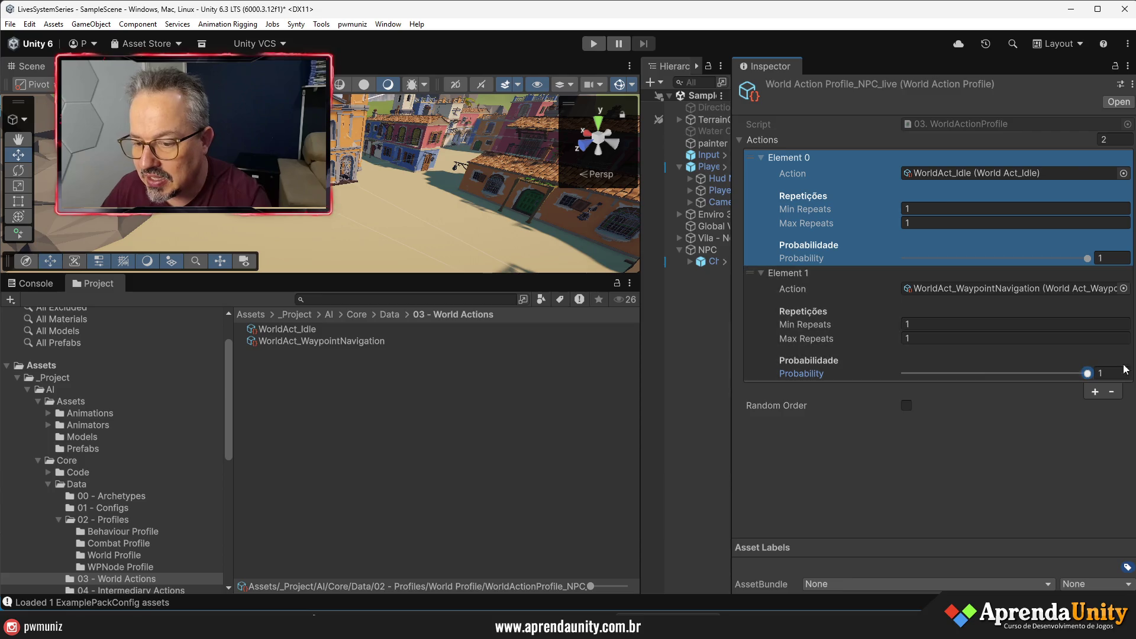
click(912, 288)
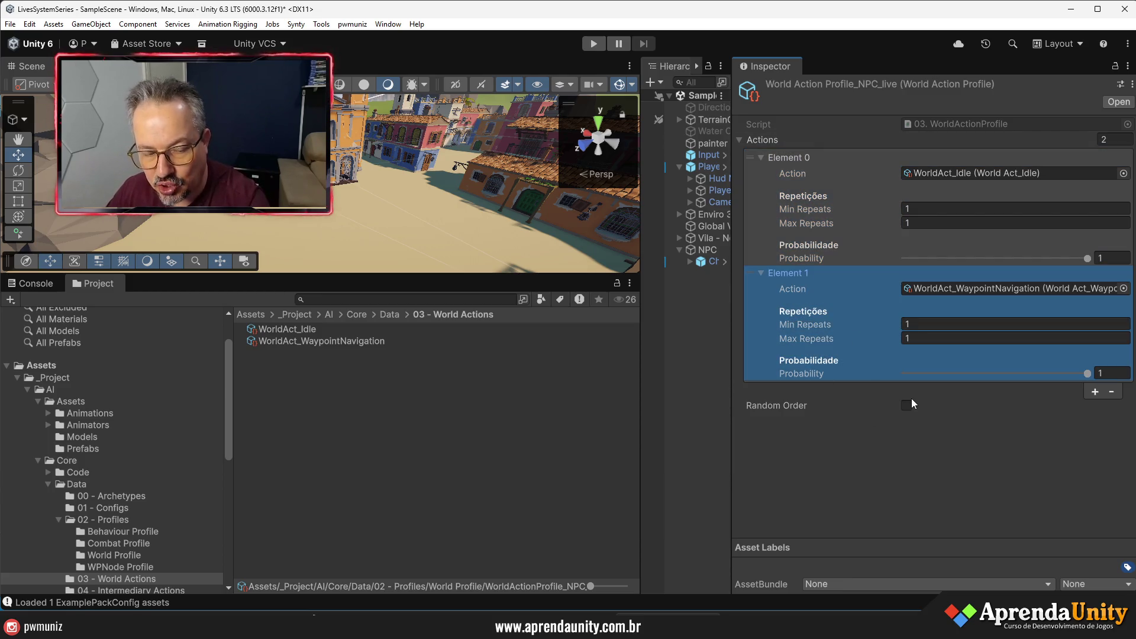
click(133, 521)
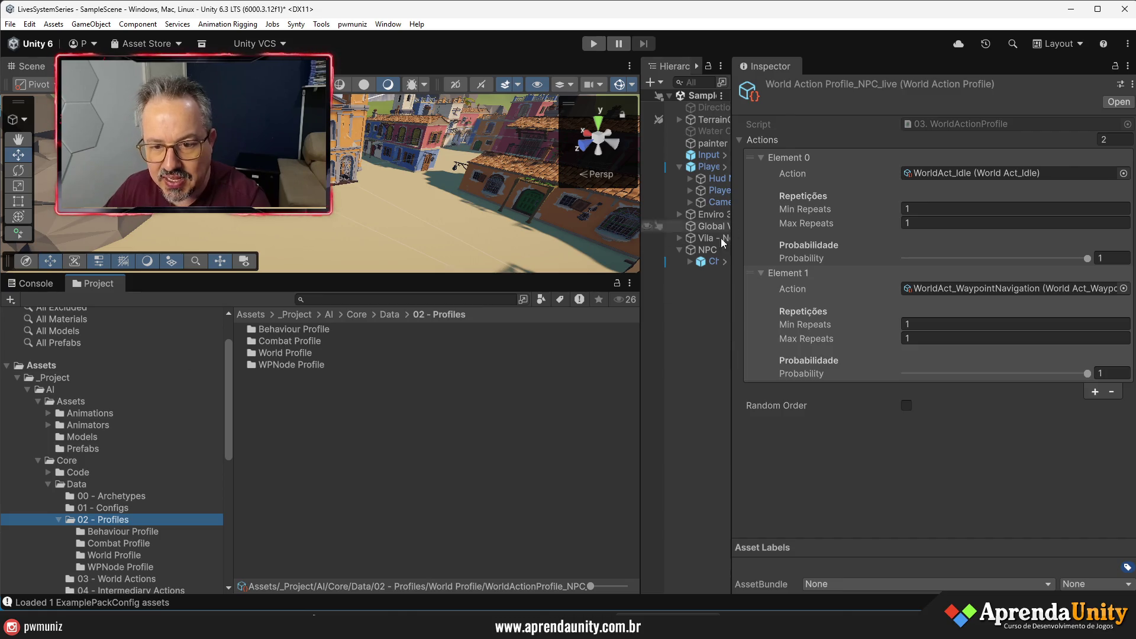
- In the NPC_Live_01 archetype, pick WorldActionProfile_NPC_live for the World Actions field
click(126, 497)
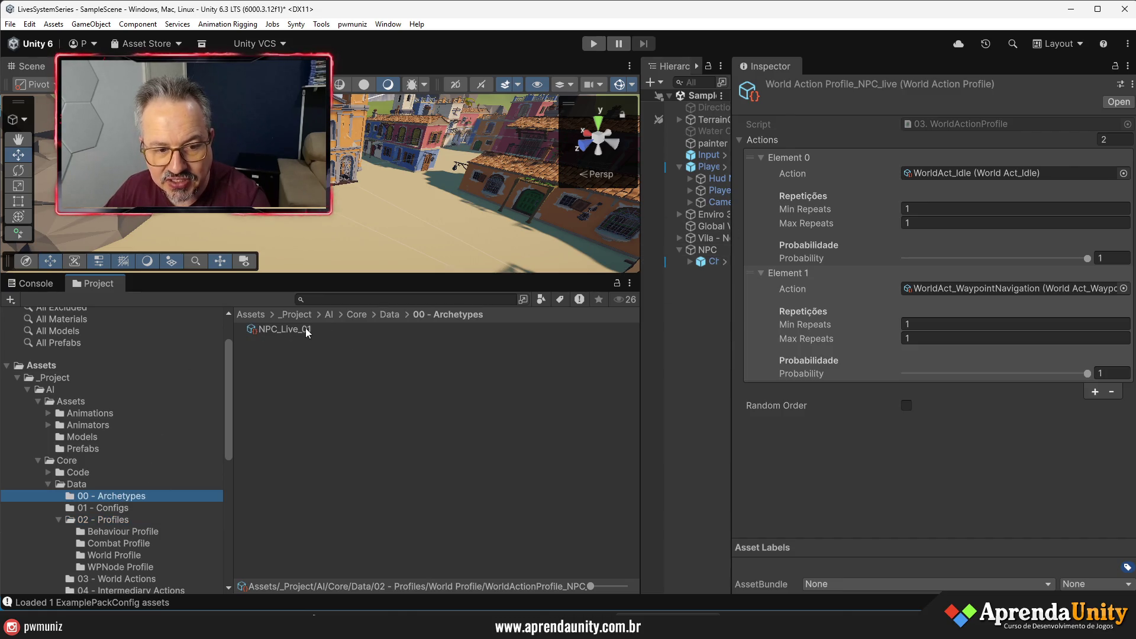
click(307, 331)
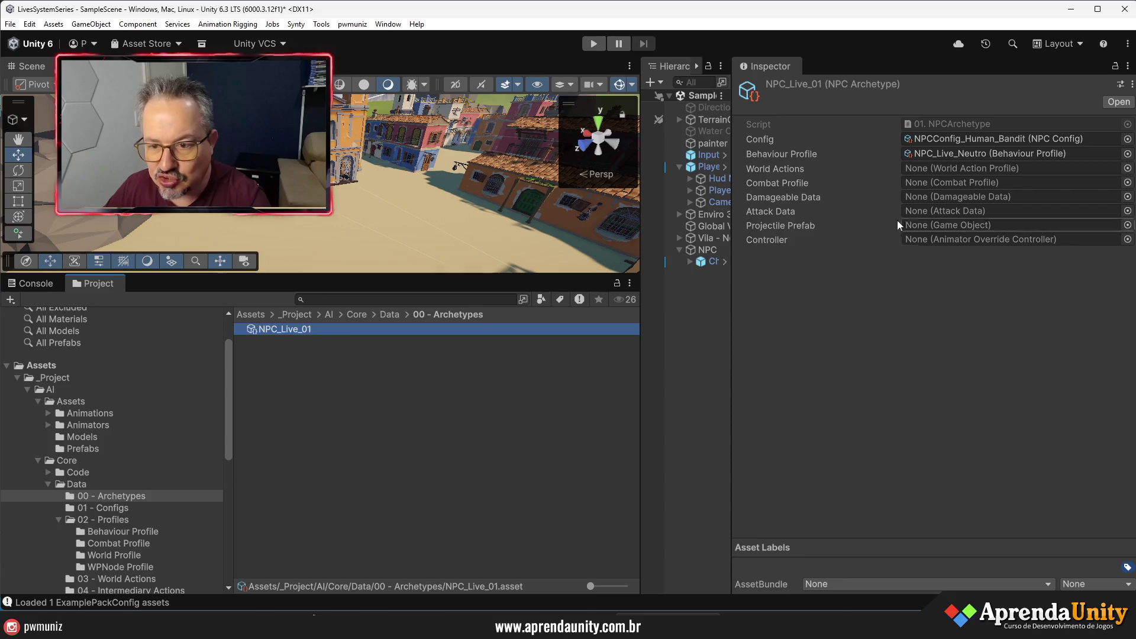
click(1127, 168)
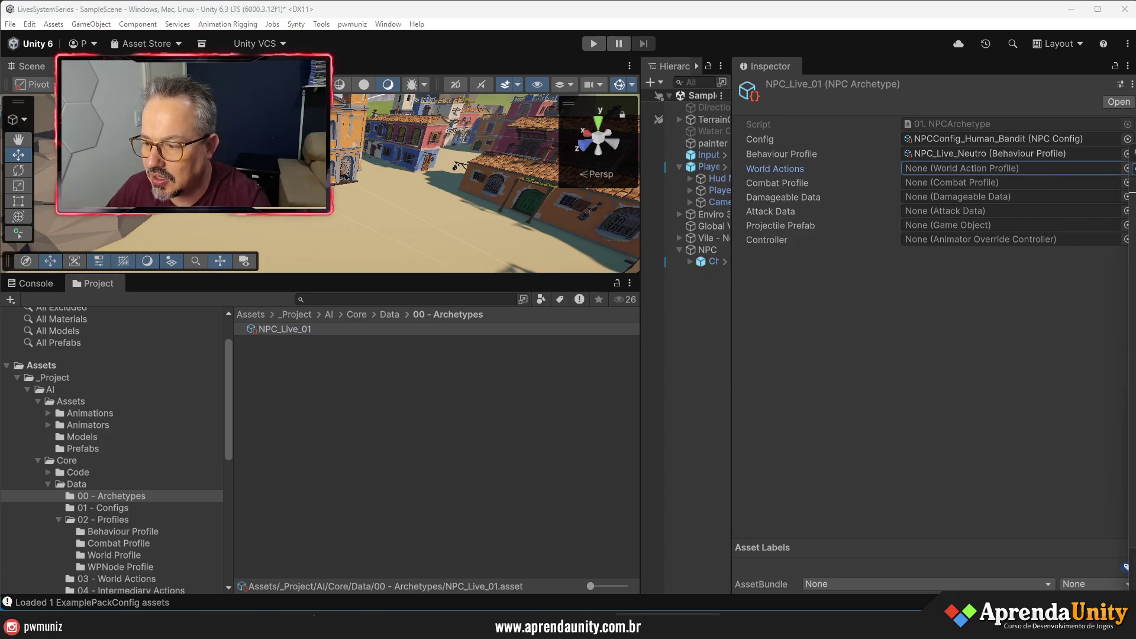
drag(875, 194, 842, 195)
double_click(744, 250)
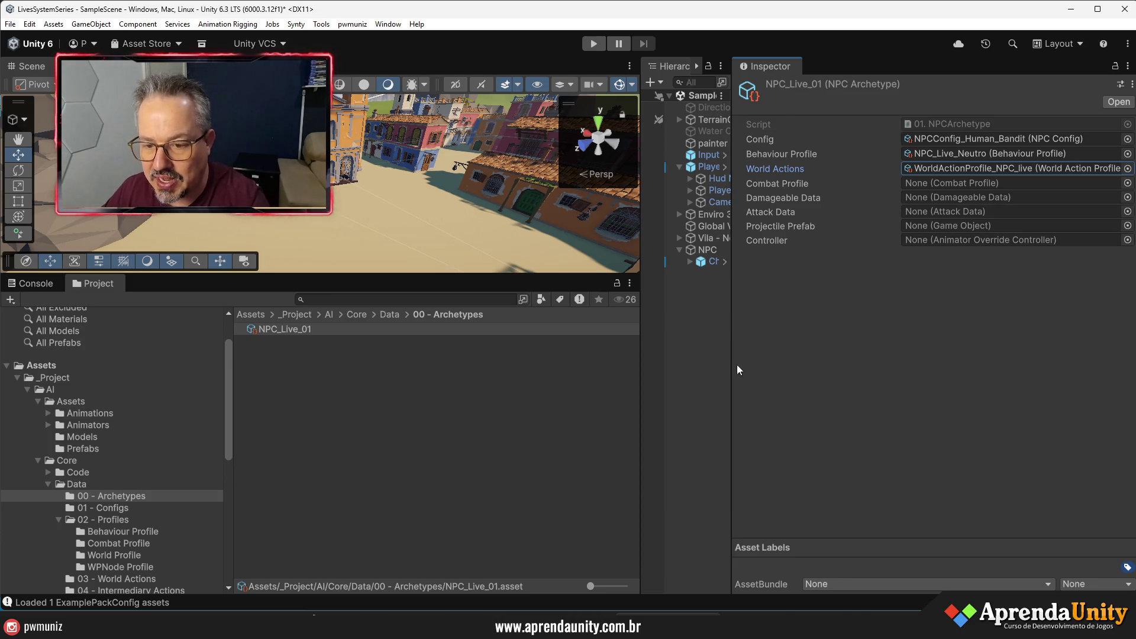
mouse_move(731, 380)
mouse_down()
mouse_move(875, 379)
mouse_move(845, 378)
mouse_up()
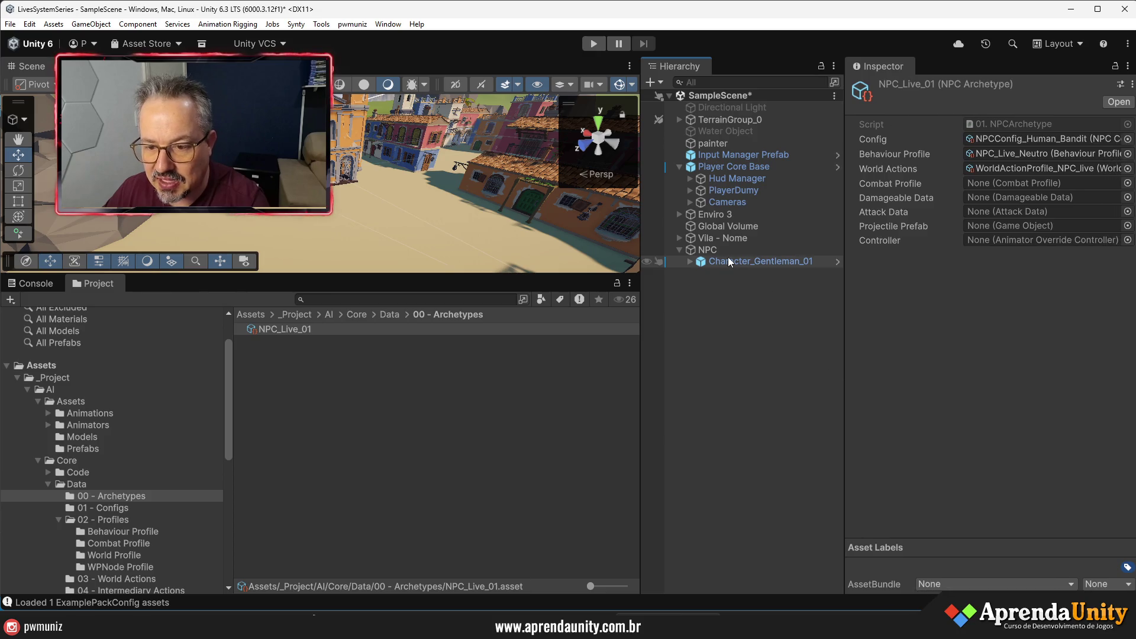
- Select the NPC, enlarge the Scene view to an overhead village view, and open pwmuniz's Waypoint editor
click(714, 251)
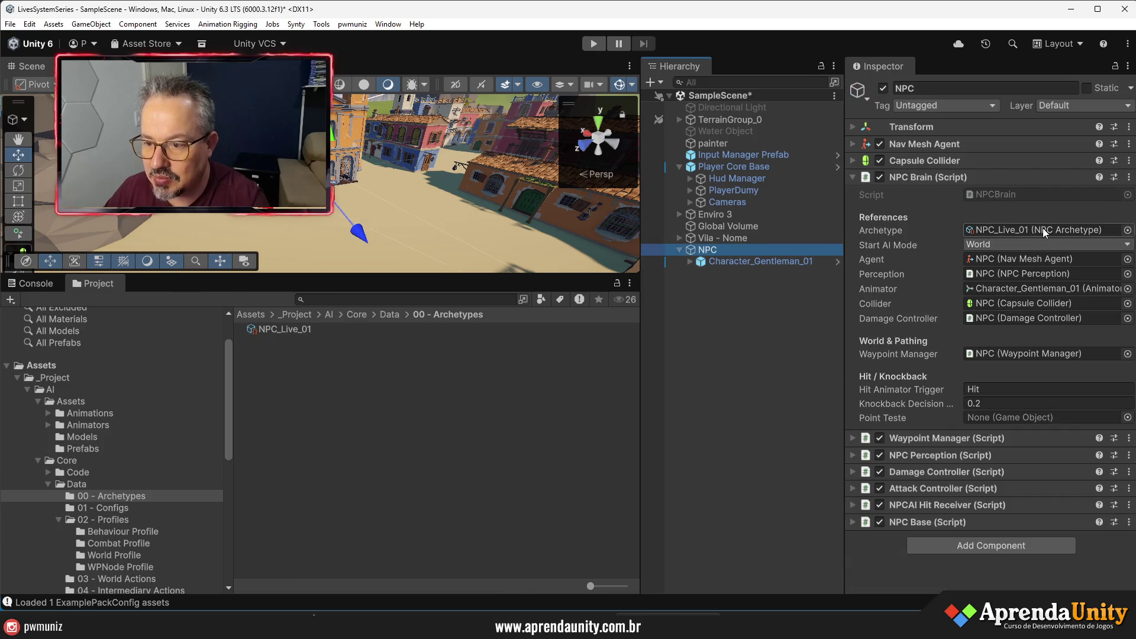
mouse_move(846, 293)
mouse_down()
mouse_move(930, 293)
mouse_move(878, 298)
mouse_up()
drag(610, 276, 675, 423)
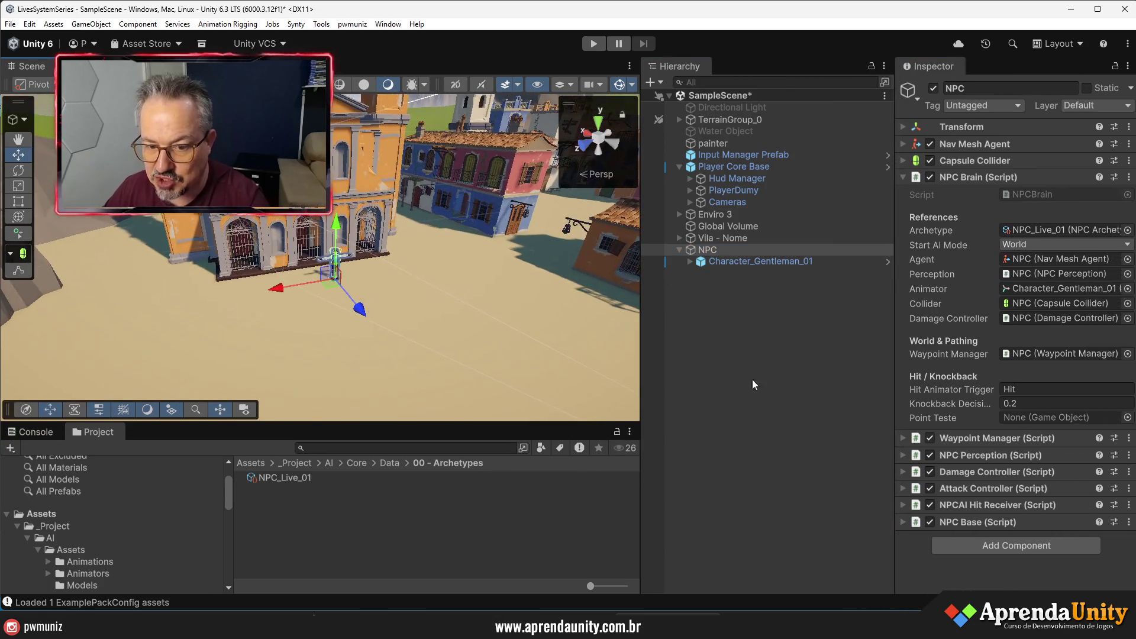
drag(895, 334, 954, 333)
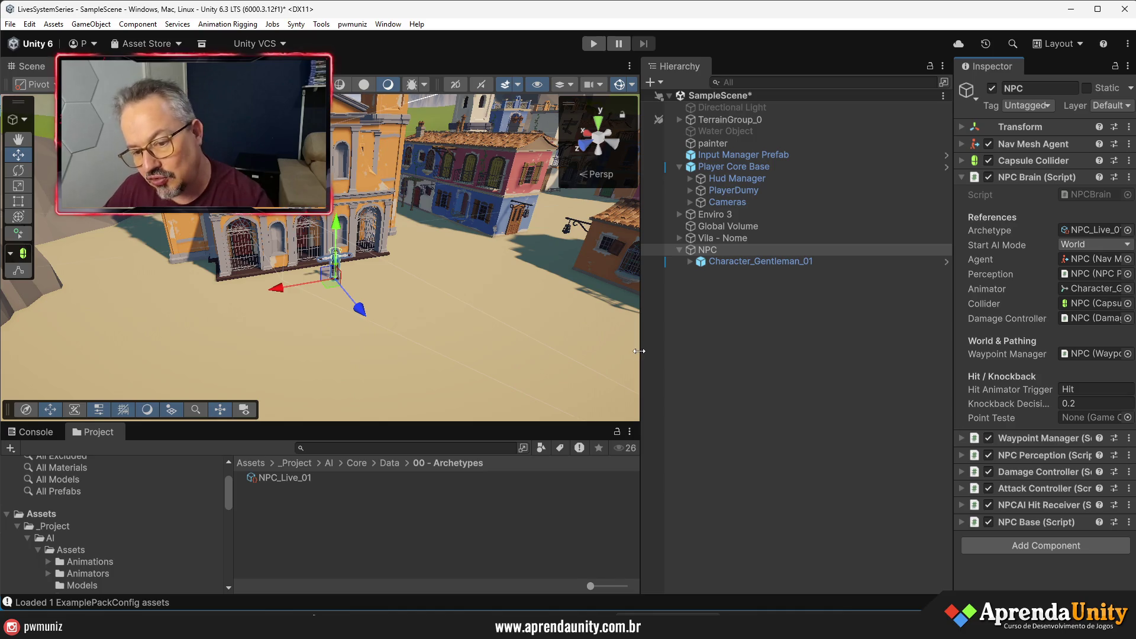
drag(641, 352, 789, 352)
mouse_move(530, 301)
mouse_down()
mouse_move(436, 345)
mouse_move(397, 332)
mouse_up()
click(352, 23)
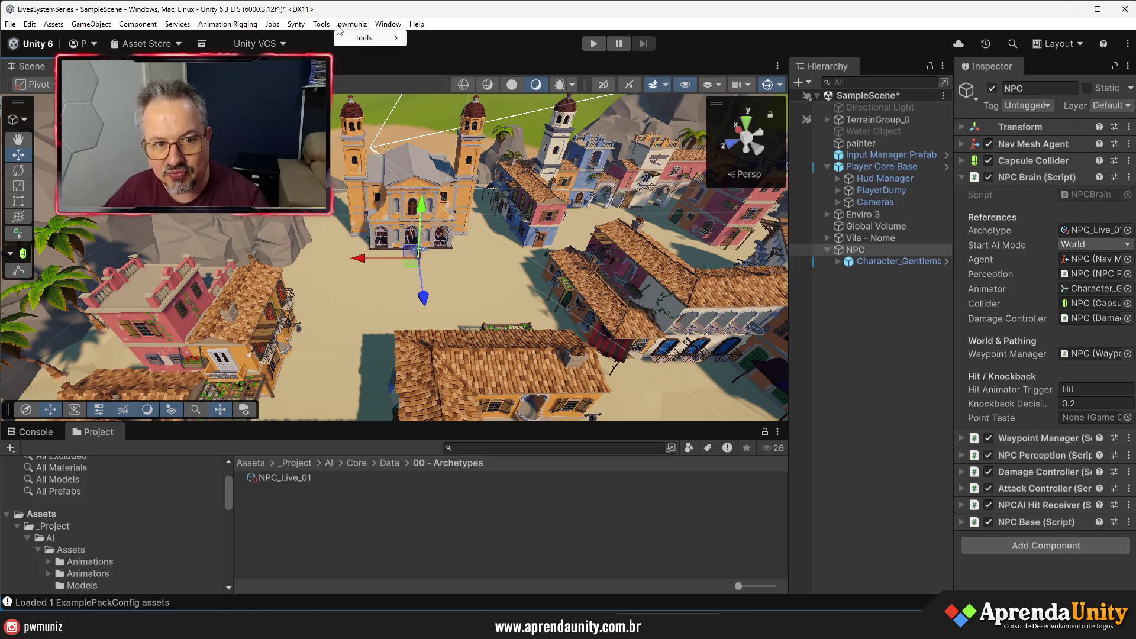
click(373, 38)
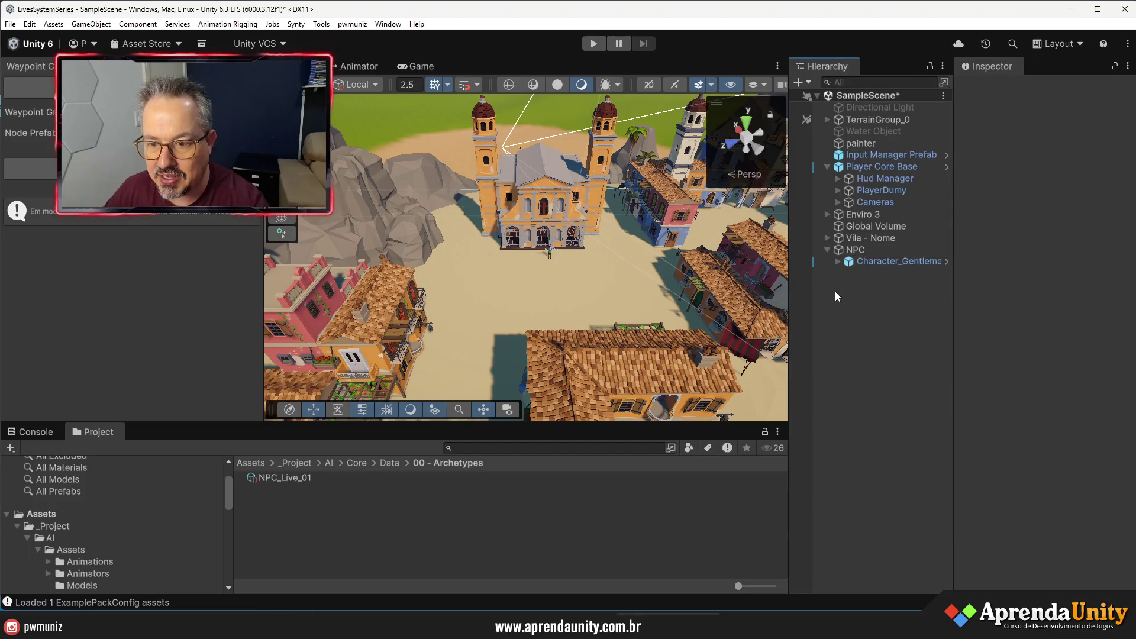
- Create an empty object in the Hierarchy and name it Route, correcting the 'Routa' typo
right_click(836, 292)
click(883, 403)
text(Routa)
key(Return)
key(F2)
key(End)
key(BackSpace)
text(e)
key(Return)
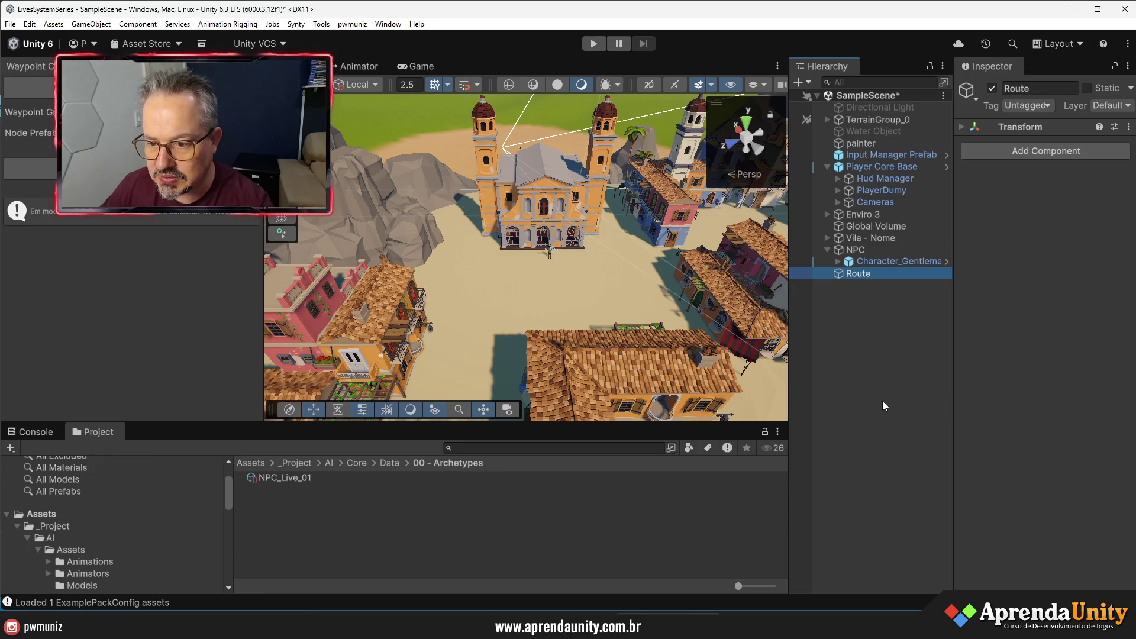
- Add a Waypoints Group component to Route, then dismiss the object picker without choosing anything
click(1018, 153)
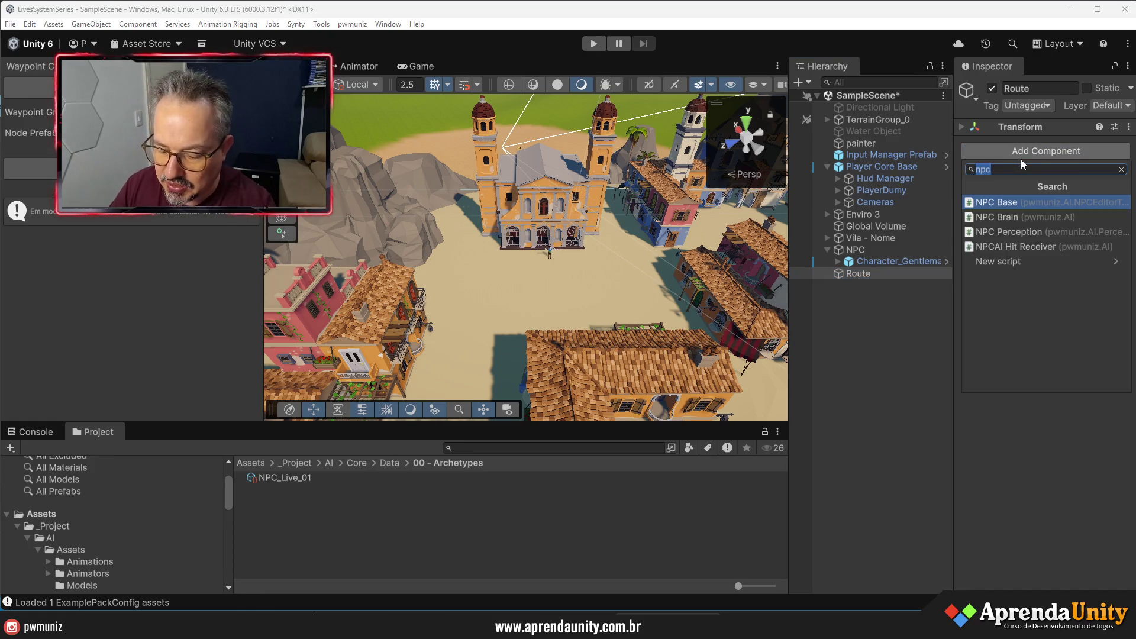
text(way)
key(Down)
key(Down)
key(Return)
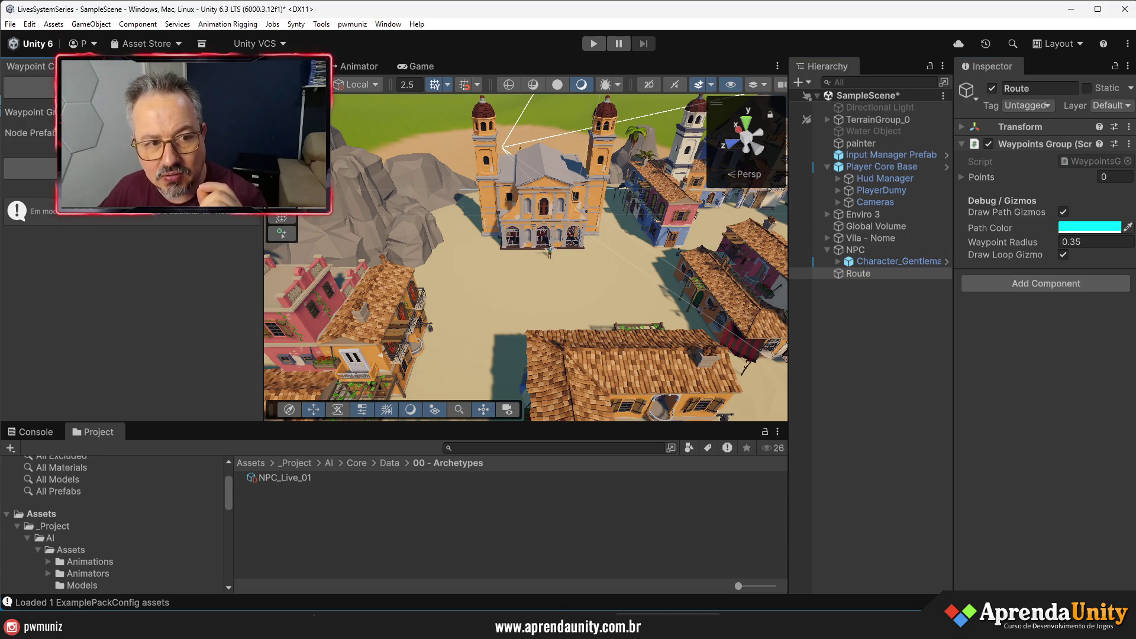
click(255, 132)
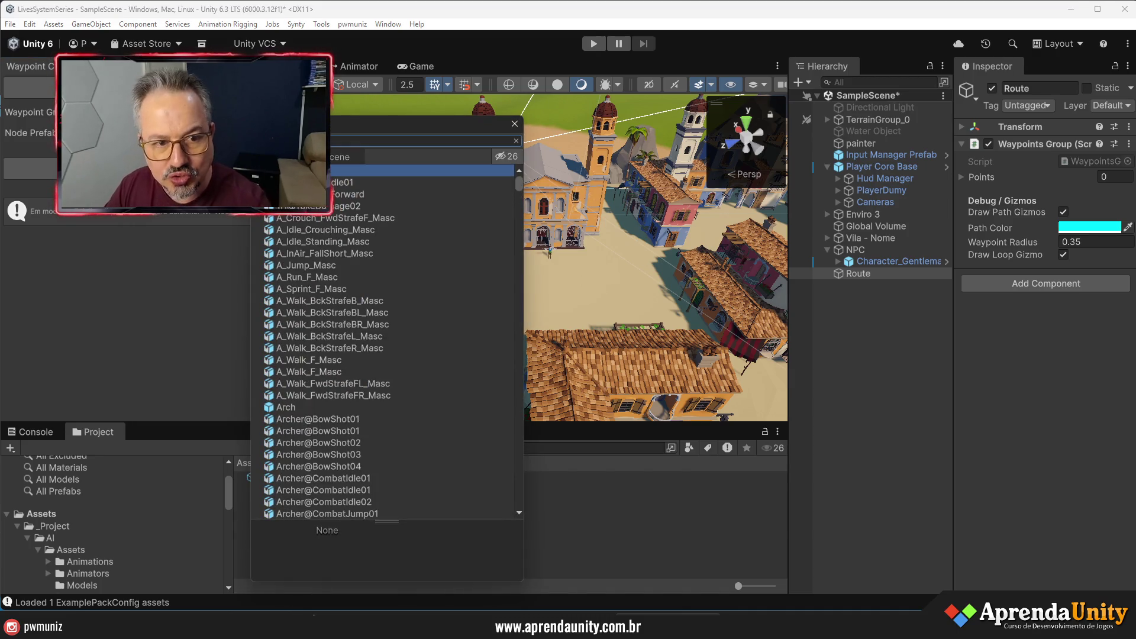
key(BackSpace)
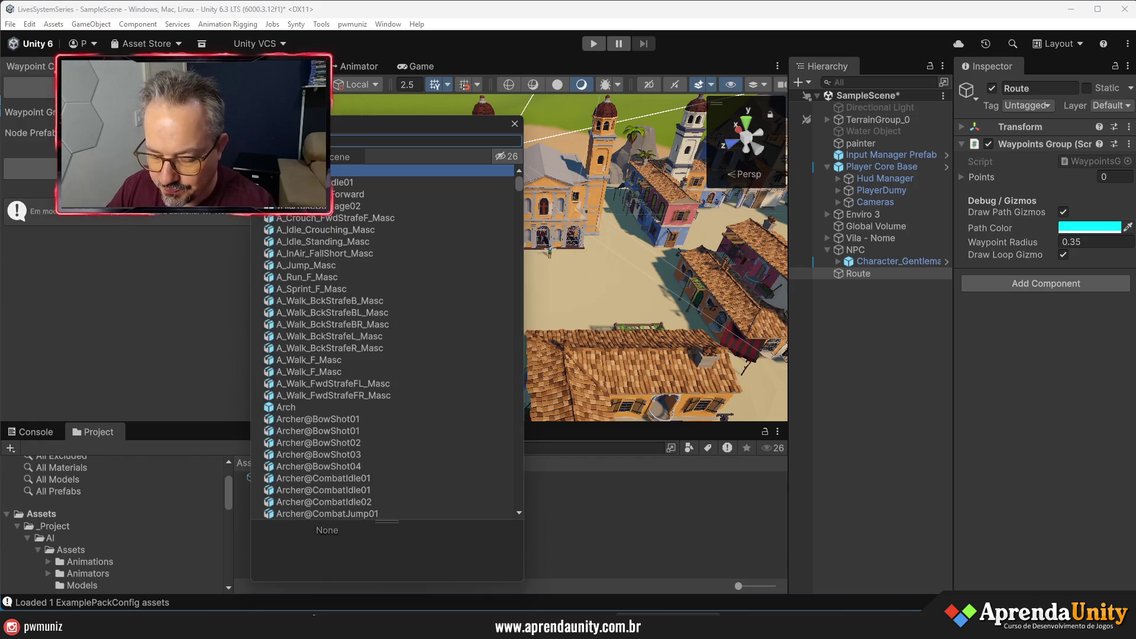
key(Escape)
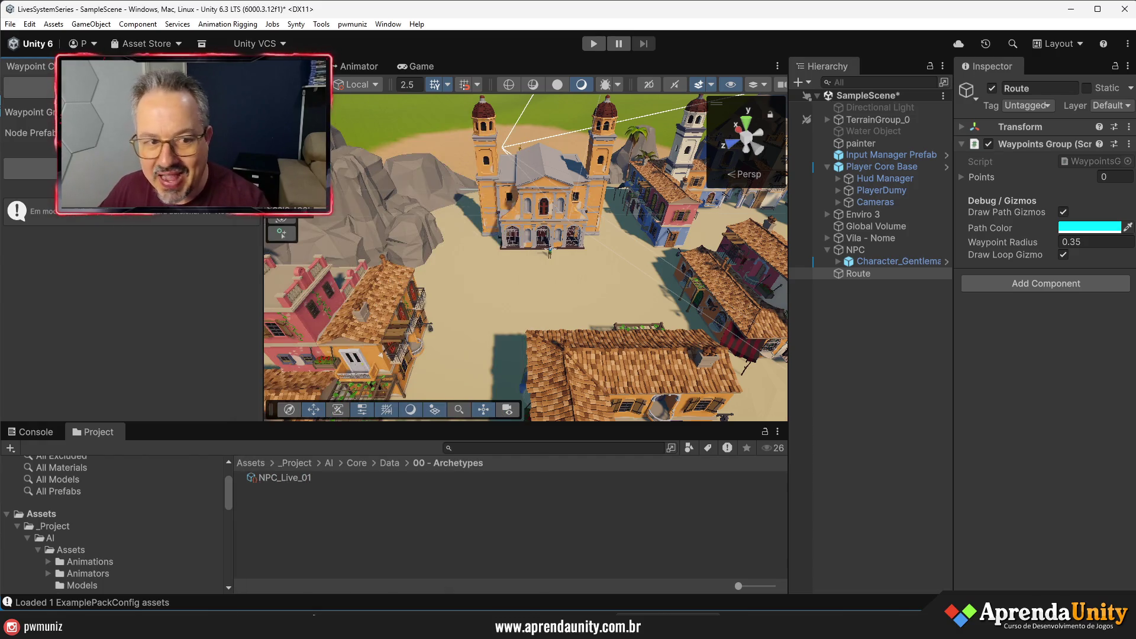
- Ping the node prefab and select wp_node in AI Prefabs, then widen the Scene view
click(178, 132)
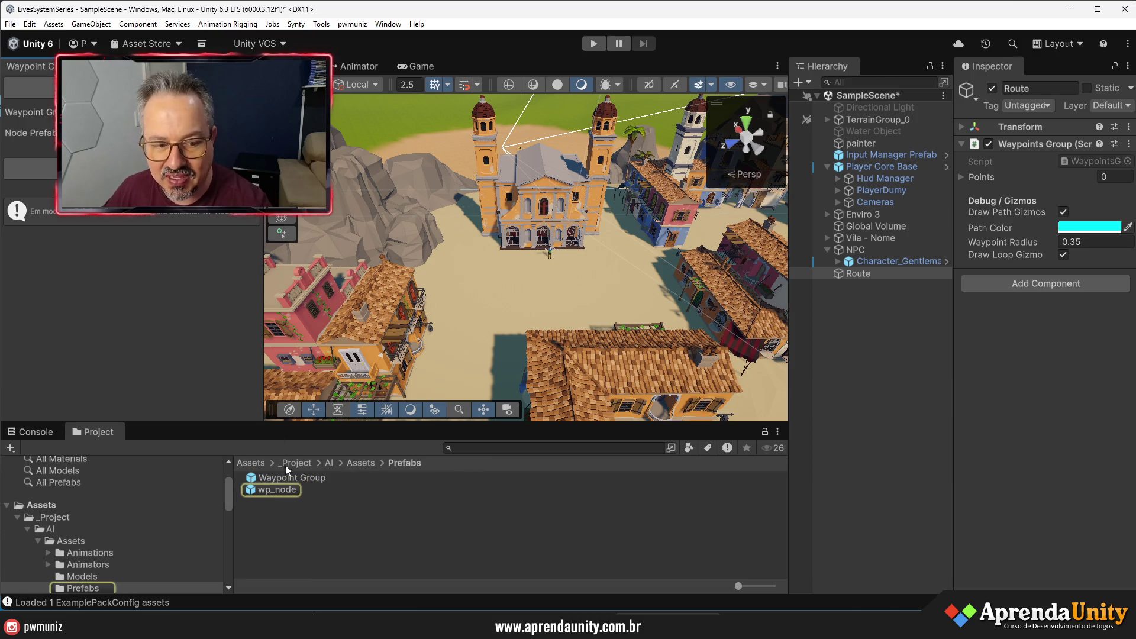
click(271, 491)
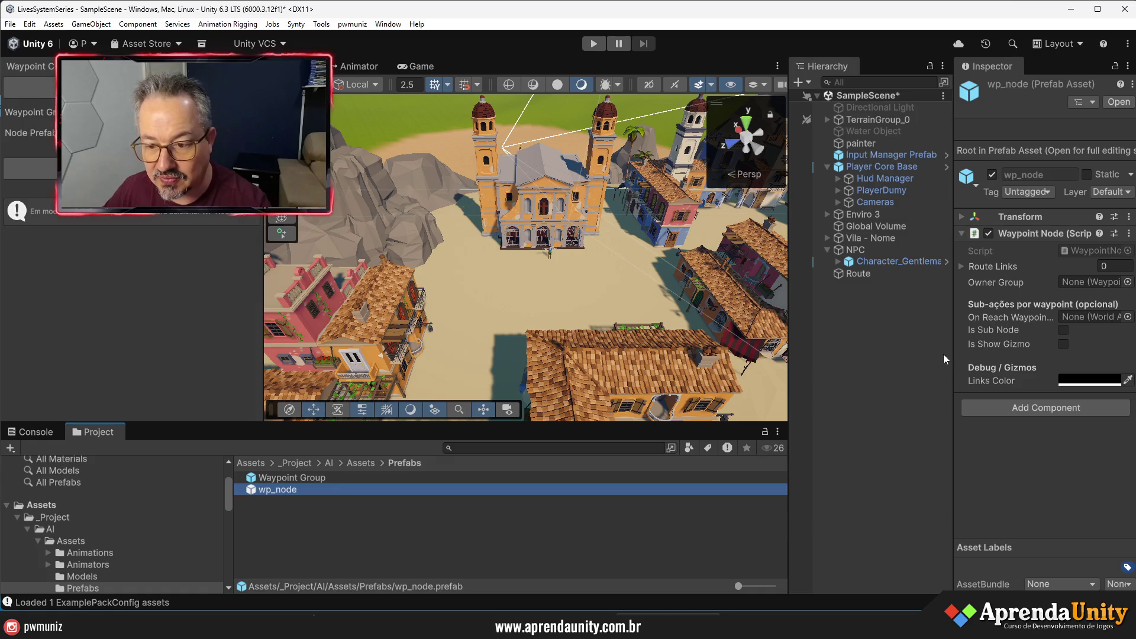
drag(953, 351, 987, 350)
drag(789, 343, 873, 341)
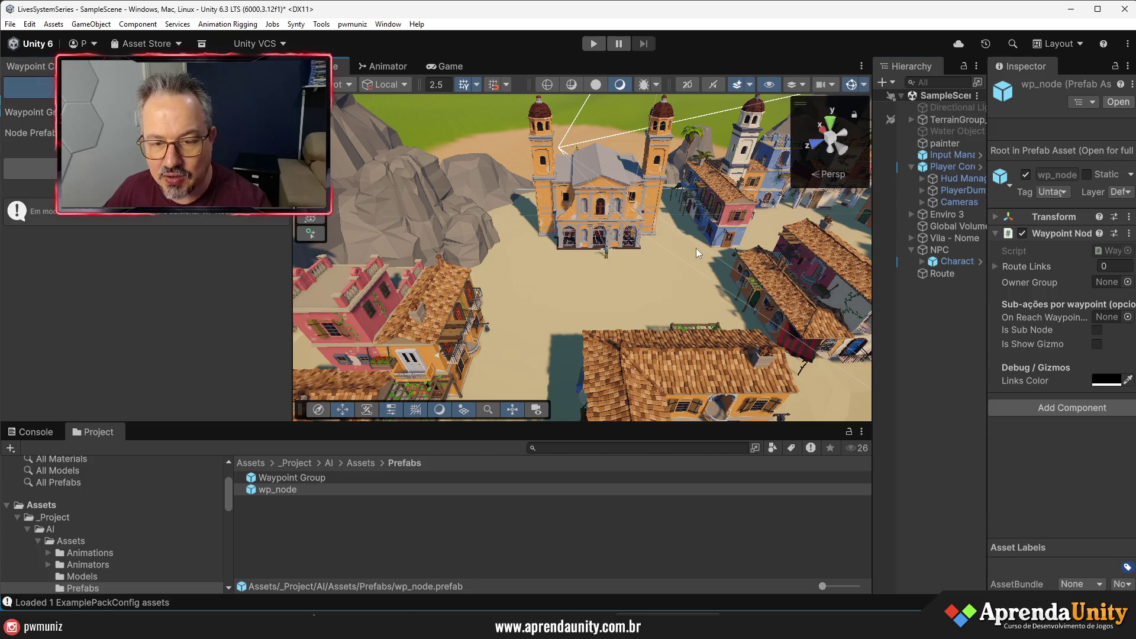
- Place four linked waypoint nodes on the ground by the blue building, then stop placing
scroll(778, 243, up, 5)
mouse_move(778, 243)
mouse_down()
mouse_move(927, 190)
mouse_move(939, 211)
mouse_up()
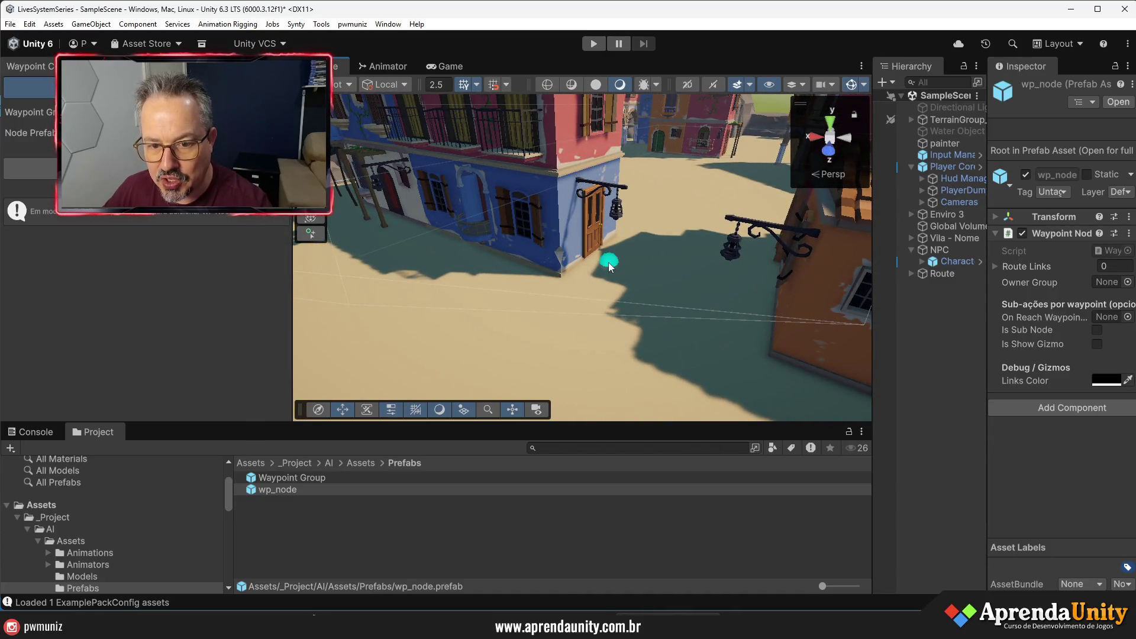
click(722, 314)
mouse_move(722, 315)
mouse_down()
mouse_move(677, 277)
mouse_move(507, 265)
mouse_move(228, 322)
mouse_up()
mouse_move(436, 290)
mouse_down()
mouse_move(540, 319)
mouse_move(513, 303)
mouse_move(576, 279)
mouse_up()
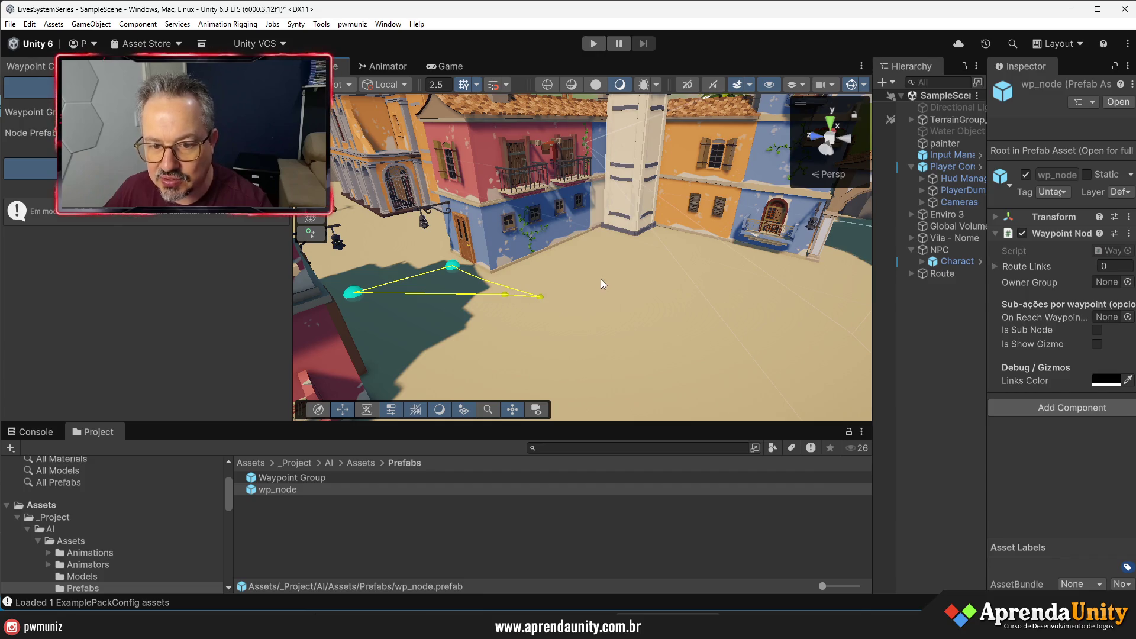
click(587, 277)
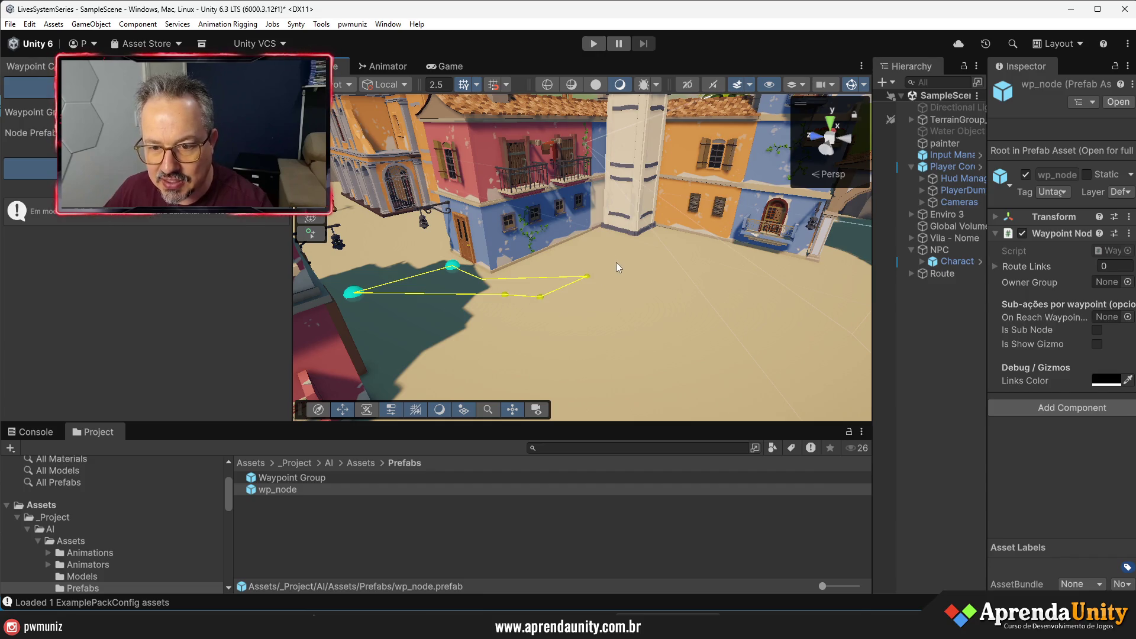
click(616, 262)
click(666, 259)
key(Escape)
- Orbit to an aerial view of the bell tower and add a waypoint on the street
drag(835, 251, 629, 274)
mouse_move(556, 284)
mouse_down()
mouse_move(833, 318)
mouse_move(922, 315)
mouse_up()
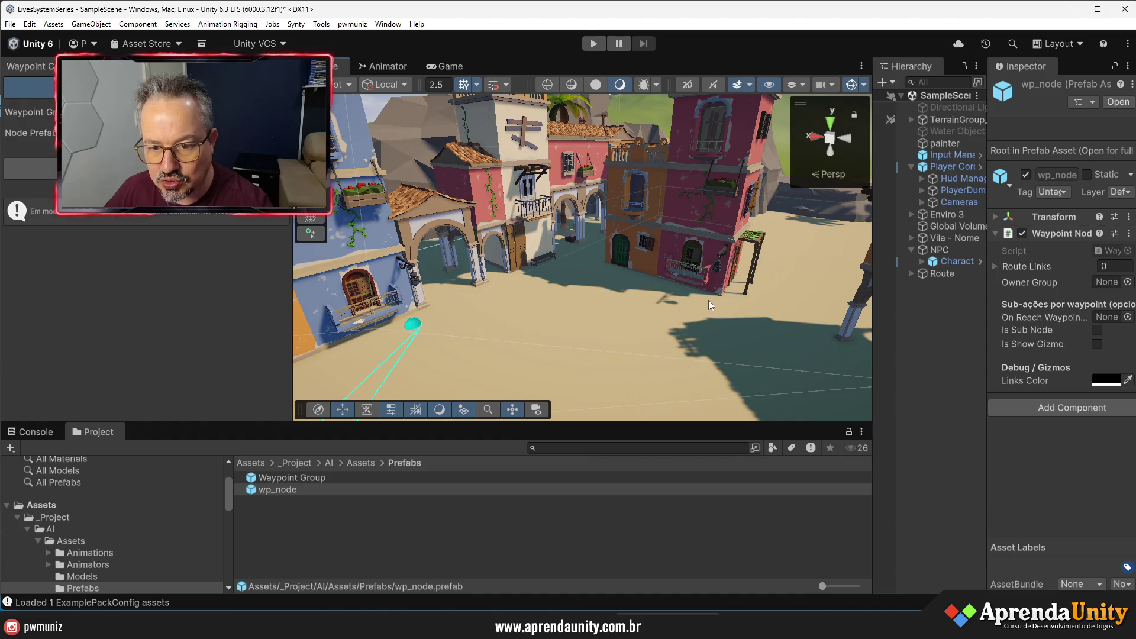
mouse_move(708, 300)
mouse_down()
mouse_move(970, 365)
mouse_move(682, 312)
mouse_up()
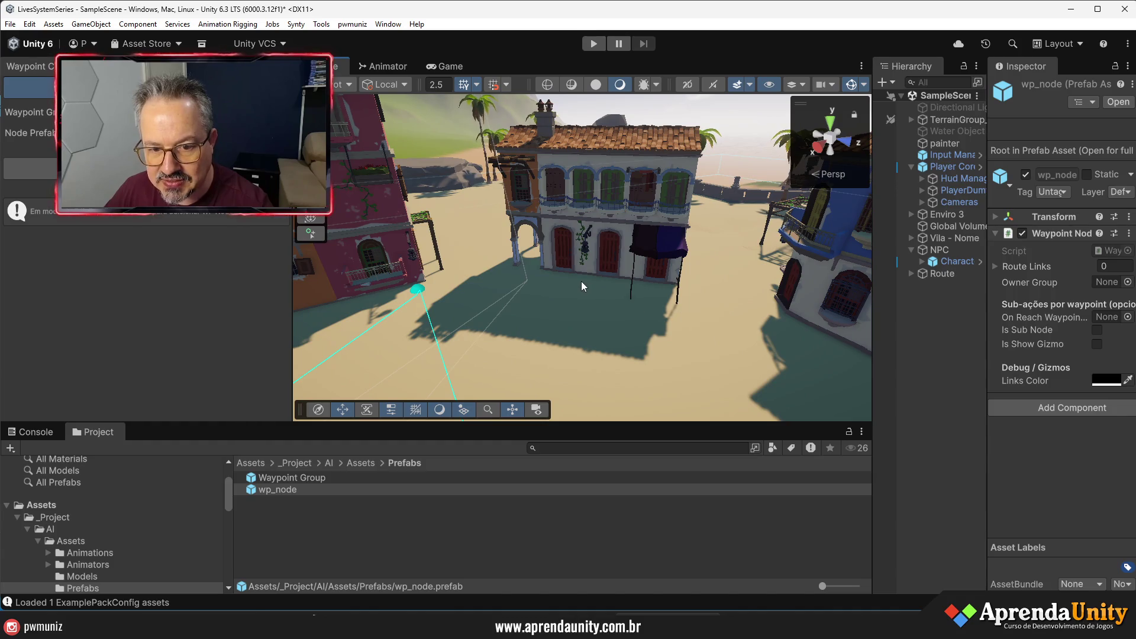
mouse_move(582, 281)
mouse_down()
mouse_move(556, 369)
mouse_move(606, 402)
mouse_move(601, 354)
mouse_move(768, 345)
mouse_move(840, 358)
mouse_up()
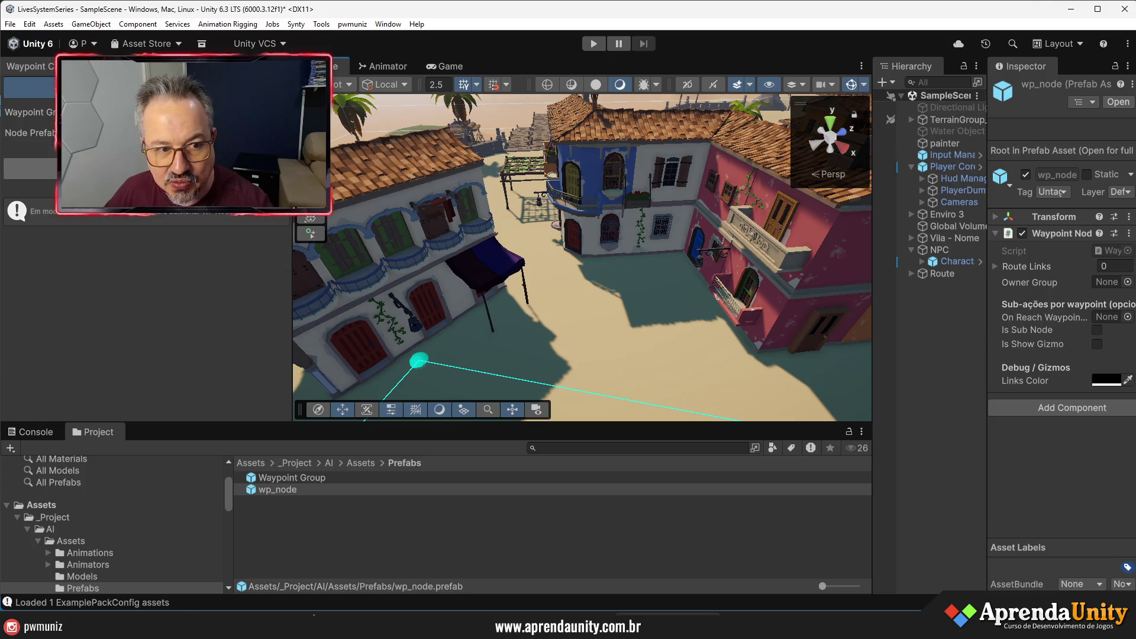
click(513, 356)
- Add four waypoints along the street up to the pink building
click(591, 362)
click(630, 357)
click(653, 335)
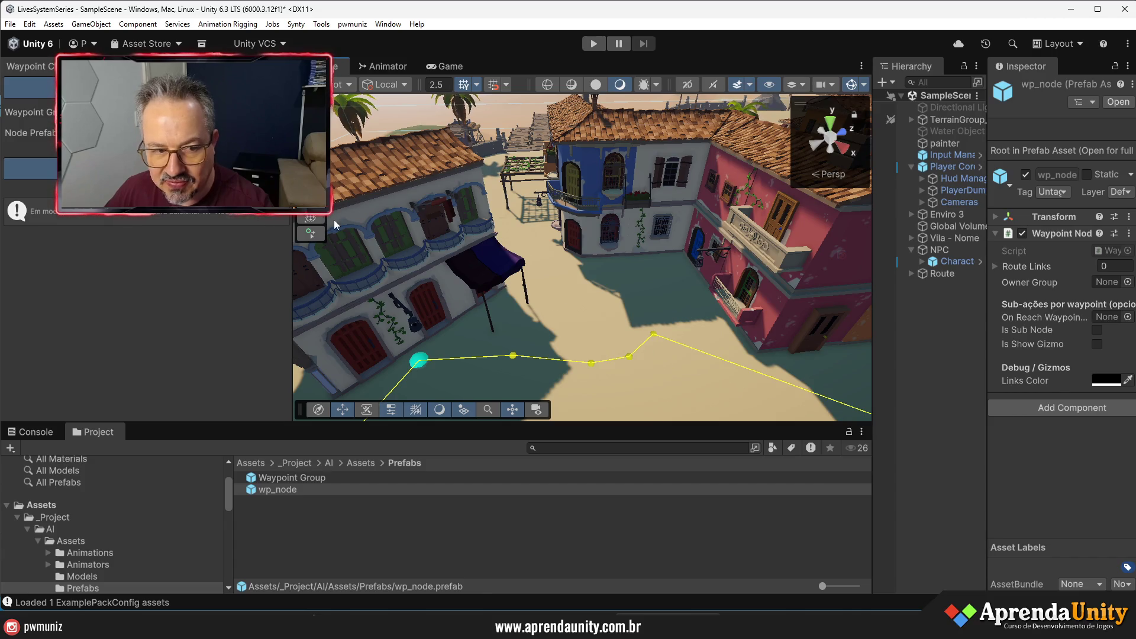
click(691, 285)
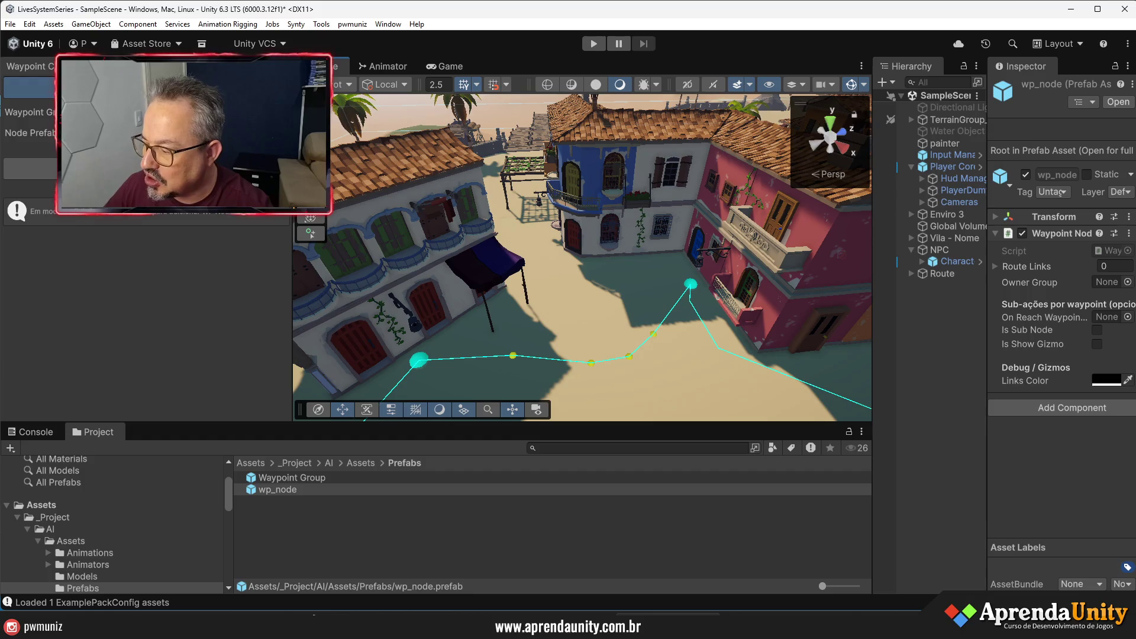
- Add five more waypoints past the orange house so the route loops back
mouse_move(686, 284)
mouse_down()
mouse_move(951, 244)
mouse_move(1022, 389)
mouse_up()
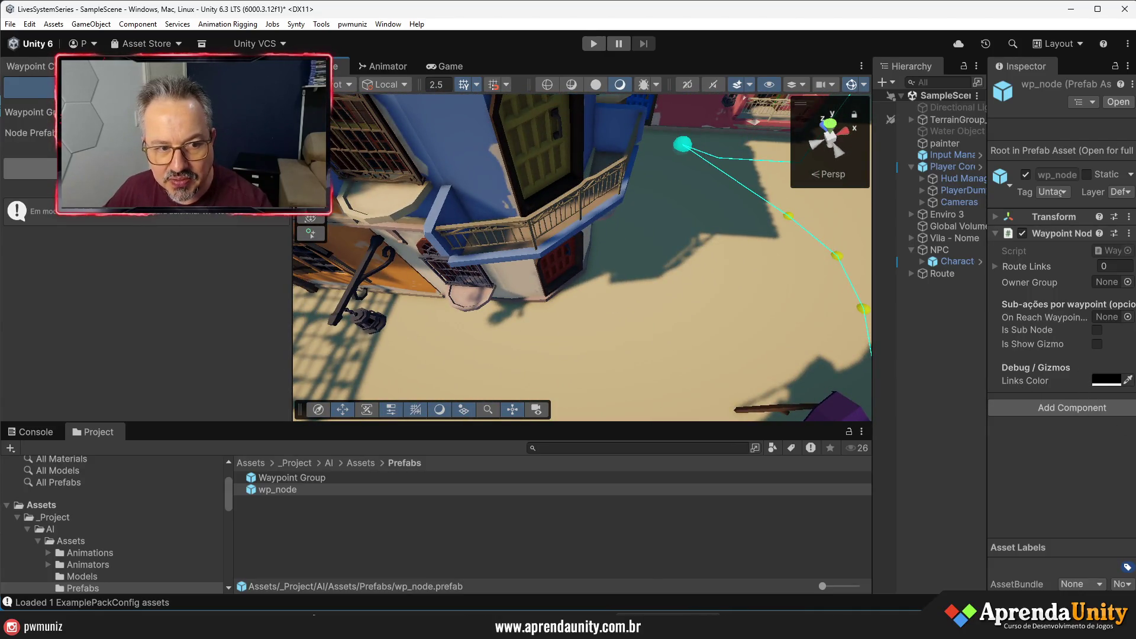
click(674, 236)
click(647, 304)
click(567, 344)
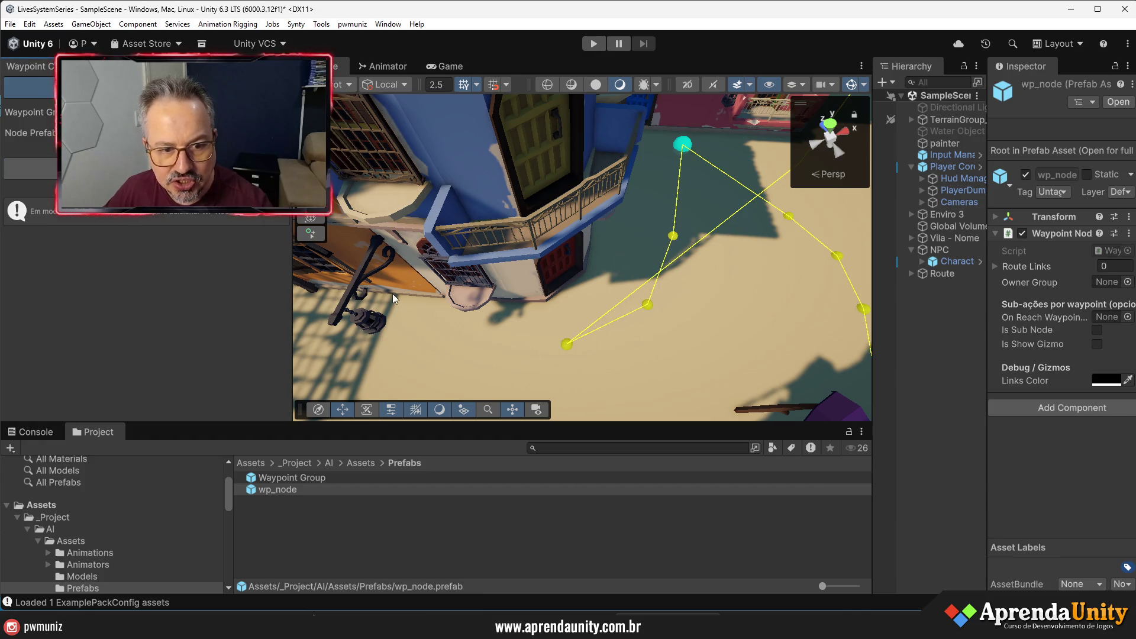
mouse_move(388, 357)
mouse_down()
mouse_move(487, 337)
mouse_move(710, 343)
mouse_move(839, 290)
mouse_move(697, 302)
mouse_up()
click(463, 287)
click(586, 323)
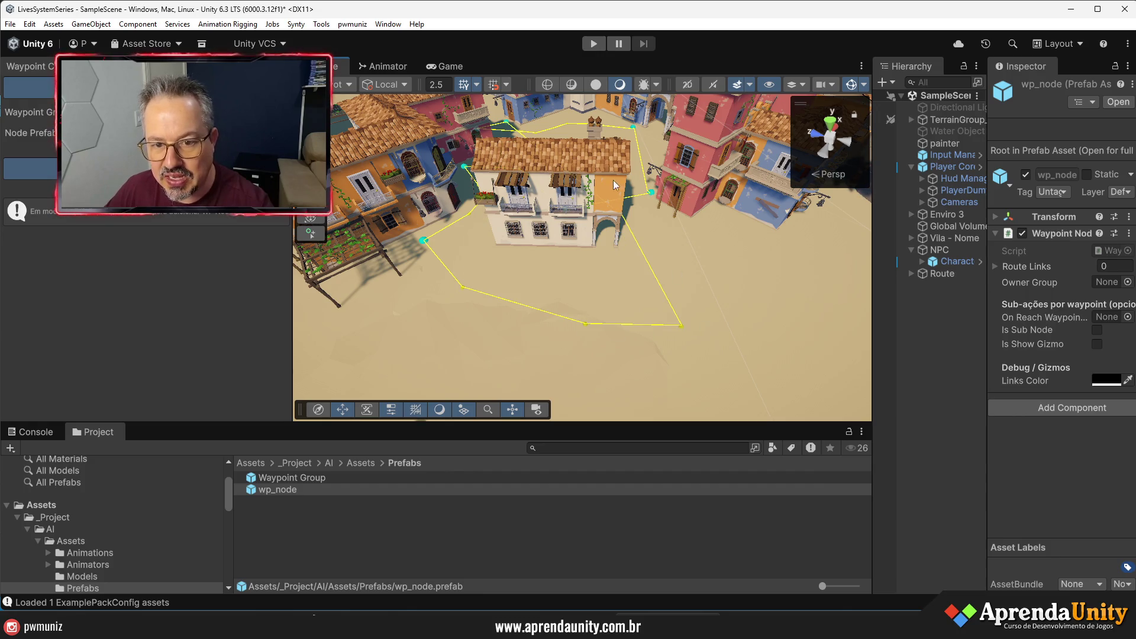
- Add three more waypoints near the blue house and beside the palm tree, then view overhead
drag(698, 273, 645, 269)
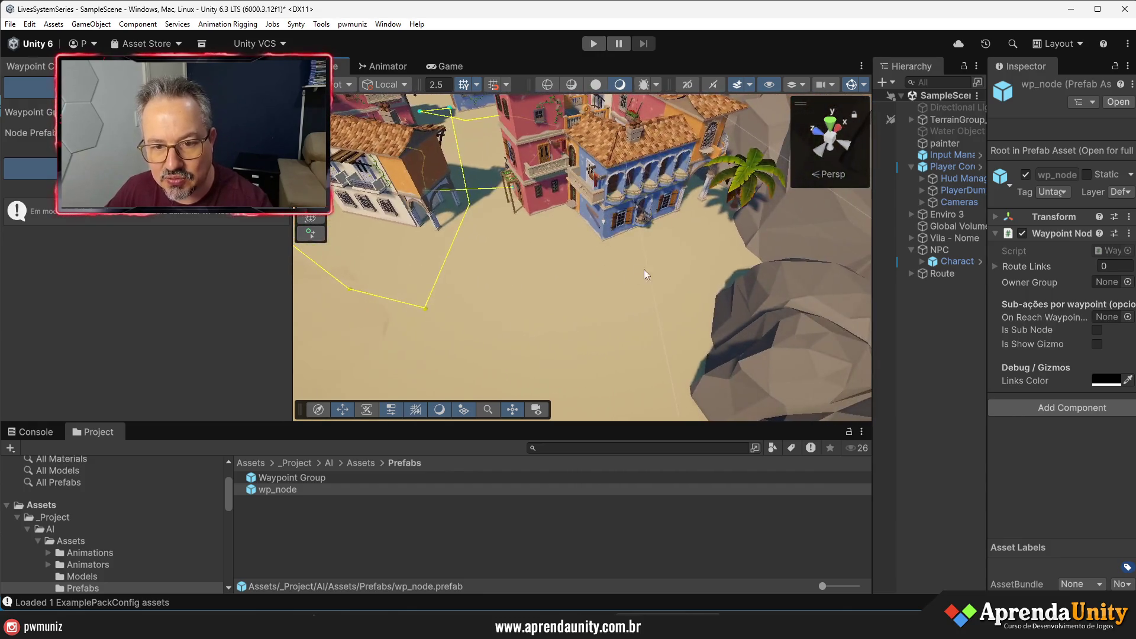
click(518, 290)
click(586, 277)
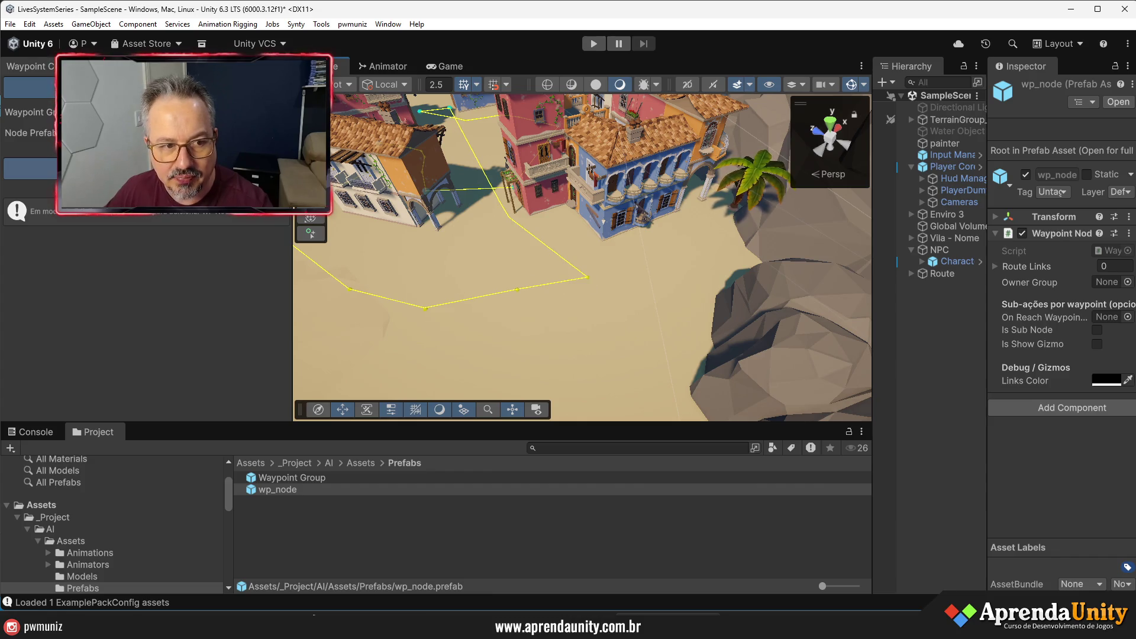
drag(468, 239, 537, 231)
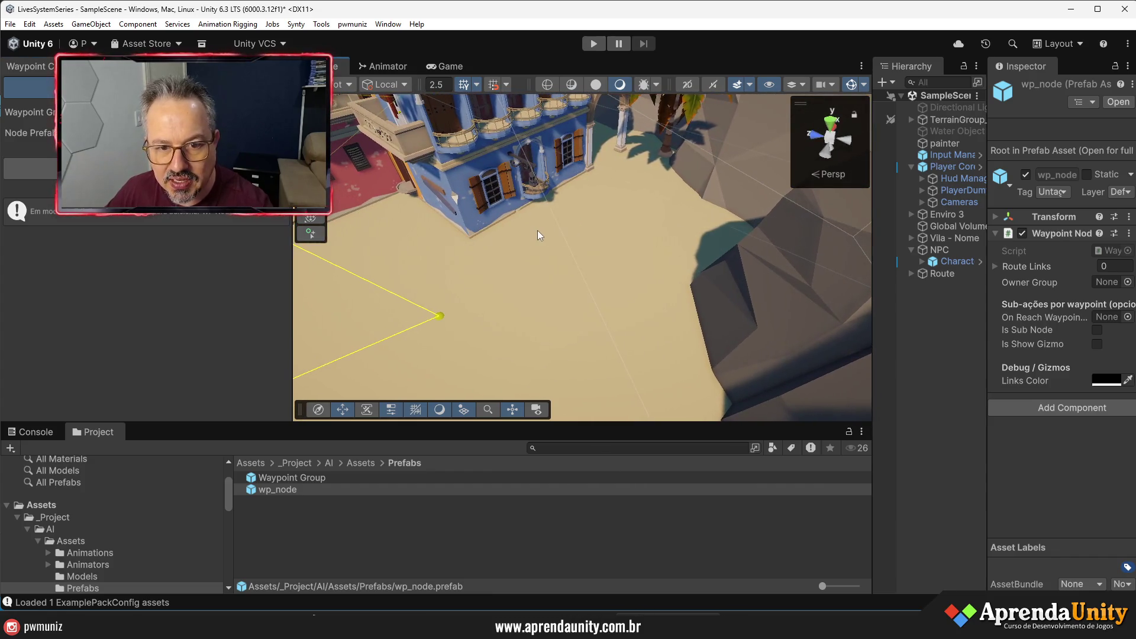
scroll(534, 236, down, 6)
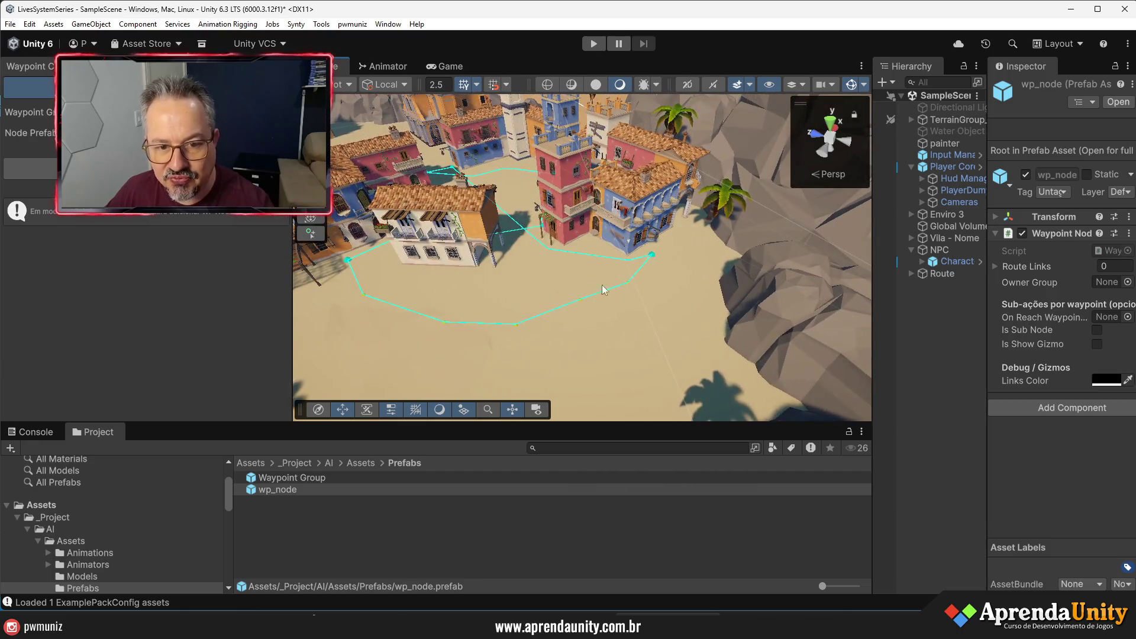
scroll(480, 214, up, 3)
mouse_move(480, 214)
mouse_down()
mouse_move(538, 156)
mouse_move(571, 159)
mouse_up()
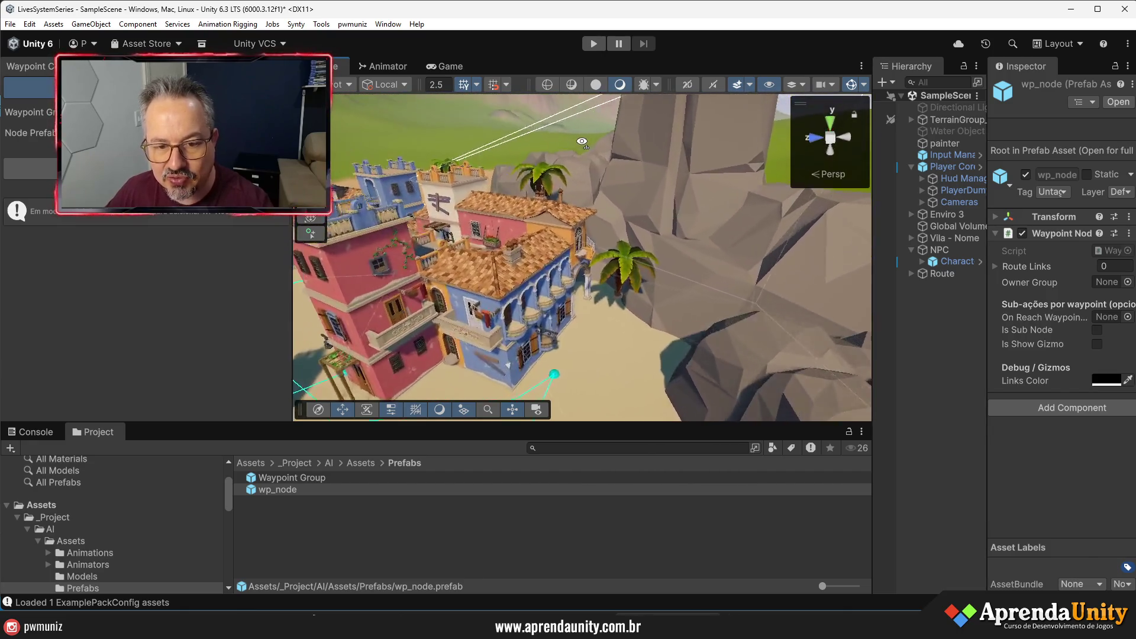
scroll(538, 157, up, 5)
click(523, 366)
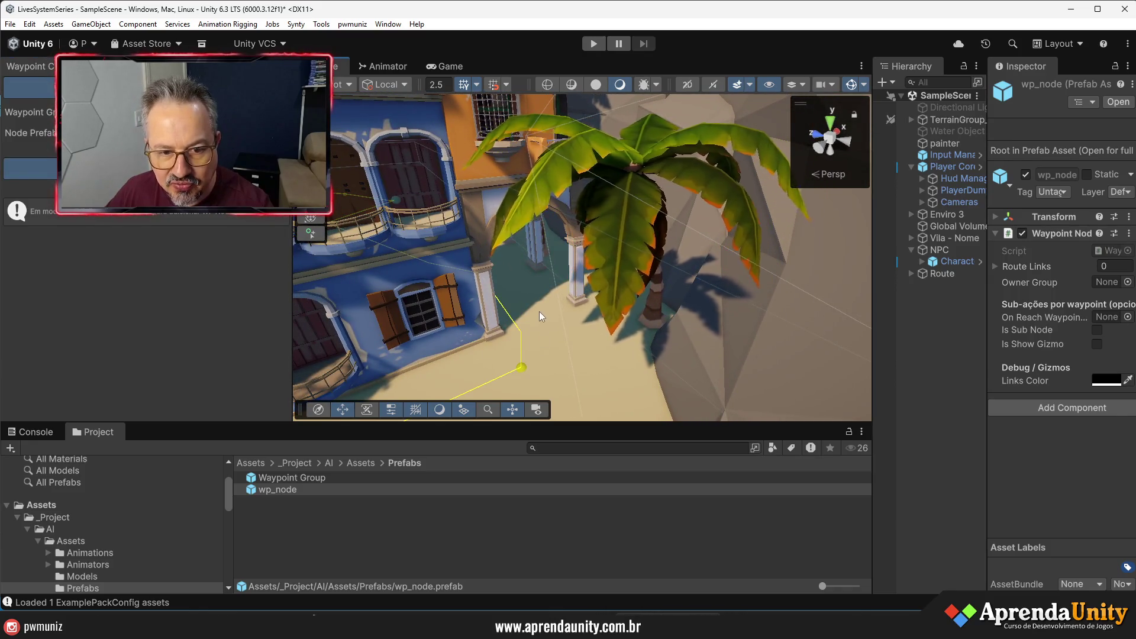
scroll(519, 339, up, 5)
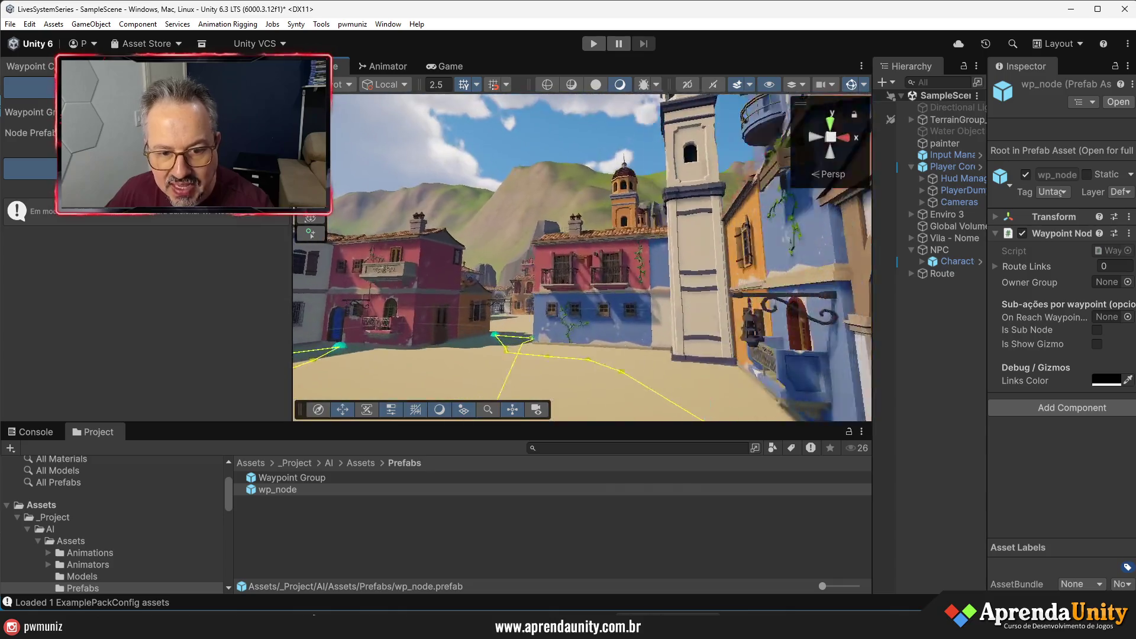
mouse_move(325, 222)
mouse_down()
mouse_move(625, 331)
mouse_move(721, 267)
mouse_move(709, 302)
mouse_up()
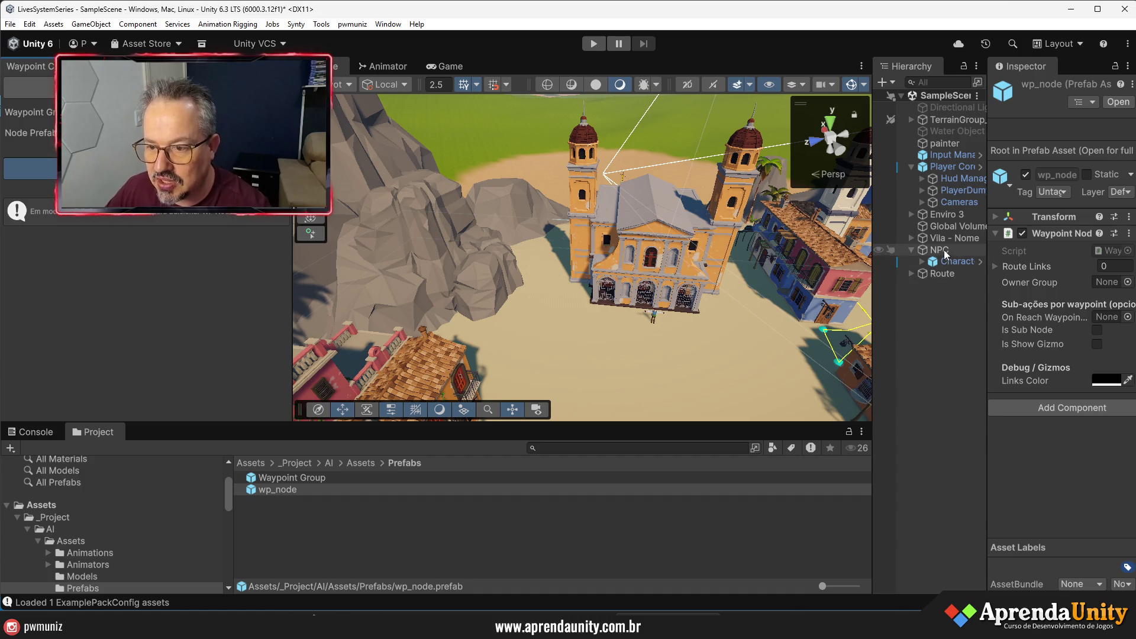
- Set Route as the NPC Waypoint Manager's Start Waypoints Group and save the scene
click(941, 249)
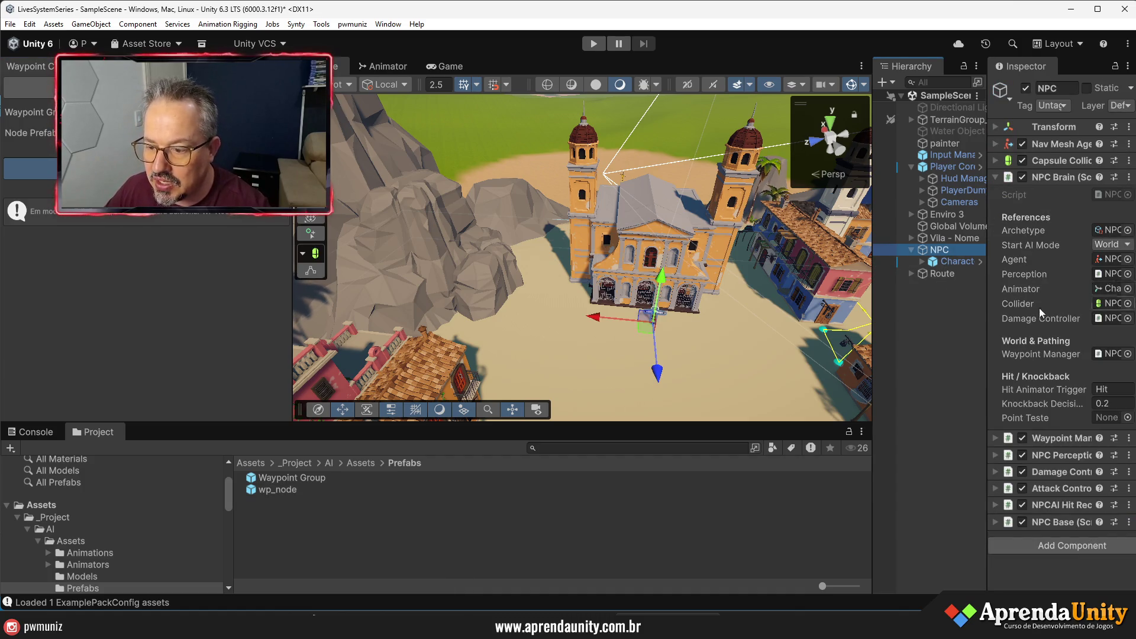
drag(989, 410, 894, 391)
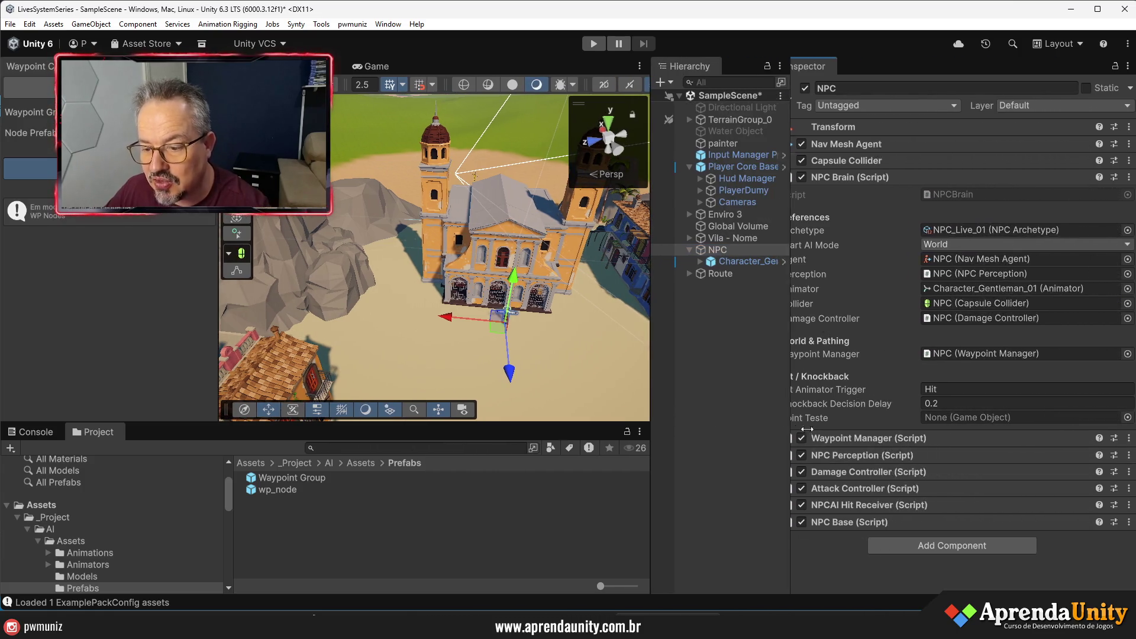
click(953, 177)
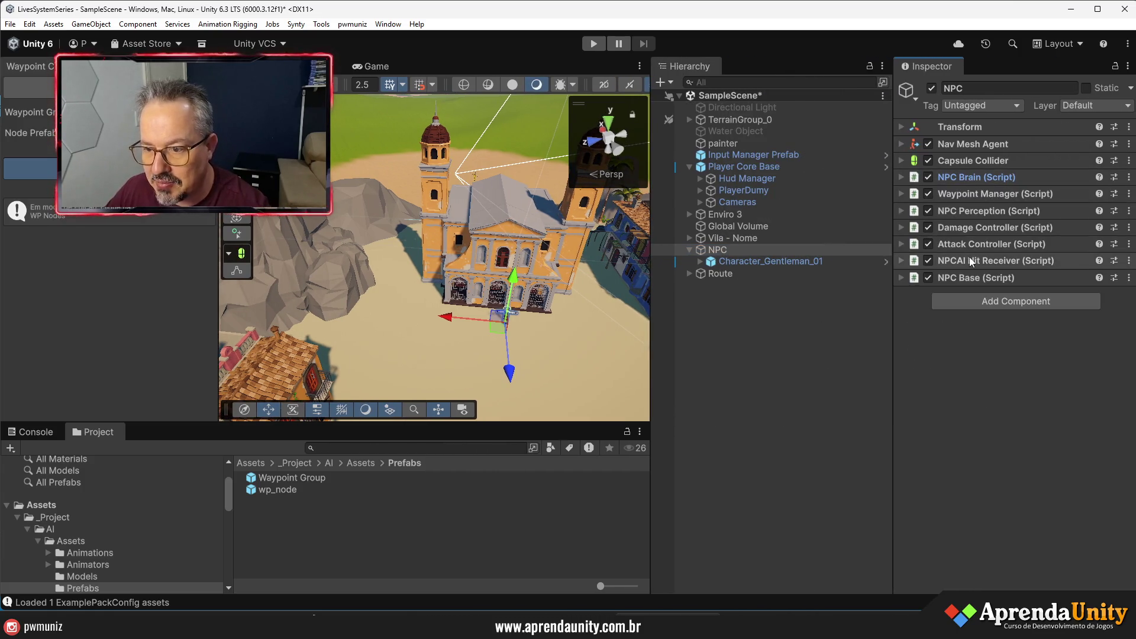
click(977, 195)
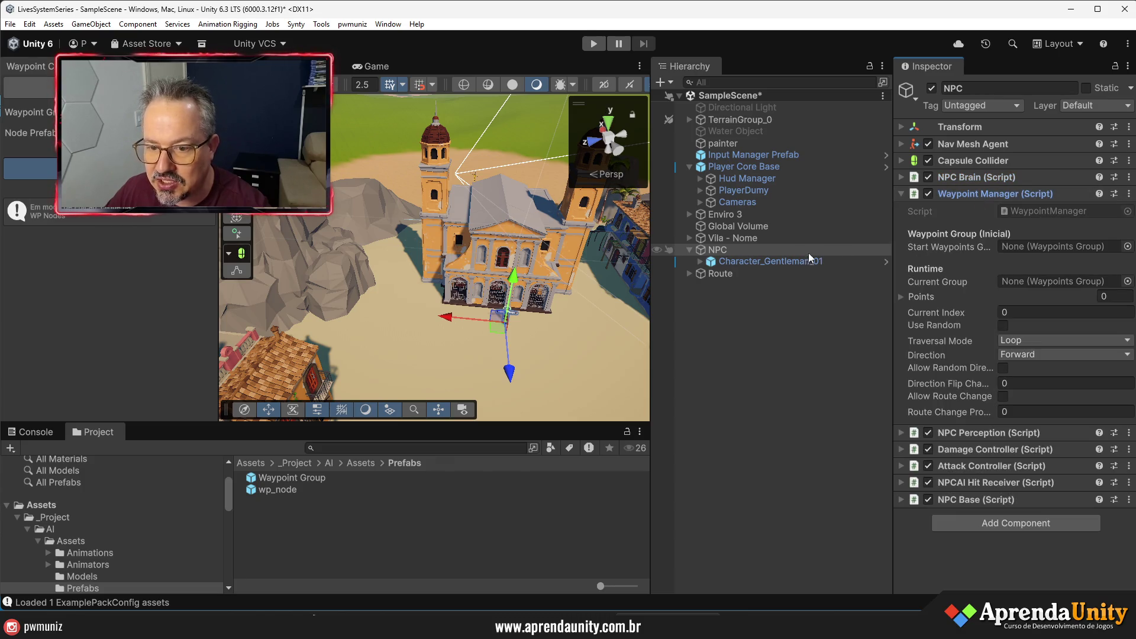
drag(723, 273, 1025, 248)
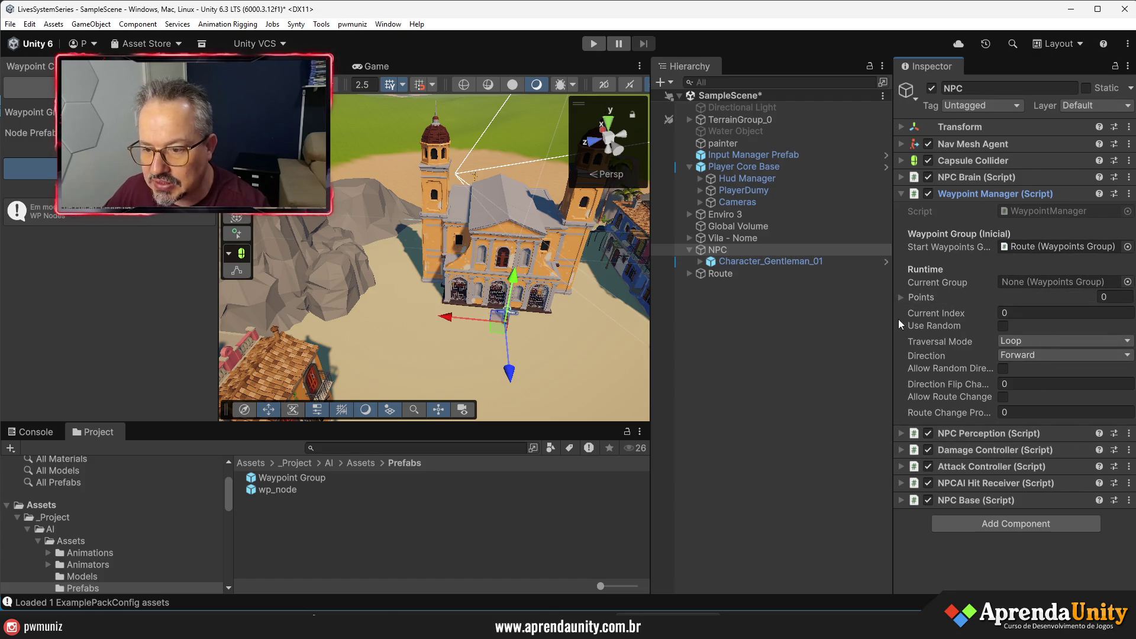
drag(894, 323, 953, 338)
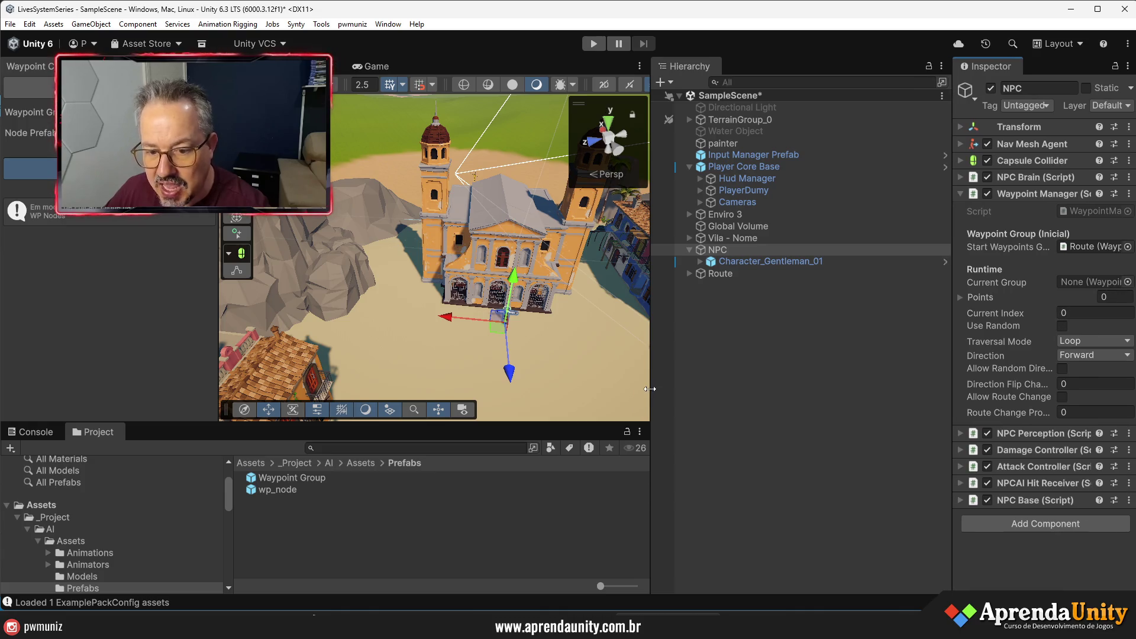
drag(650, 389, 752, 392)
drag(951, 364, 1005, 369)
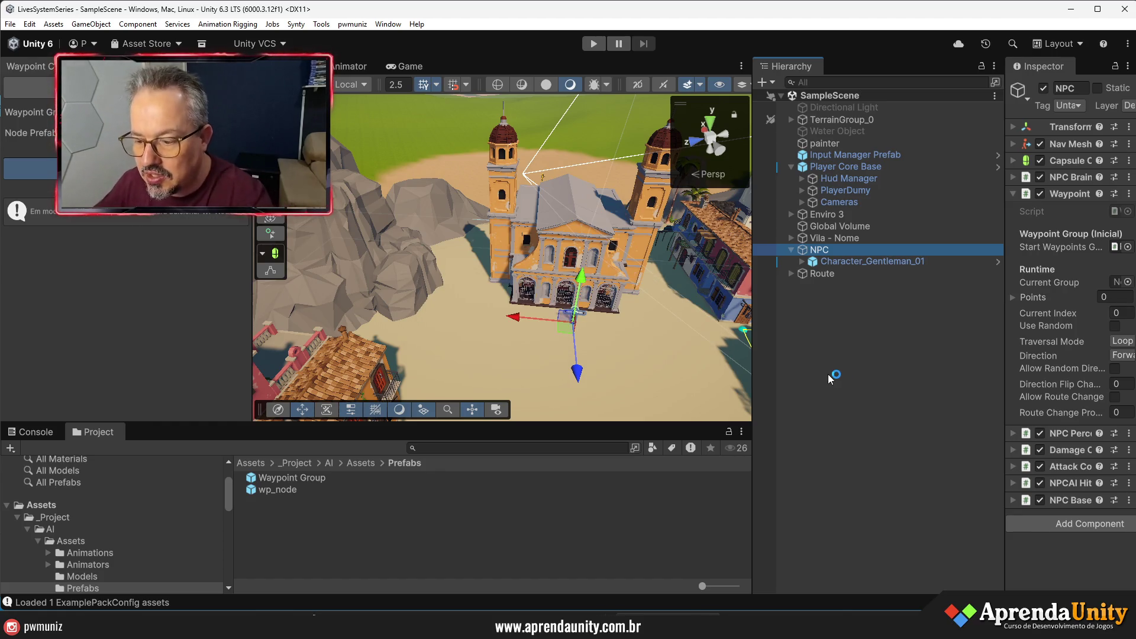
click(51, 72)
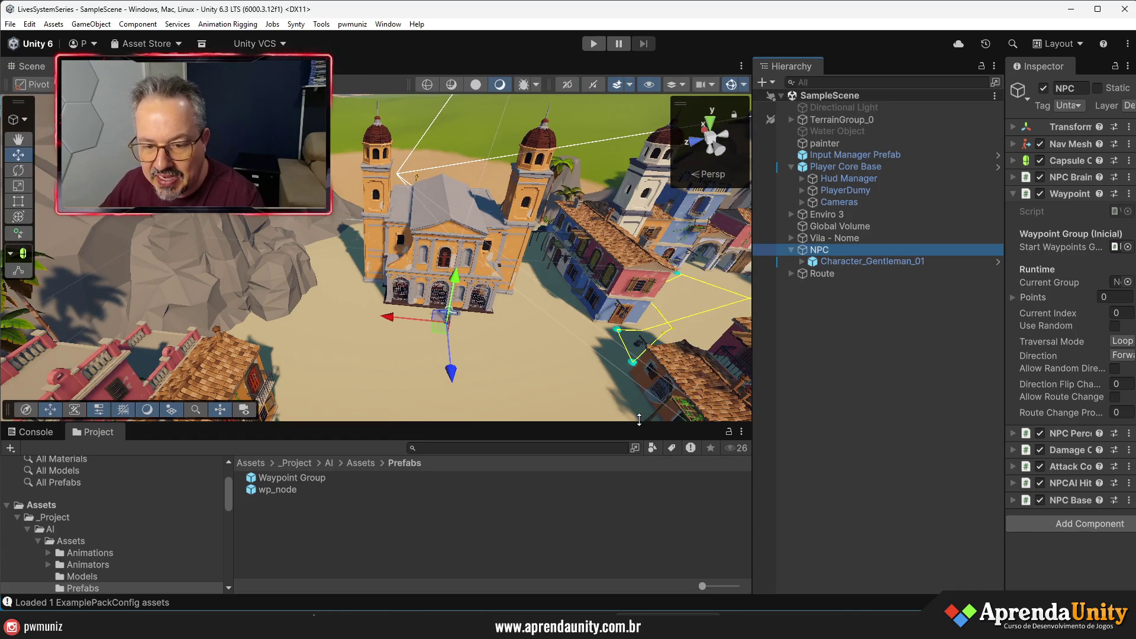
- Run and stop Play mode, then view the NullReferenceException from NPCBrain.BuildCombatPlanner in the Console
drag(639, 419, 640, 493)
click(593, 44)
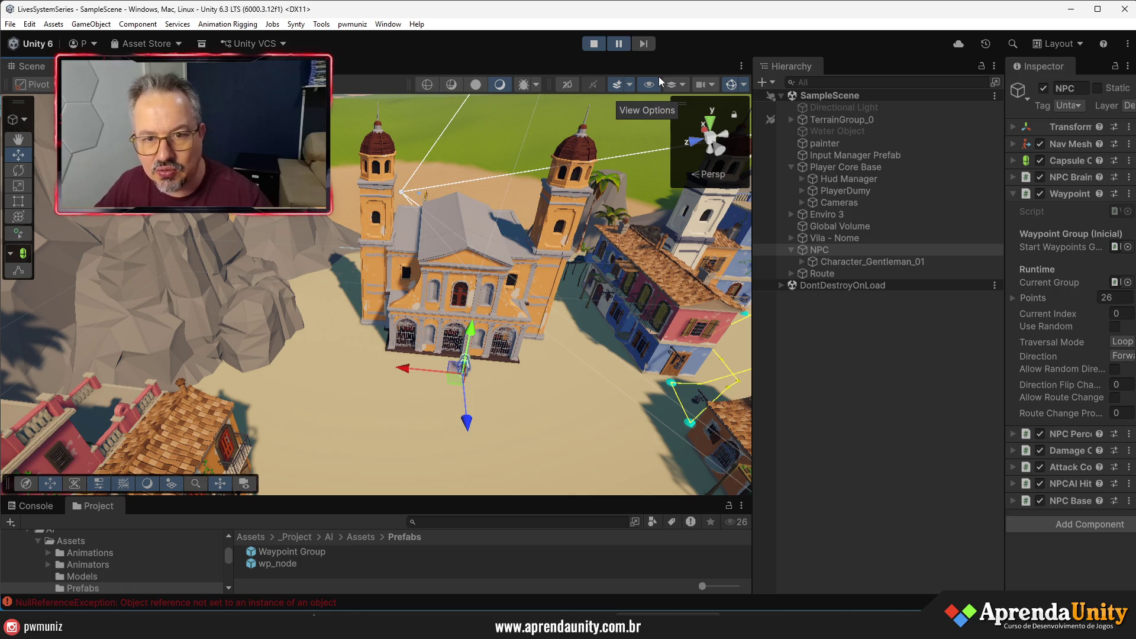
click(595, 44)
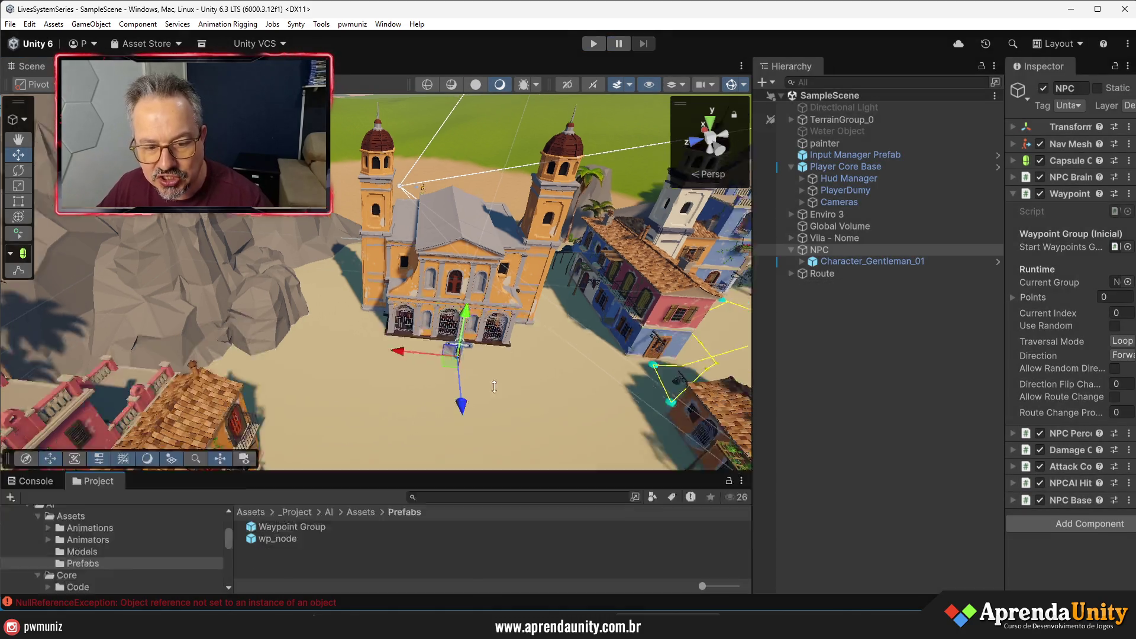
drag(495, 386, 495, 238)
click(40, 251)
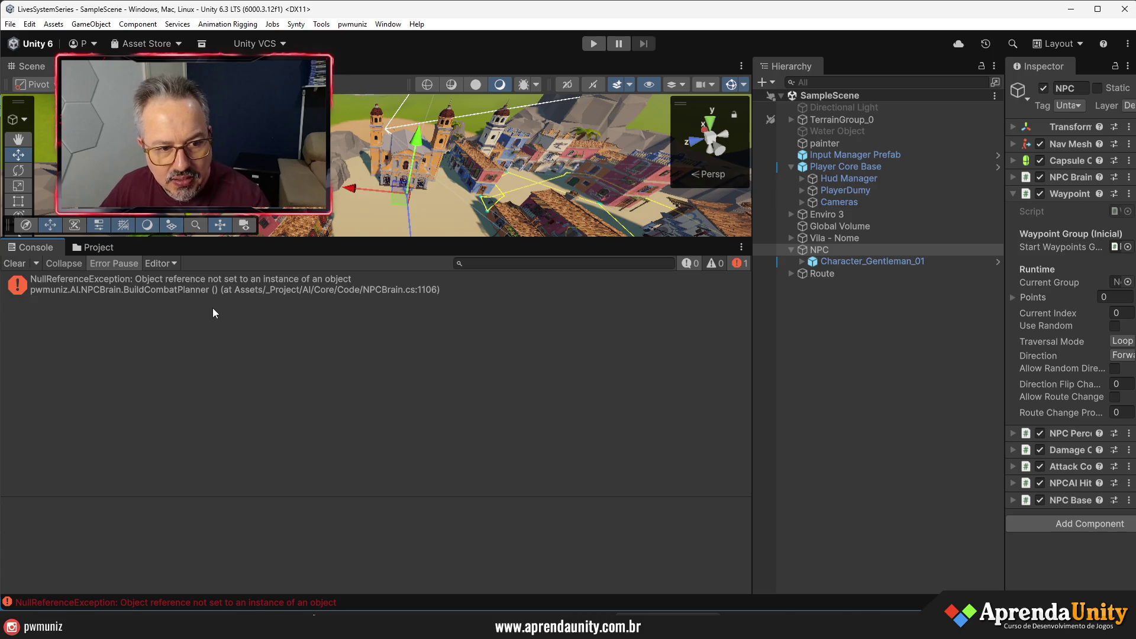
- Open NPCBrain.cs at line 1106 from the console's NullReferenceException, then return to Unity
click(239, 290)
double_click(237, 287)
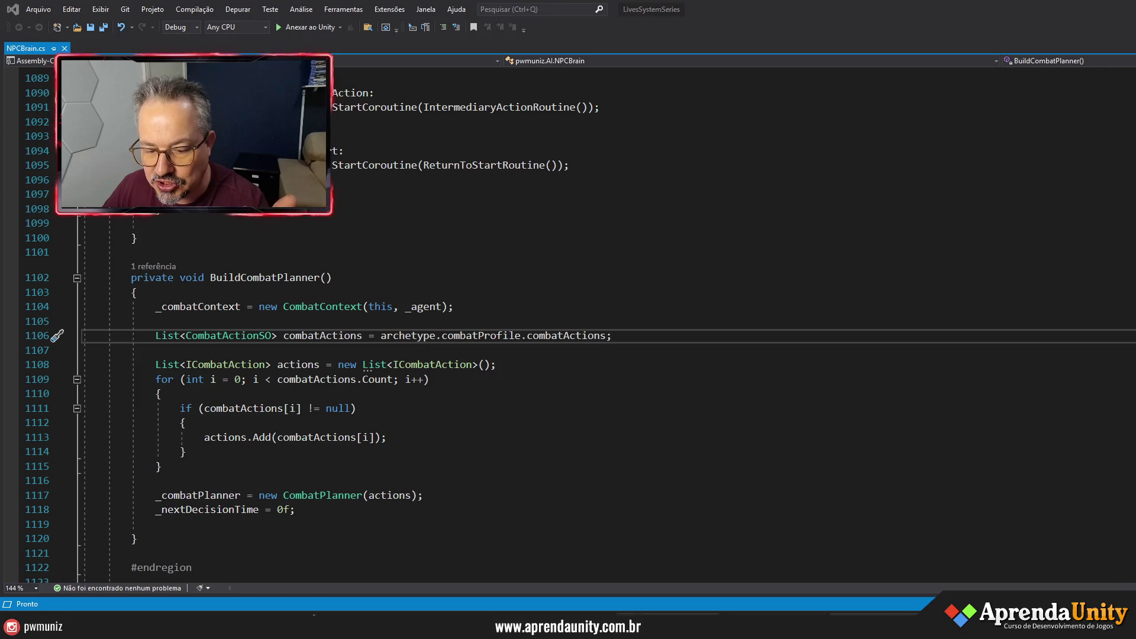
key(alt+Tab)
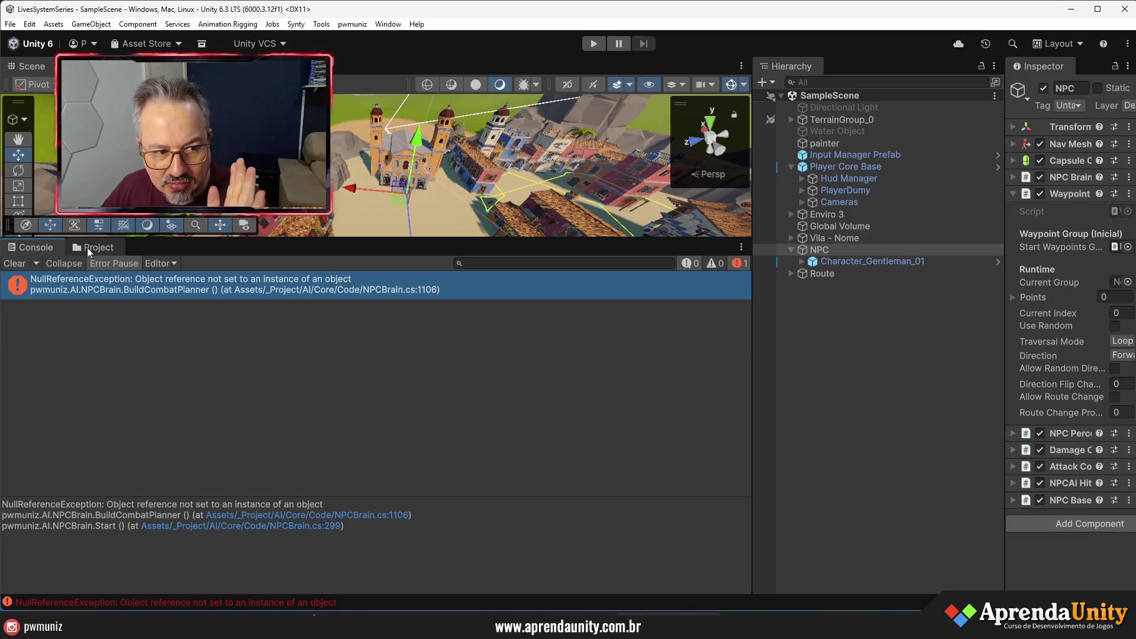
- On the NPC, expand NPC Brain and ping its NPC_Live_01 archetype in the 00 - Archetypes folder
click(822, 250)
drag(1002, 266, 845, 260)
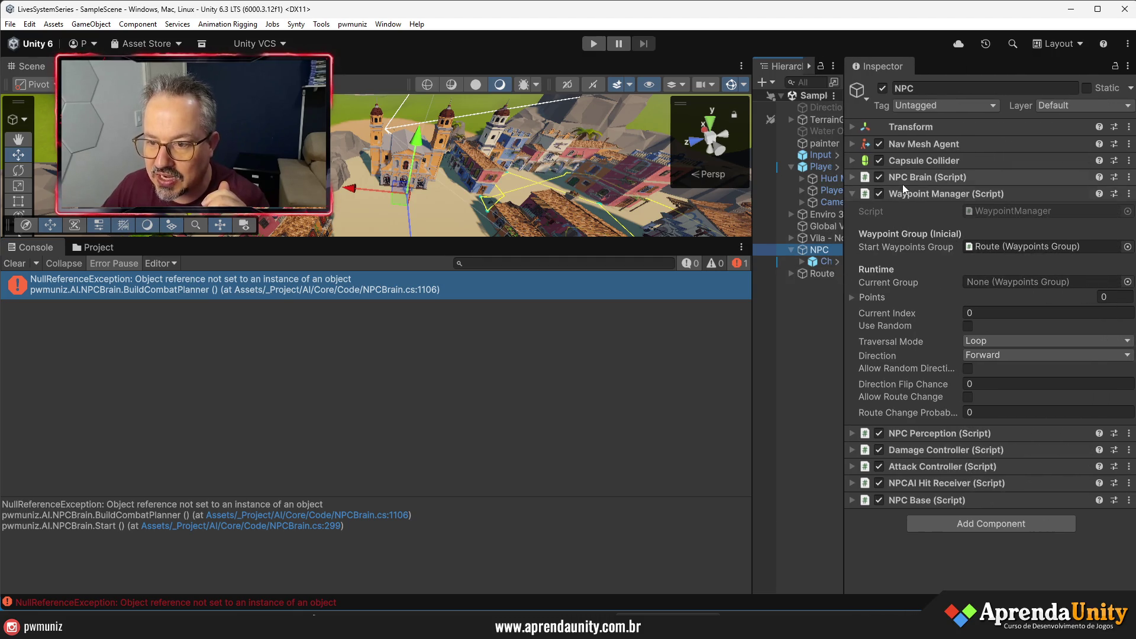
click(907, 190)
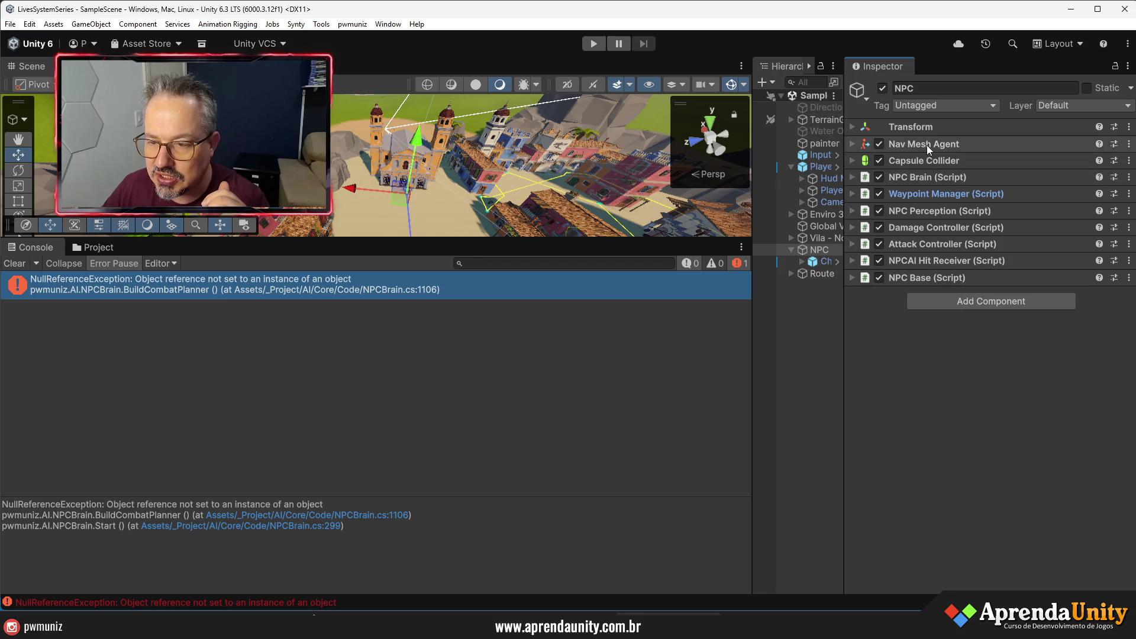
click(925, 179)
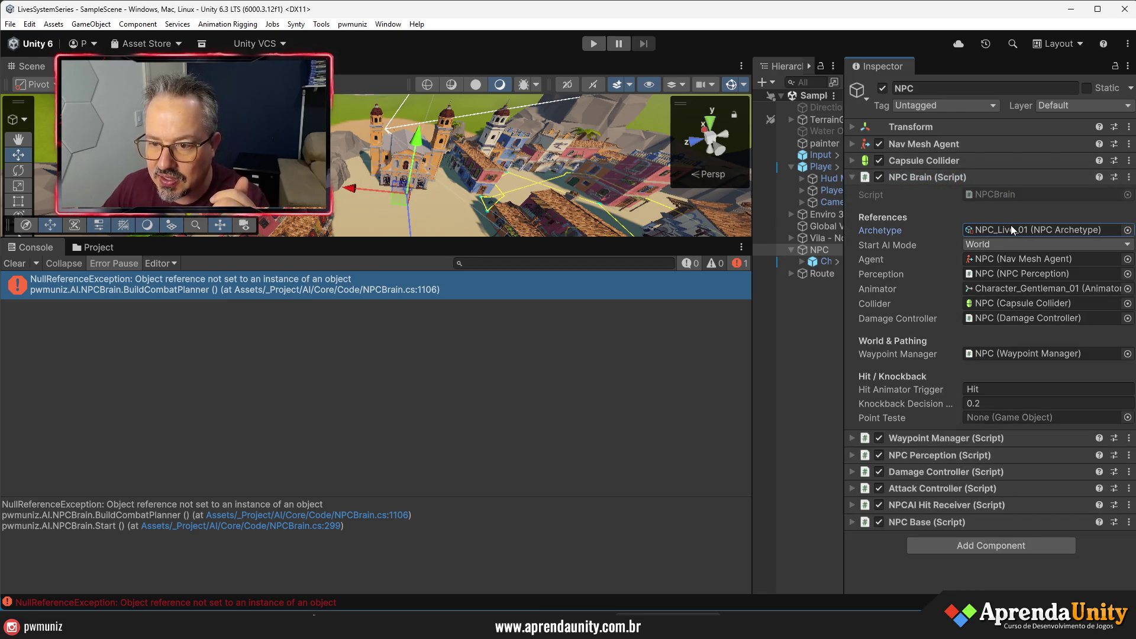
click(89, 247)
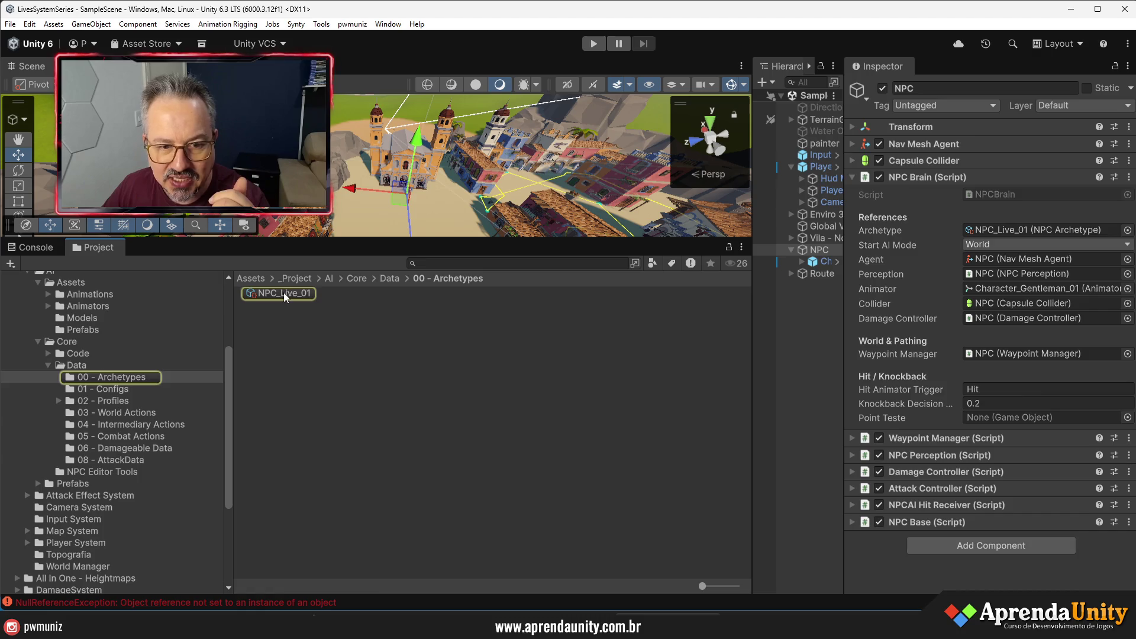
- Assign CP_ShortSword_Aggressive as the NPC_Live_01 archetype's combat profile
click(283, 292)
click(1126, 184)
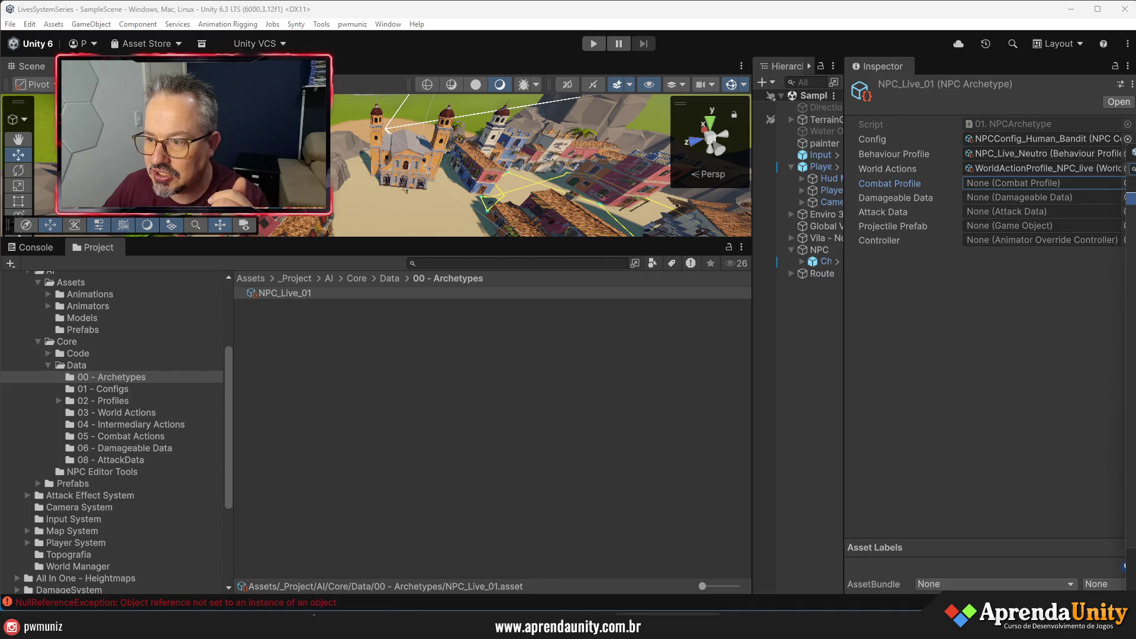
click(1128, 183)
double_click(758, 229)
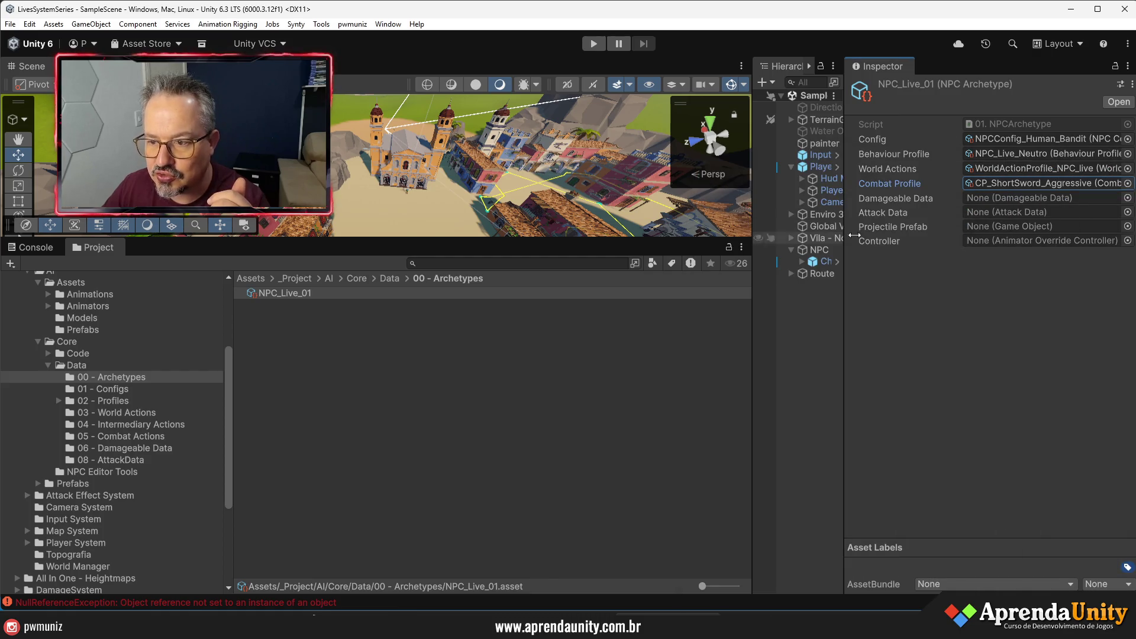
- Set the archetype's damageable data to DD_Human_Bandit and its attack data to AD_D6
click(1129, 198)
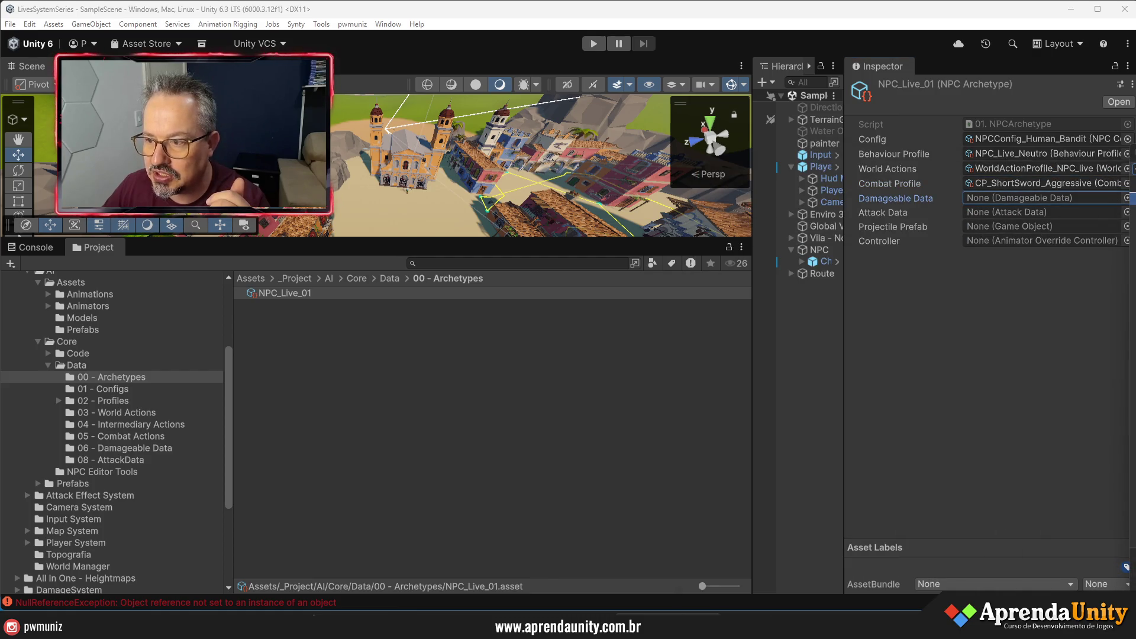
click(1128, 198)
double_click(648, 236)
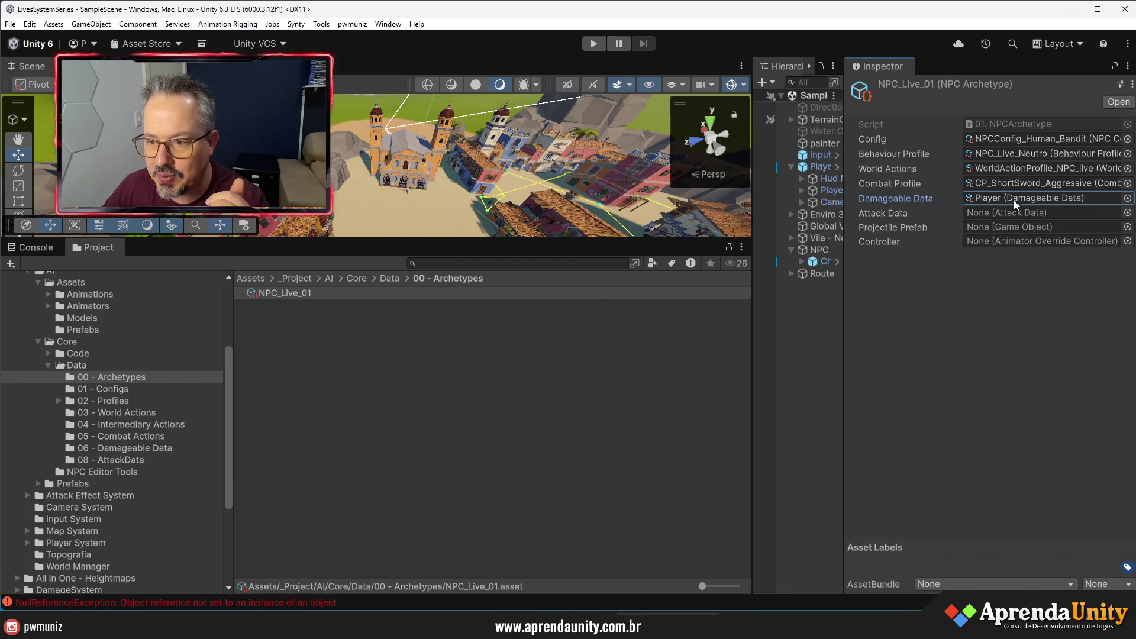
click(1128, 198)
click(1121, 213)
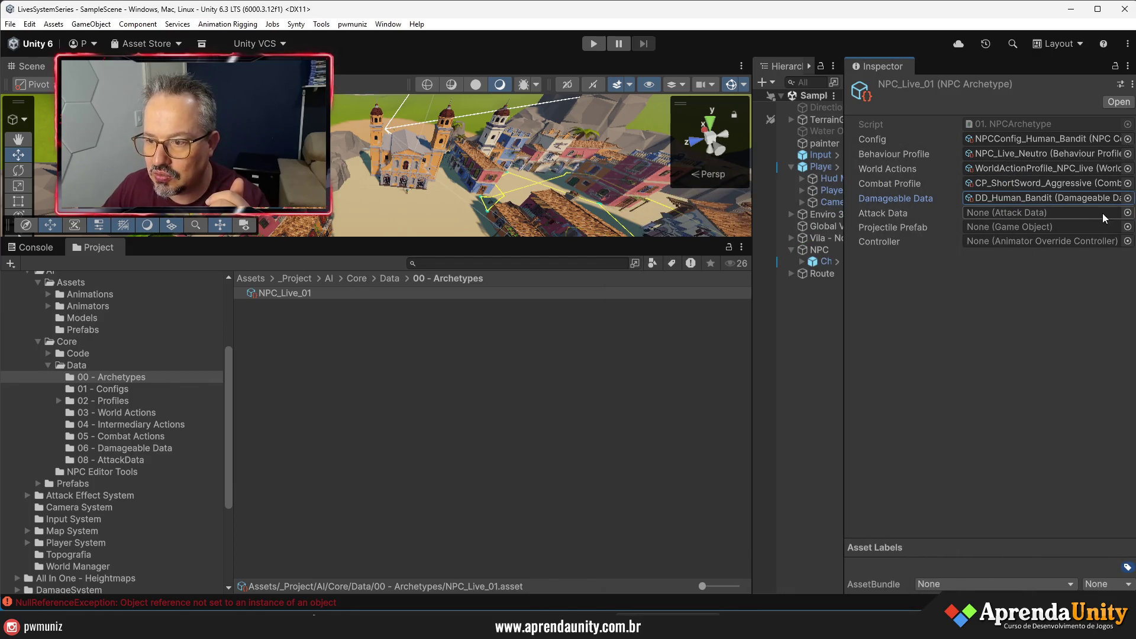
click(1128, 213)
click(1122, 227)
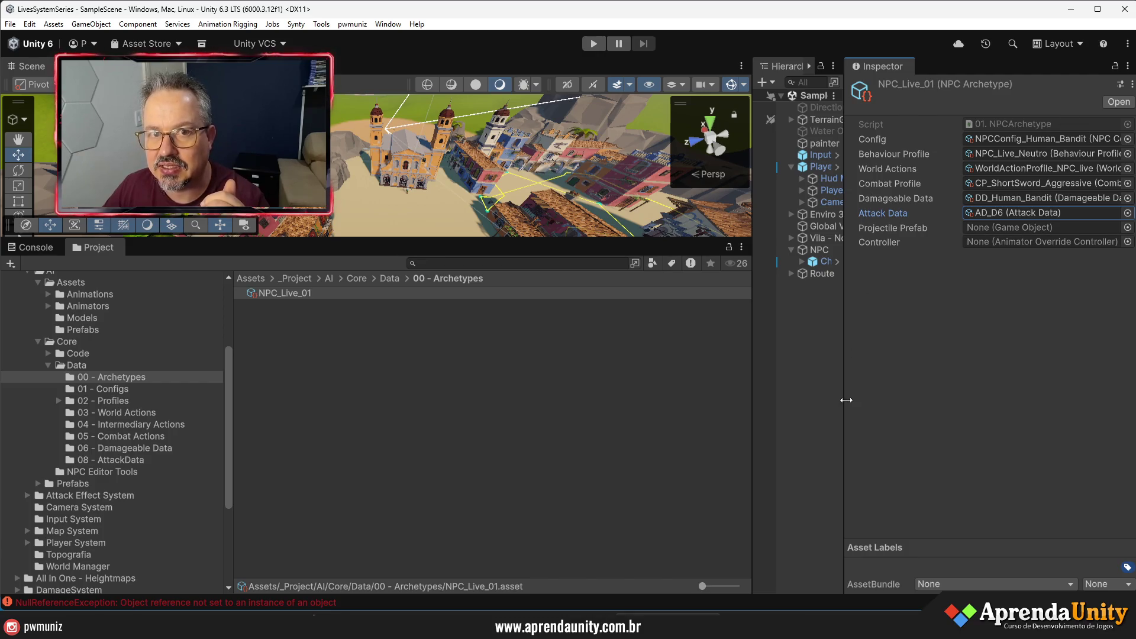
drag(846, 396, 940, 379)
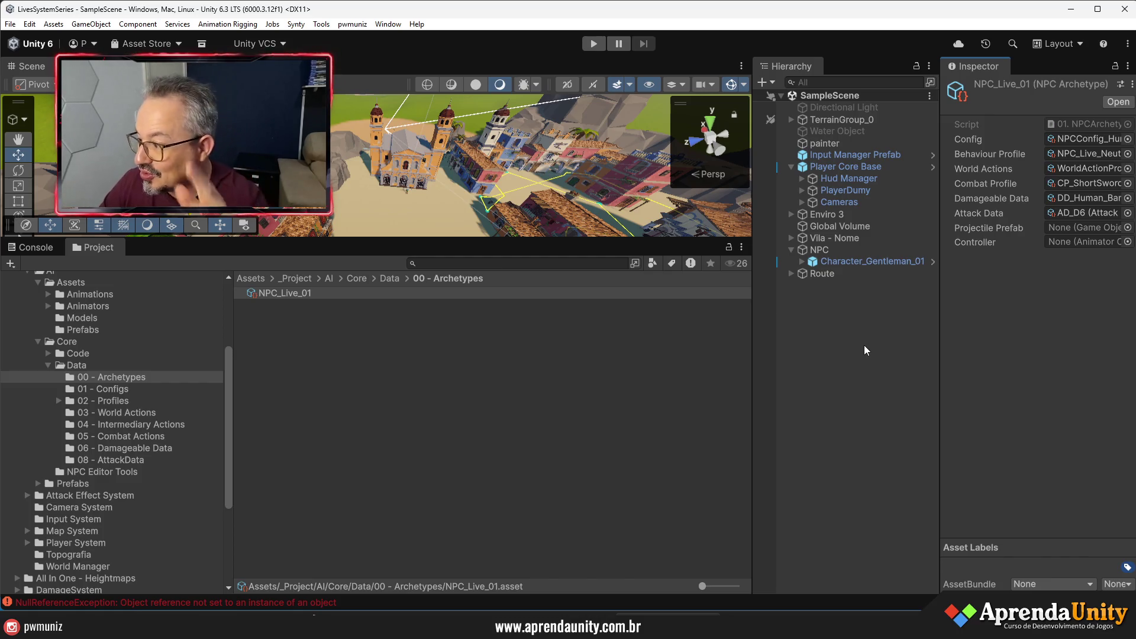
- Enter play mode to re-test the NPC using the updated NPC_Live_01 archetype
click(590, 44)
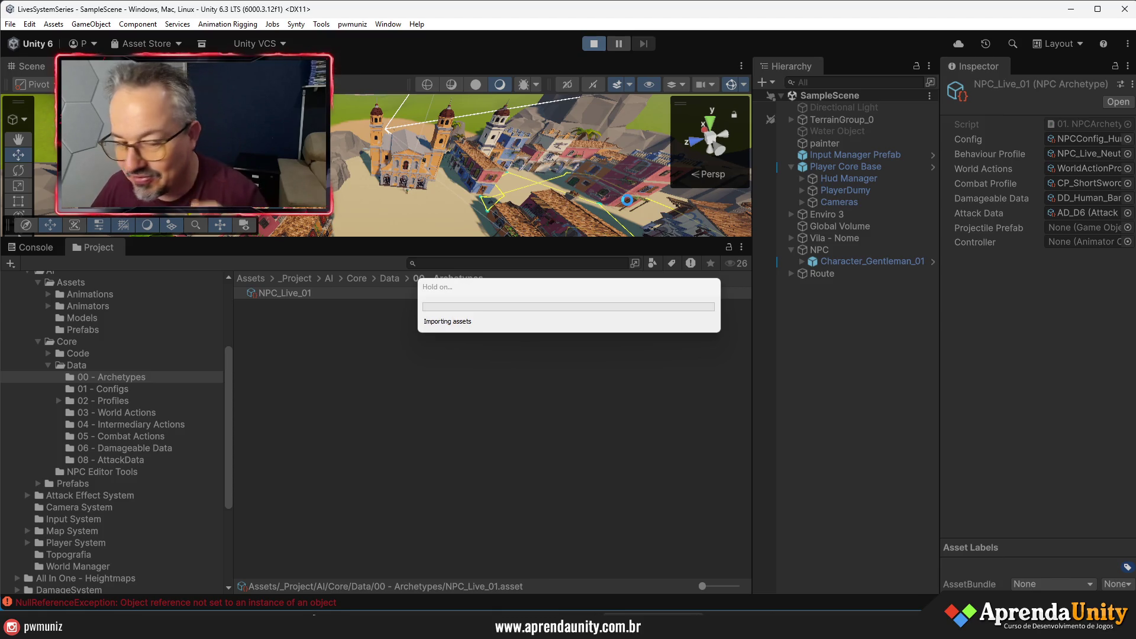
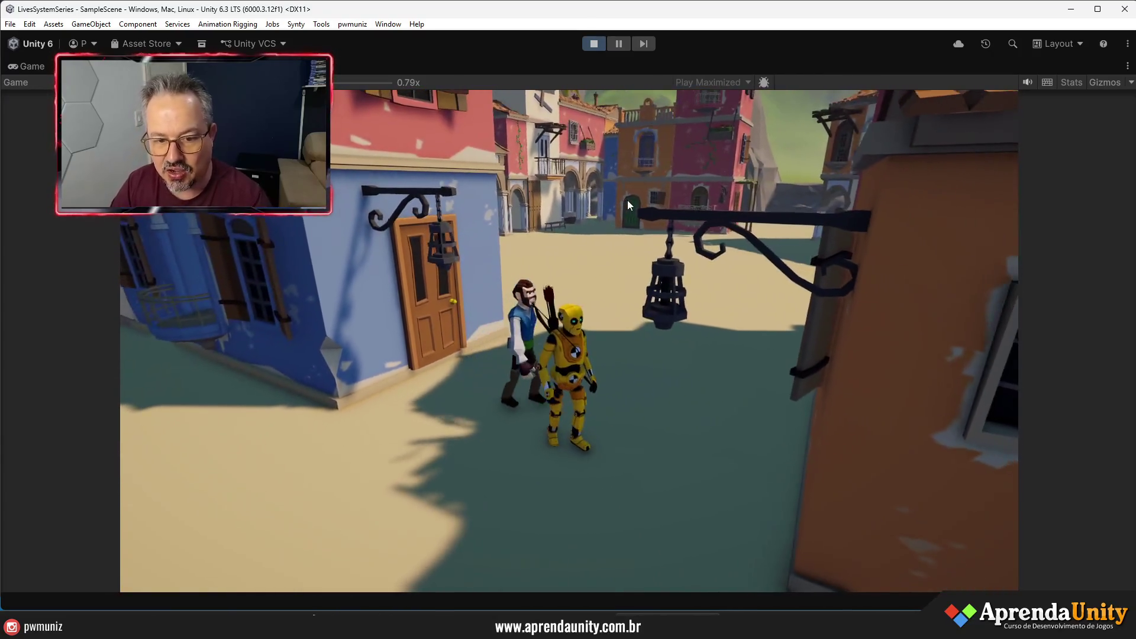
- Walk the robot through the village plaza toward the NPC and look around
key(w)
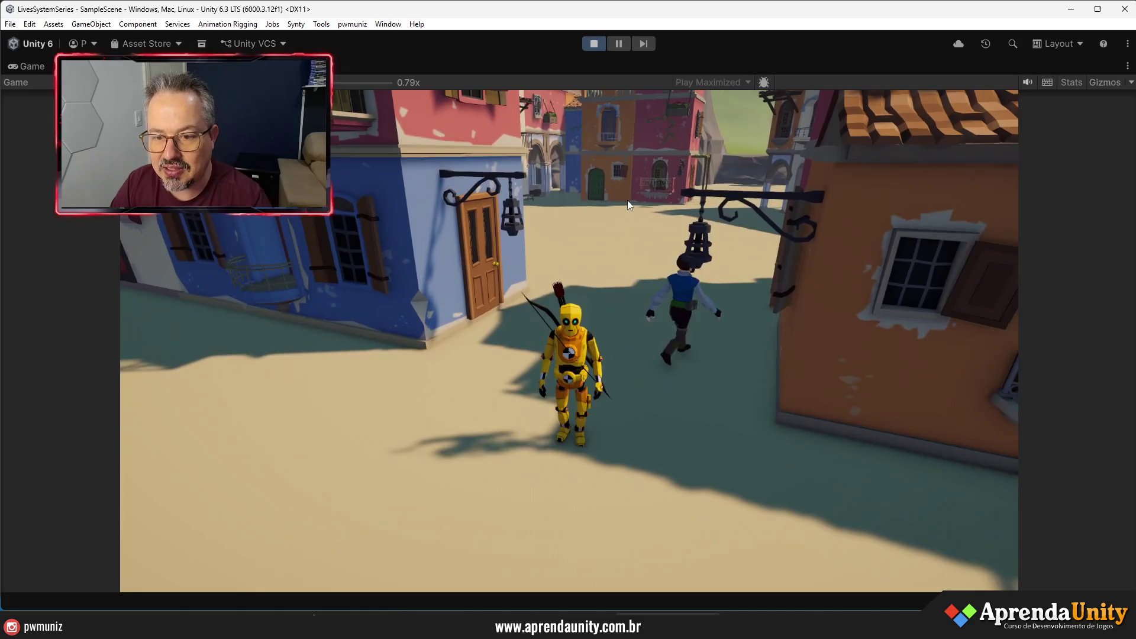
key(w)
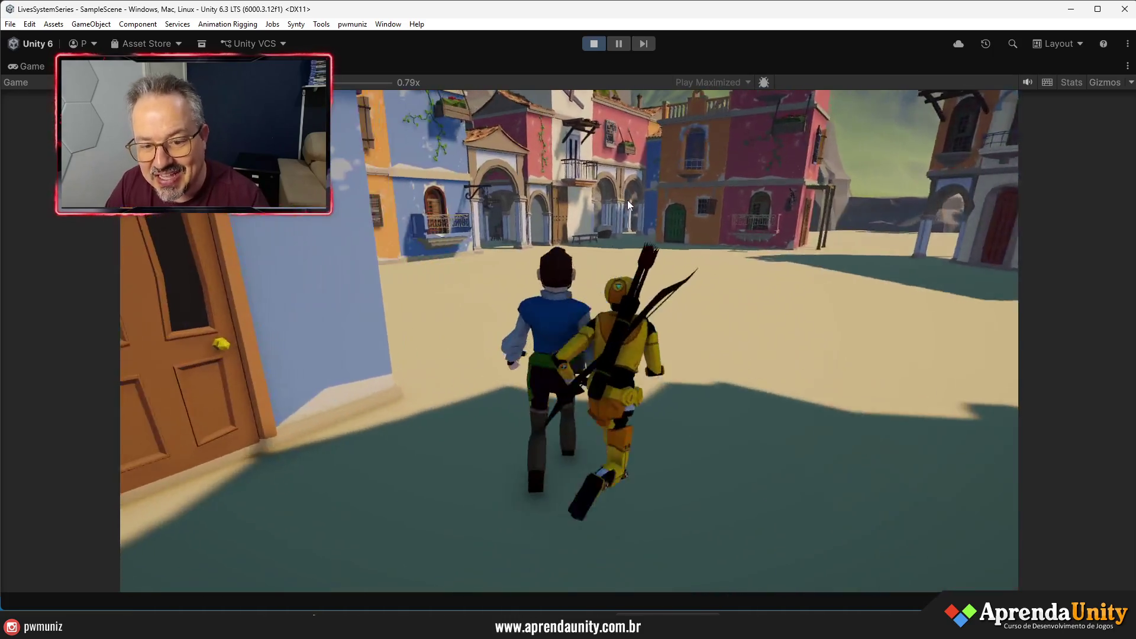
key(w)
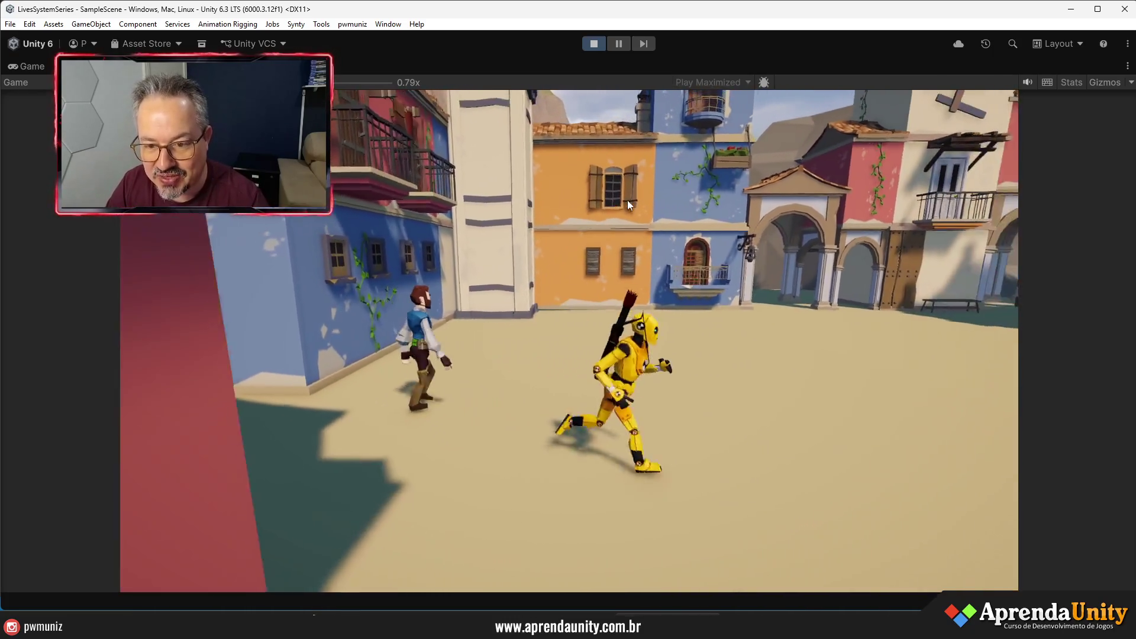
key(w)
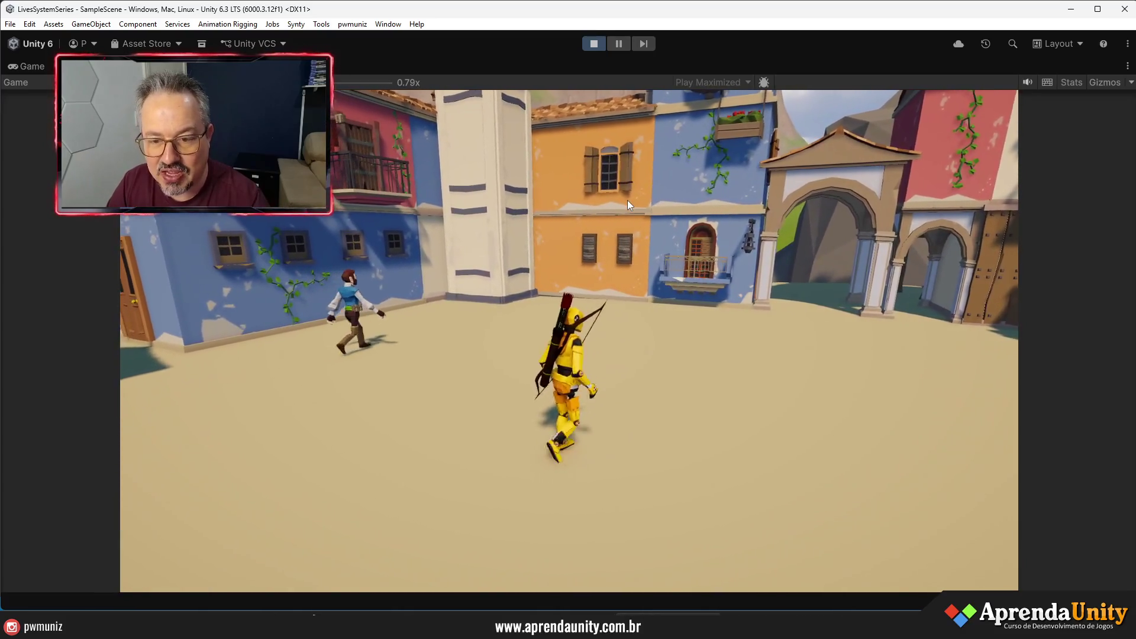
key(w)
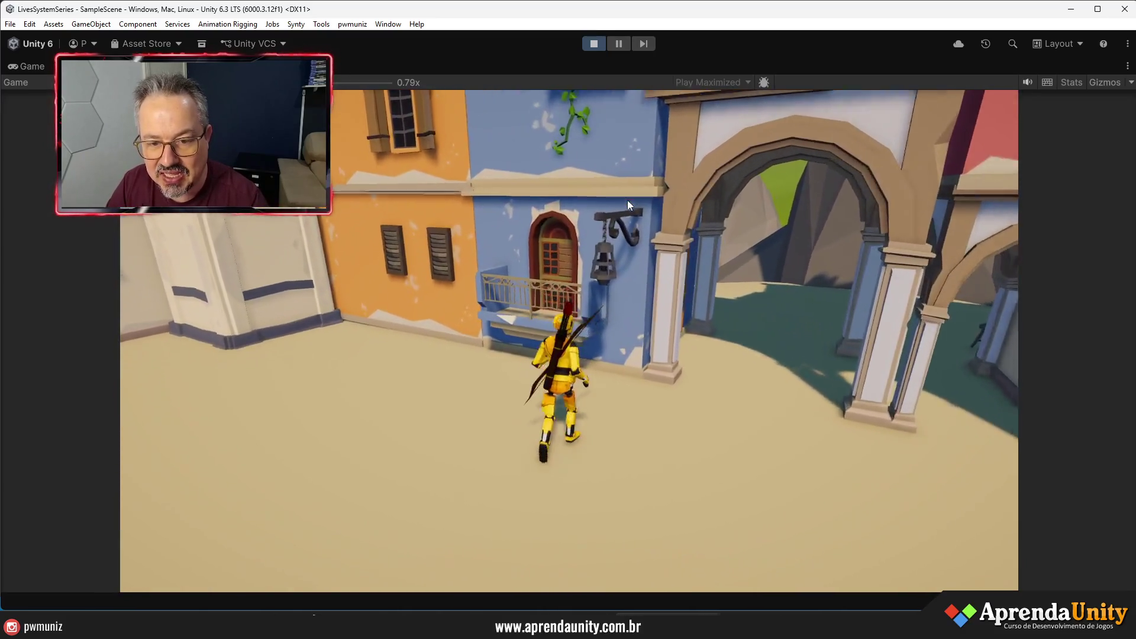
key(s)
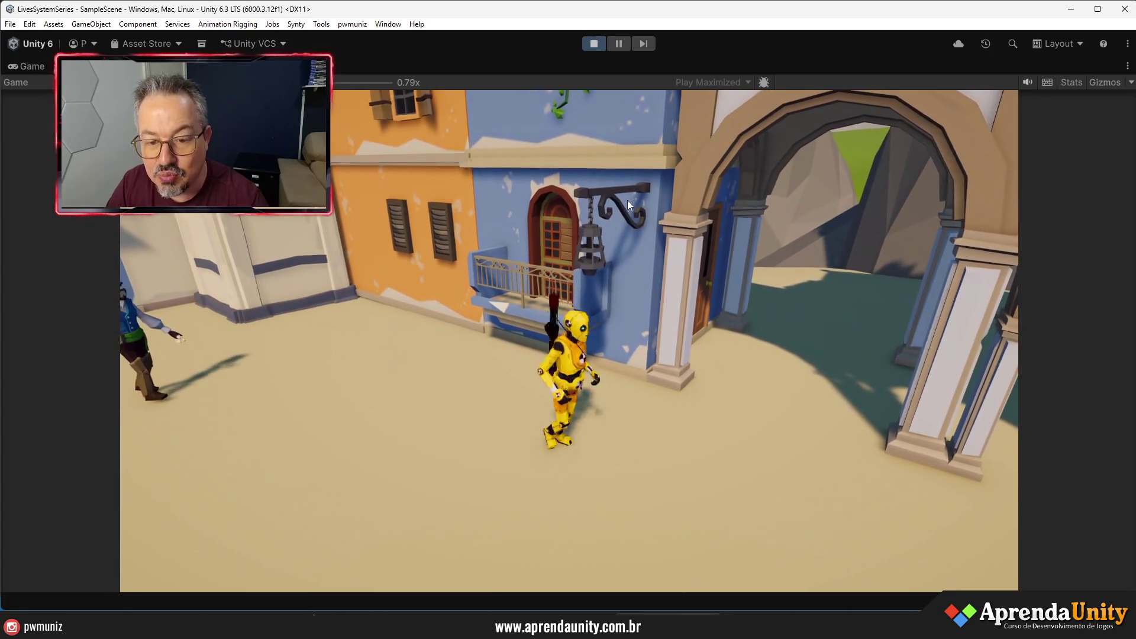
key(w)
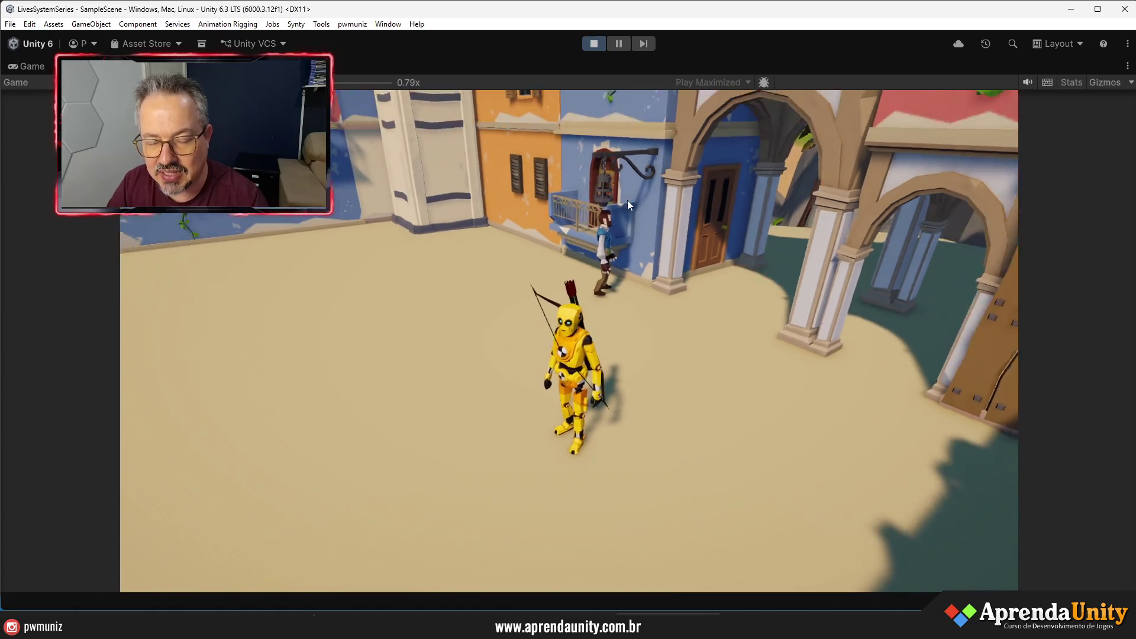
key(w)
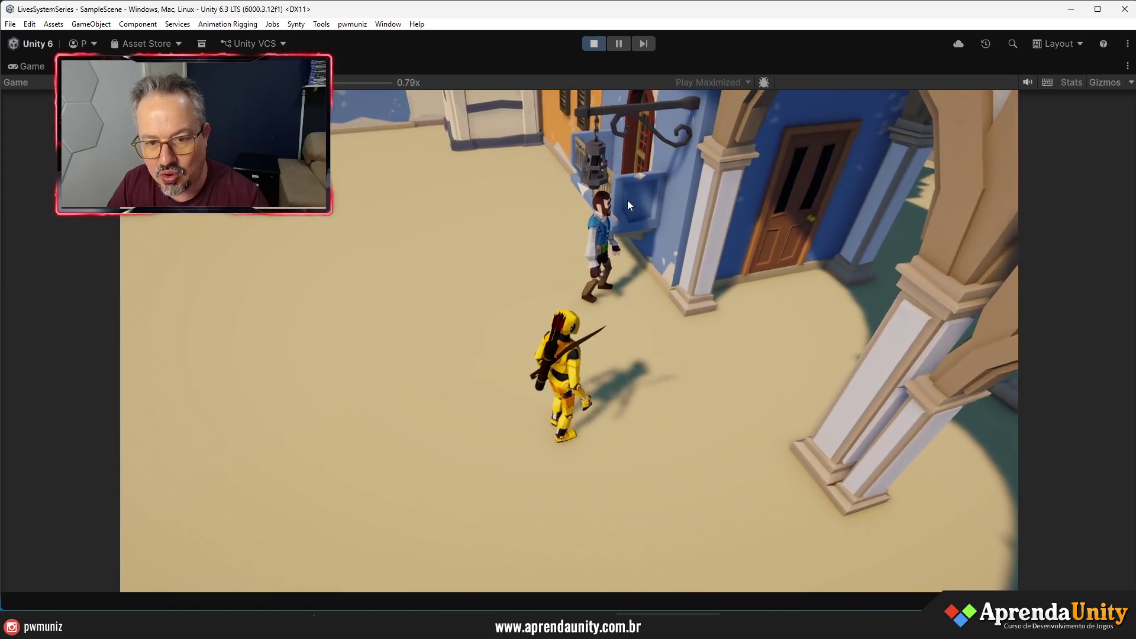
key(w)
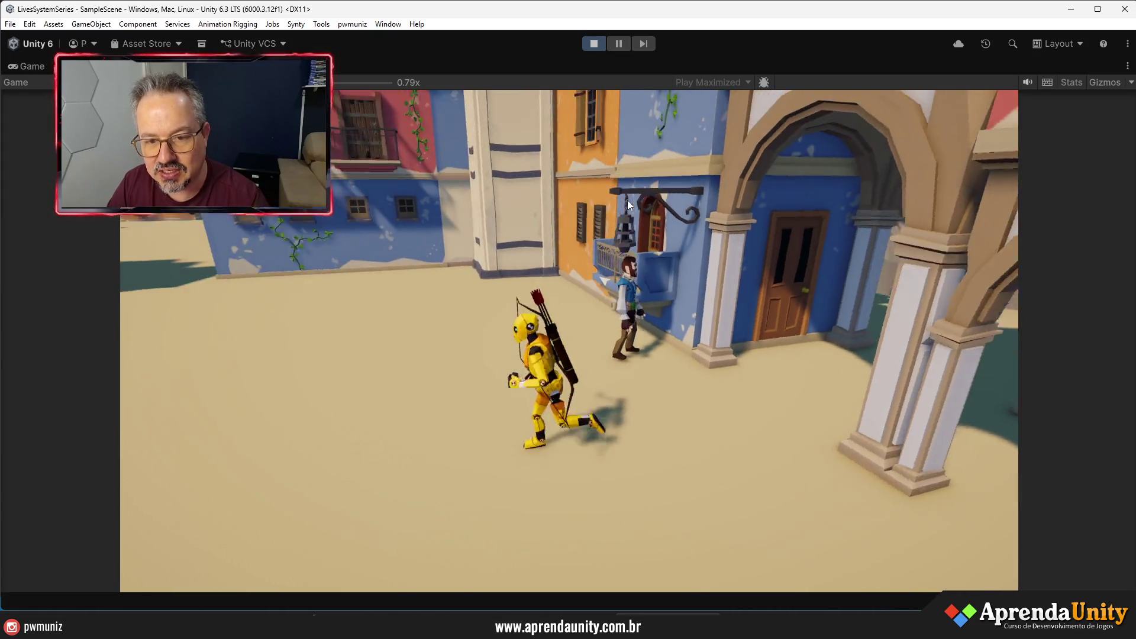
key(d)
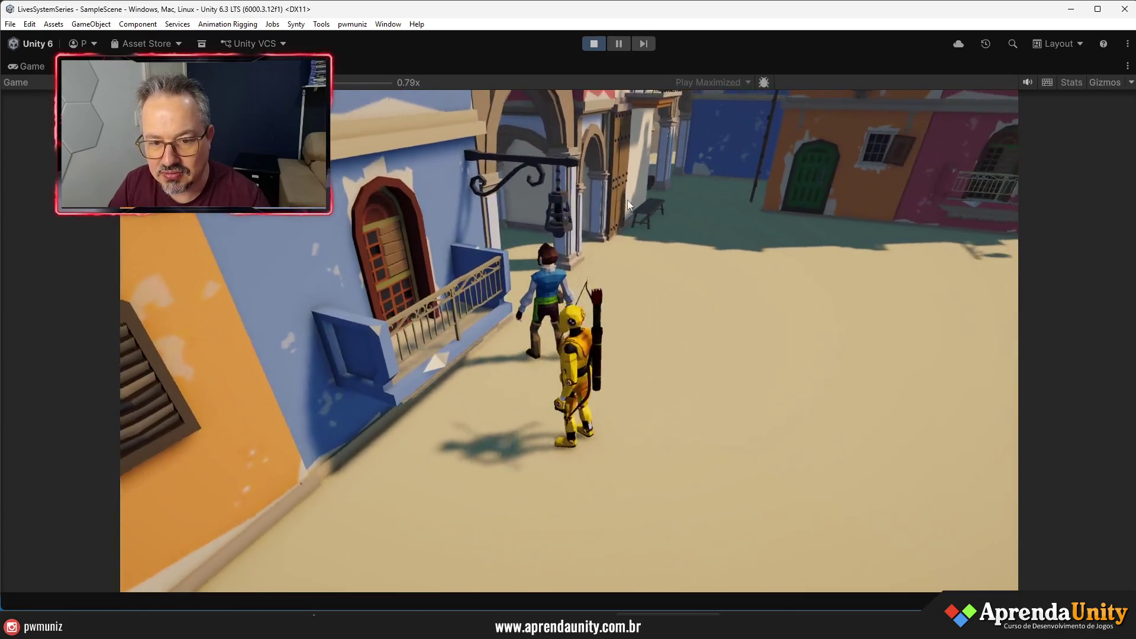
key(s)
key(a)
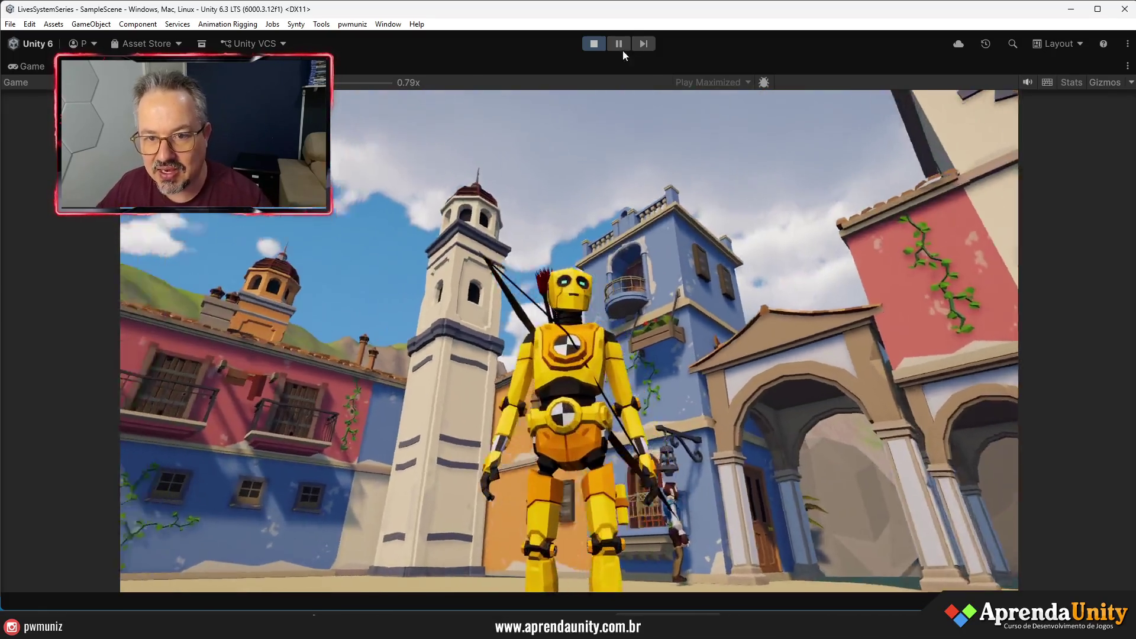
- Stop the game and enlarge the Scene view of the town
click(593, 43)
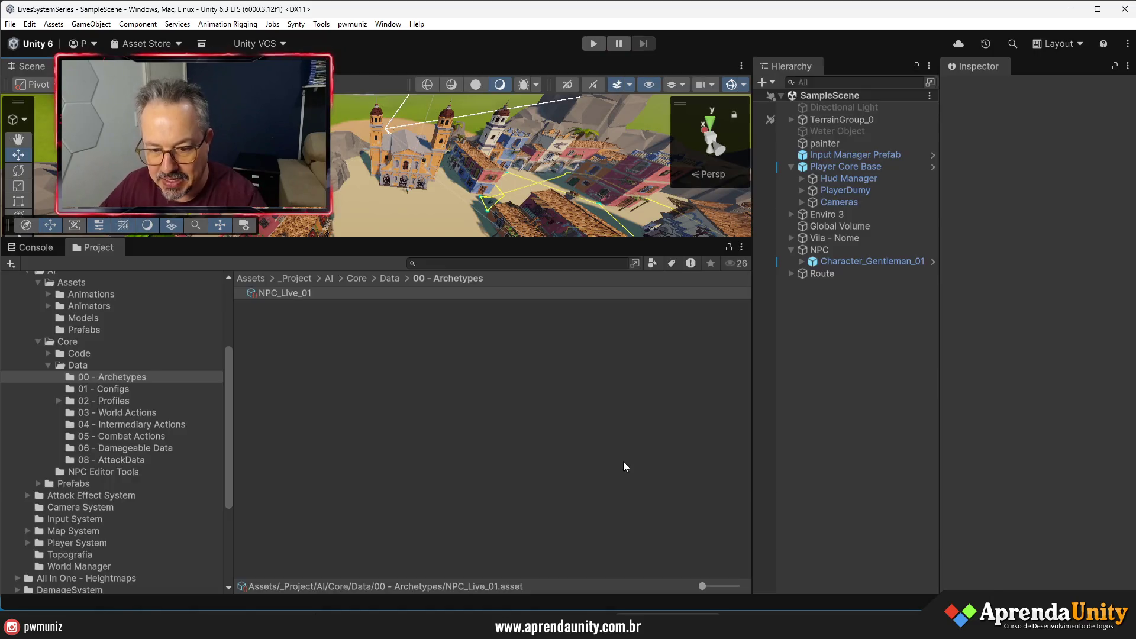
drag(623, 238, 622, 451)
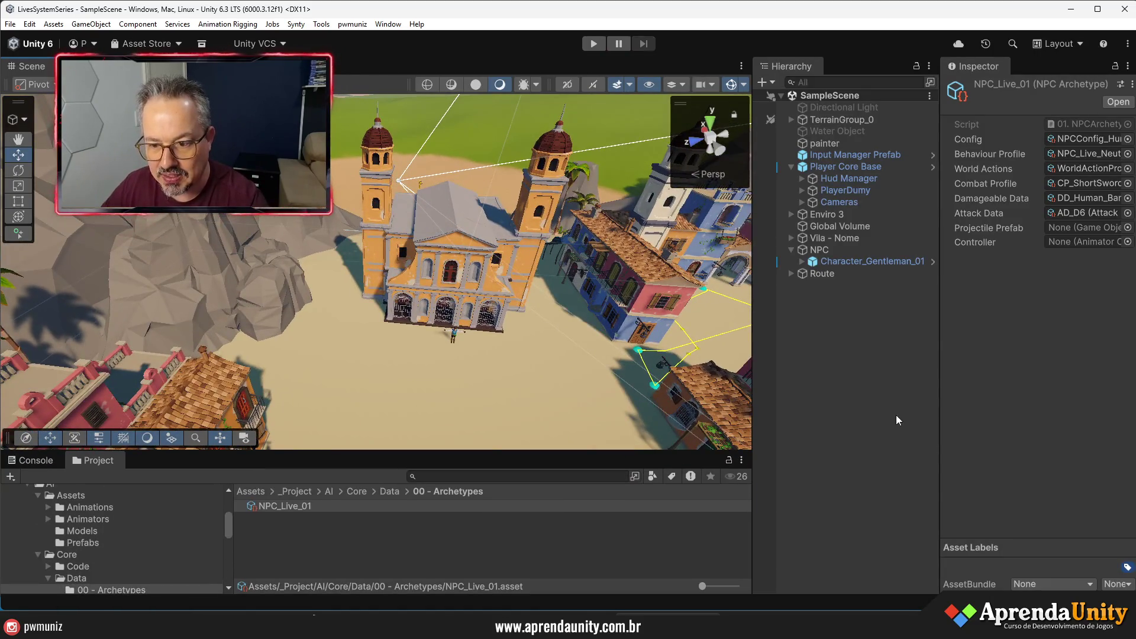
drag(940, 410, 1009, 410)
drag(753, 395, 849, 395)
mouse_move(740, 267)
mouse_down()
mouse_move(782, 249)
mouse_move(570, 325)
mouse_up()
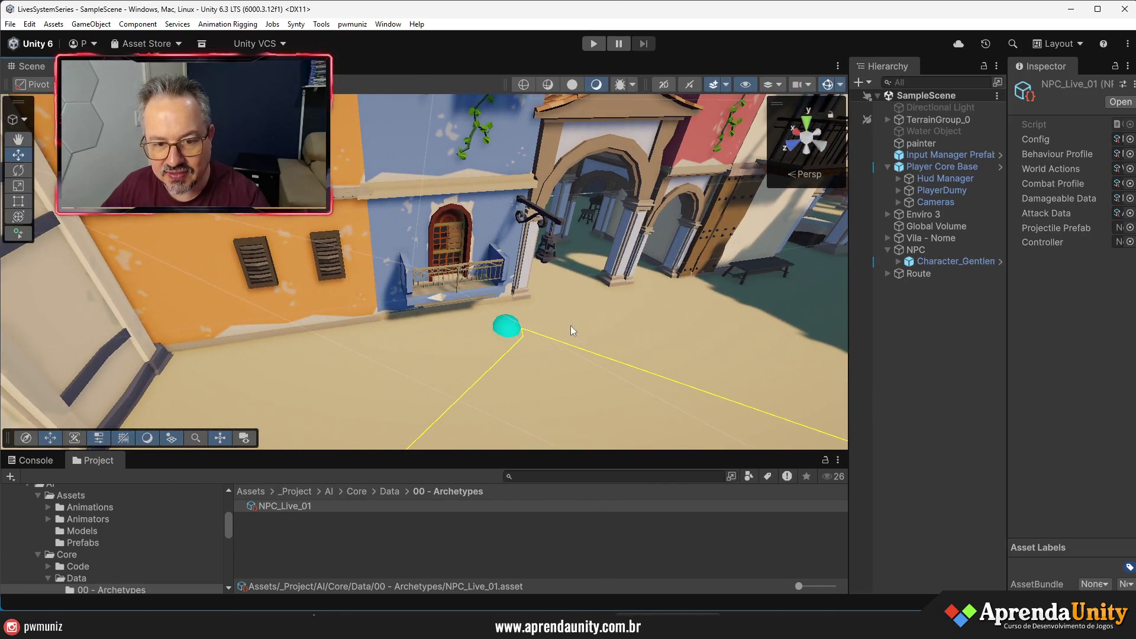
- Expand the Route's waypoint list and step through the village's beach ground pieces
click(502, 331)
click(888, 274)
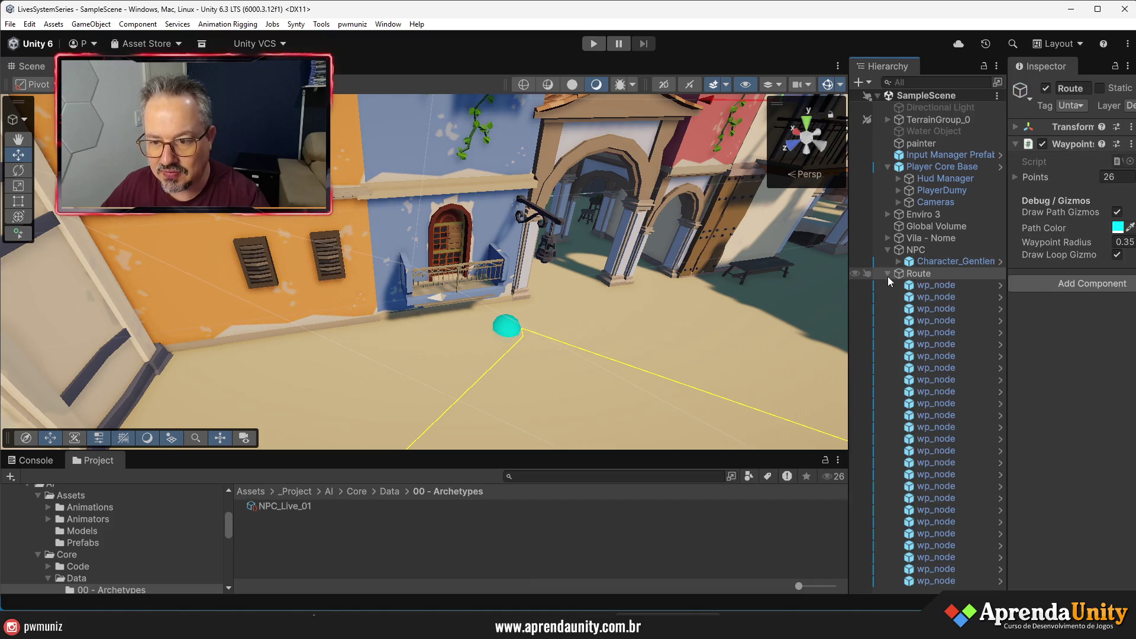
click(512, 331)
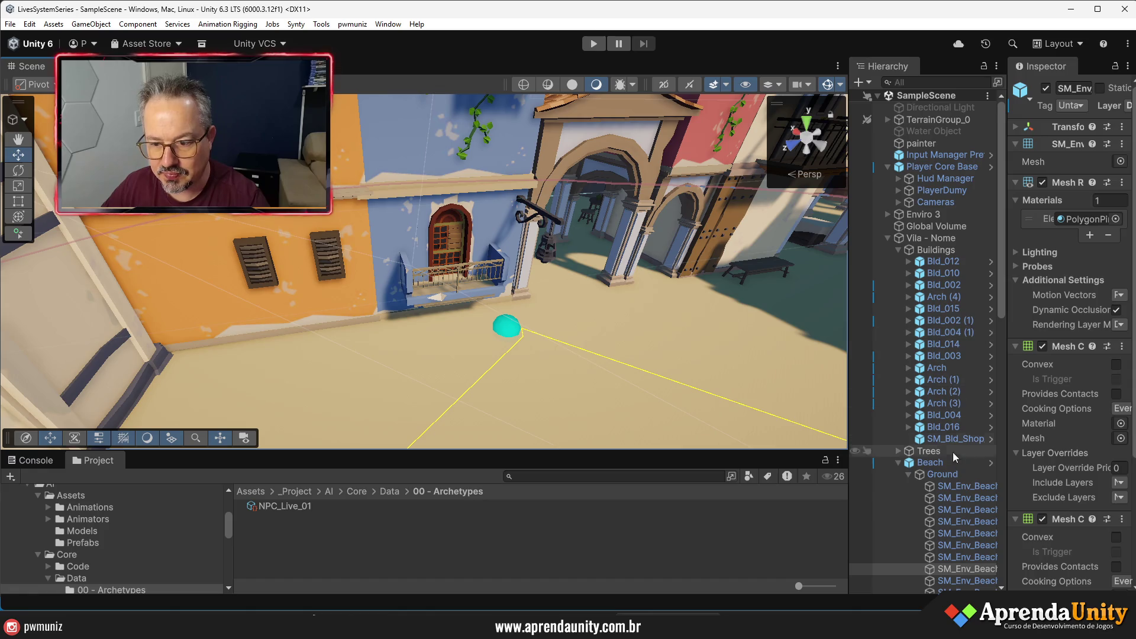
key(Down)
key(Down)
key(Down)
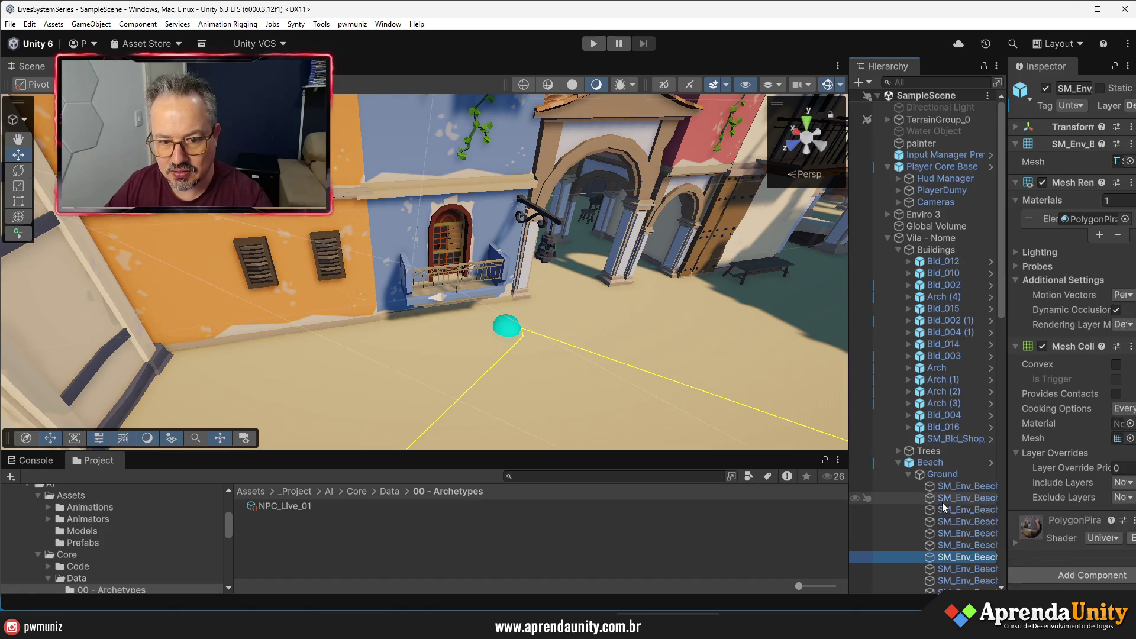
key(Down)
key(Down)
key(Down)
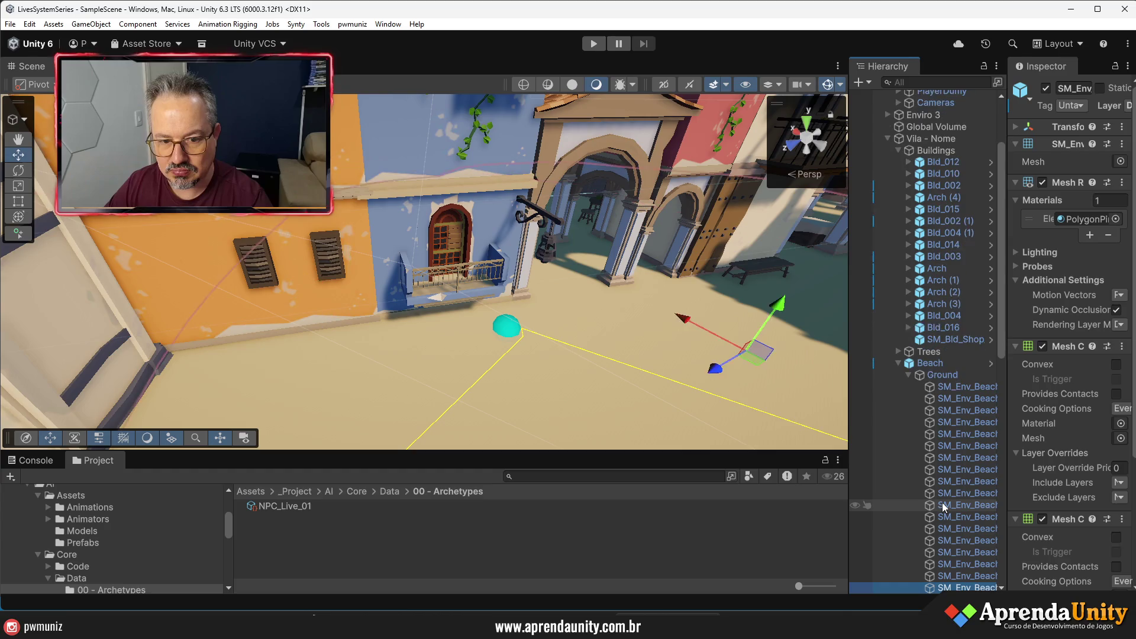
key(Up)
key(Up)
drag(266, 255, 268, 282)
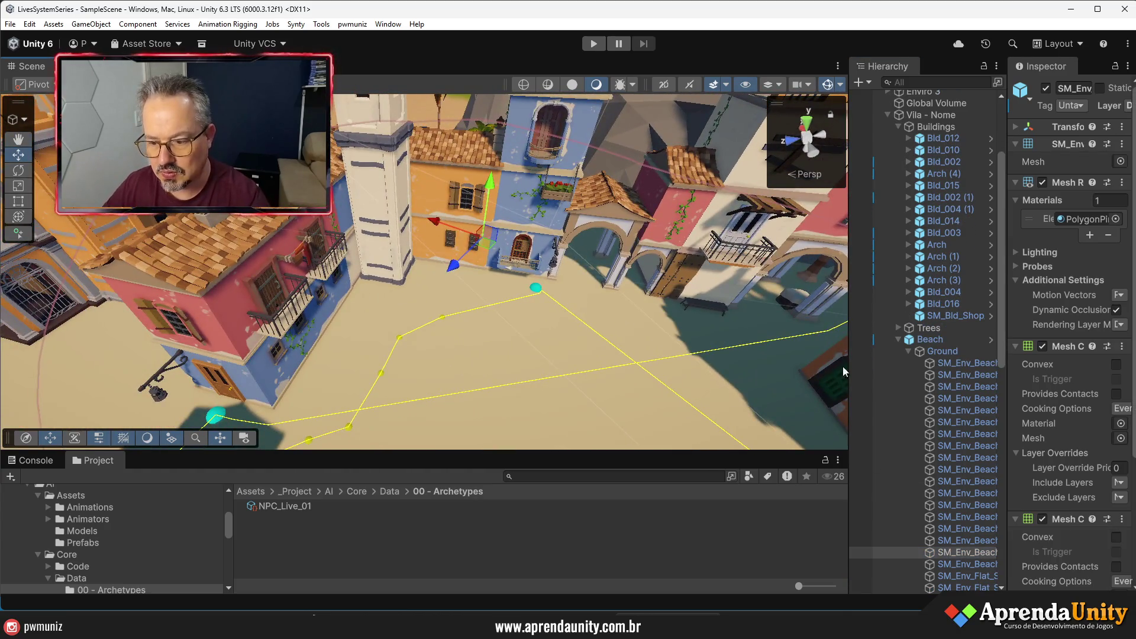
- Move one wp_node waypoint along X and another along Z with the Move gizmo
click(909, 352)
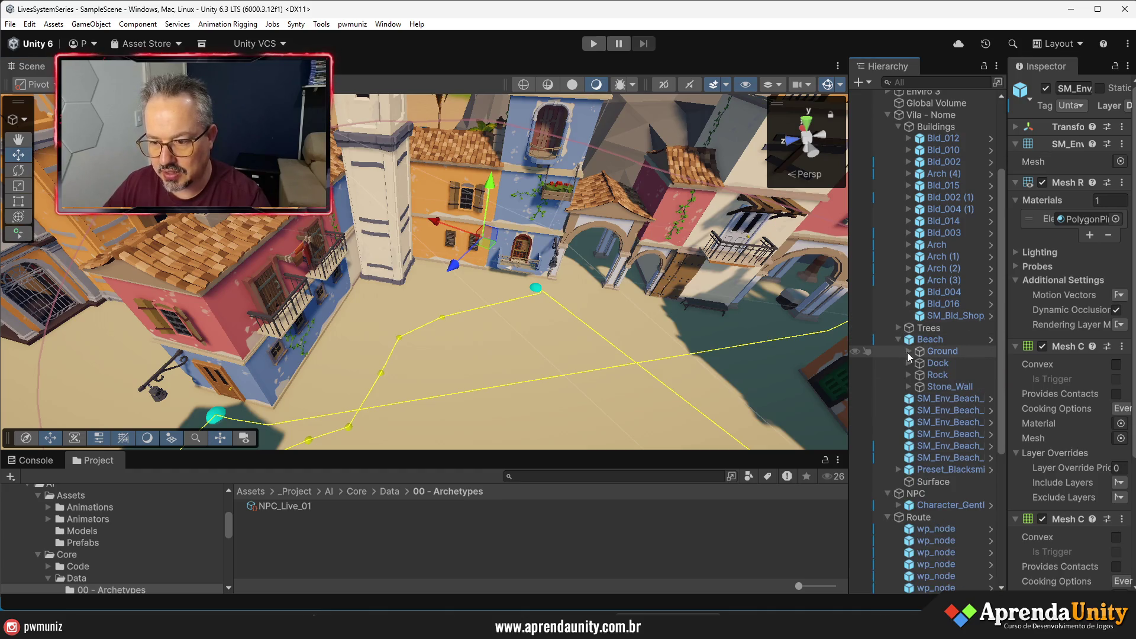
click(944, 528)
key(Down)
key(Down)
key(Down)
key(Down)
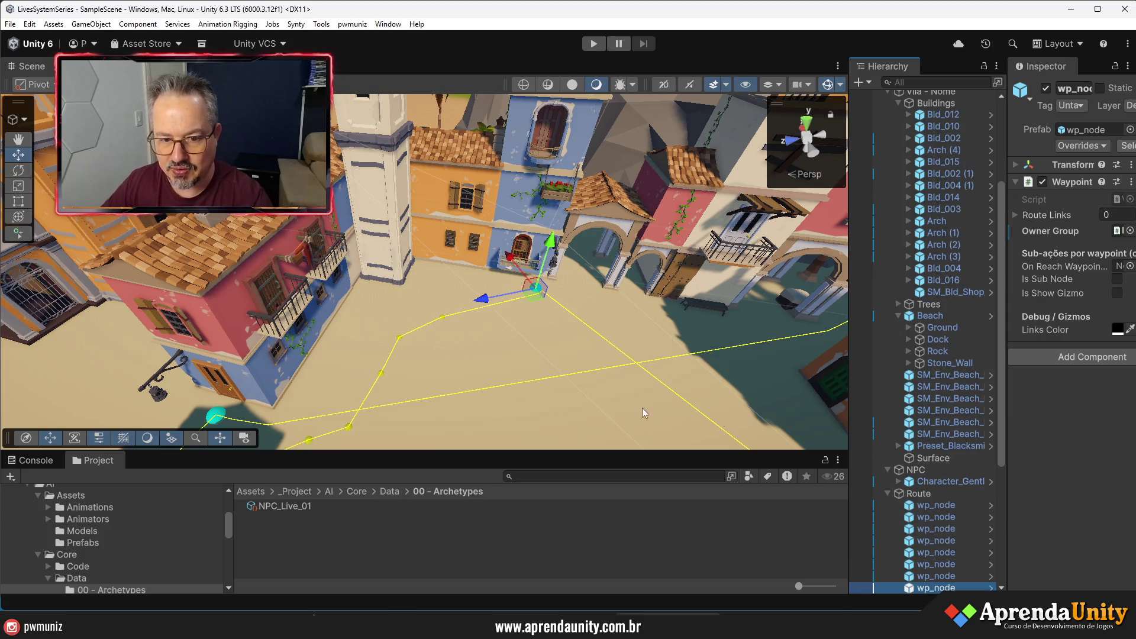
mouse_move(507, 260)
mouse_down()
mouse_move(501, 320)
mouse_move(681, 336)
mouse_up()
click(589, 326)
click(942, 534)
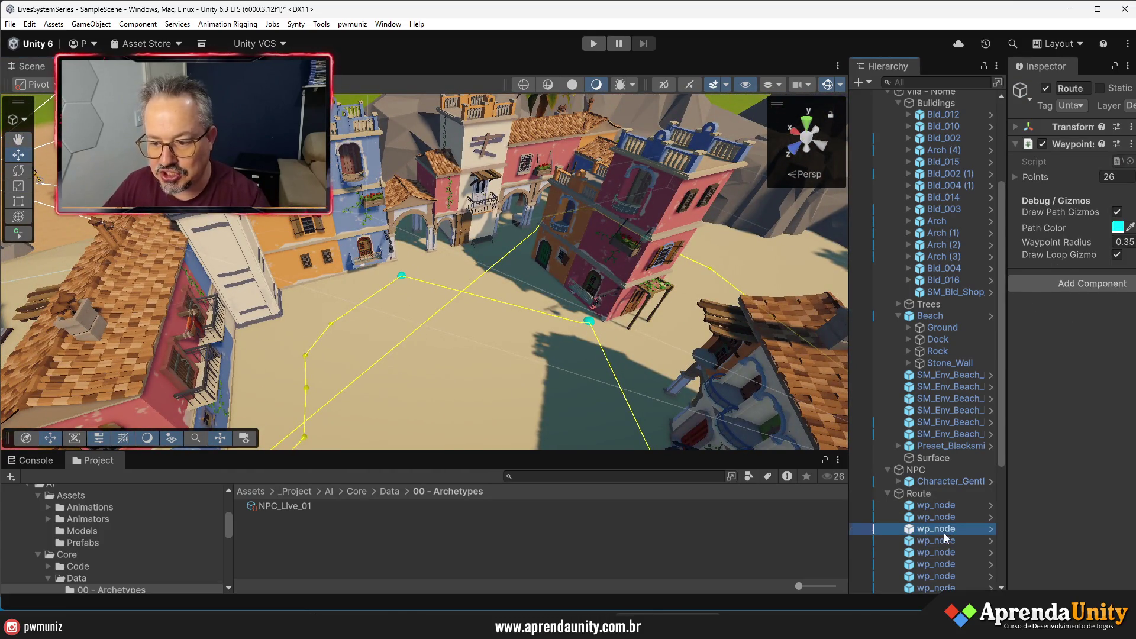
key(Down)
key(Down)
key(Down)
key(Down)
key(Down)
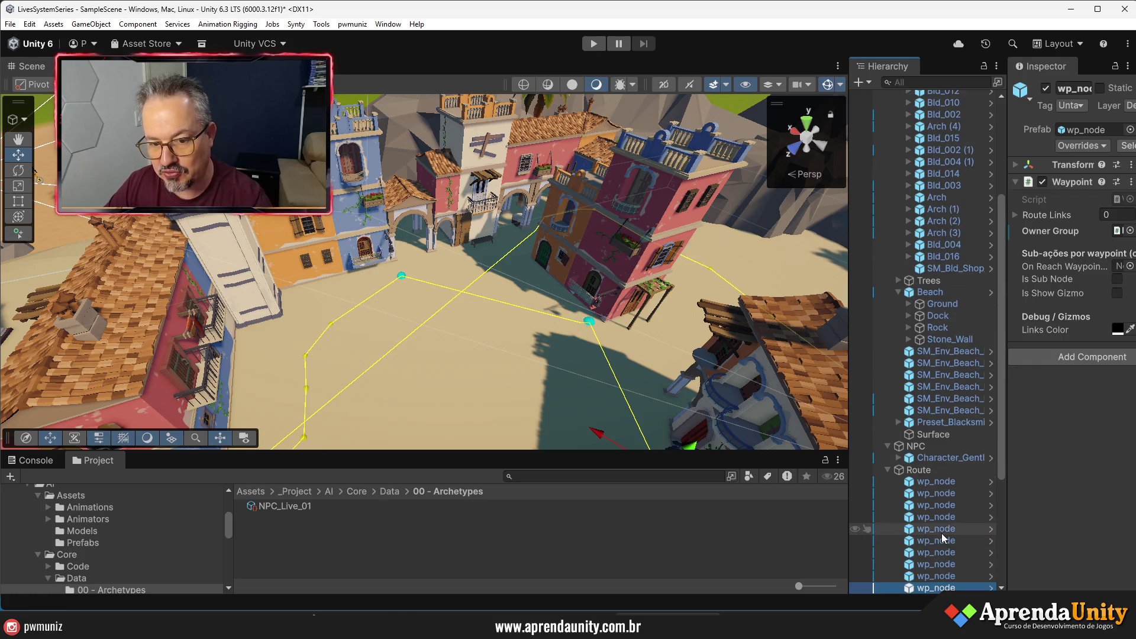
mouse_move(570, 359)
mouse_down()
mouse_move(571, 378)
mouse_move(292, 382)
mouse_move(517, 352)
mouse_move(543, 361)
mouse_up()
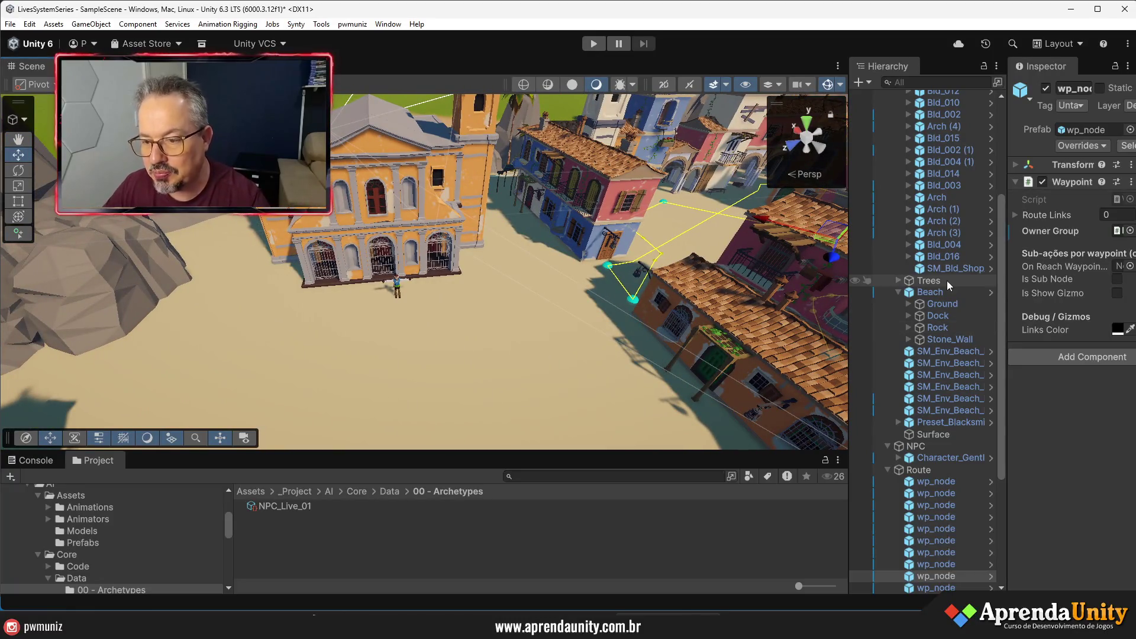
- Collapse the Route and Vila - Nome groups and enlarge the Project panel
click(888, 470)
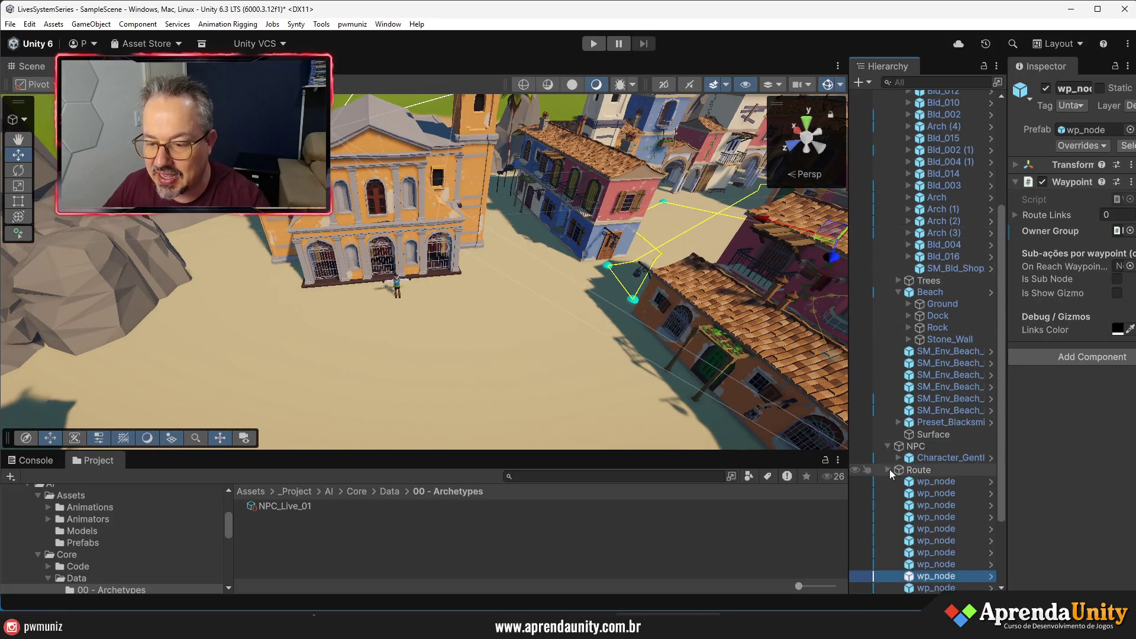
click(888, 186)
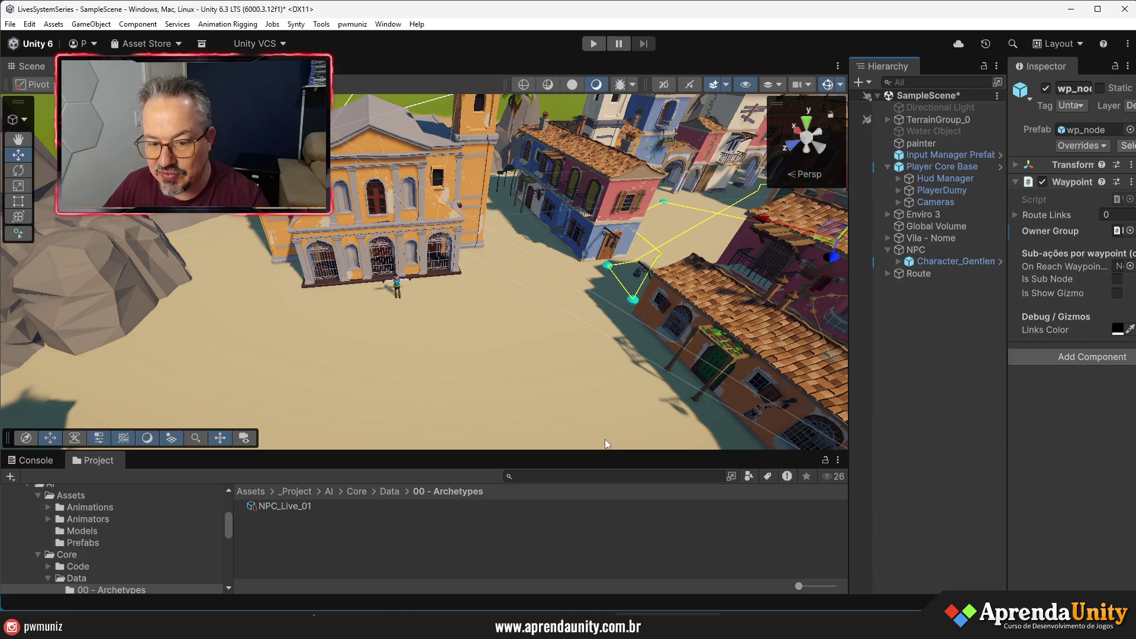
drag(601, 454, 601, 287)
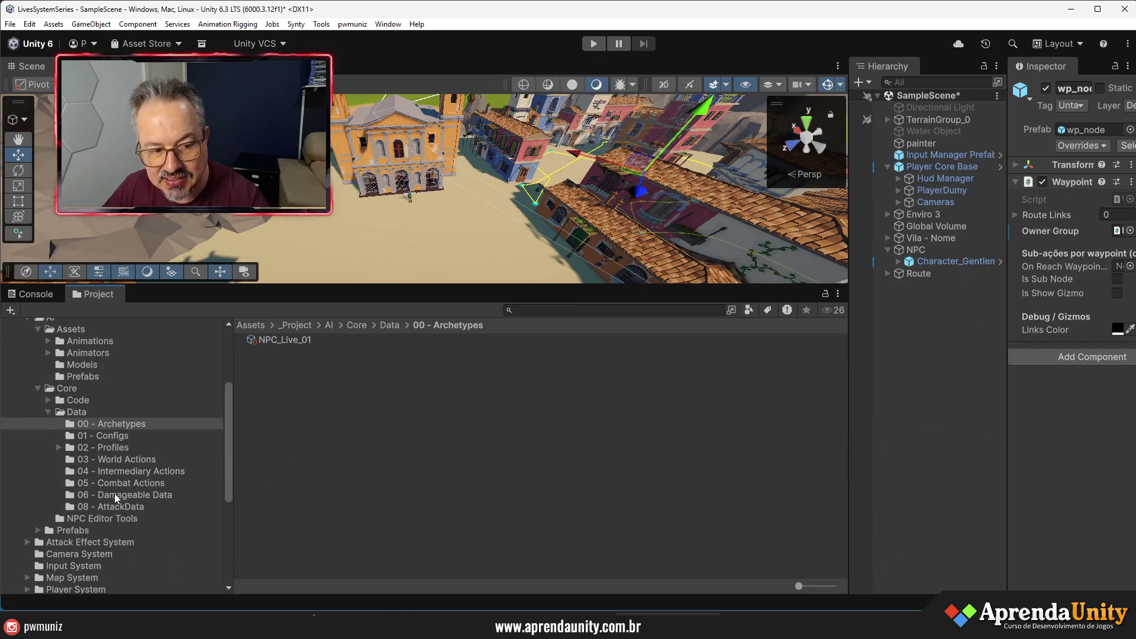
- Create a new WorldAct_Idle asset in the 03 - World Actions folder
click(122, 459)
right_click(312, 392)
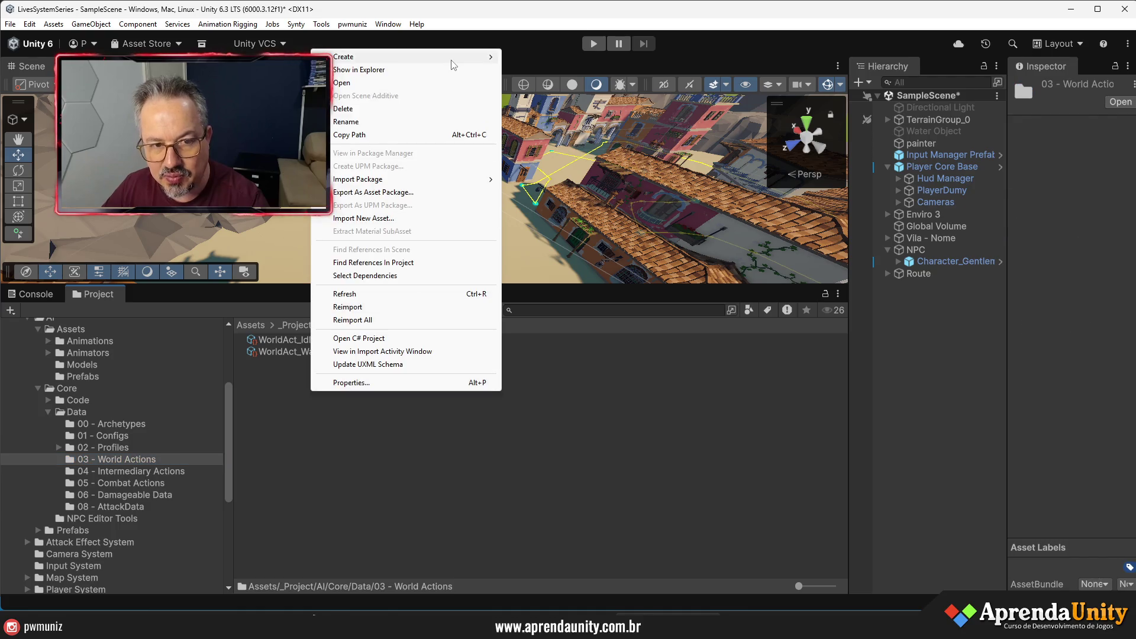
mouse_move(486, 59)
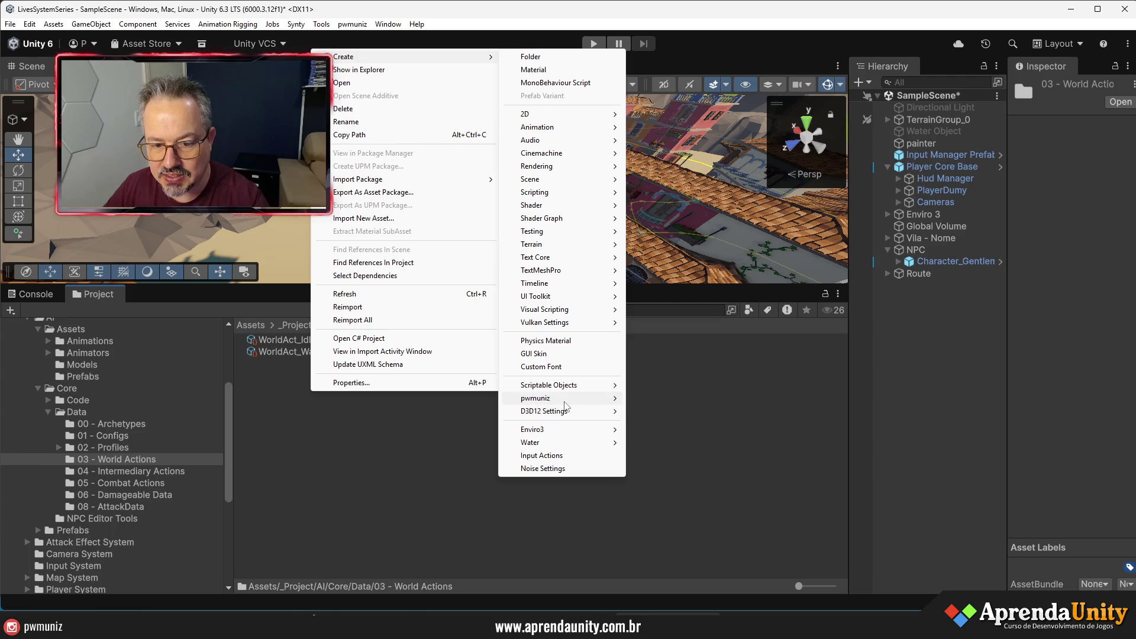
mouse_move(566, 400)
mouse_move(681, 431)
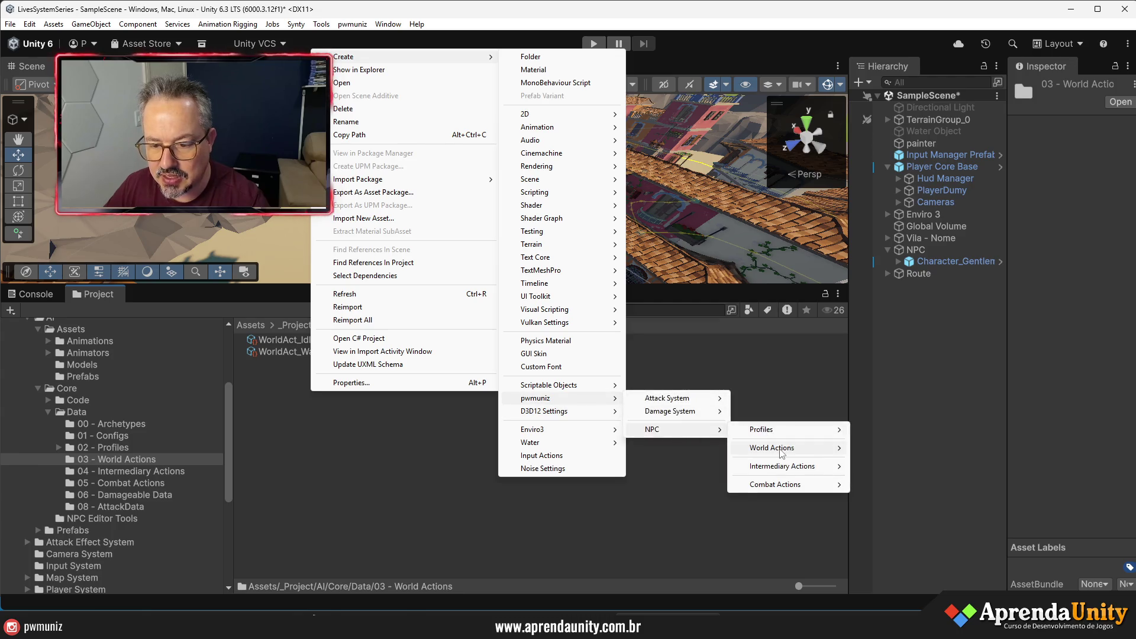
mouse_move(793, 448)
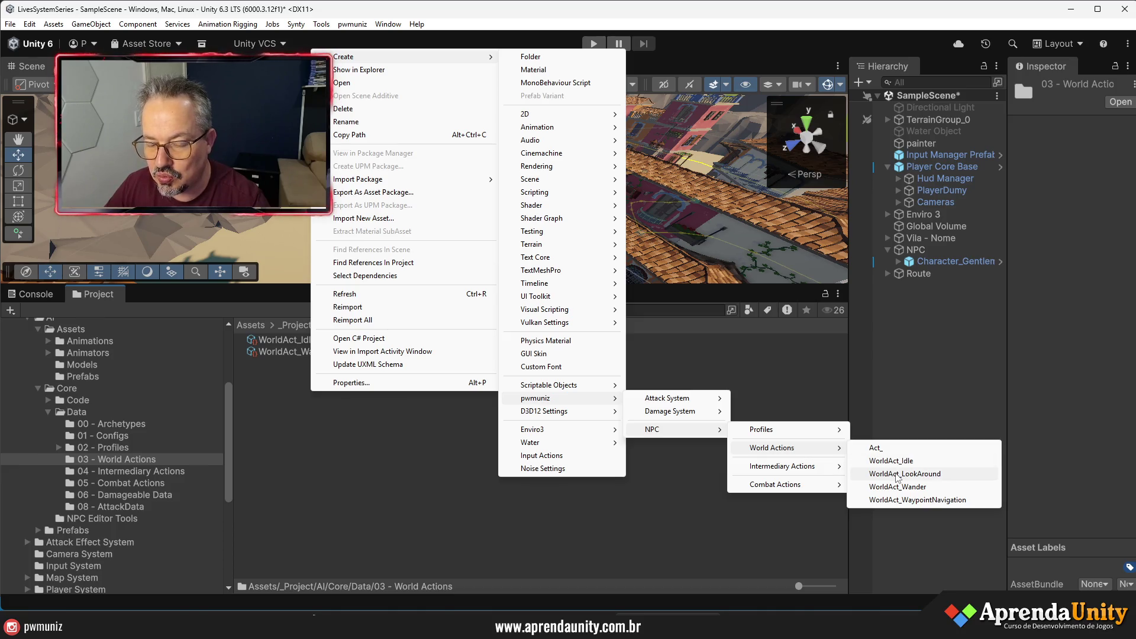
click(898, 461)
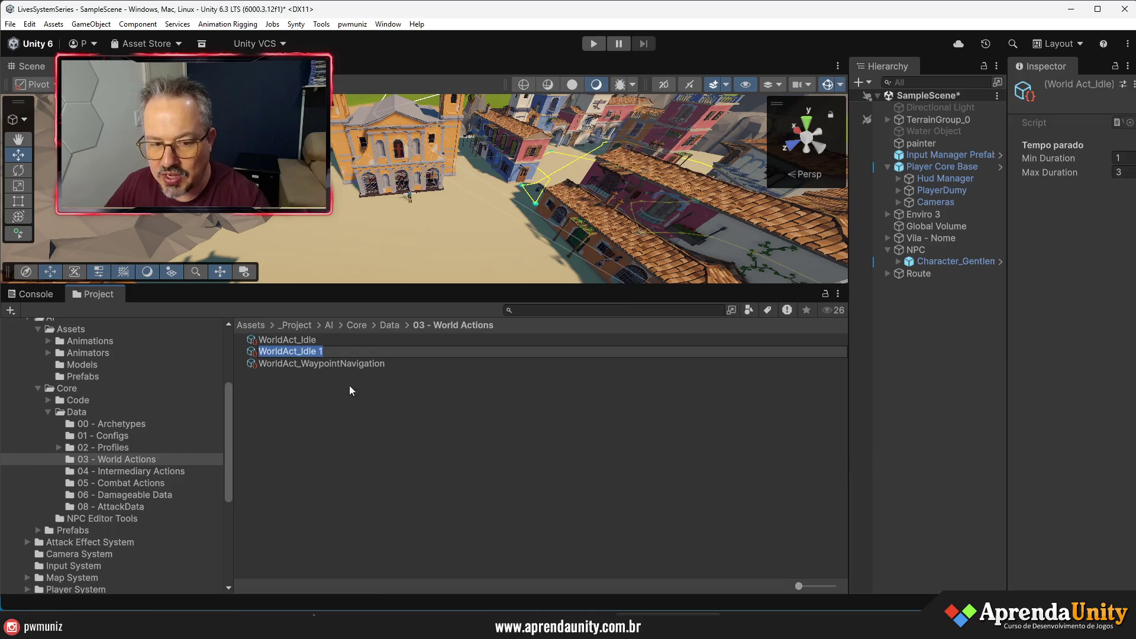
- Name the asset WorldAct_Idle_lamp and widen the Inspector and Hierarchy panels
key(End)
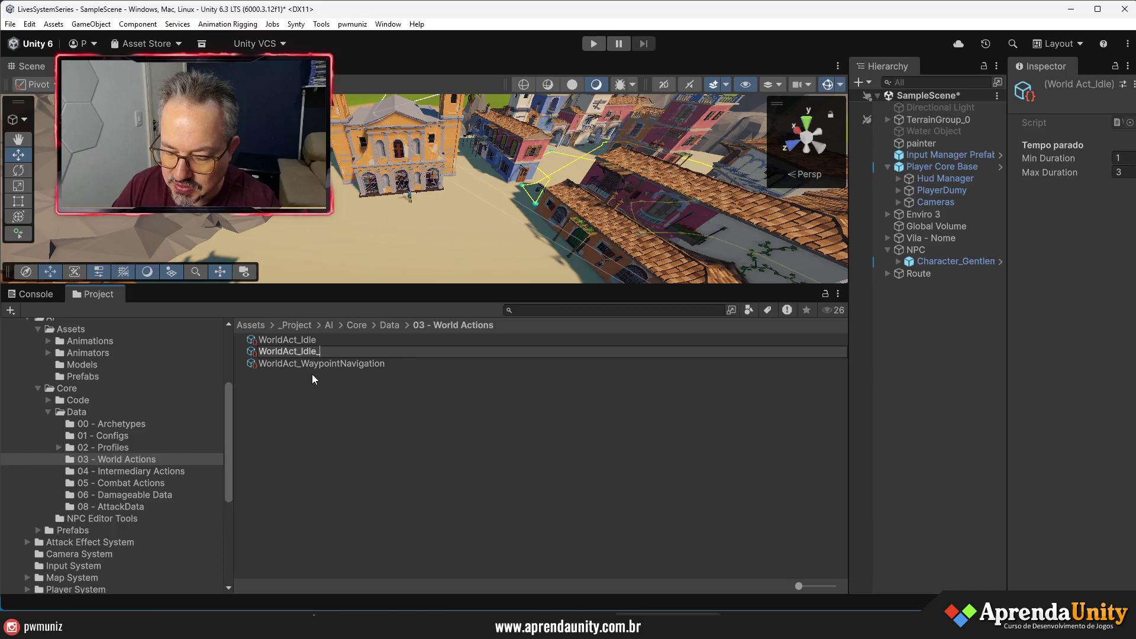
text(lamp)
key(Return)
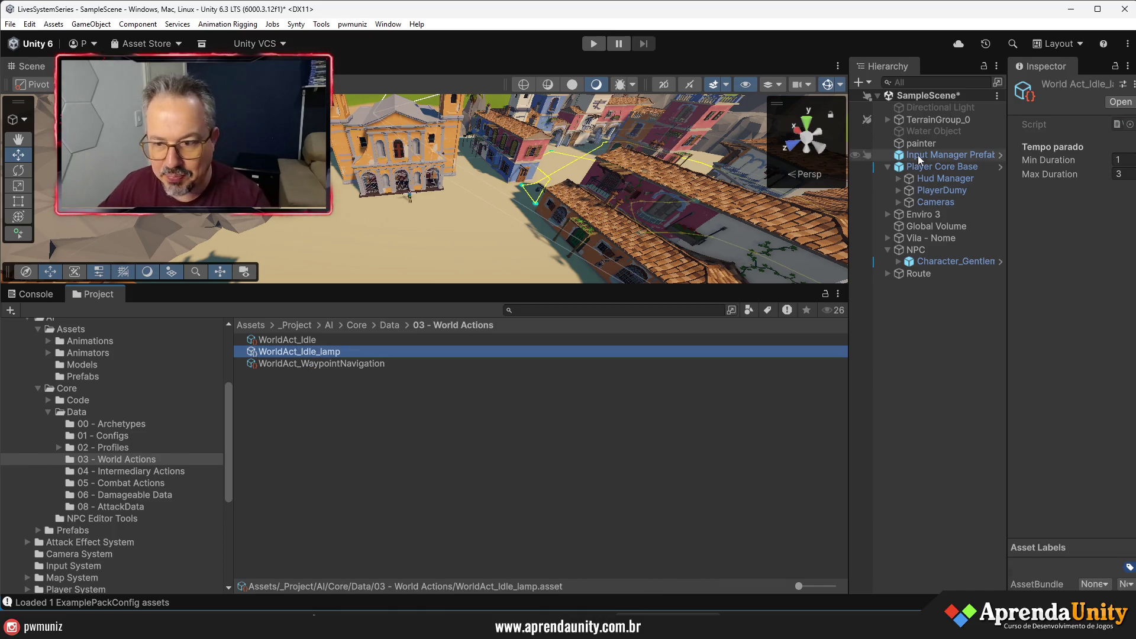
mouse_move(1010, 292)
mouse_down()
mouse_move(811, 300)
mouse_move(831, 308)
mouse_up()
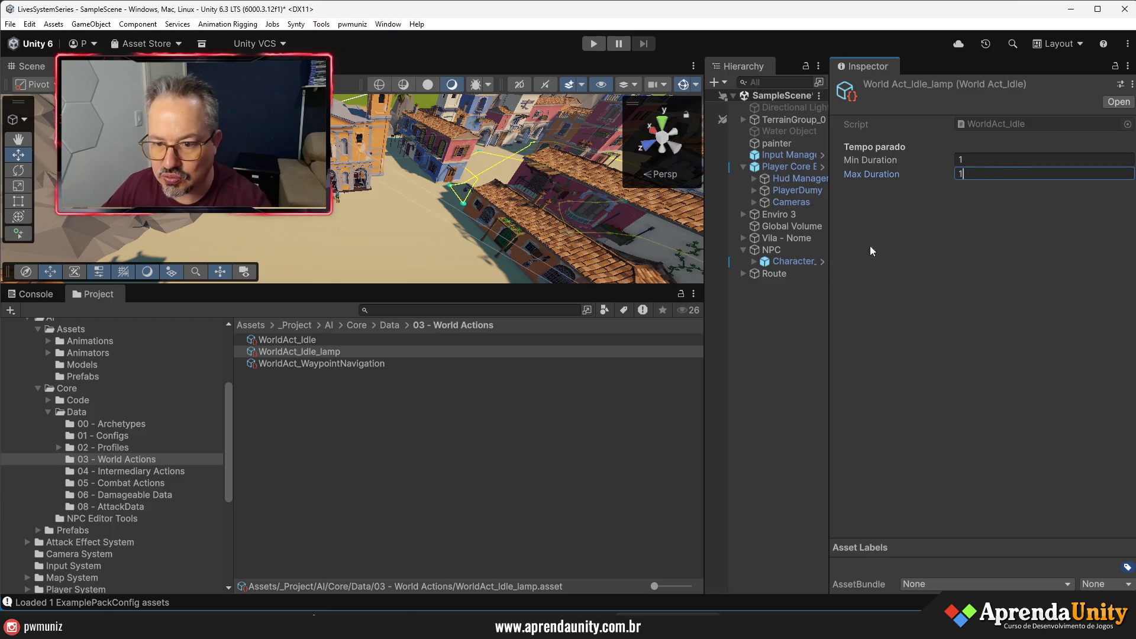
drag(832, 317, 930, 318)
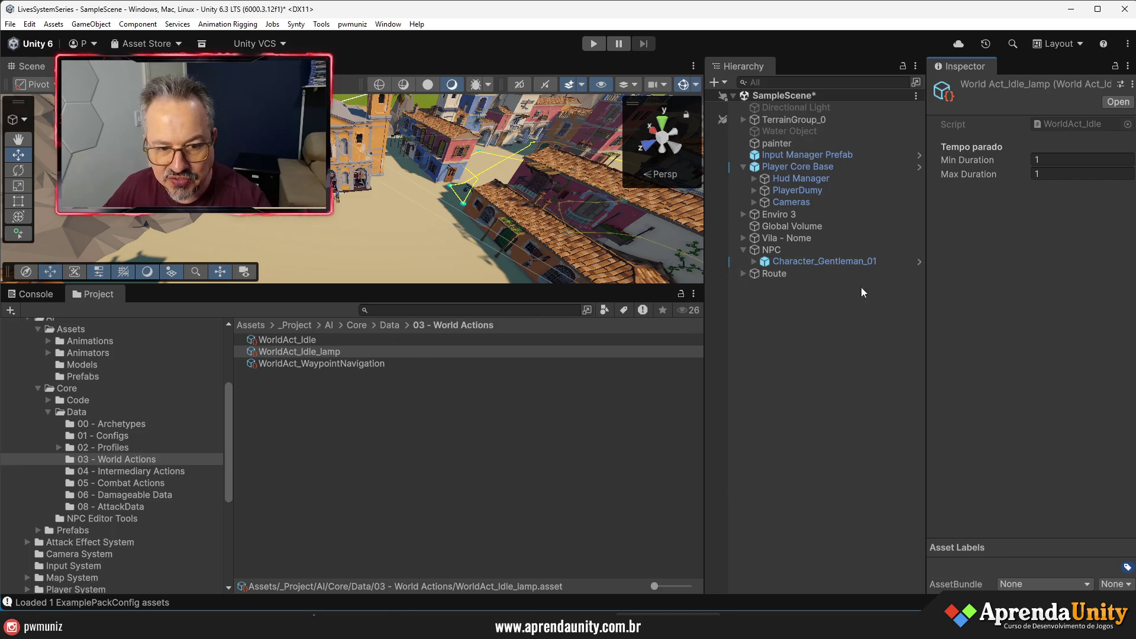
click(768, 274)
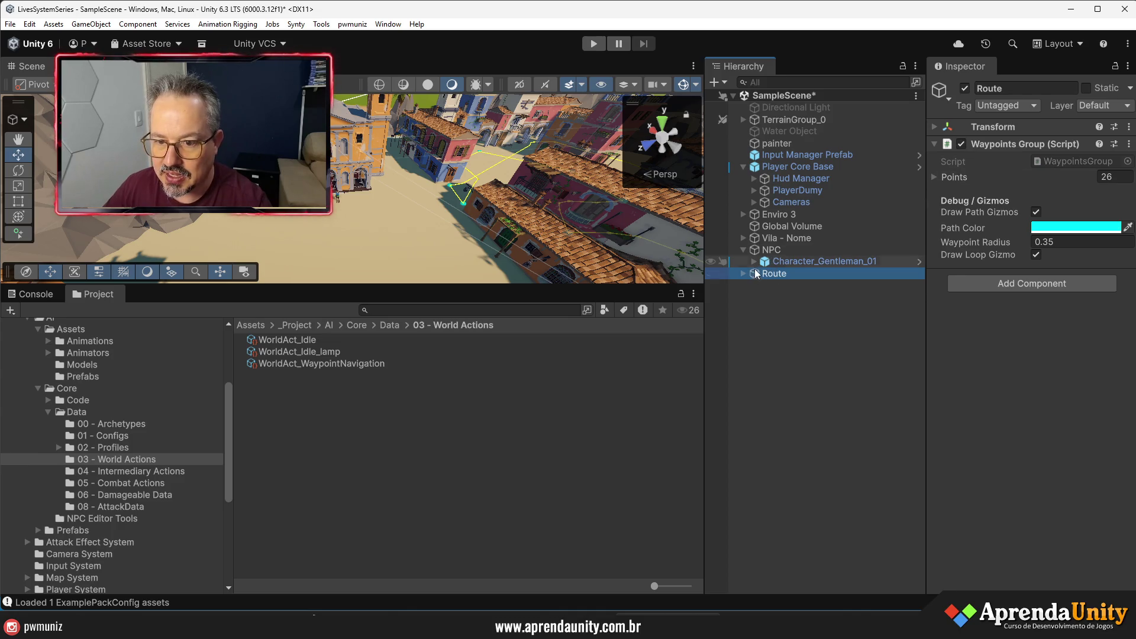
click(778, 262)
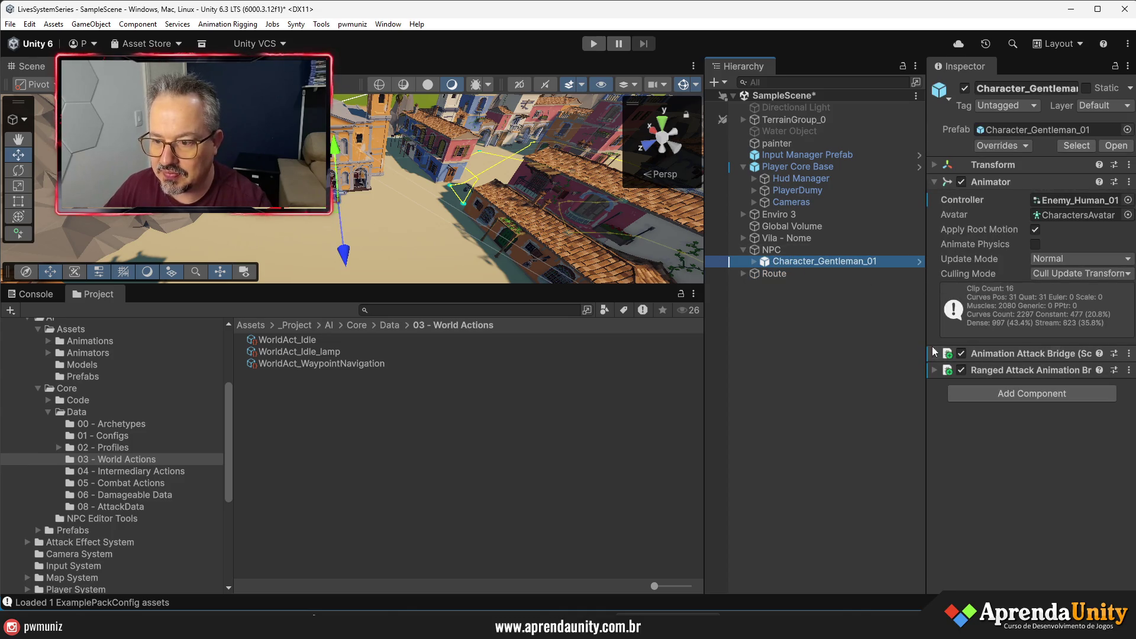
mouse_move(929, 354)
mouse_down()
mouse_move(758, 354)
mouse_move(812, 354)
mouse_up()
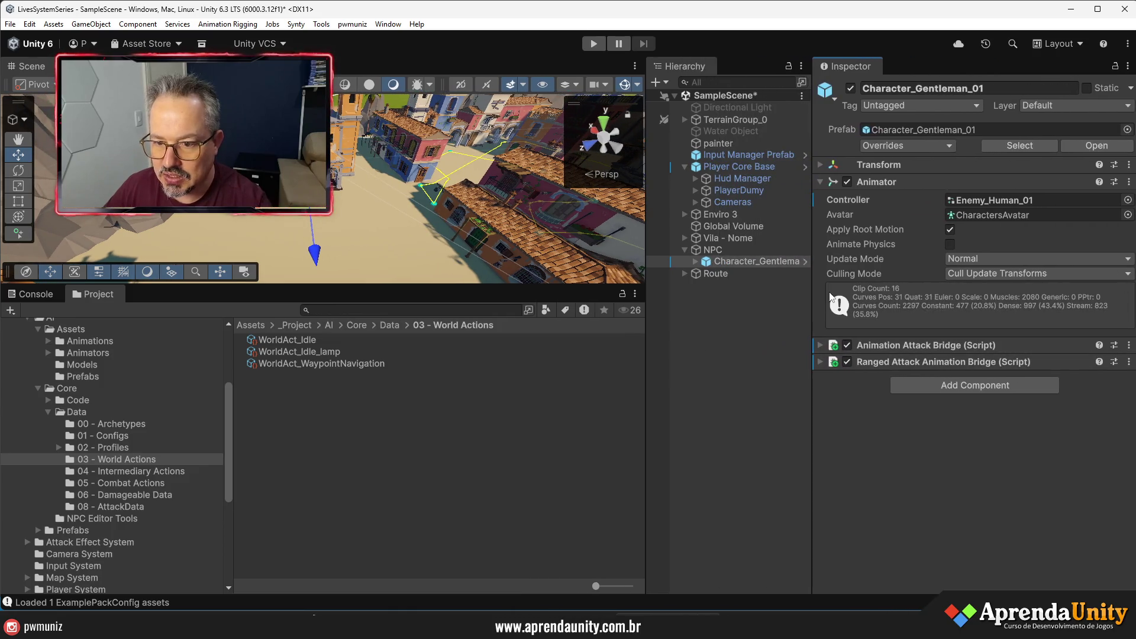
click(736, 250)
click(983, 354)
click(722, 250)
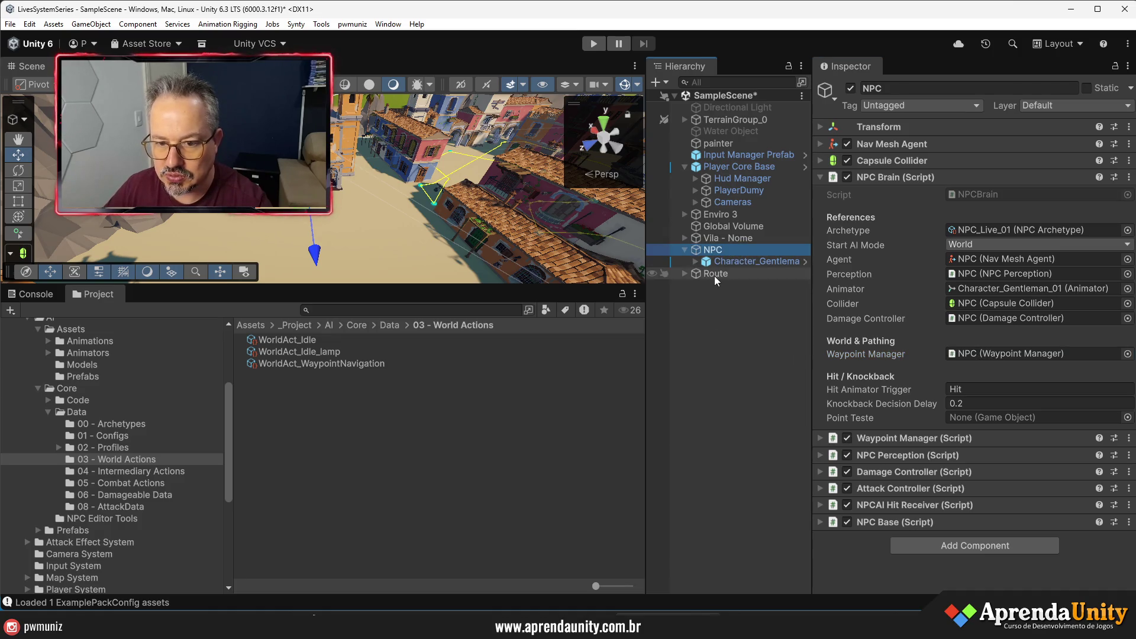
click(716, 274)
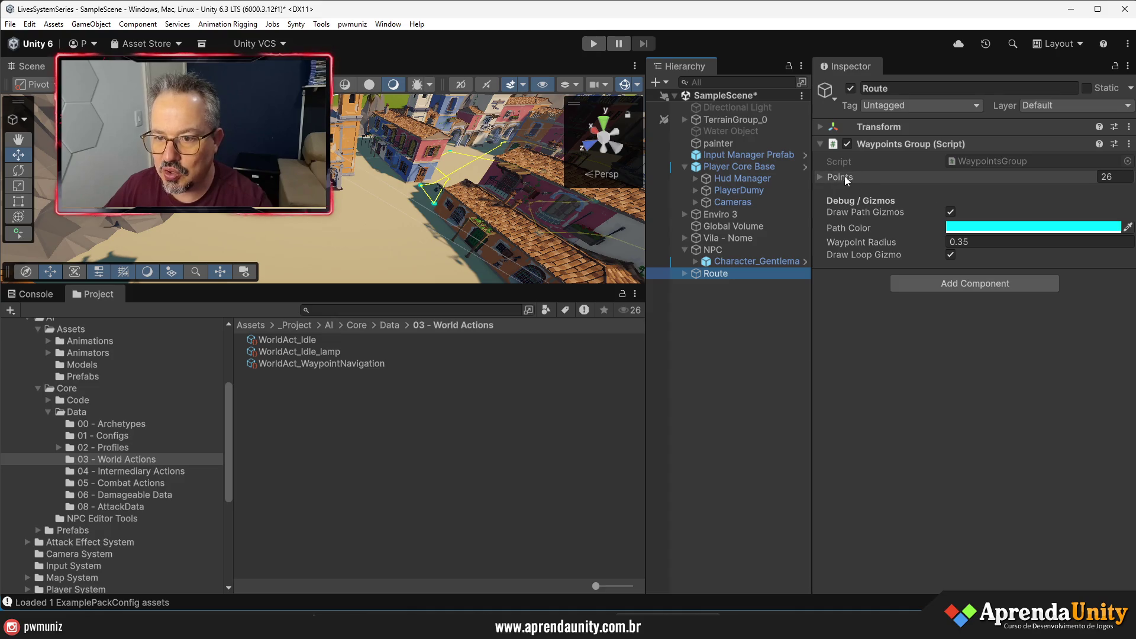
click(841, 177)
scroll(994, 417, down, 3)
scroll(994, 417, up, 3)
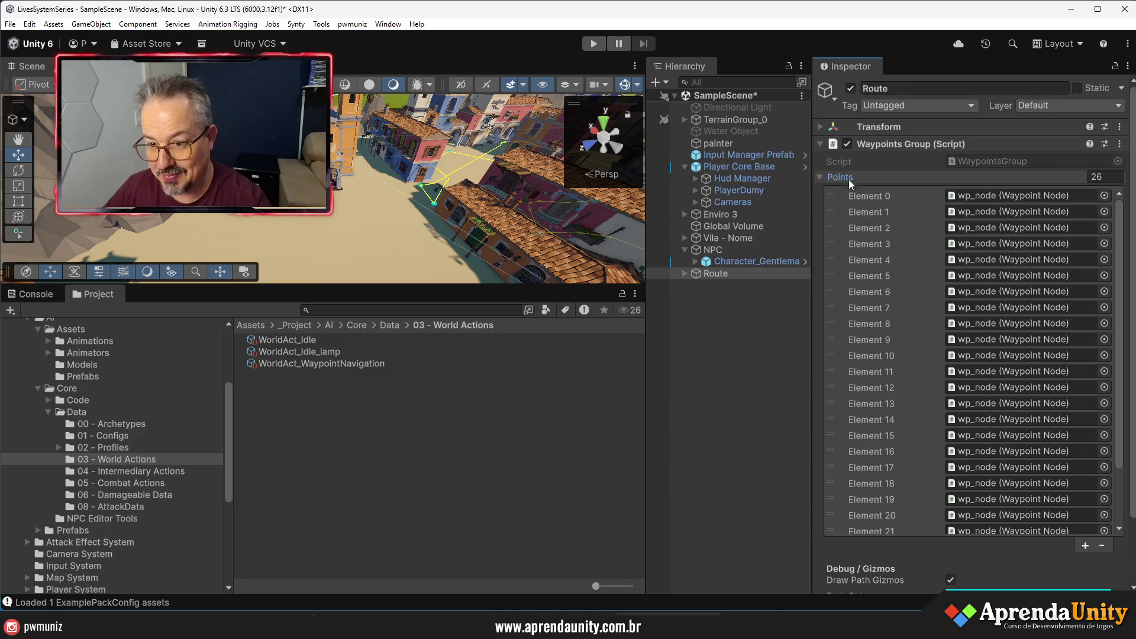
click(849, 179)
click(729, 264)
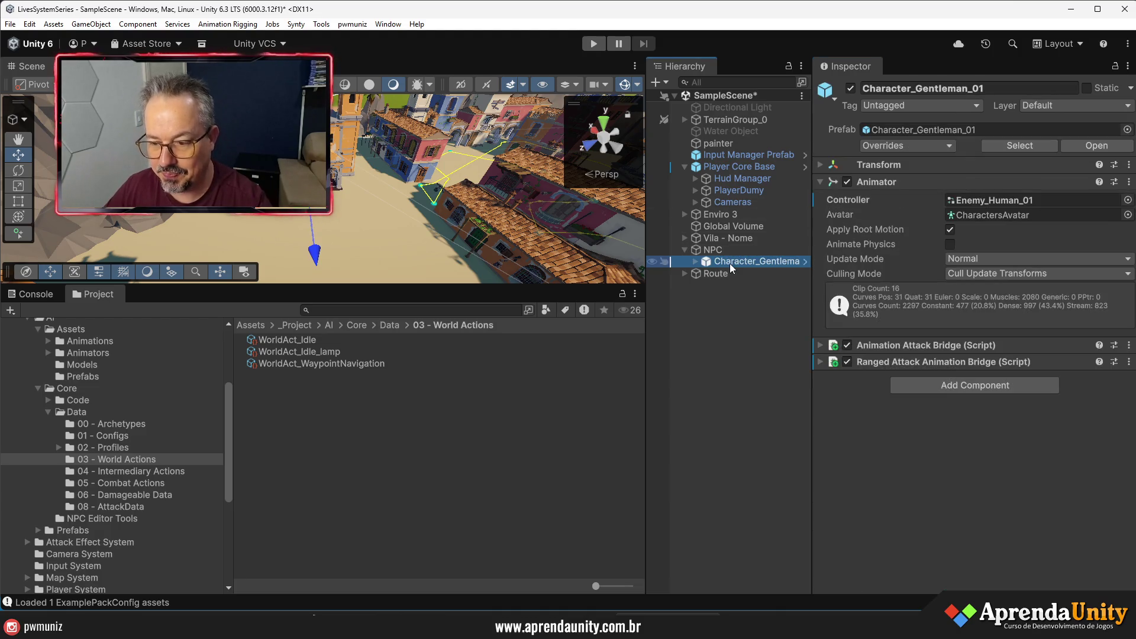
click(315, 364)
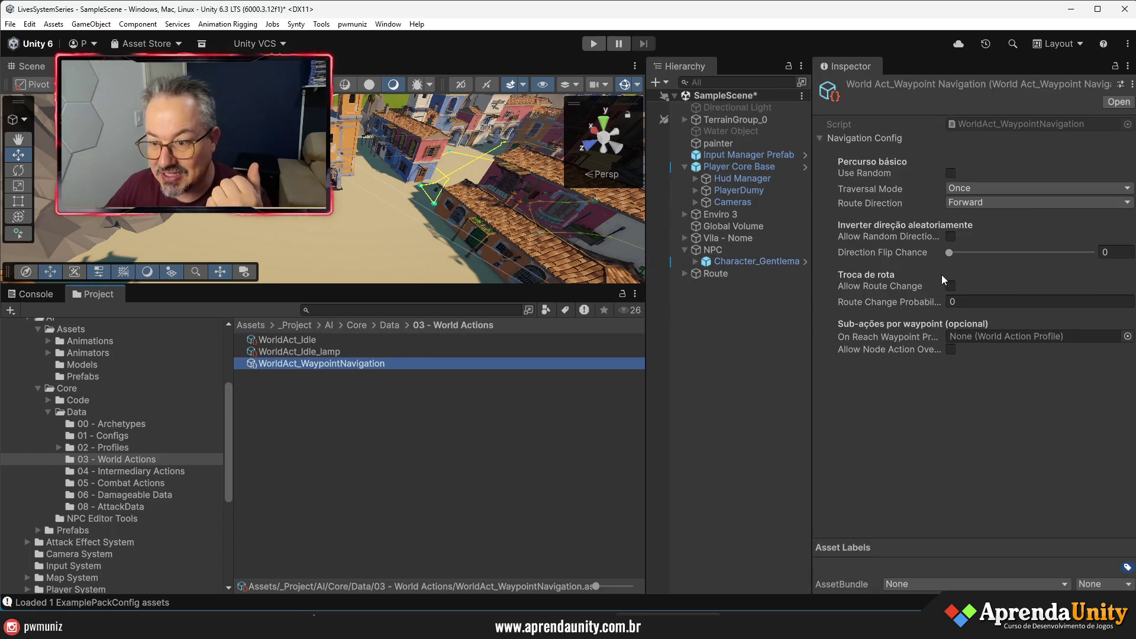
drag(816, 375, 706, 390)
click(947, 336)
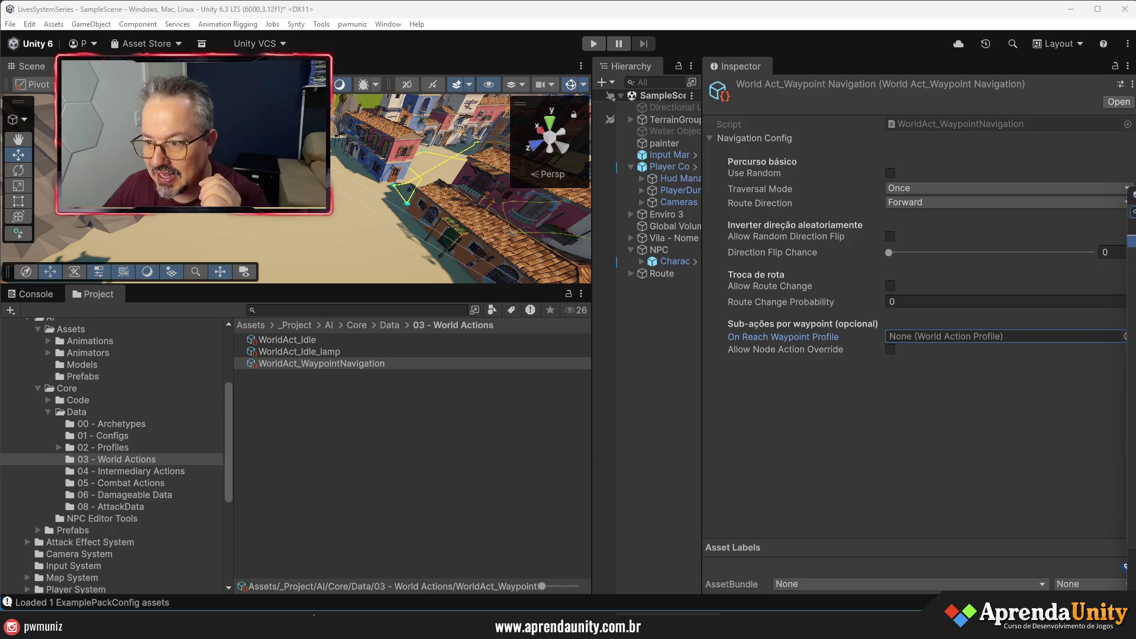
key(Return)
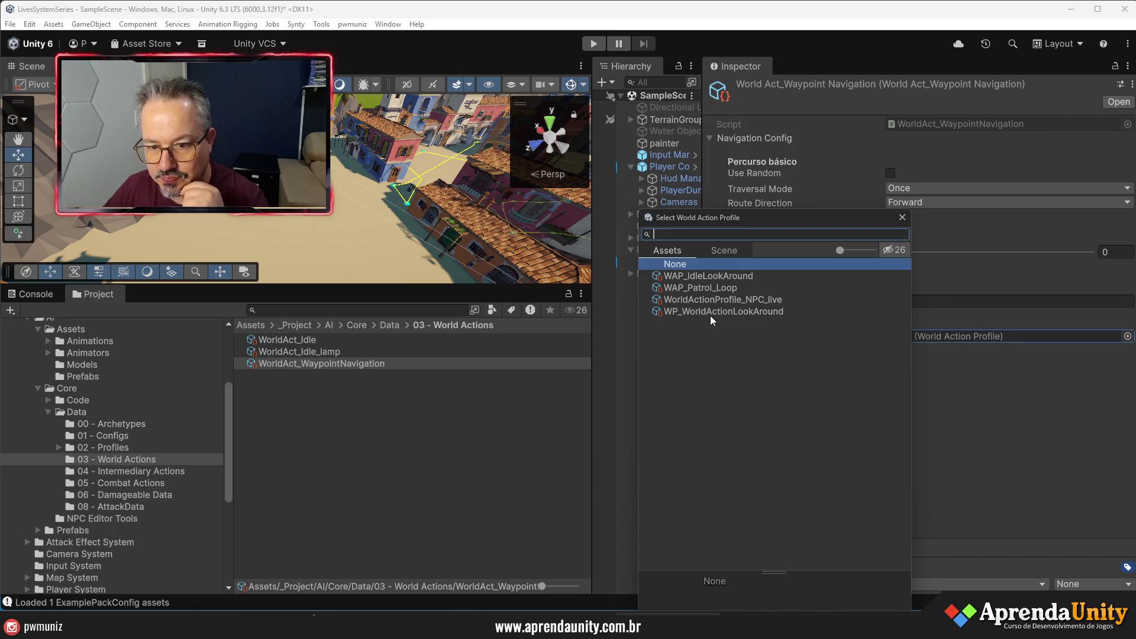
click(902, 218)
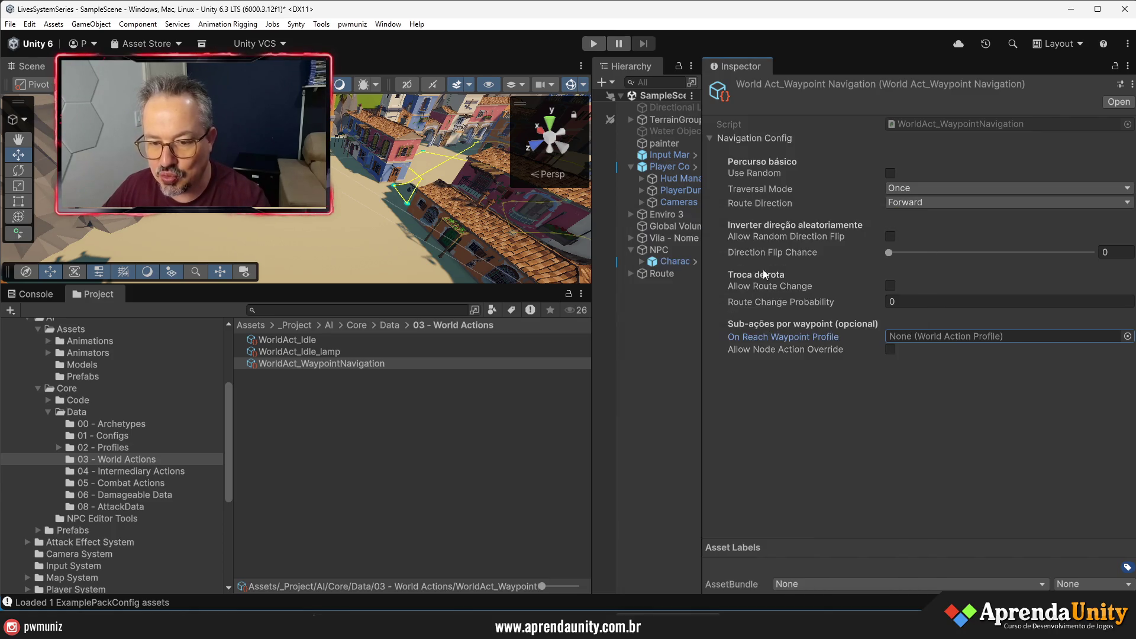
click(348, 396)
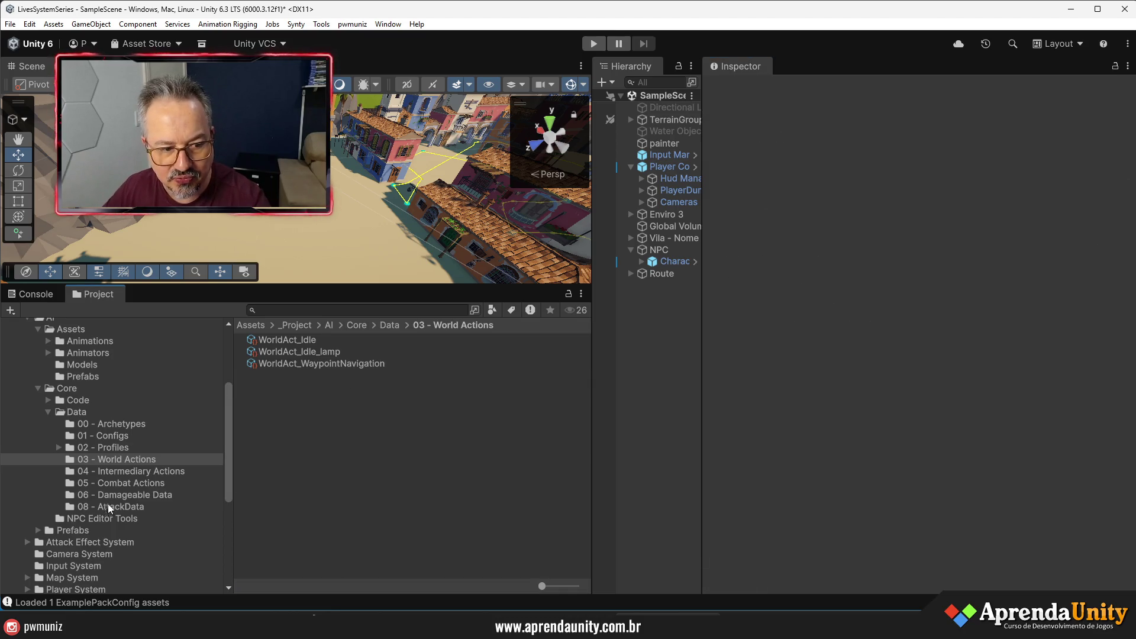
- Create a new WorldActionProfile asset in 02 - Profiles > World Profile
click(119, 449)
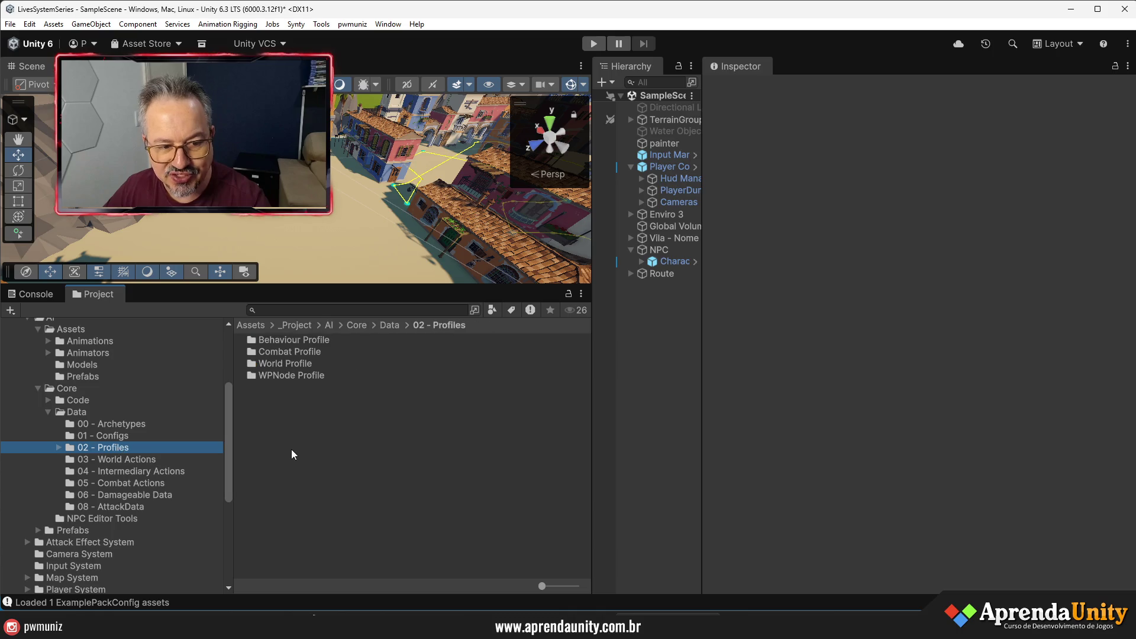
double_click(294, 364)
right_click(290, 391)
mouse_move(422, 72)
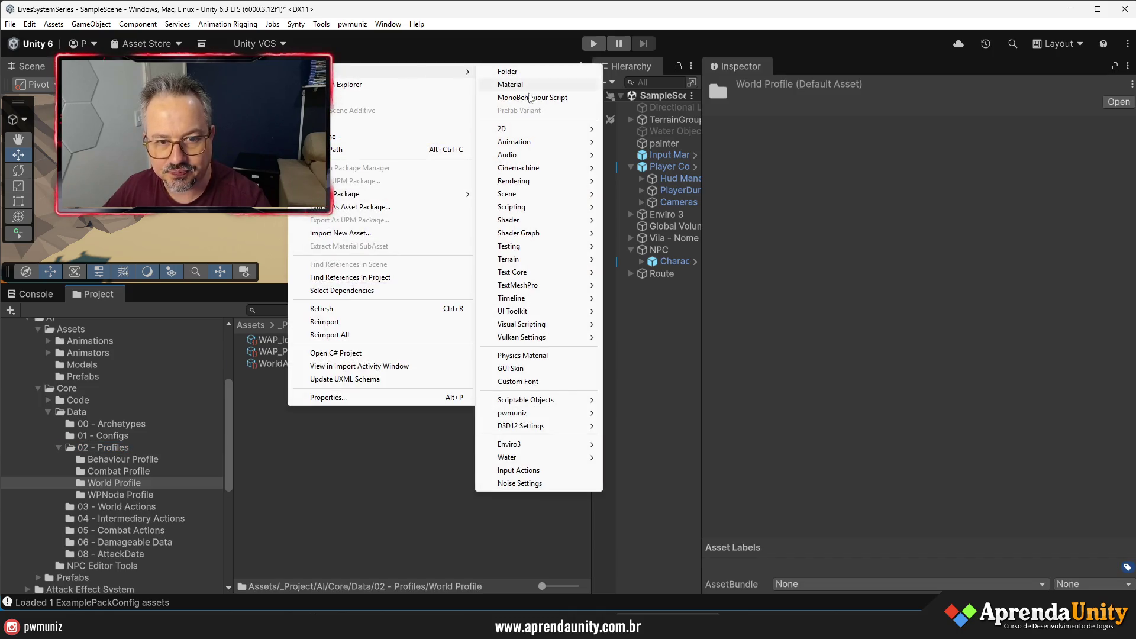
mouse_move(547, 413)
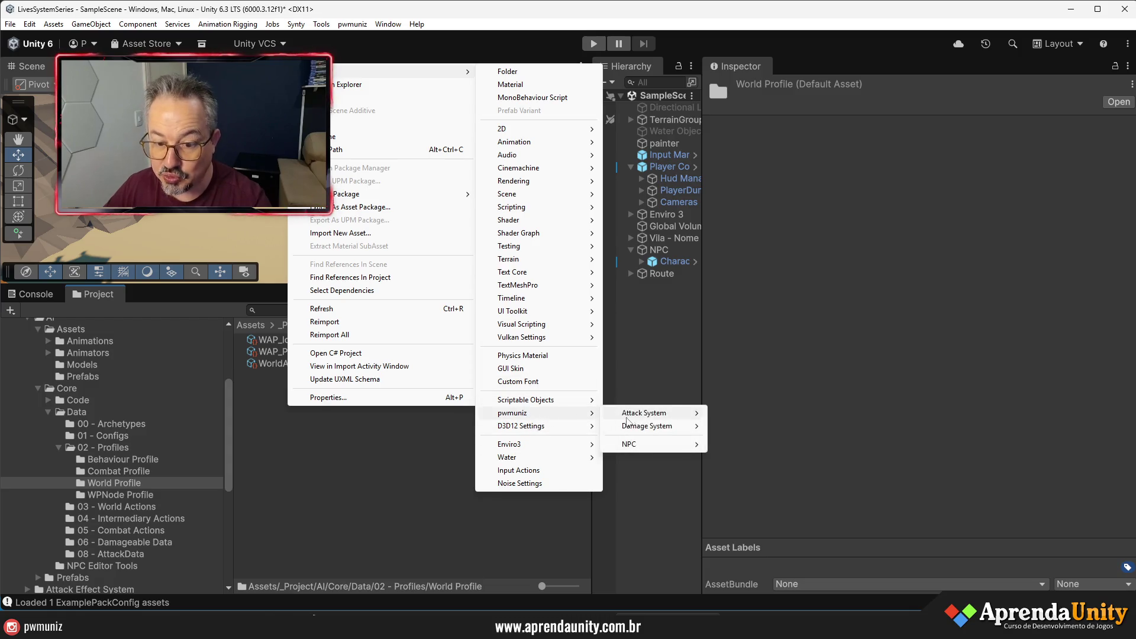
mouse_move(638, 445)
mouse_move(764, 467)
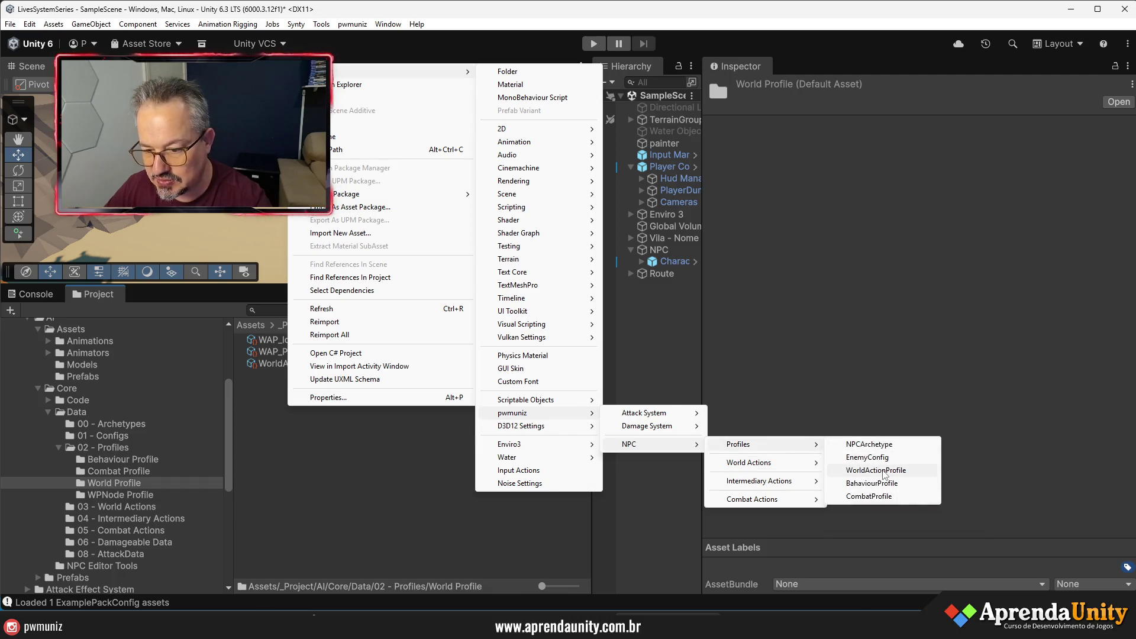
click(876, 471)
- Name the new profile Lamparina
text(Map)
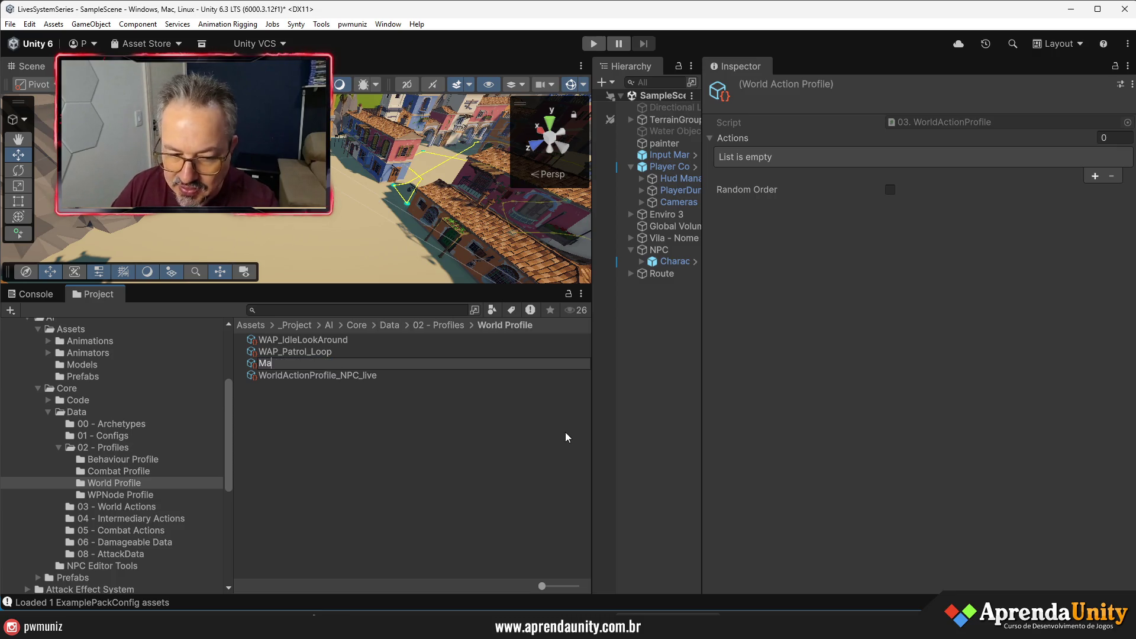
key(Return)
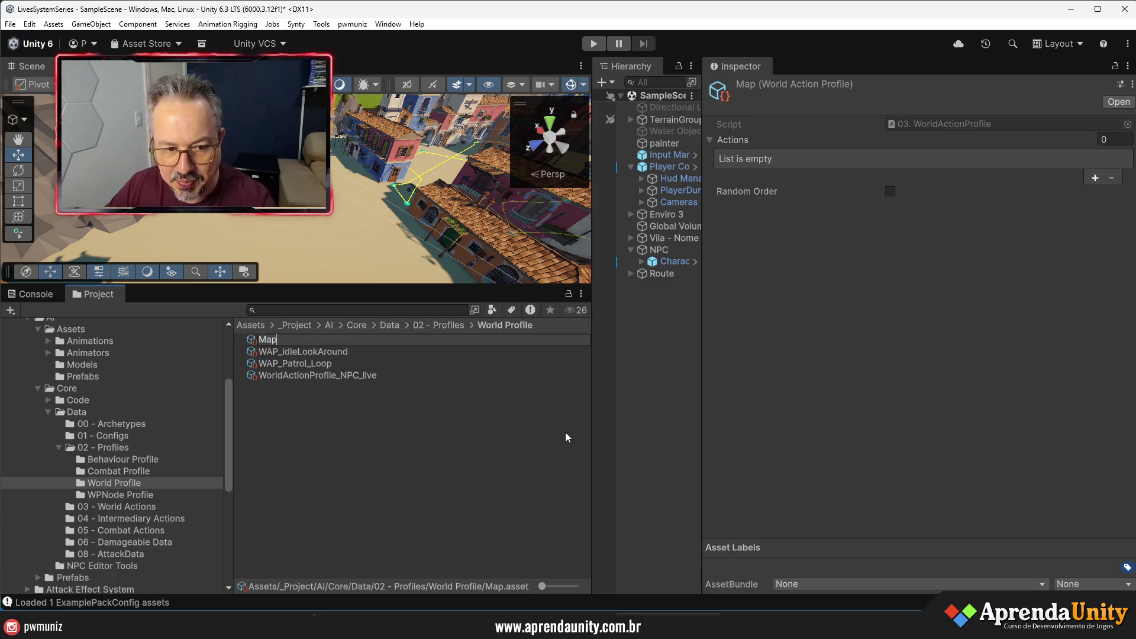
text(pada)
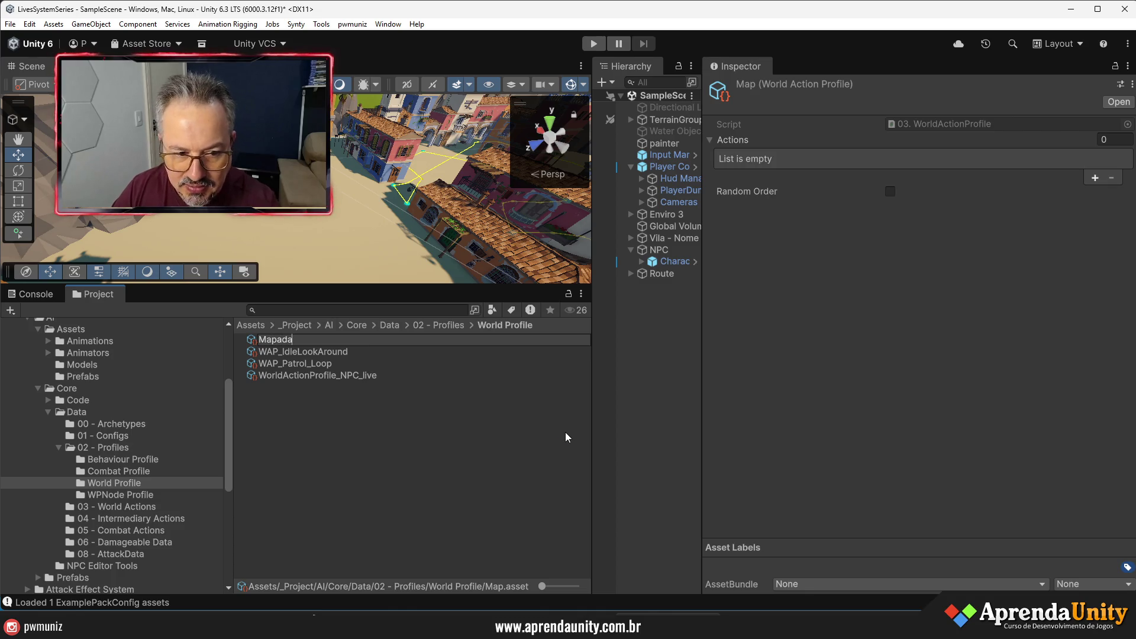
key(Return)
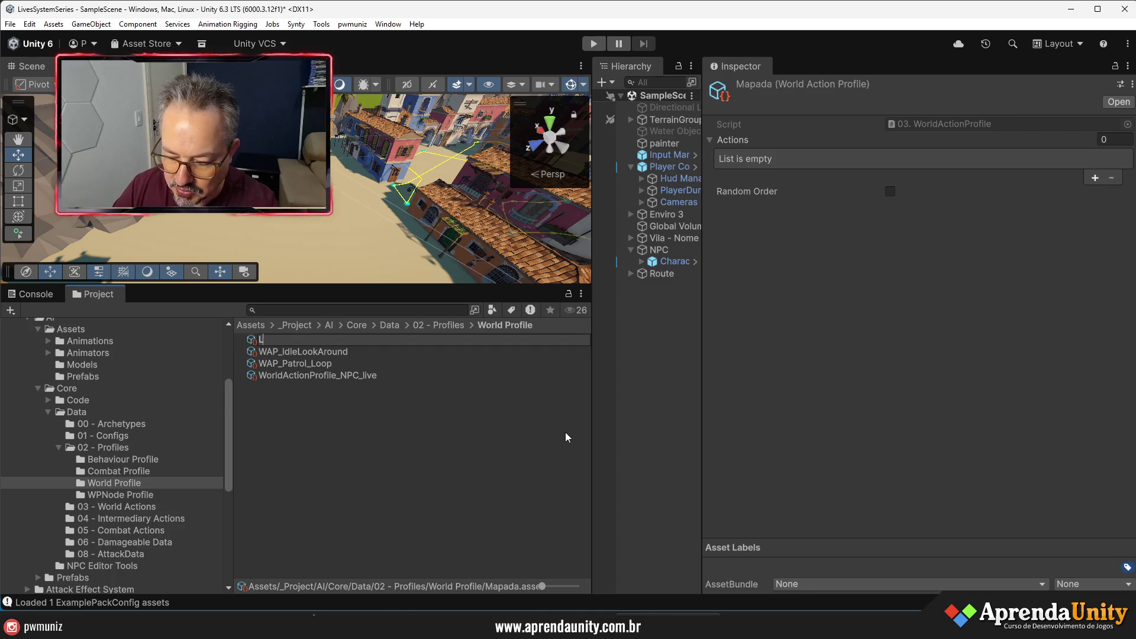
text(amparina)
key(Return)
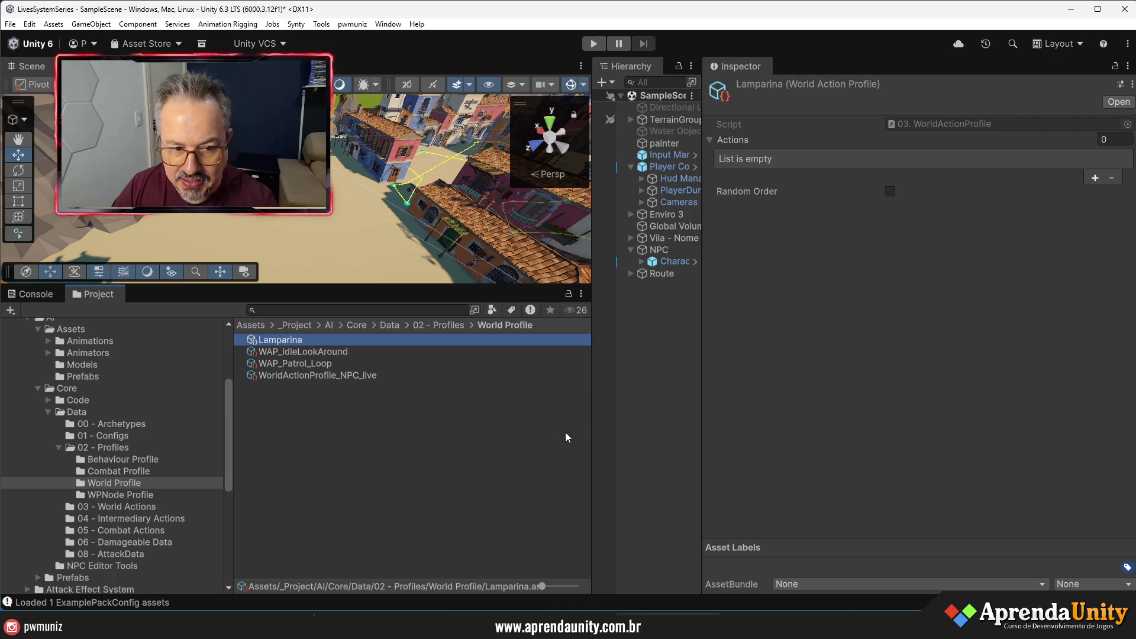
- Add one action entry to Lamparina and set it to WorldAct_Idle_lamp
click(1095, 177)
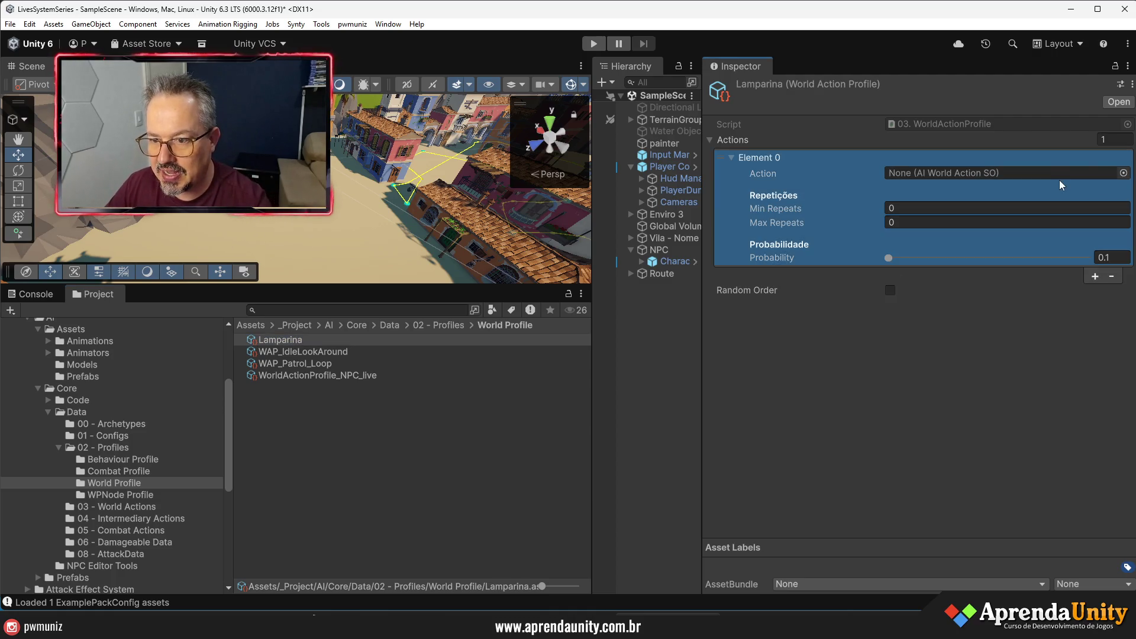
click(1124, 172)
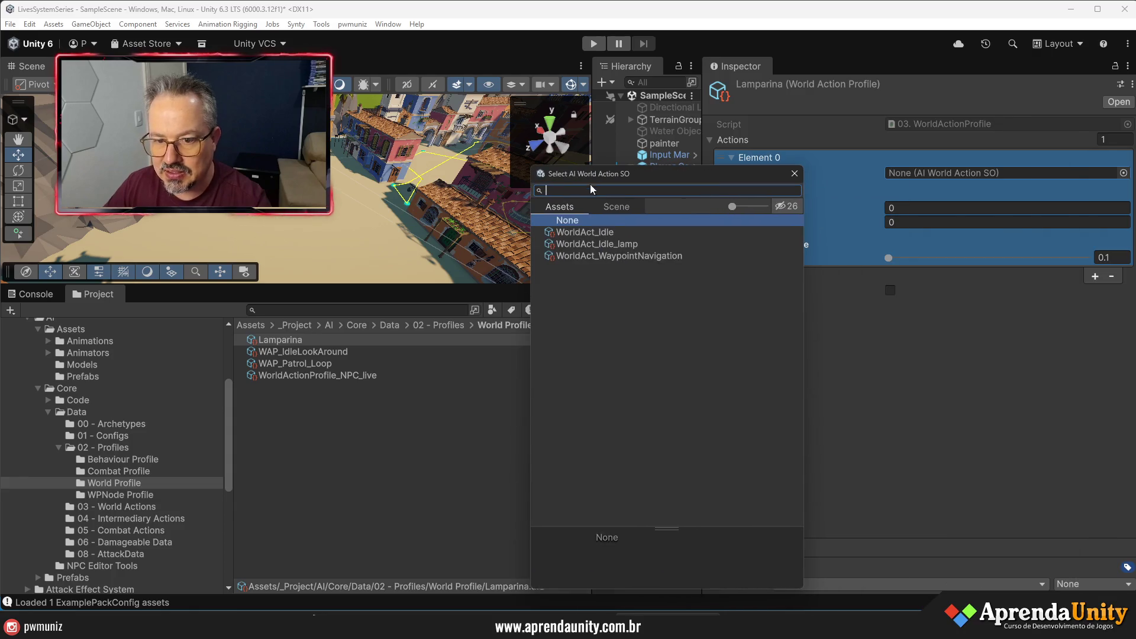
double_click(603, 234)
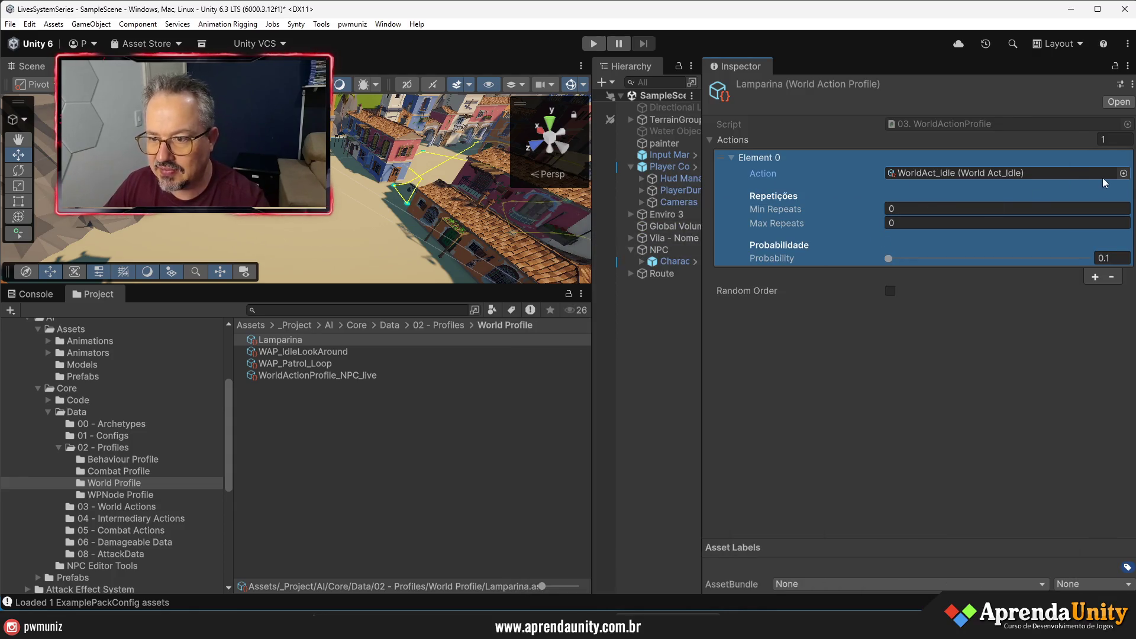
click(1124, 173)
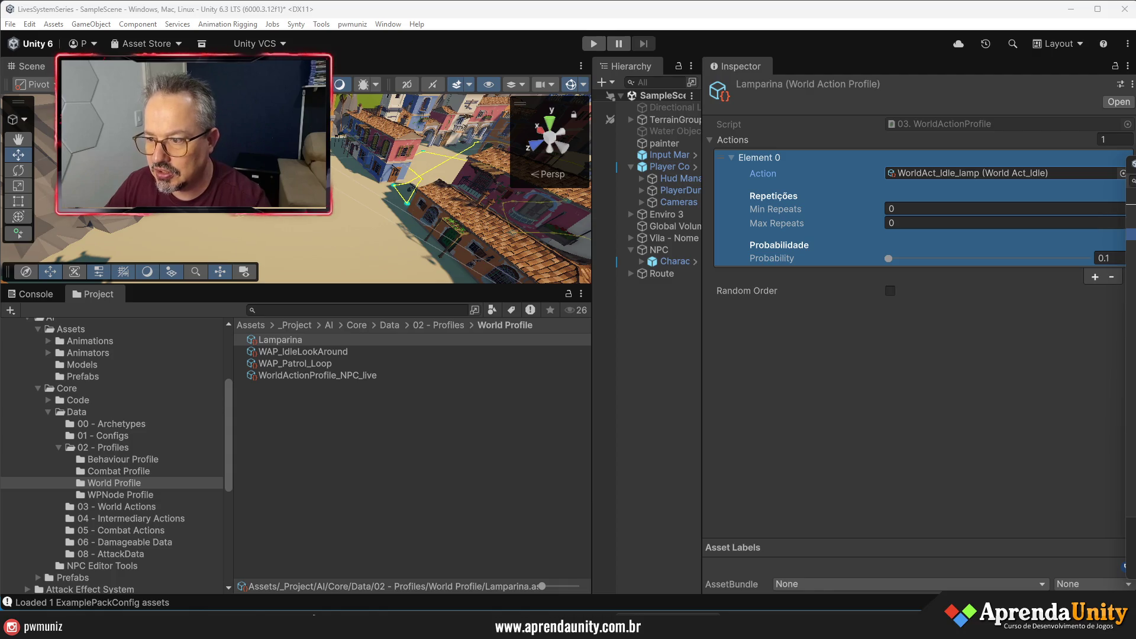
- Set Min and Max Repeats to 1 and Probability to 1
click(923, 207)
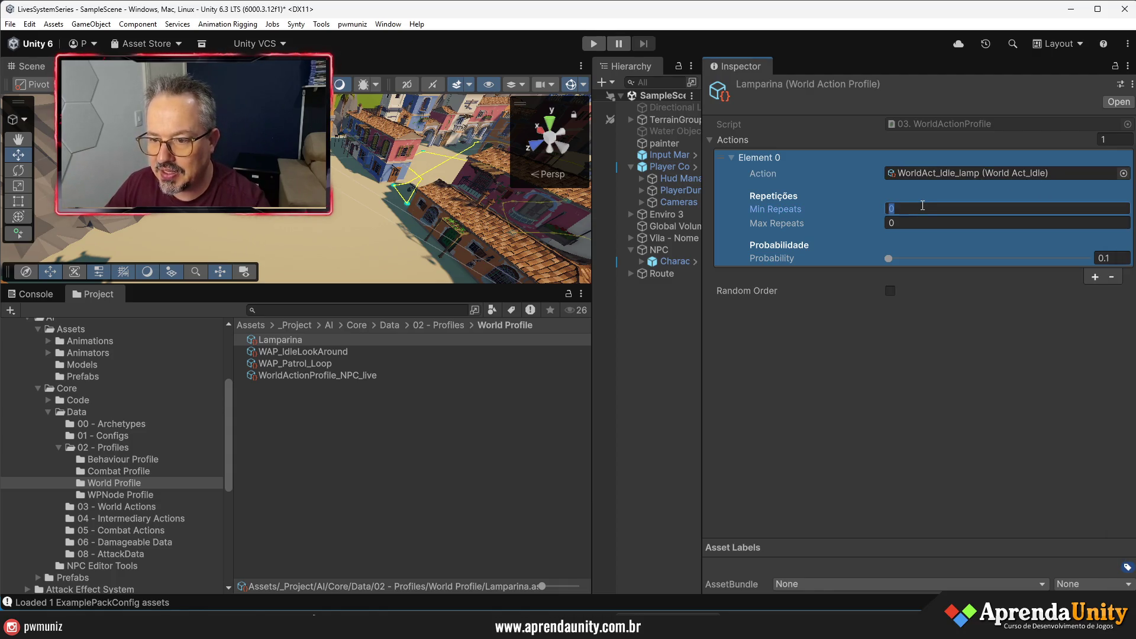
key(Tab)
text(1)
drag(890, 259, 1085, 261)
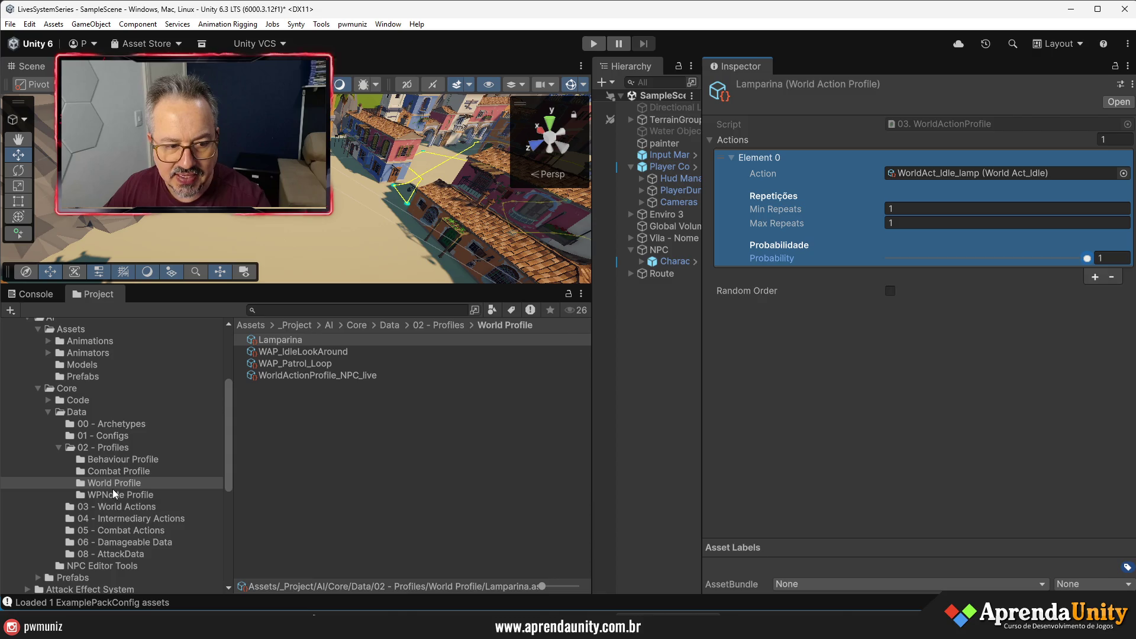
click(122, 507)
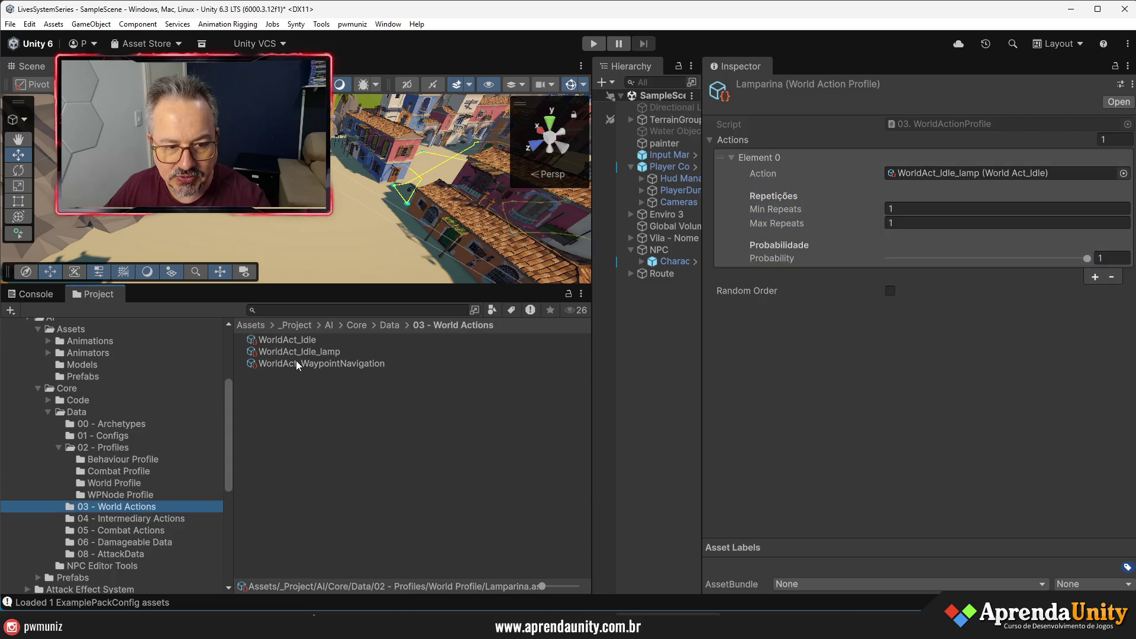
- Set WorldAct_WaypointNavigation's On Reach Waypoint Profile to Lamparina
click(304, 364)
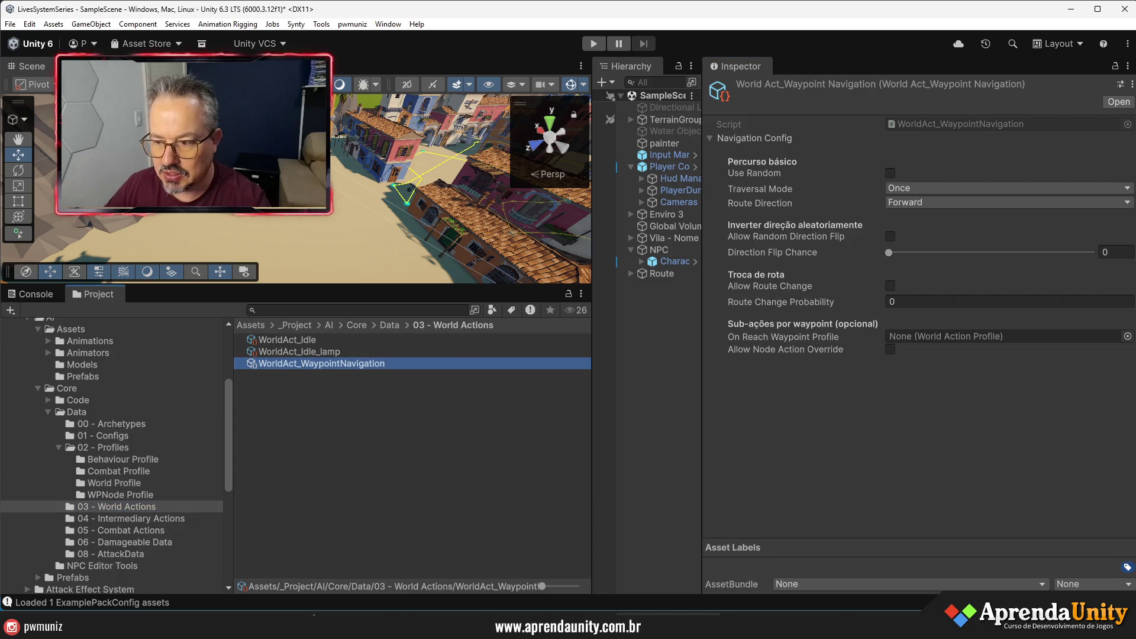
click(1127, 337)
double_click(606, 271)
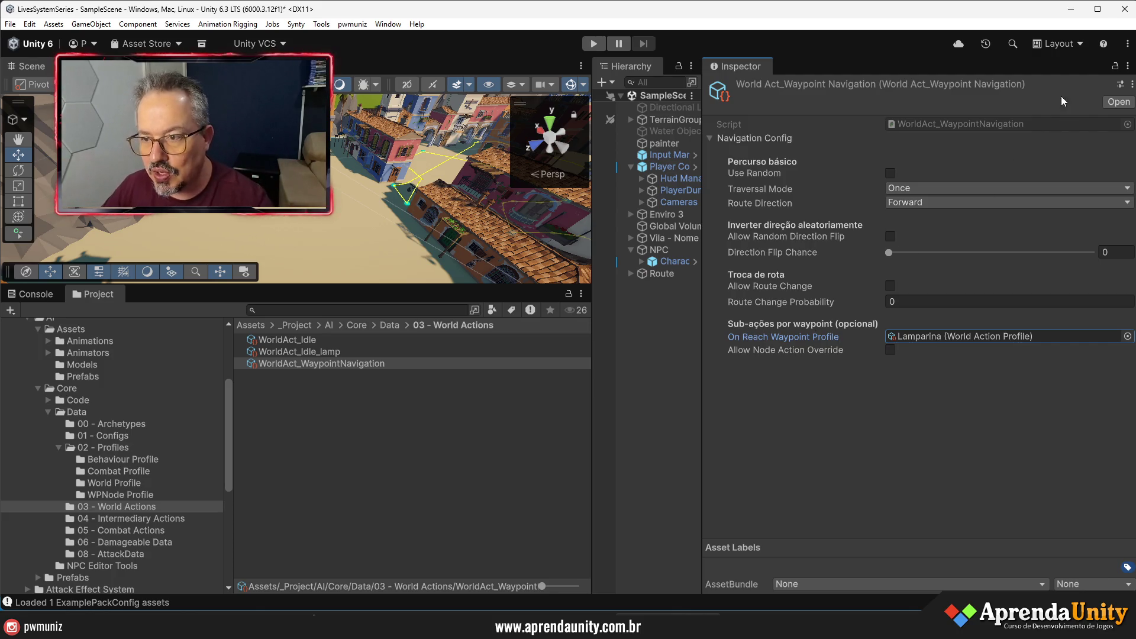
- Resize the panels to enlarge the Scene view and widen the Hierarchy
drag(703, 391, 805, 388)
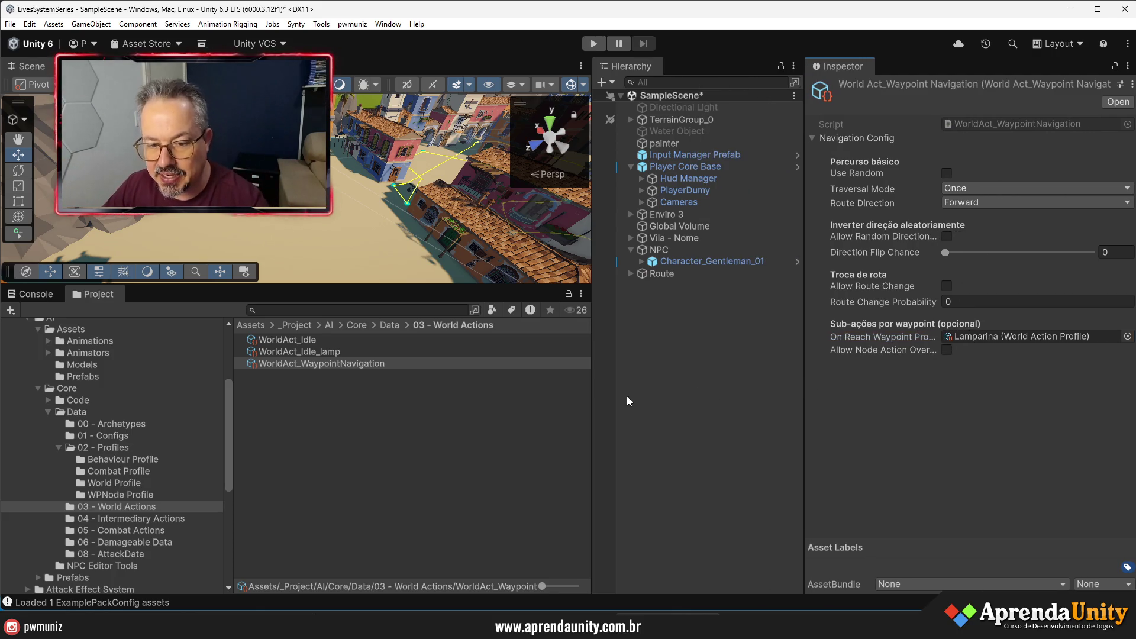
mouse_move(593, 424)
mouse_down()
mouse_move(793, 413)
mouse_move(869, 385)
mouse_up()
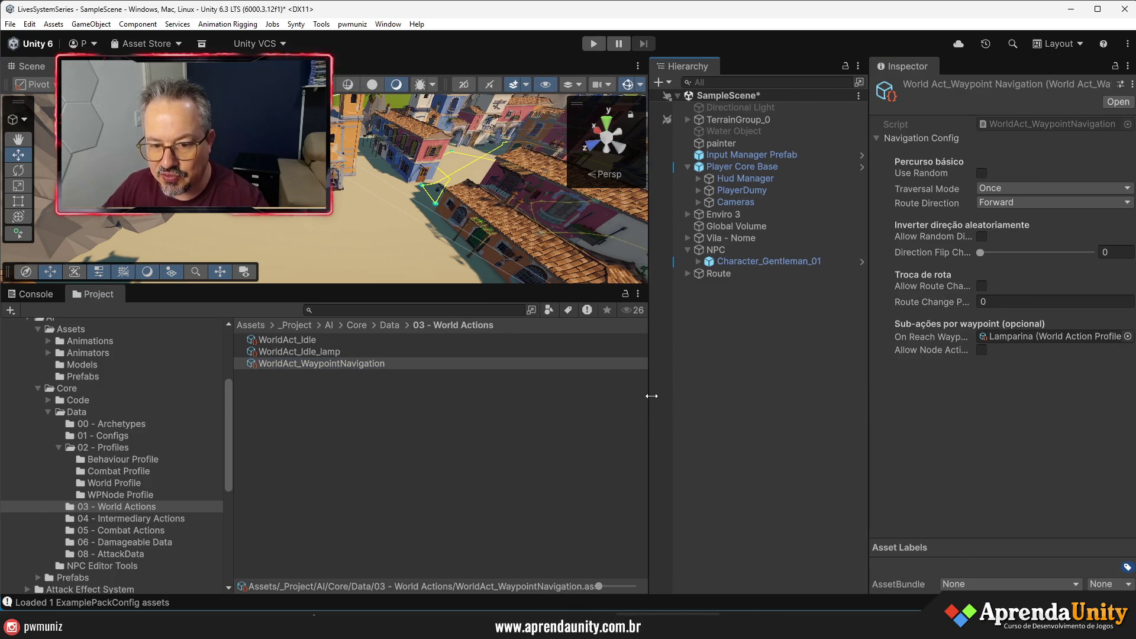
drag(651, 396, 761, 405)
drag(592, 287, 593, 450)
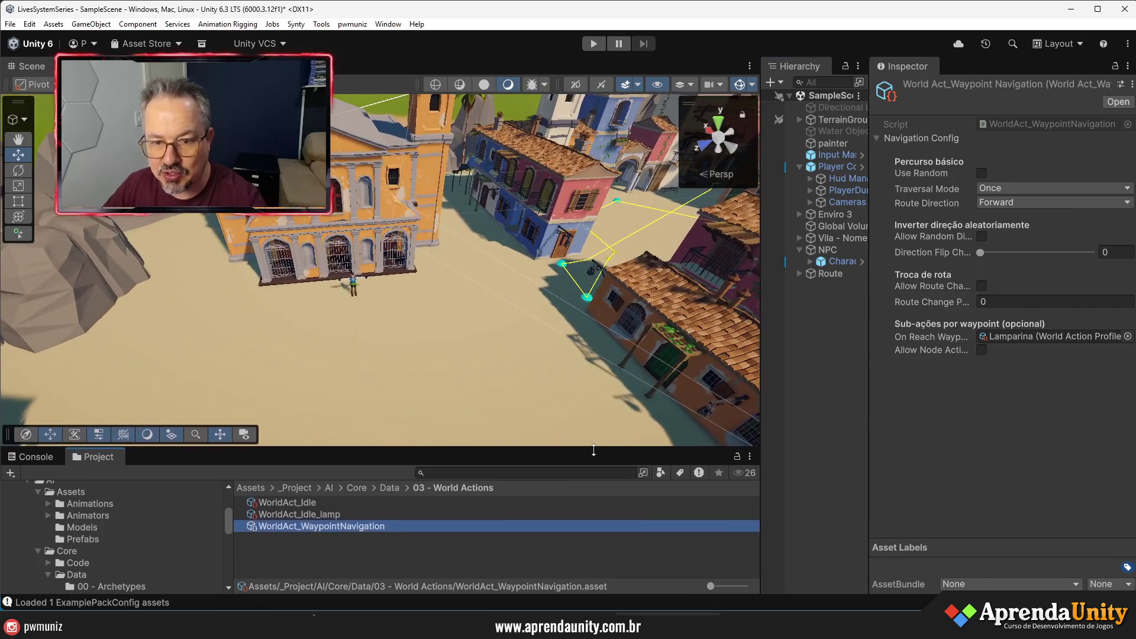
drag(869, 362, 952, 361)
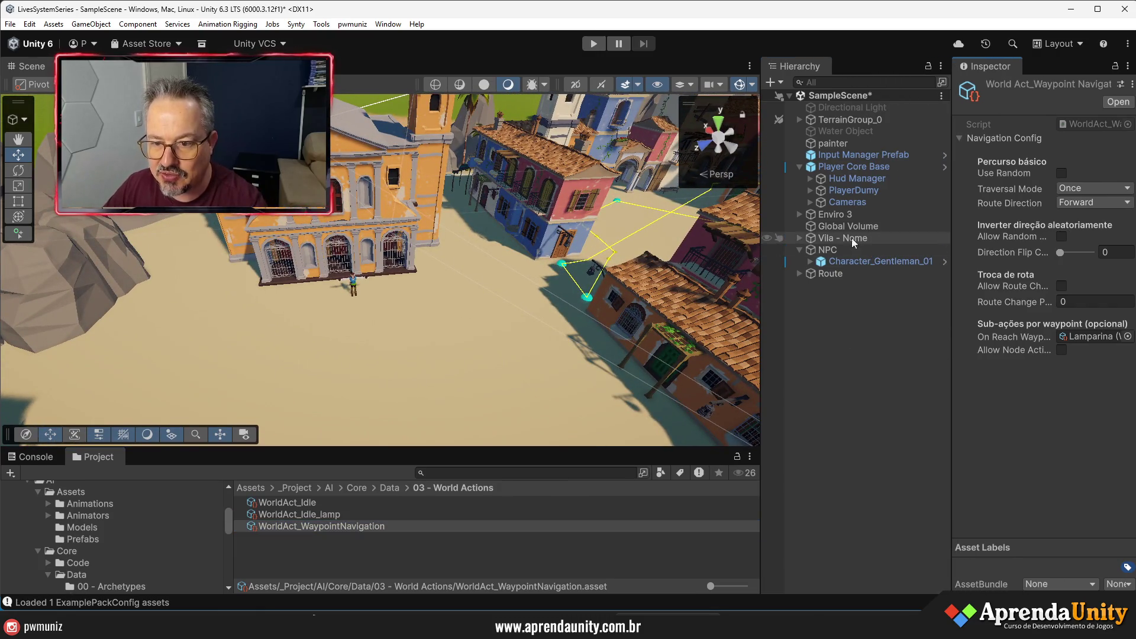
click(831, 168)
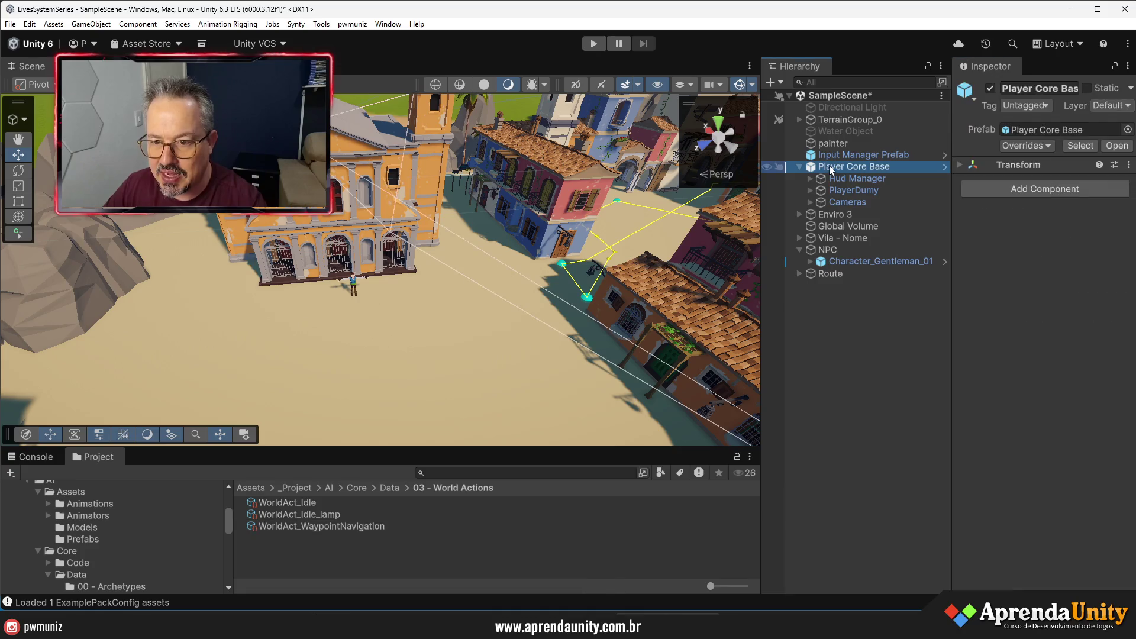
- Select PlayerDumy and collapse its Animator, Character Controller, archer, Arrow Pool, Quiver and Rig Builder components
click(853, 190)
mouse_move(950, 266)
mouse_down()
mouse_move(740, 249)
mouse_move(629, 218)
mouse_up()
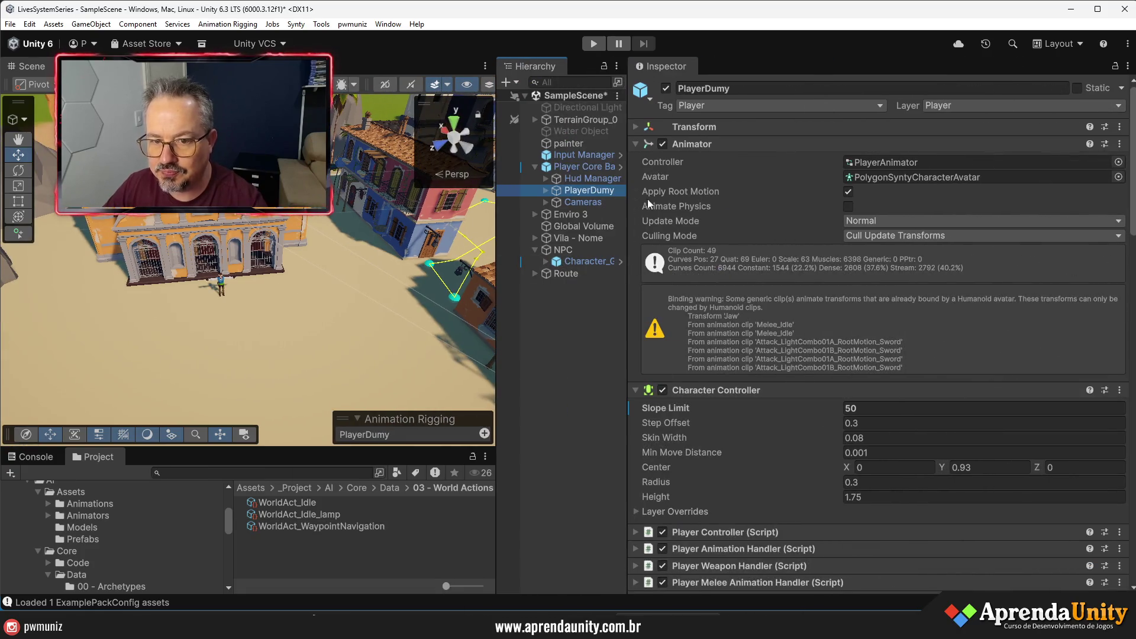
click(694, 143)
click(704, 161)
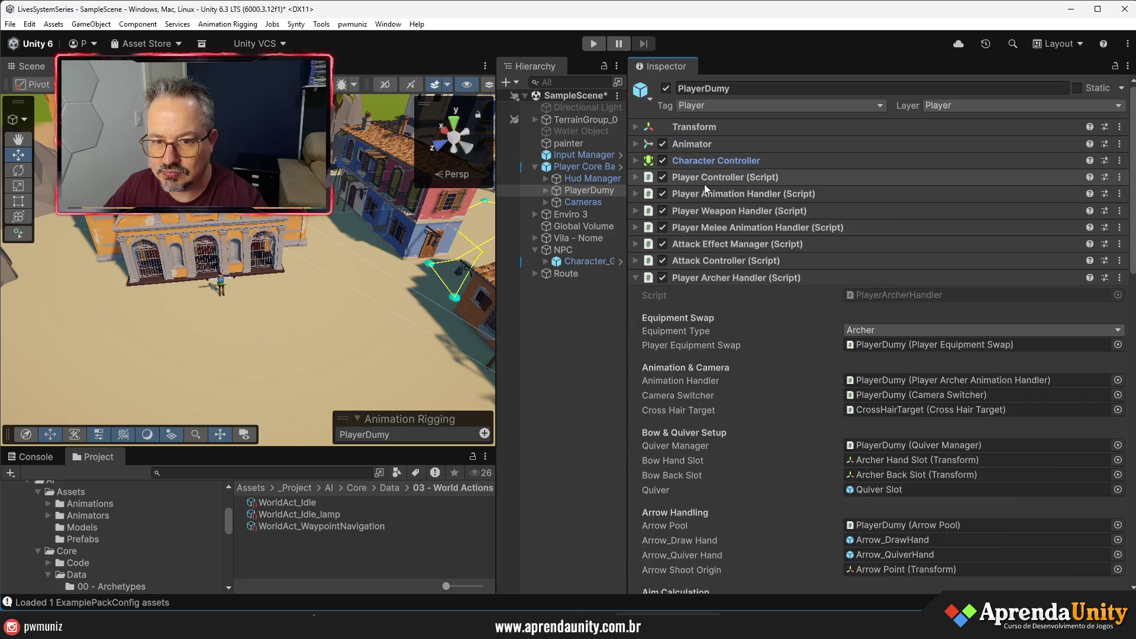
click(719, 277)
click(729, 295)
click(728, 311)
click(729, 327)
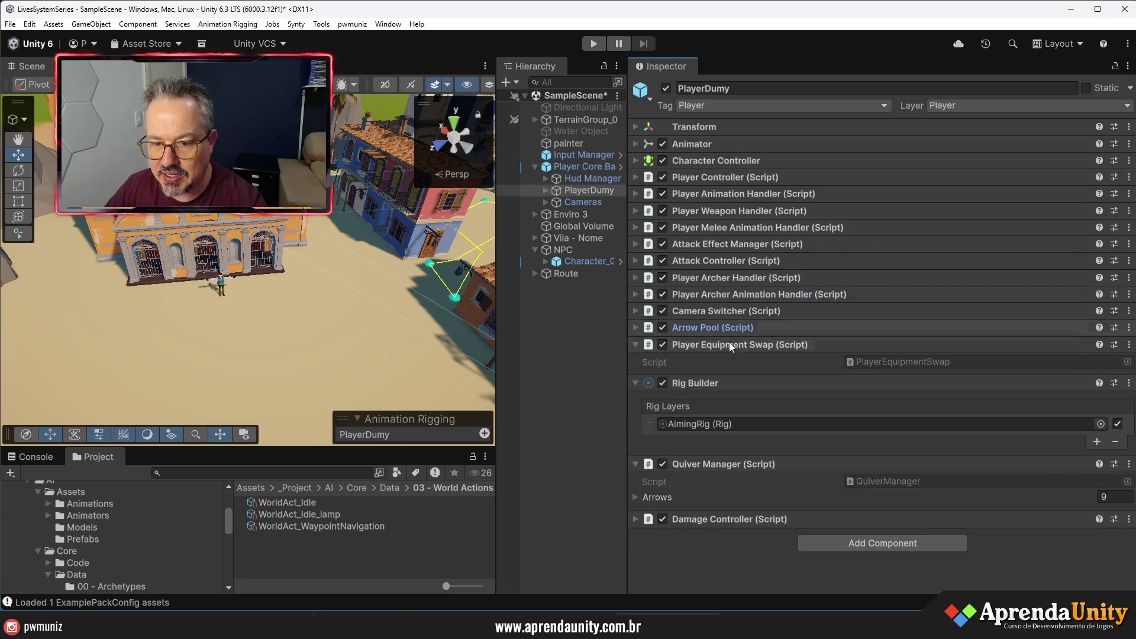
click(732, 344)
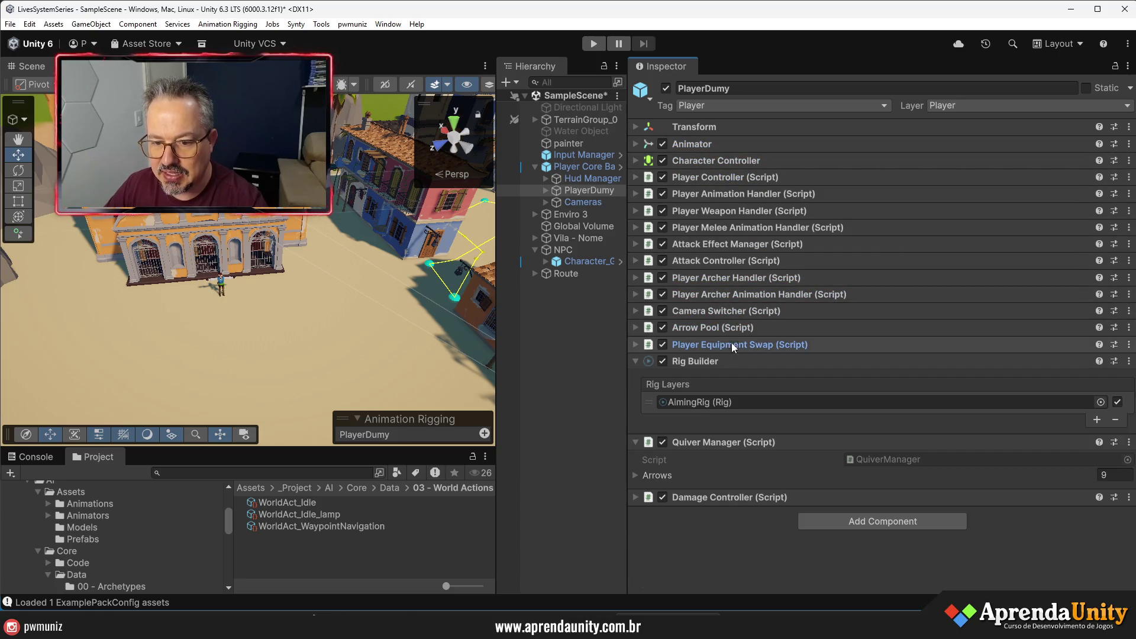
click(706, 442)
click(700, 363)
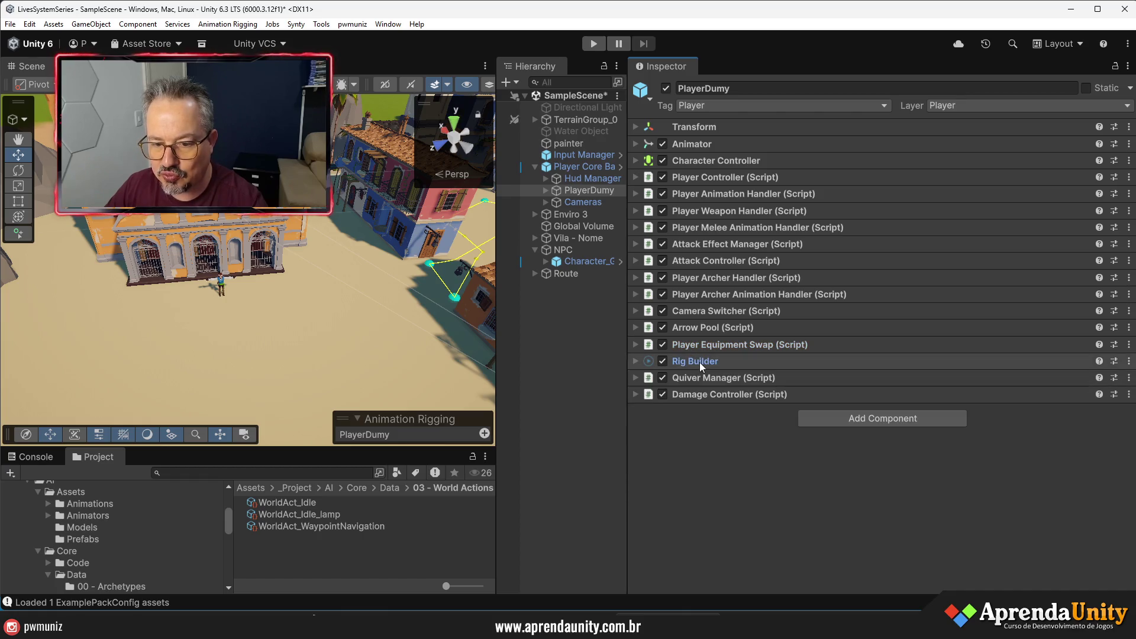
click(832, 422)
- Add a Nav Mesh Obstacle with Capsule shape and Carve enabled to PlayerDumy
text(obs)
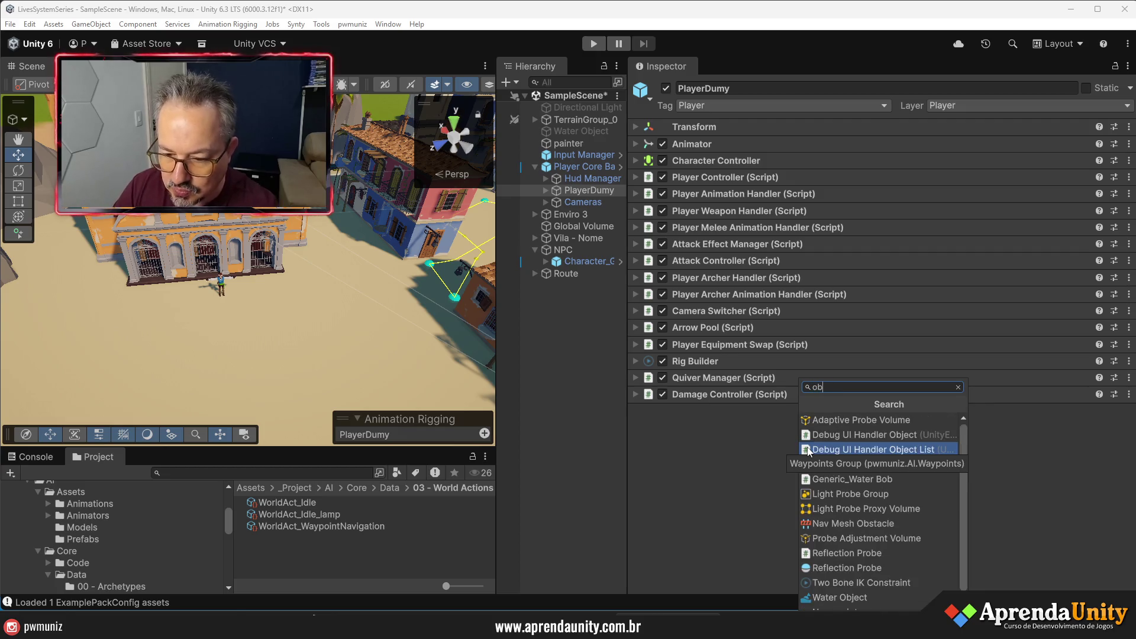
click(845, 420)
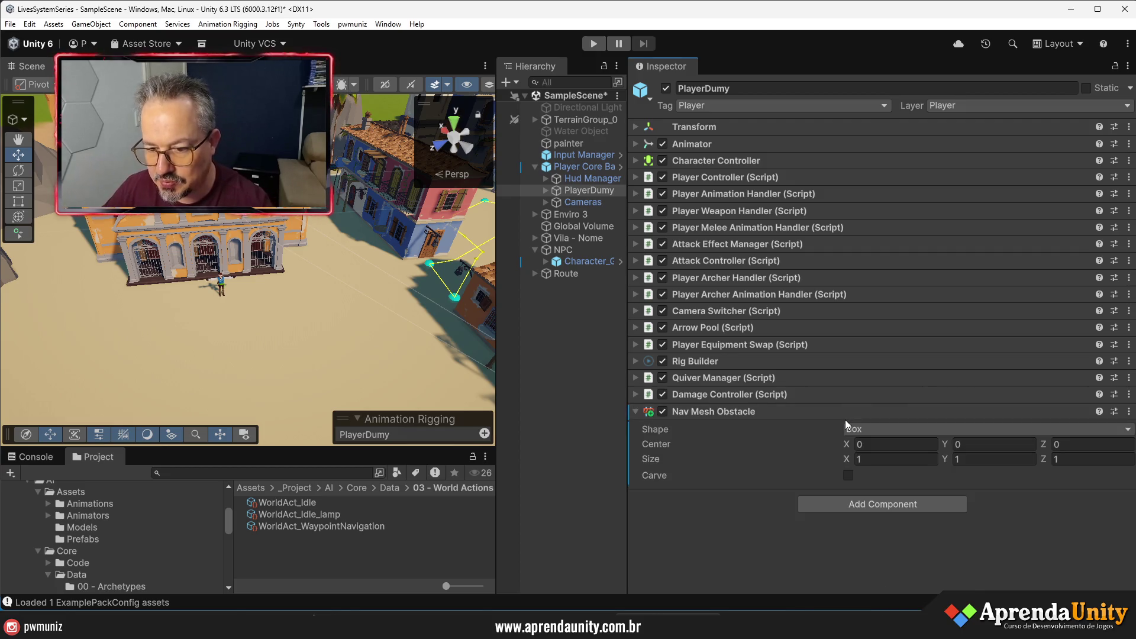
click(851, 431)
click(875, 443)
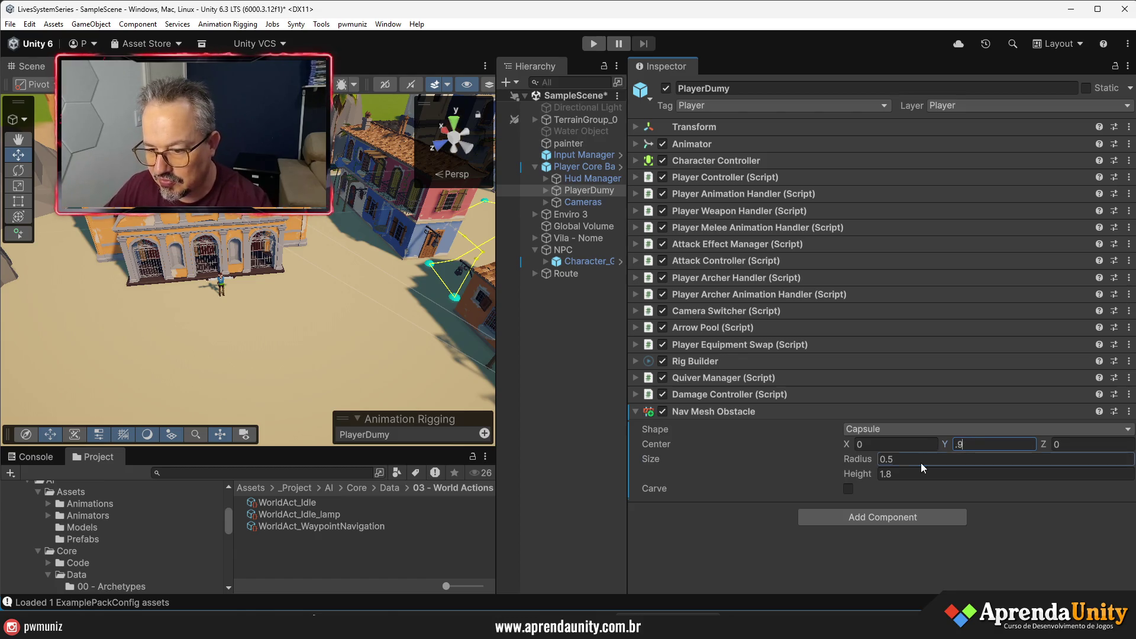
click(849, 489)
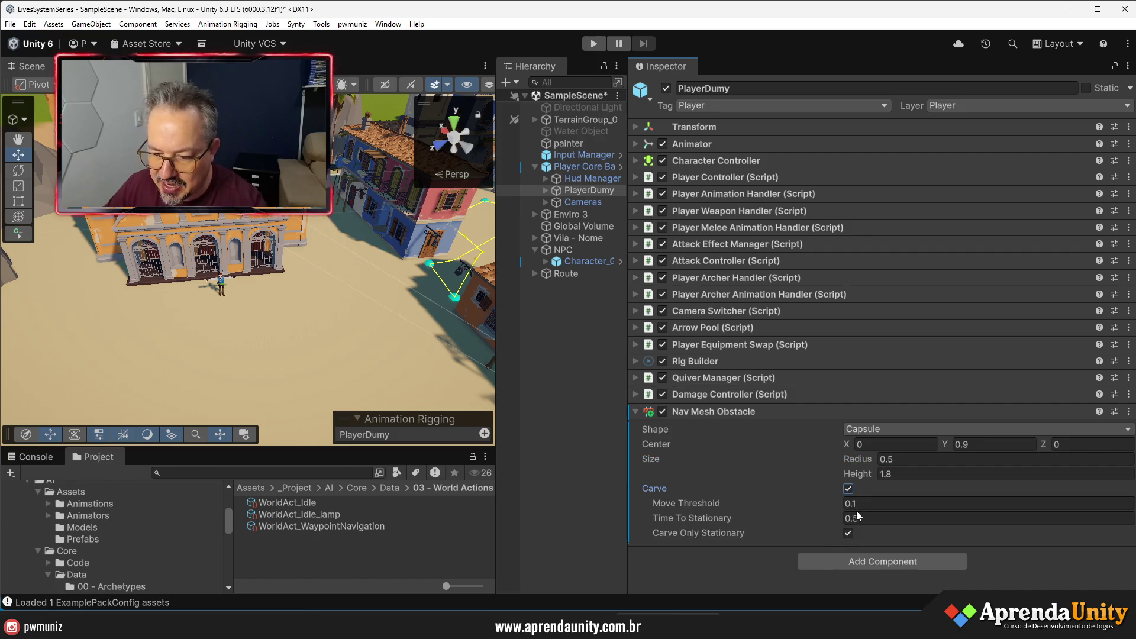
click(715, 413)
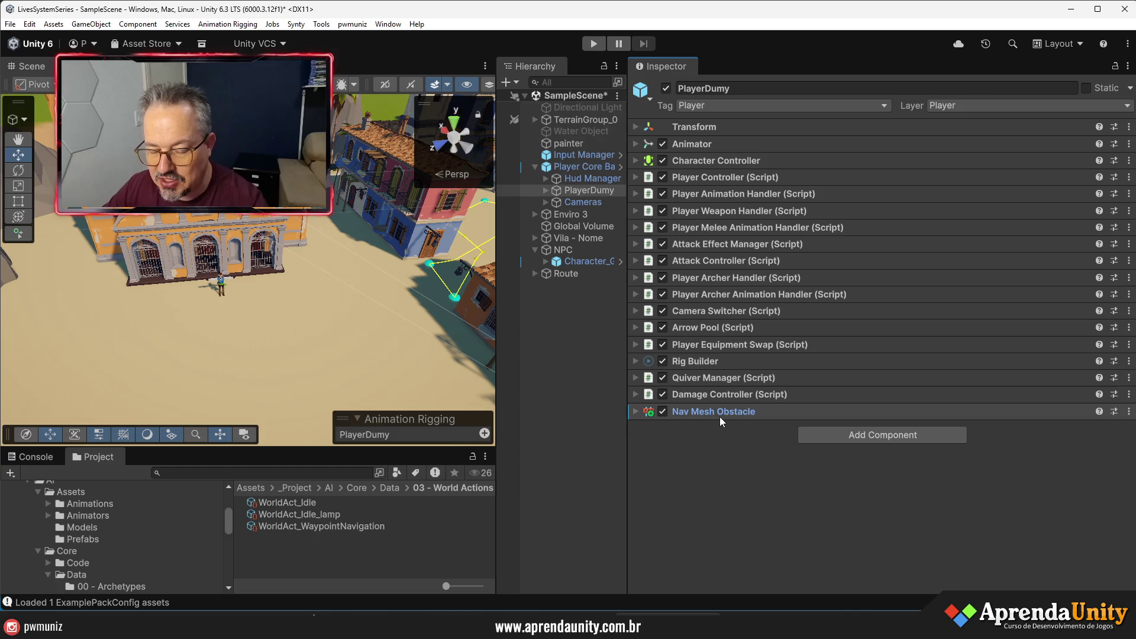
- Save the scene with Ctrl+S and rearrange the panels to widen the Scene view
key(ctrl+s)
drag(627, 452, 862, 469)
mouse_move(513, 371)
mouse_down()
mouse_move(616, 370)
mouse_move(730, 400)
mouse_up()
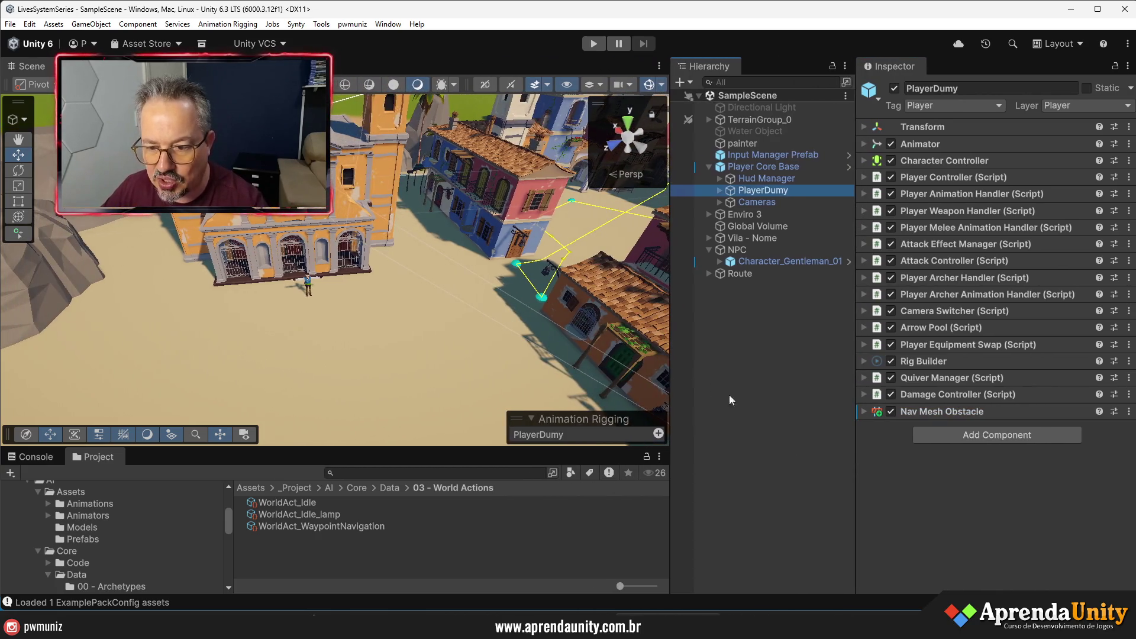
drag(839, 464, 894, 460)
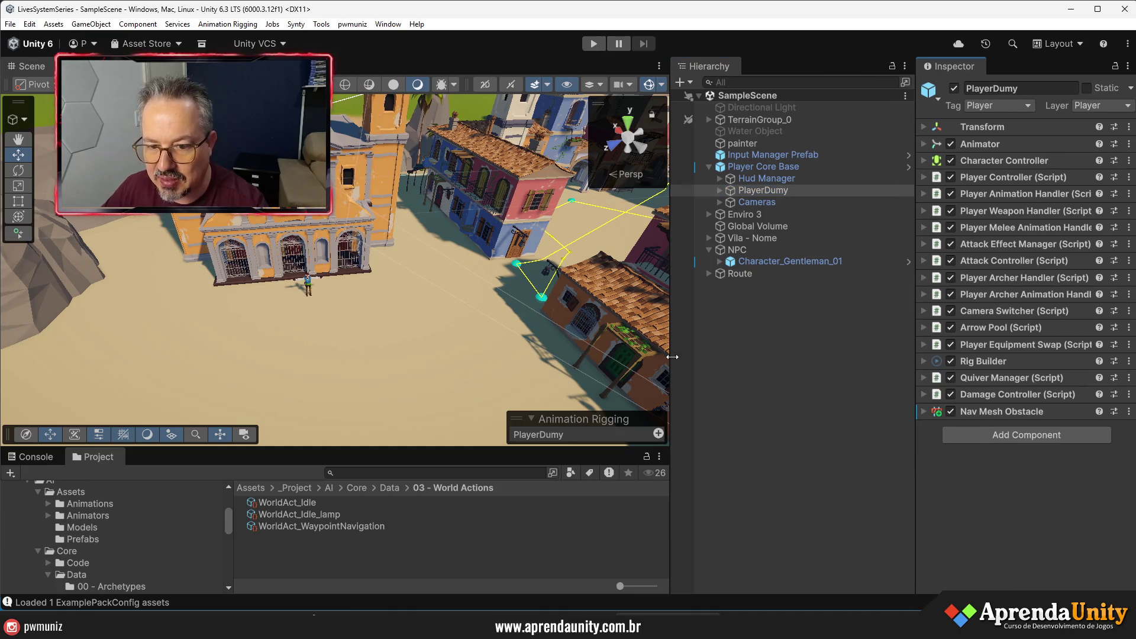
drag(673, 357, 753, 352)
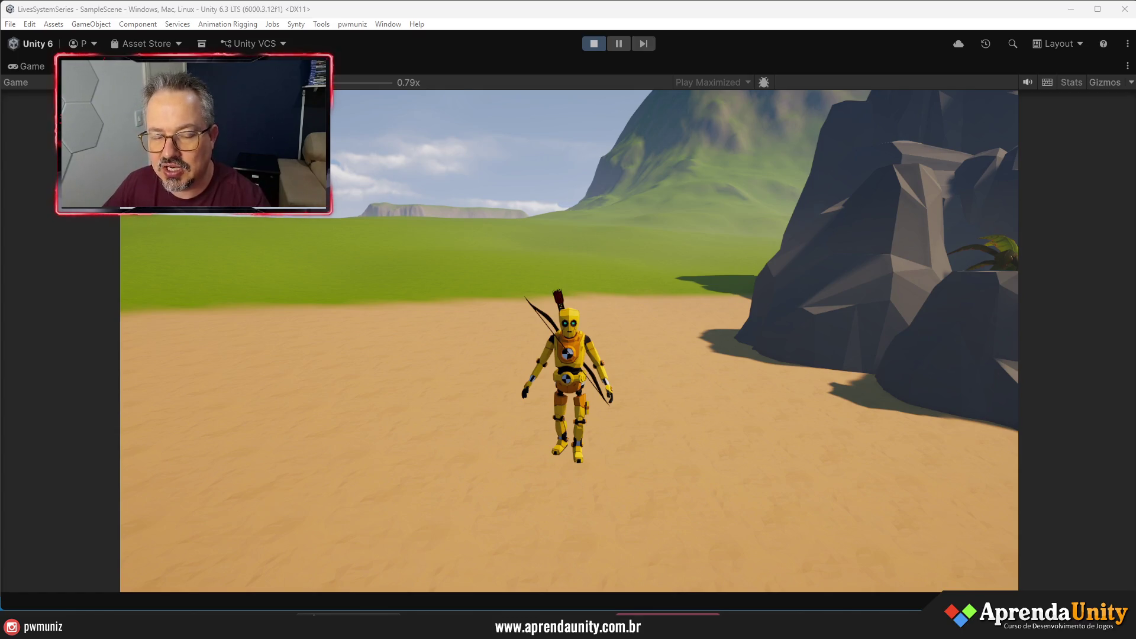
- Run the character past the rocks into town and follow the NPC into the blue-house street
key(w)
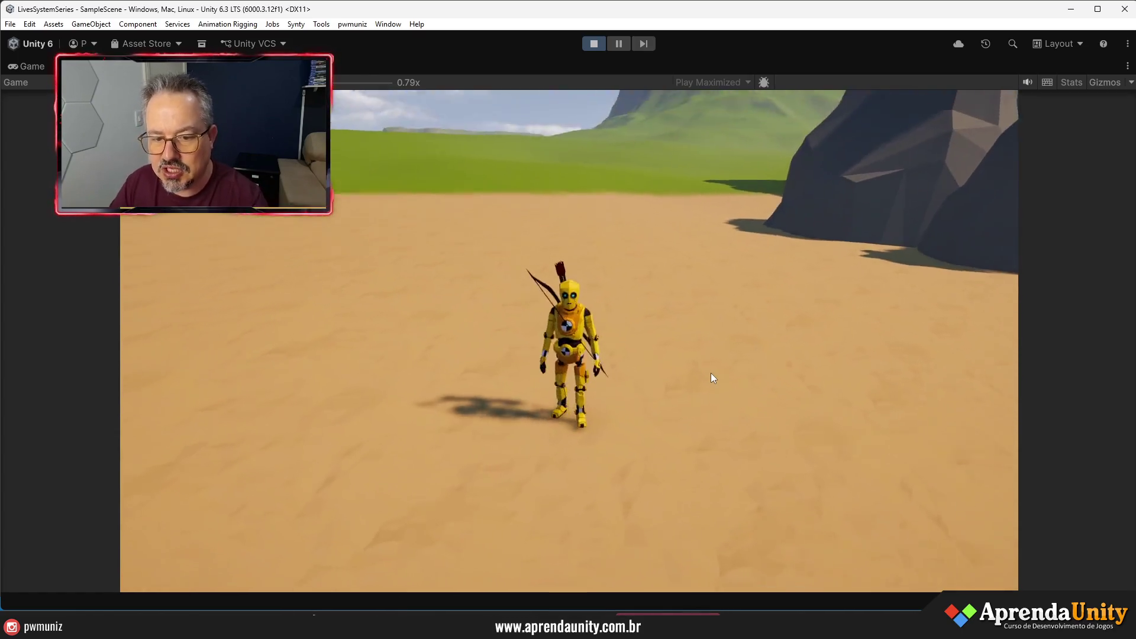
key(a)
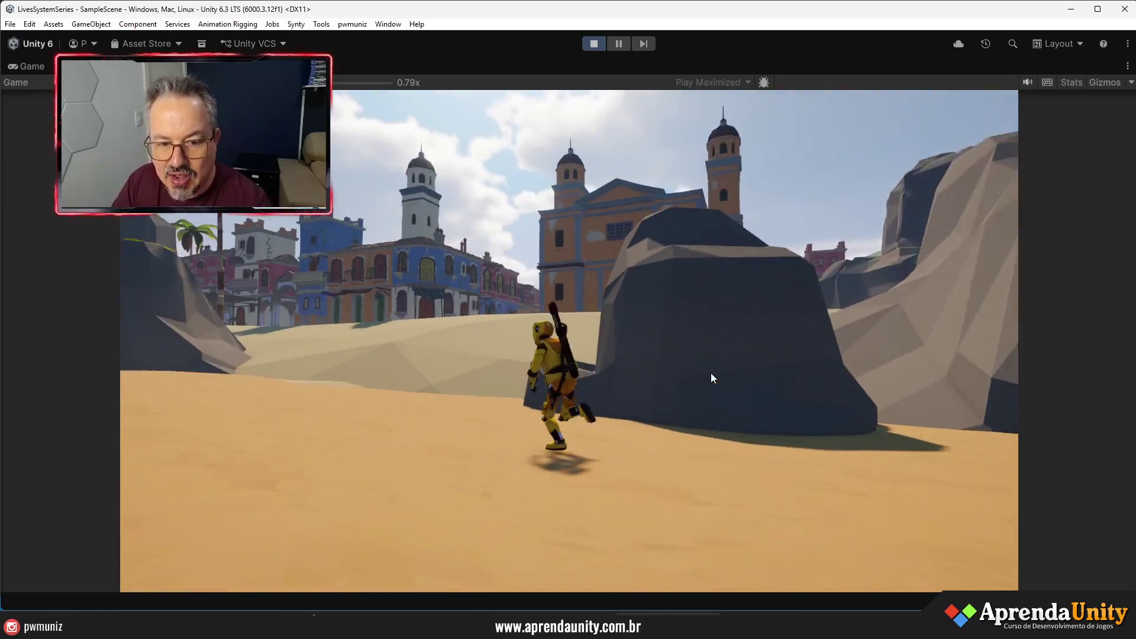
key(w)
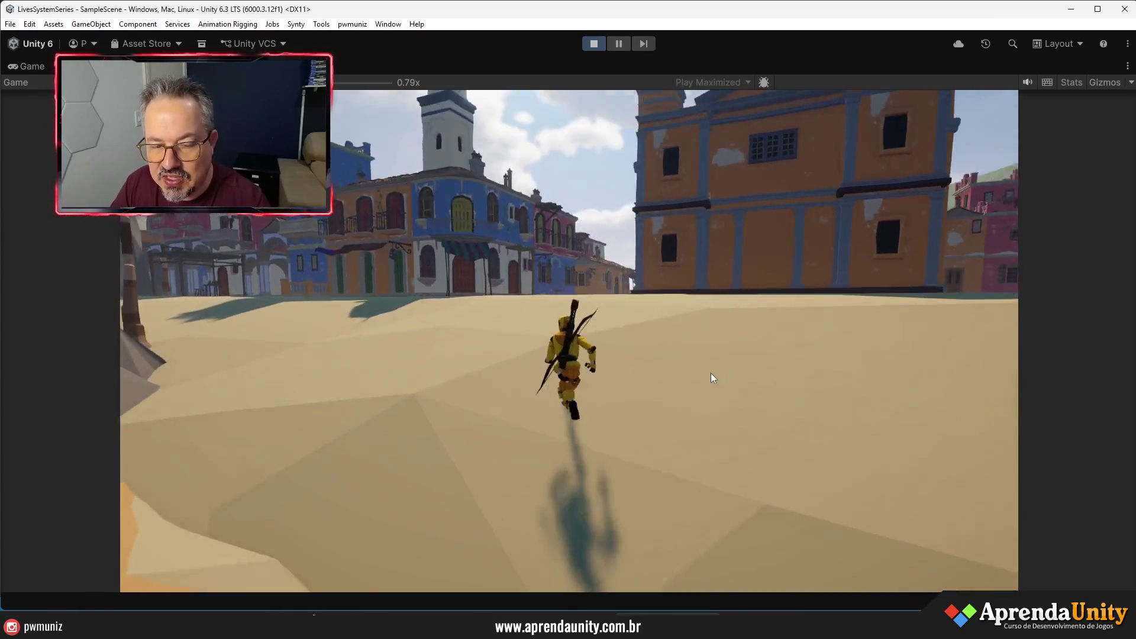
key(w)
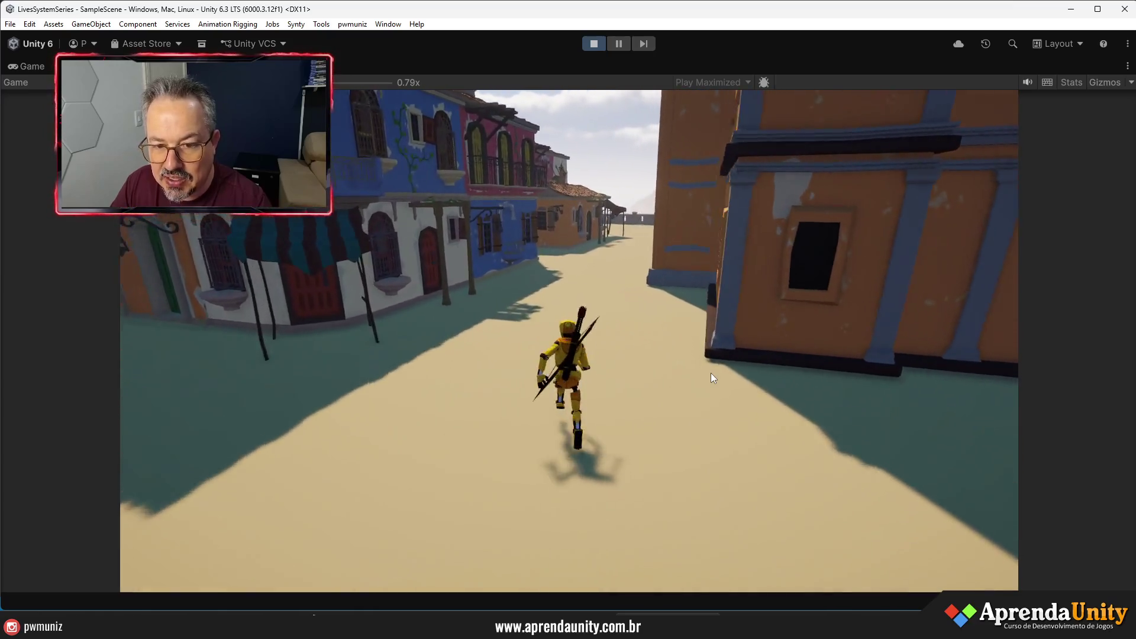
key(w)
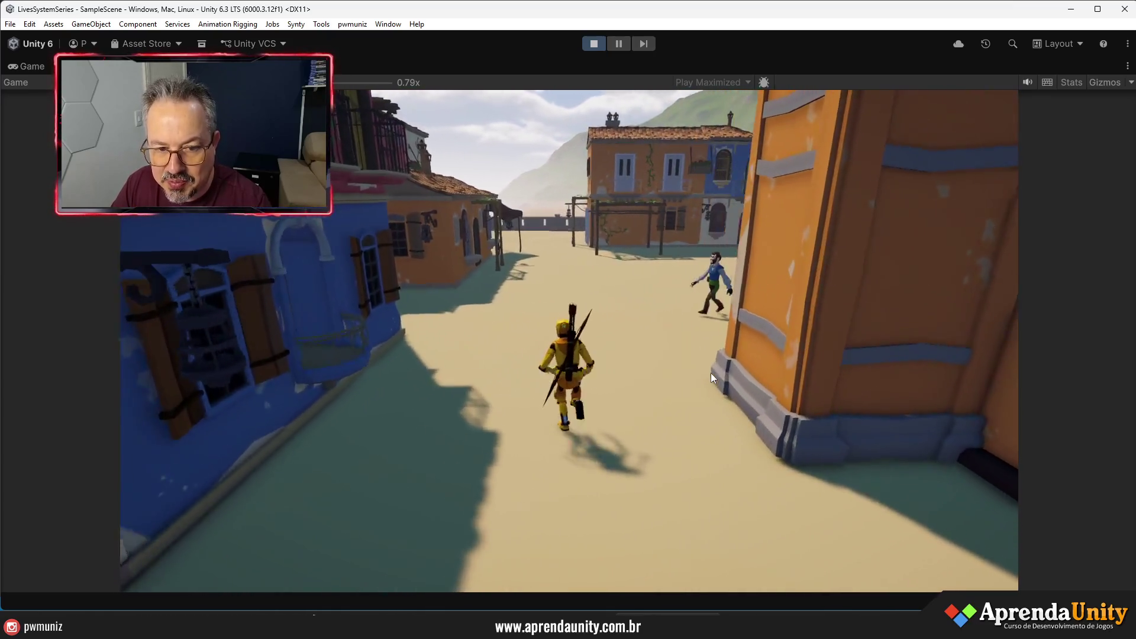
key(w)
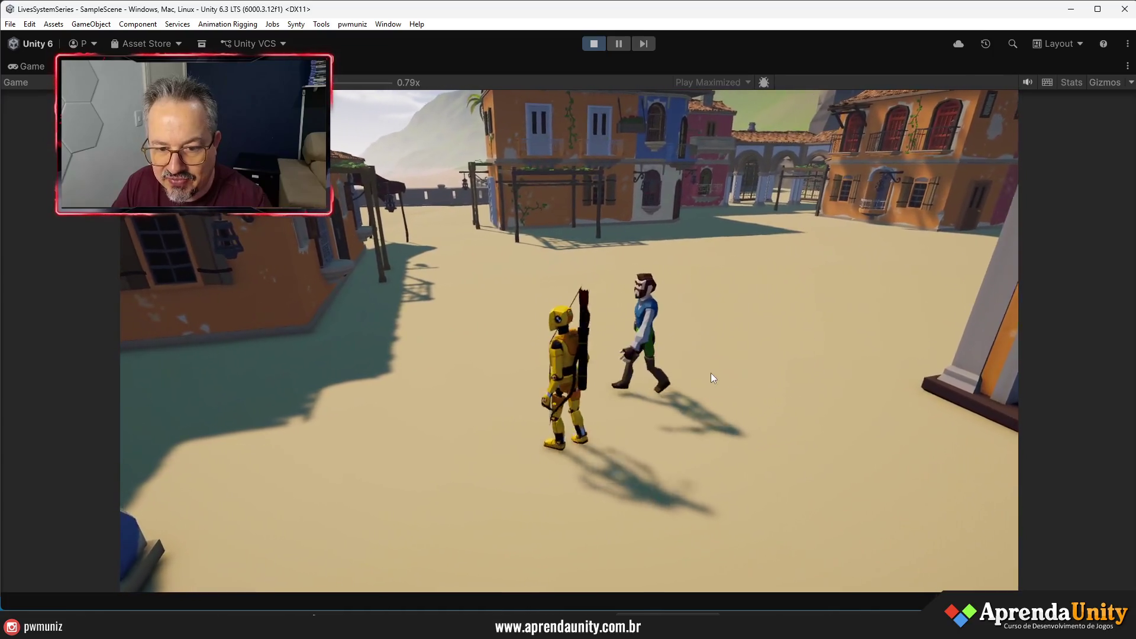
key(w)
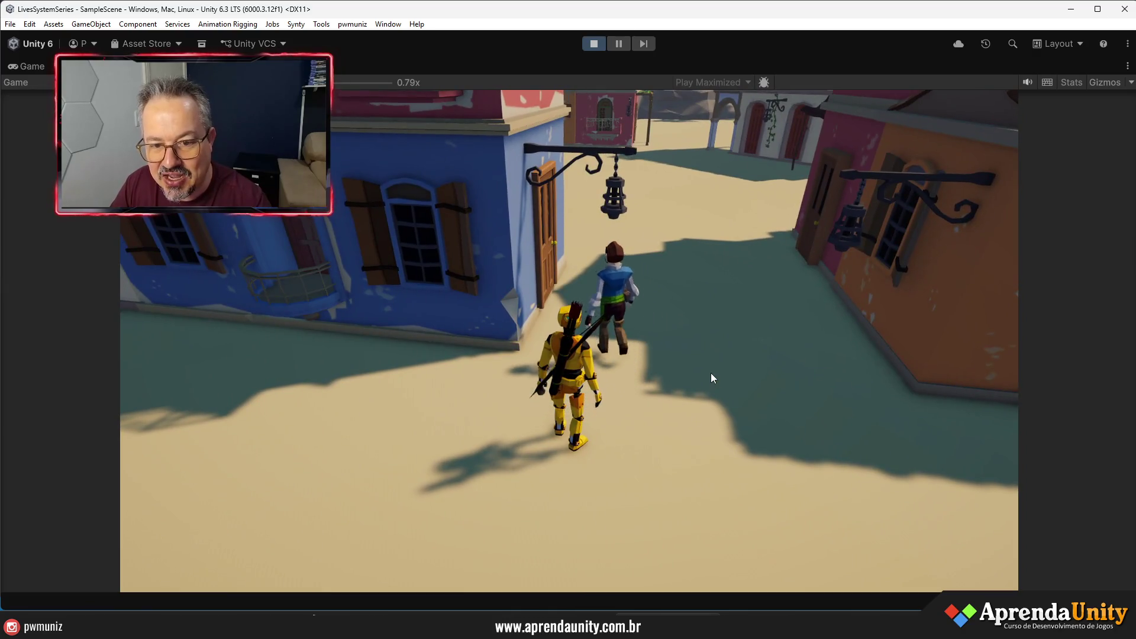
key(a)
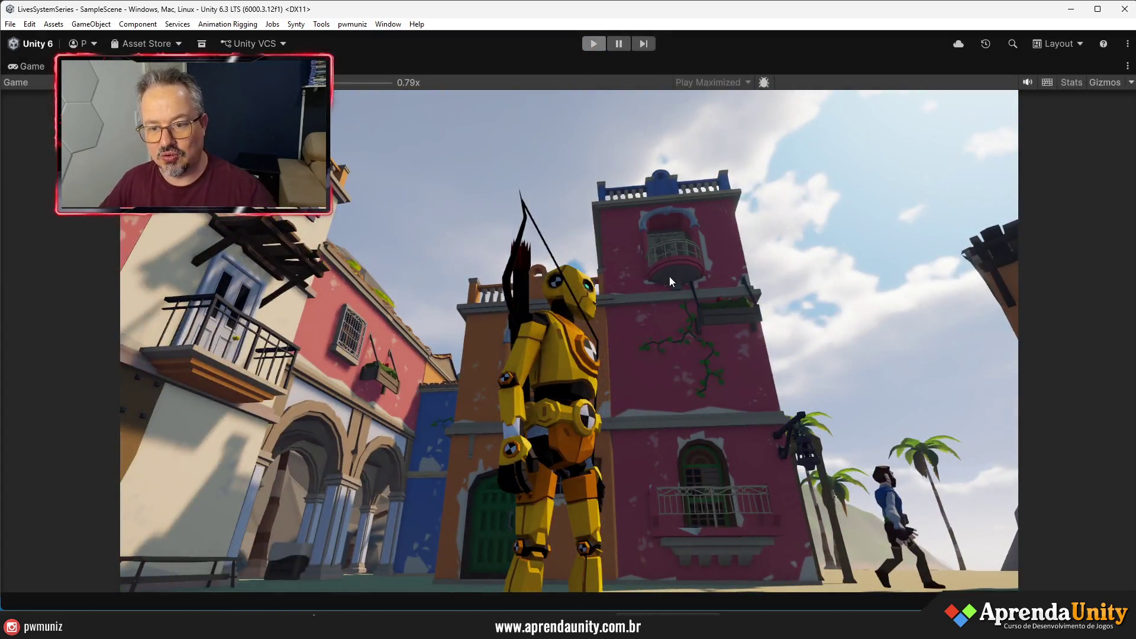
- Exit Play mode, enlarge the Project panel and locate the NPC's archetype in 00 - Archetypes
key(ctrl+p)
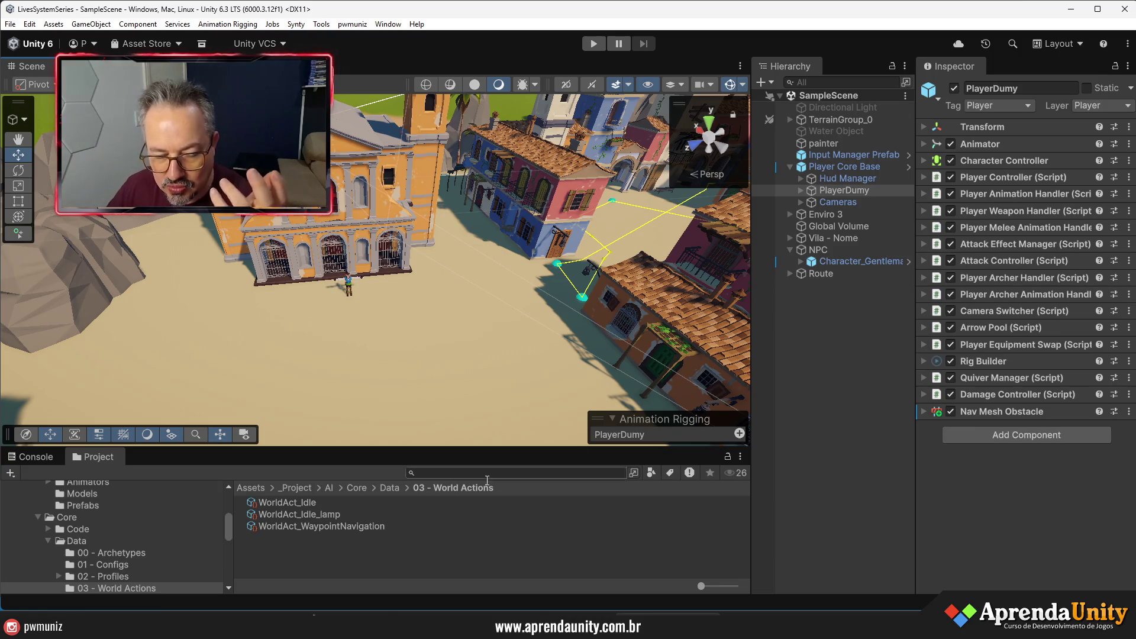
drag(413, 451, 450, 269)
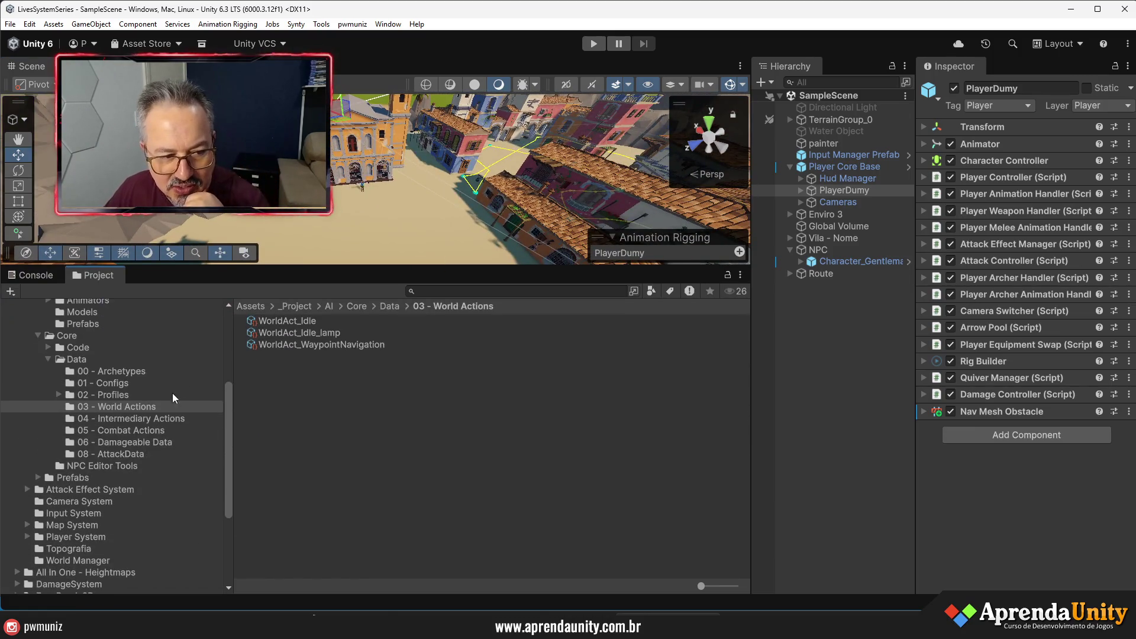
click(124, 431)
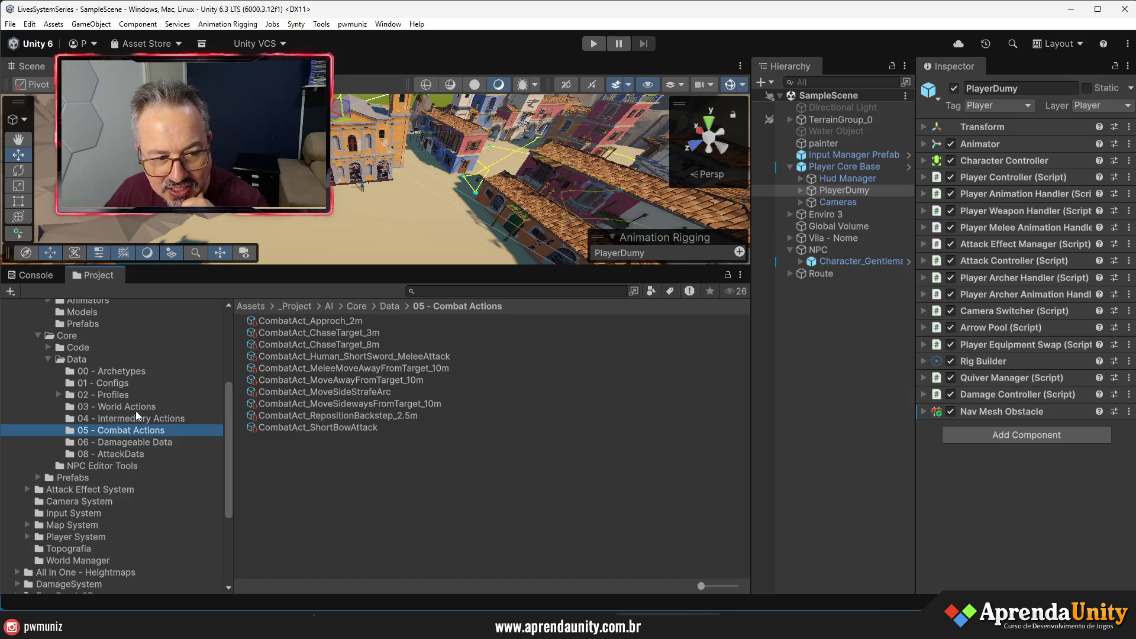
click(76, 360)
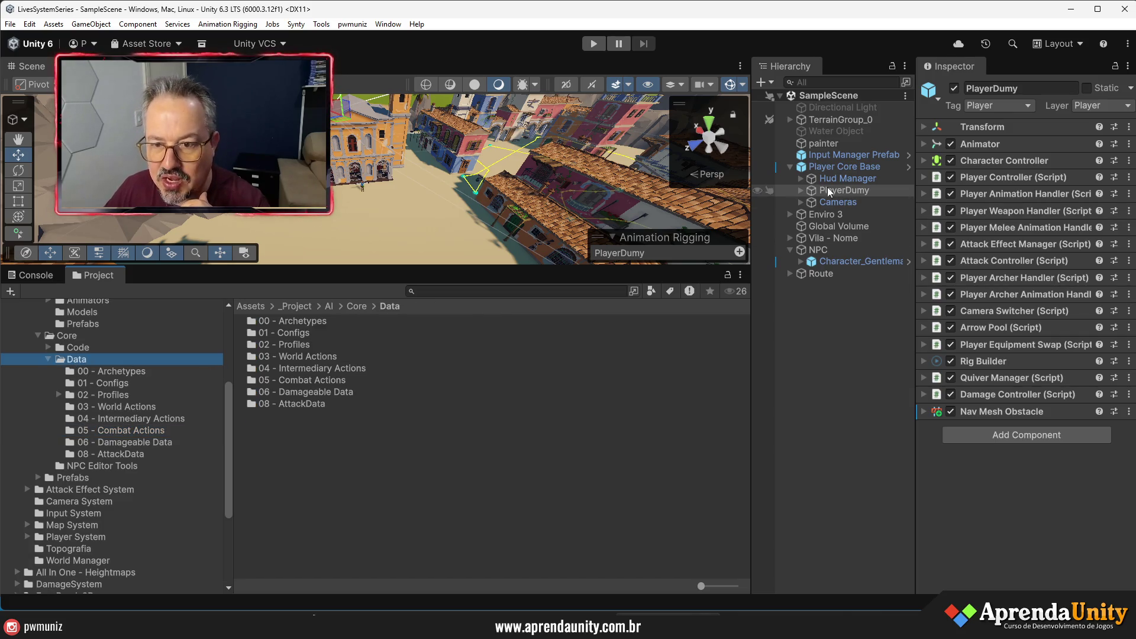
click(829, 264)
click(819, 250)
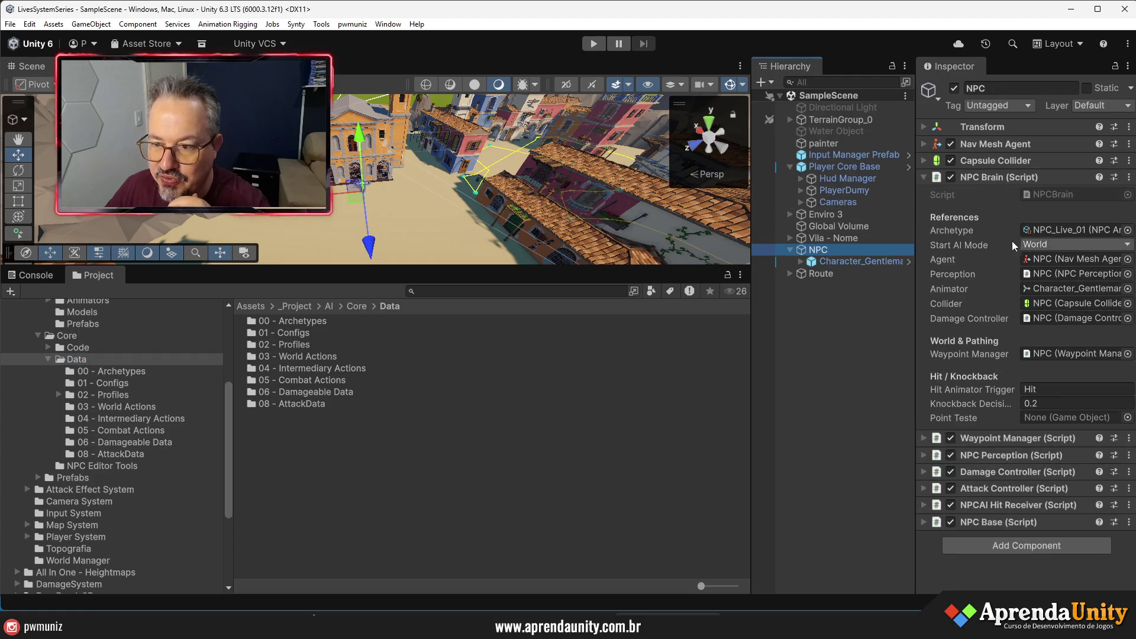
click(1057, 230)
click(271, 342)
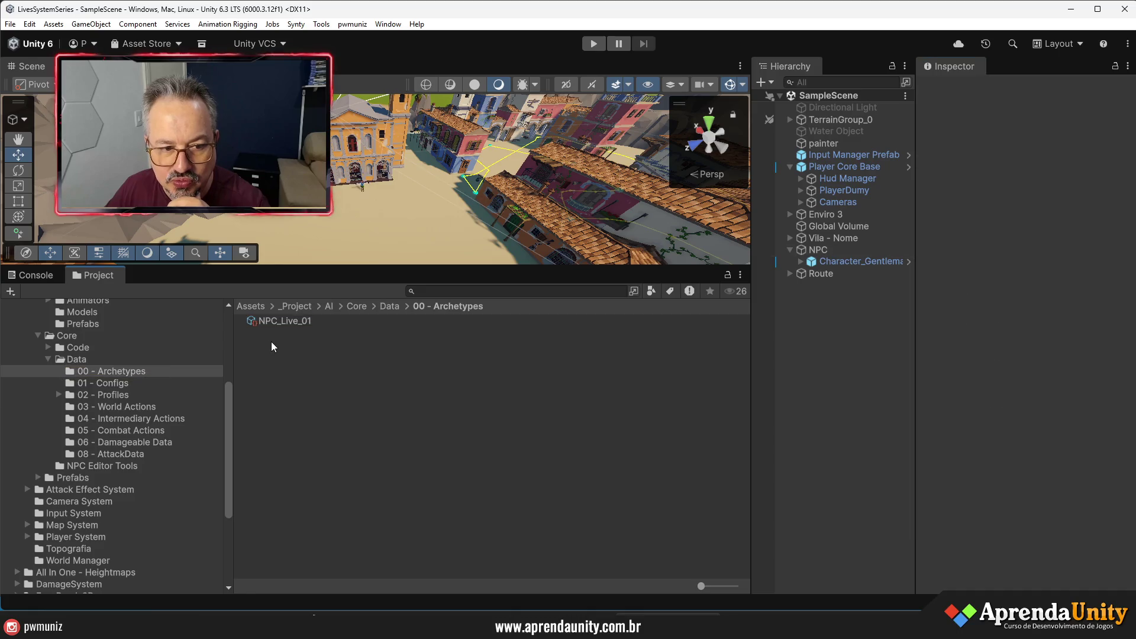
- Create a new NPCArchetype asset named Pirata
right_click(272, 342)
mouse_move(363, 281)
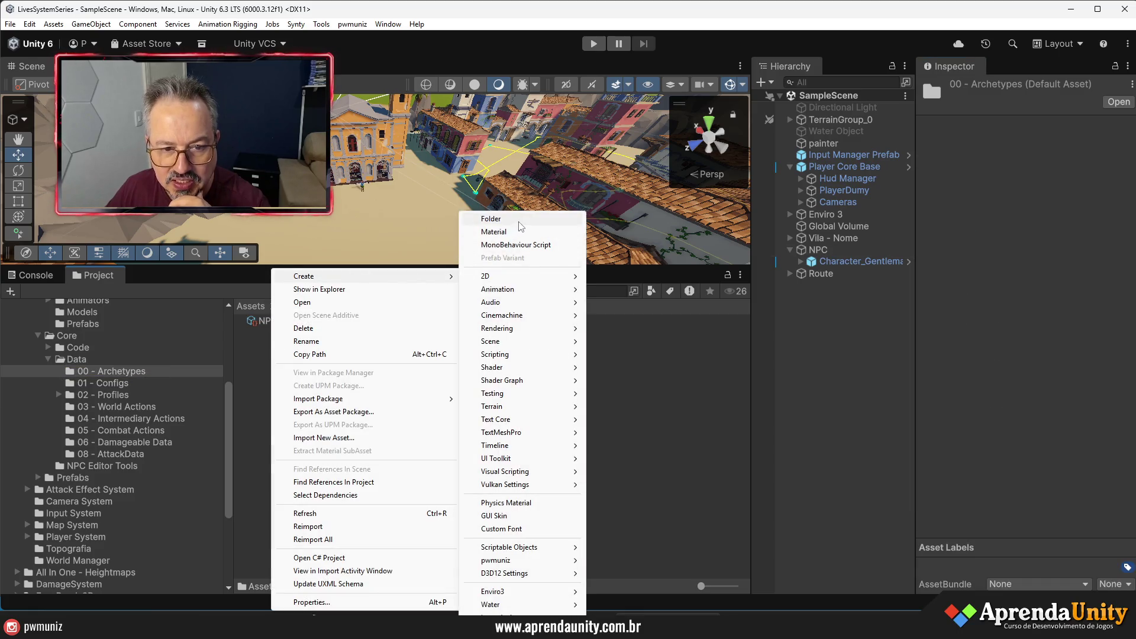
mouse_move(527, 560)
mouse_move(627, 591)
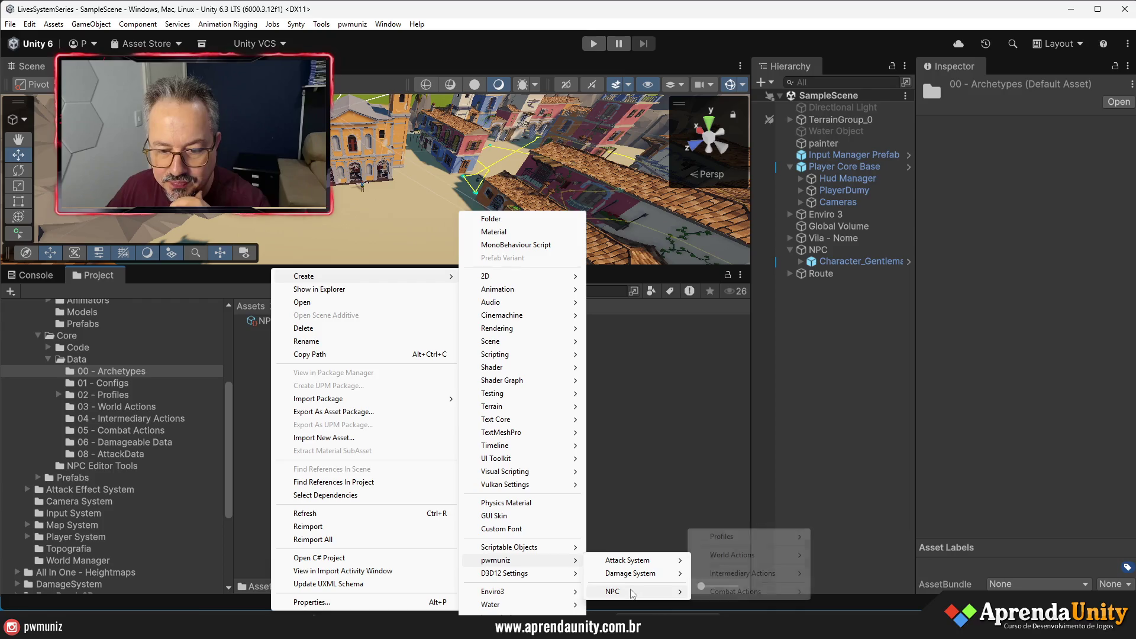
mouse_move(782, 537)
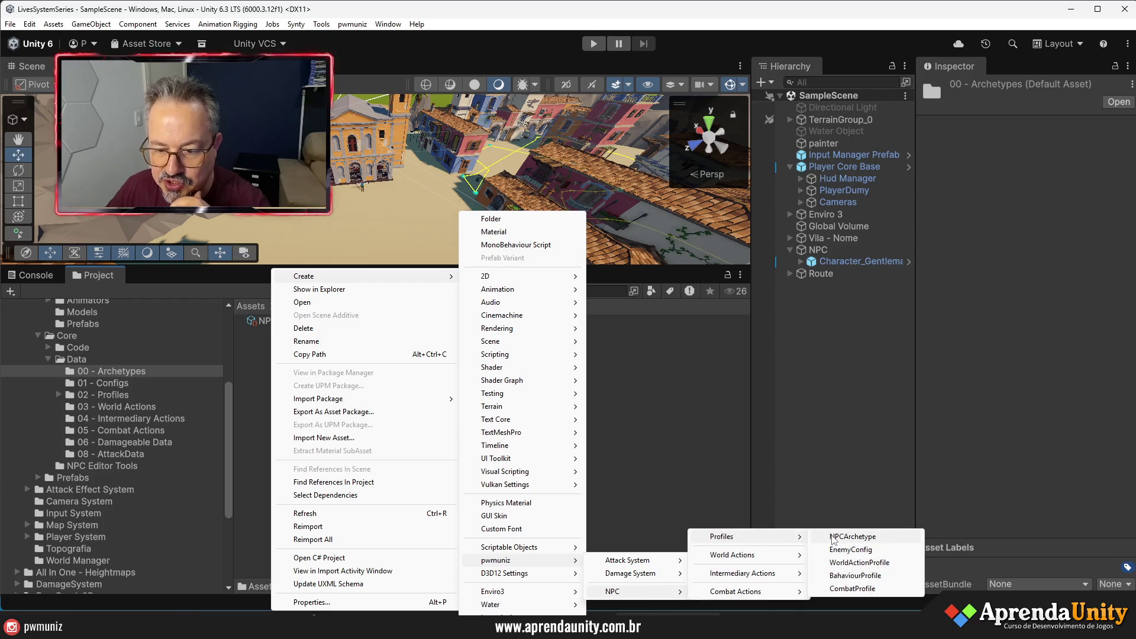
click(852, 537)
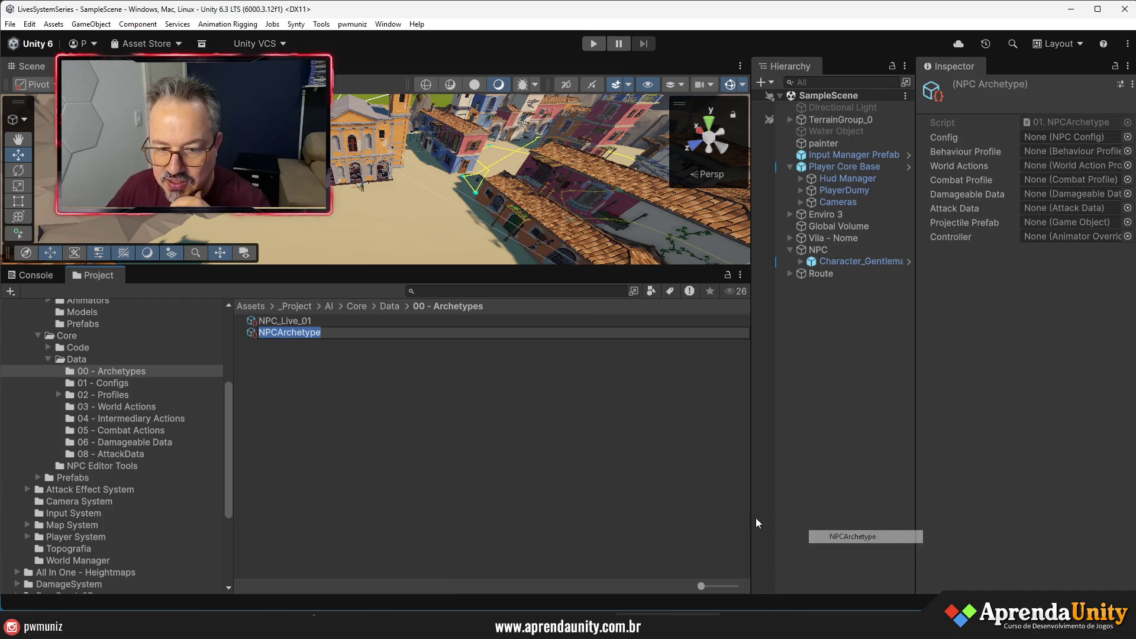
text(Pirata)
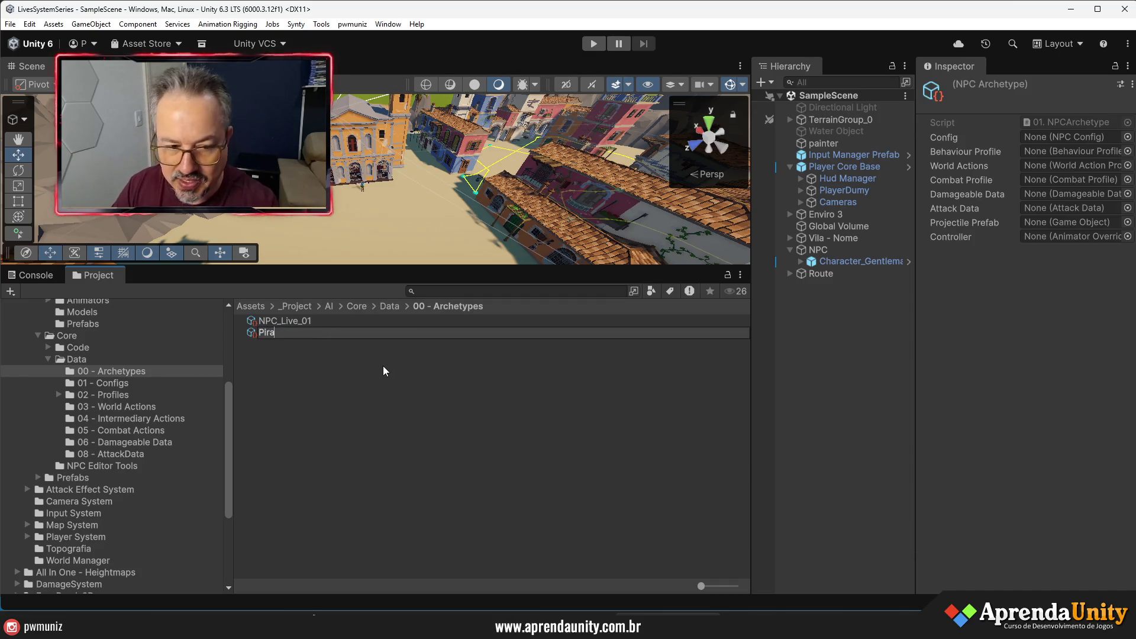
key(Return)
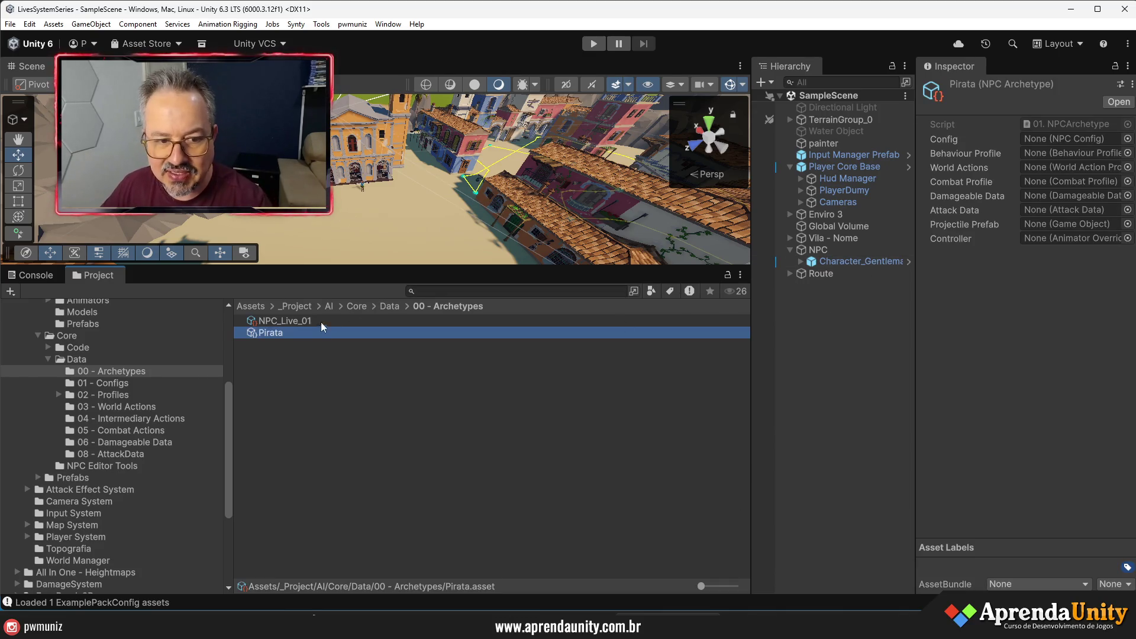
- Delete the Pirata archetype
click(275, 341)
click(274, 334)
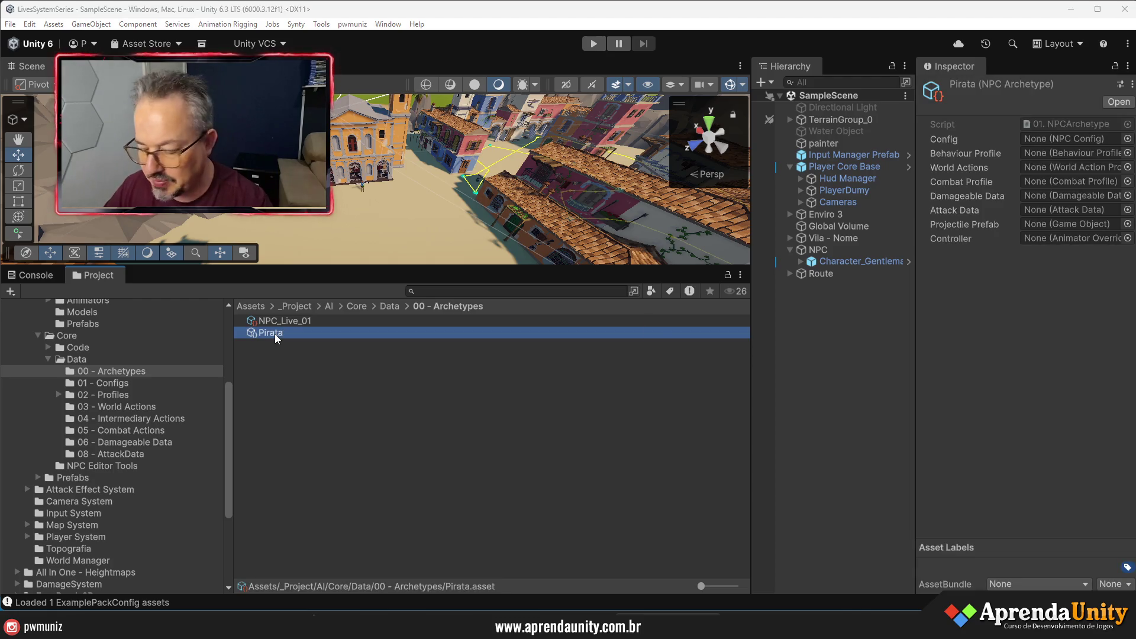
key(Delete)
click(592, 341)
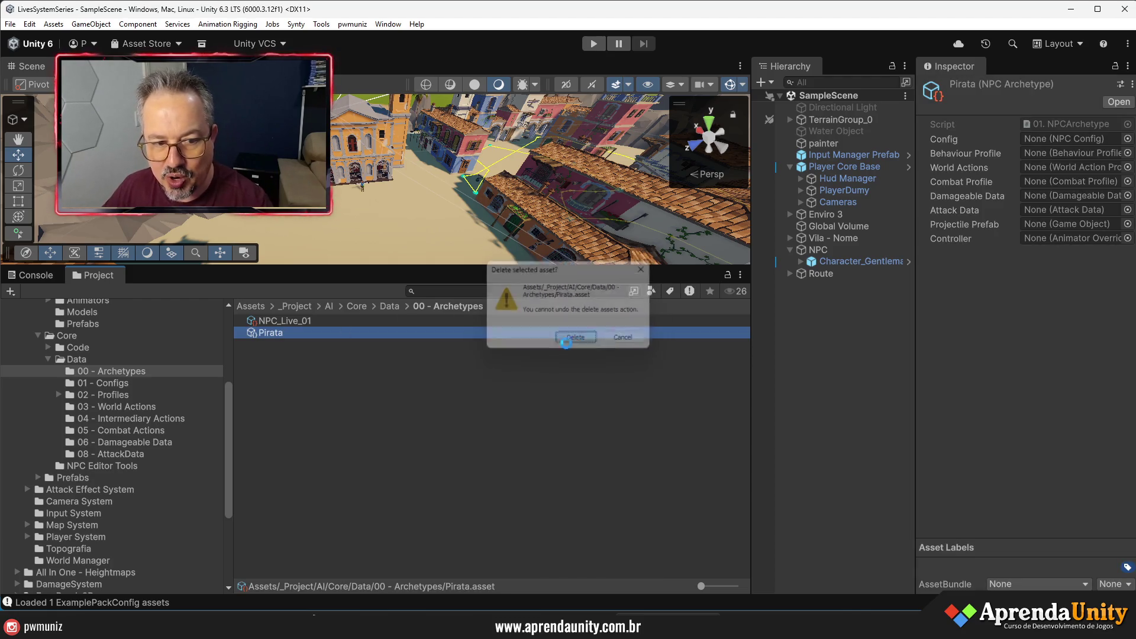
- Set NPC_Live_Neutro's Primary Sight Reaction to Switch State with Target State Combat
click(1056, 154)
click(306, 333)
mouse_move(917, 330)
mouse_down()
mouse_move(624, 317)
mouse_move(666, 323)
mouse_up()
click(887, 175)
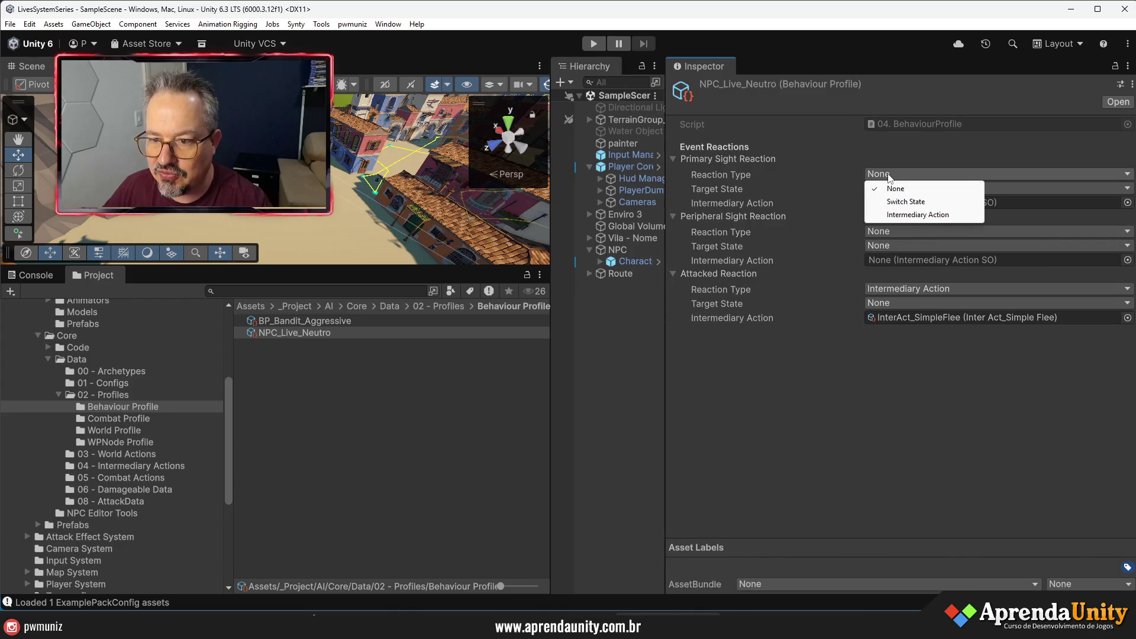
click(927, 205)
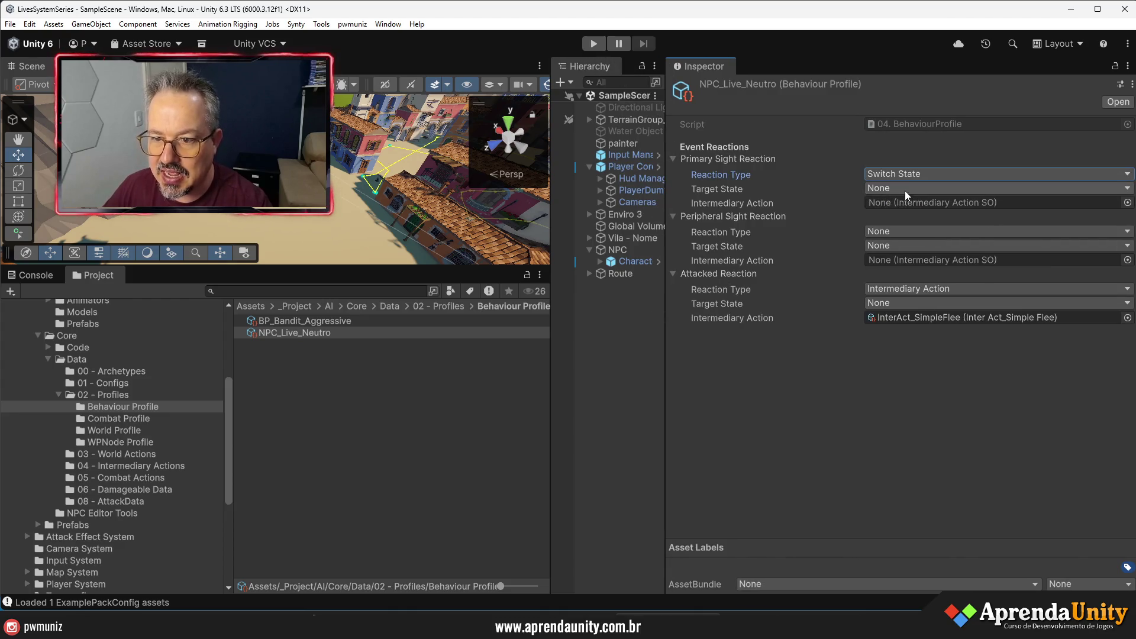
click(904, 189)
click(900, 229)
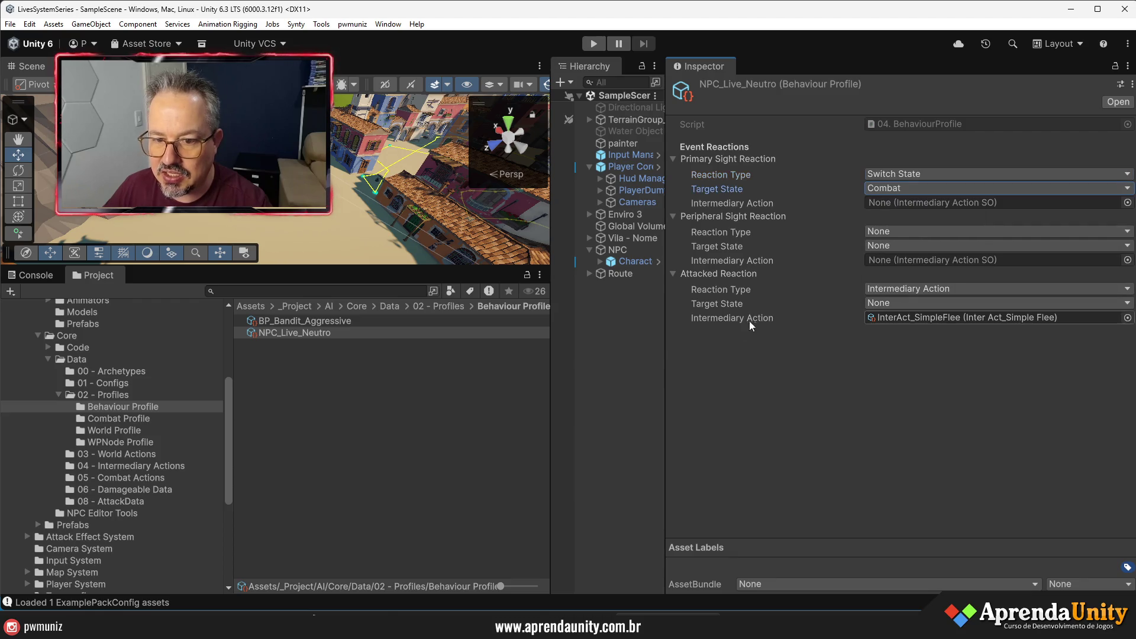
- Widen the Hierarchy, select the NPC object and widen the Scene view
drag(665, 359, 825, 355)
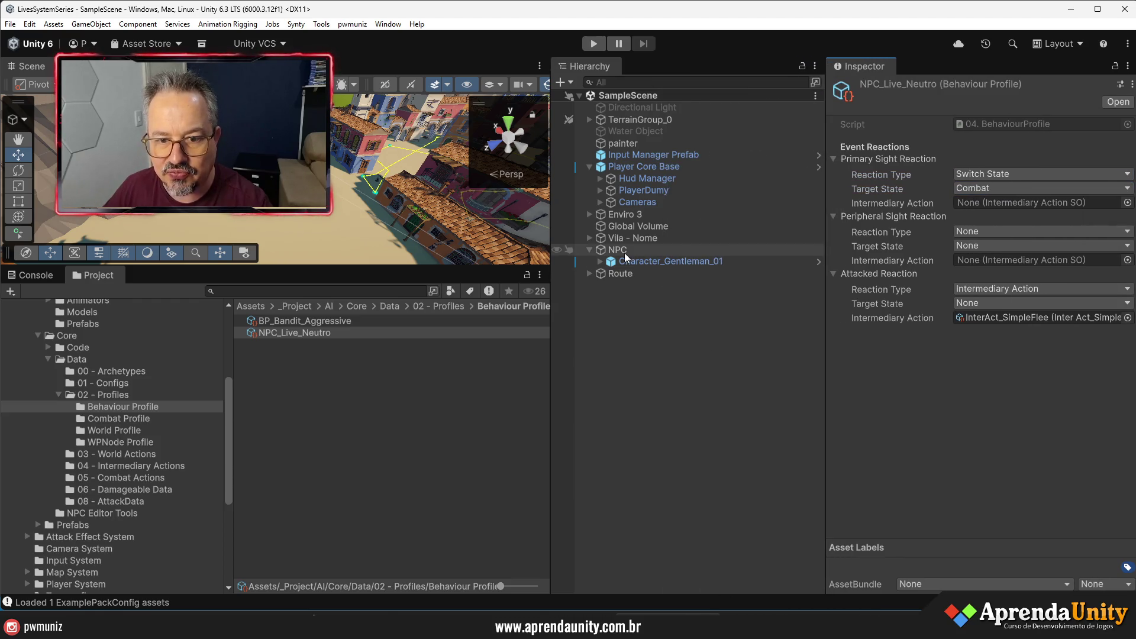
click(624, 254)
drag(551, 338, 679, 337)
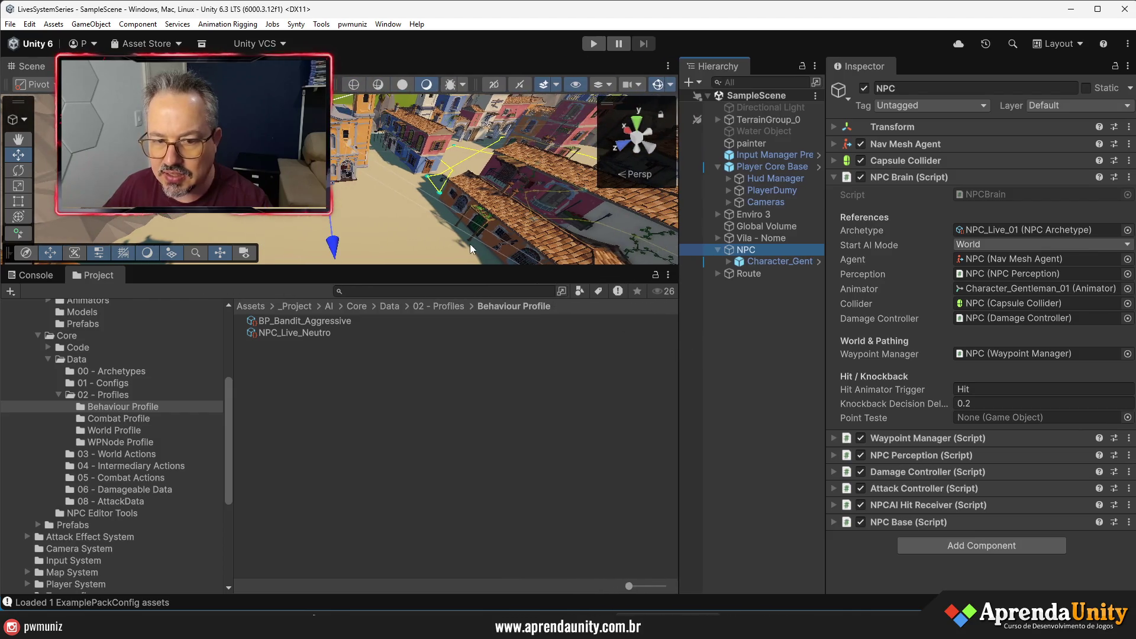
- Add an empty child under NPC at head height and assign it as NPC Perception's Eye
drag(453, 268, 453, 435)
key(f)
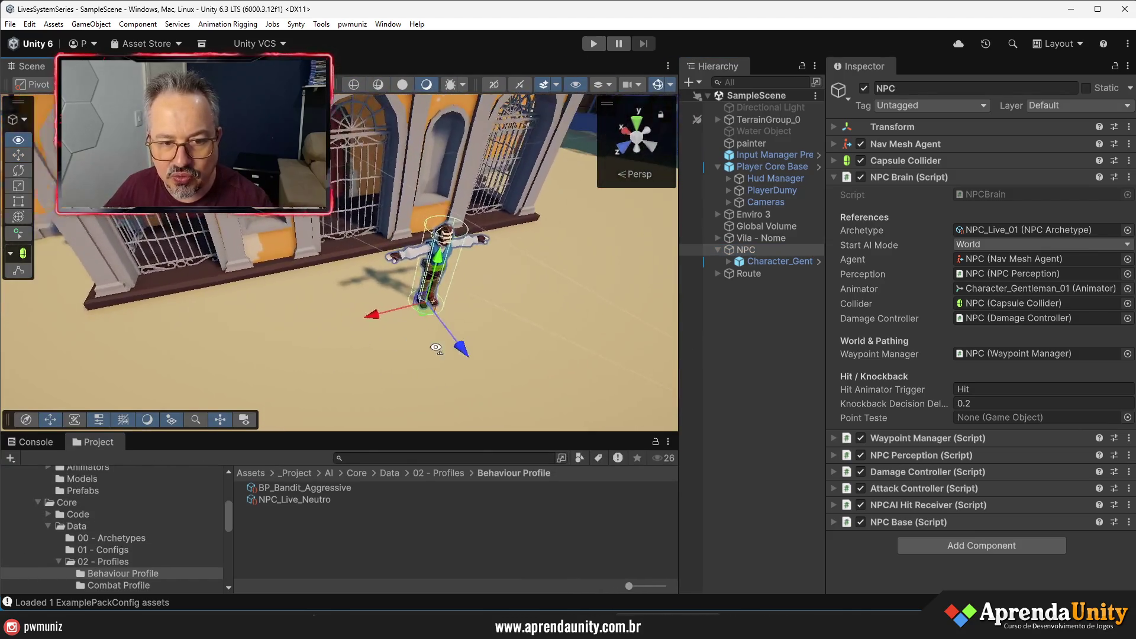
click(904, 177)
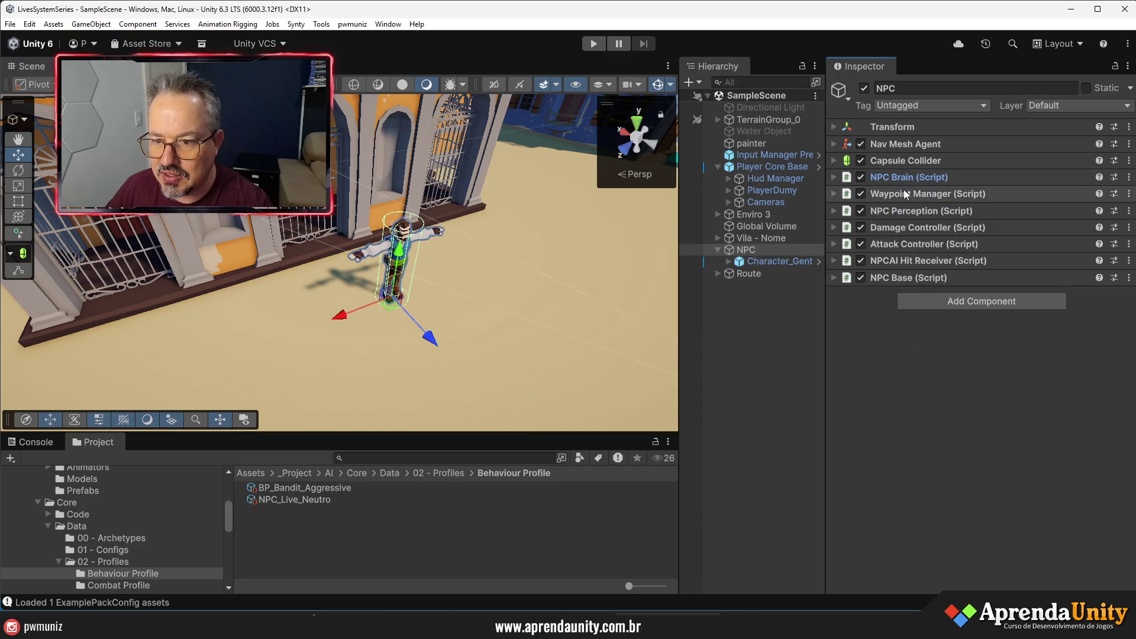
click(902, 211)
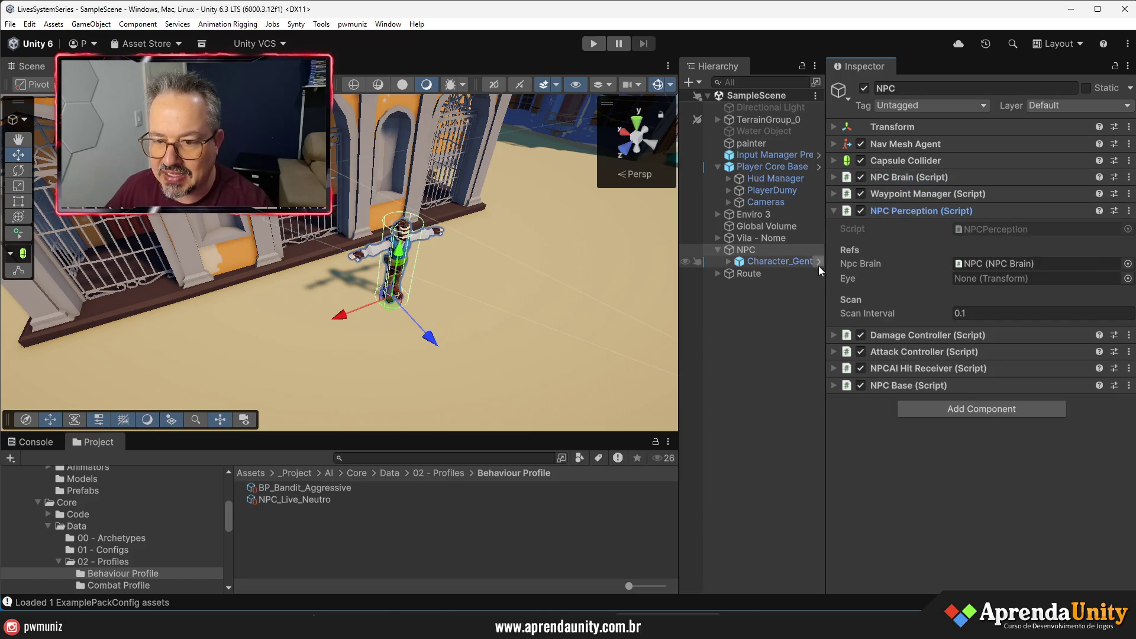
right_click(754, 250)
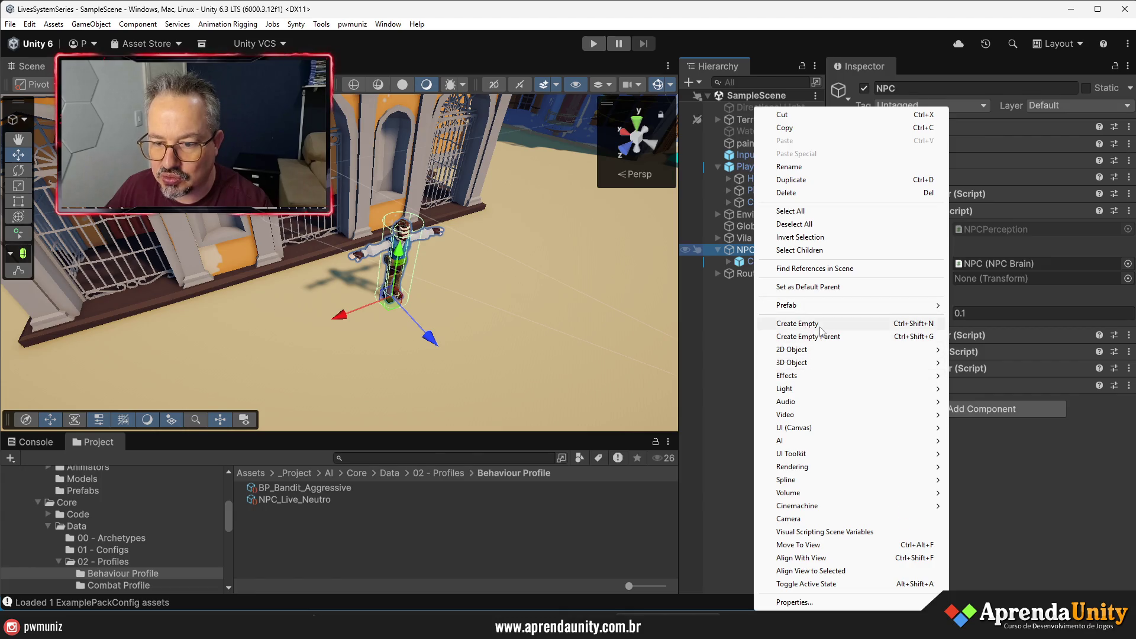
click(823, 324)
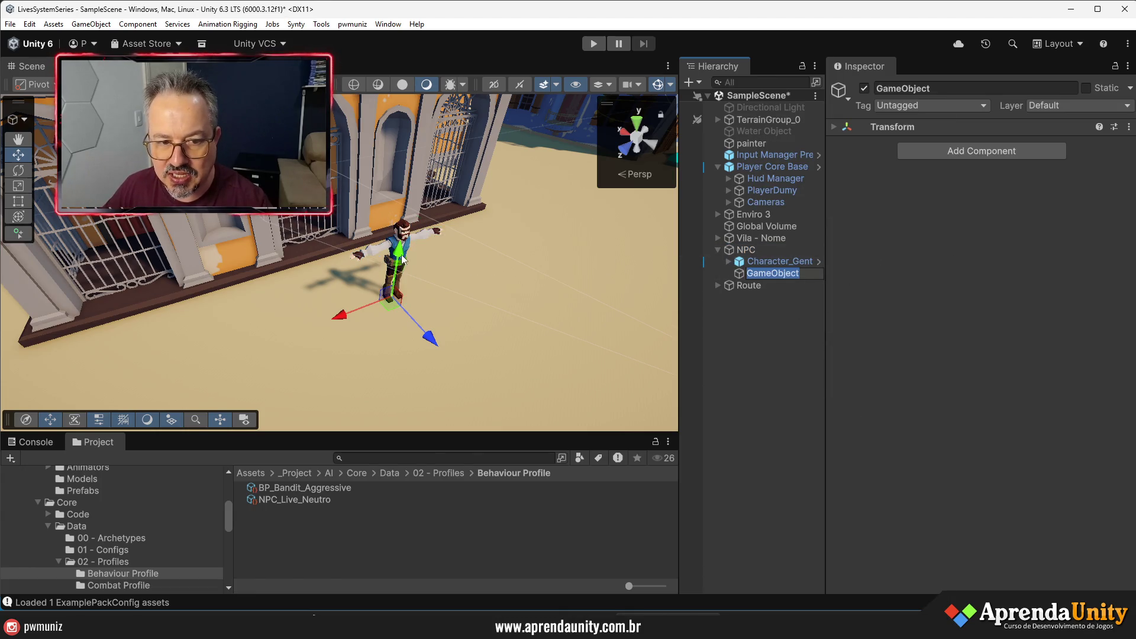
drag(398, 253, 406, 213)
click(724, 249)
drag(769, 274, 1006, 279)
- Zoom out over the town and open the World Profile folder in the Project panel
drag(312, 295, 352, 329)
scroll(352, 329, up, 5)
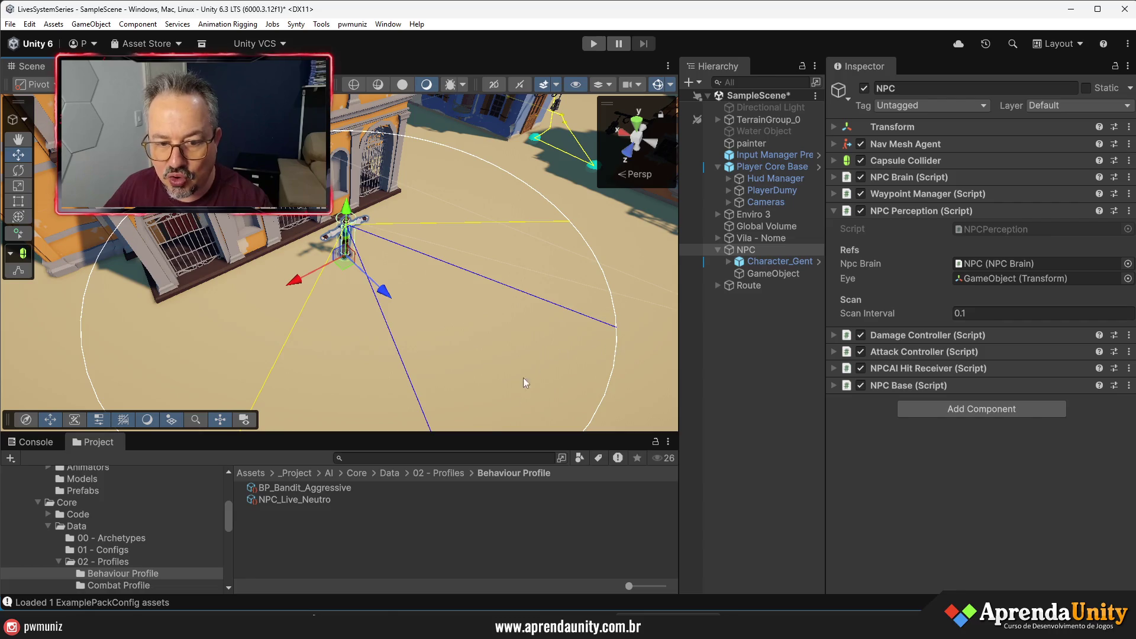
drag(473, 434, 521, 305)
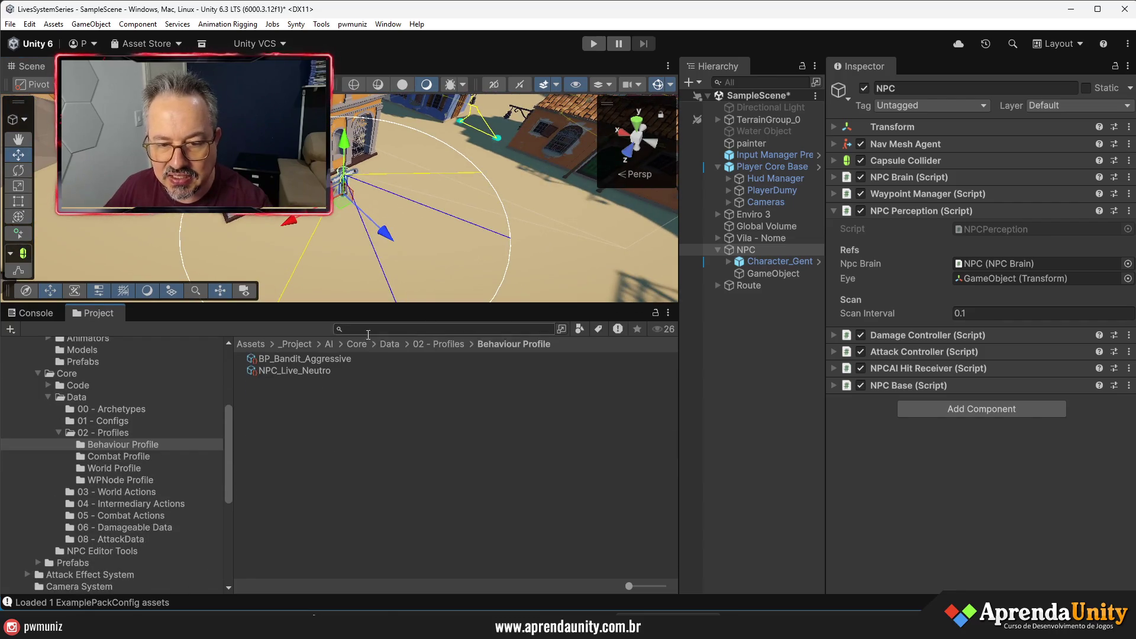
click(123, 468)
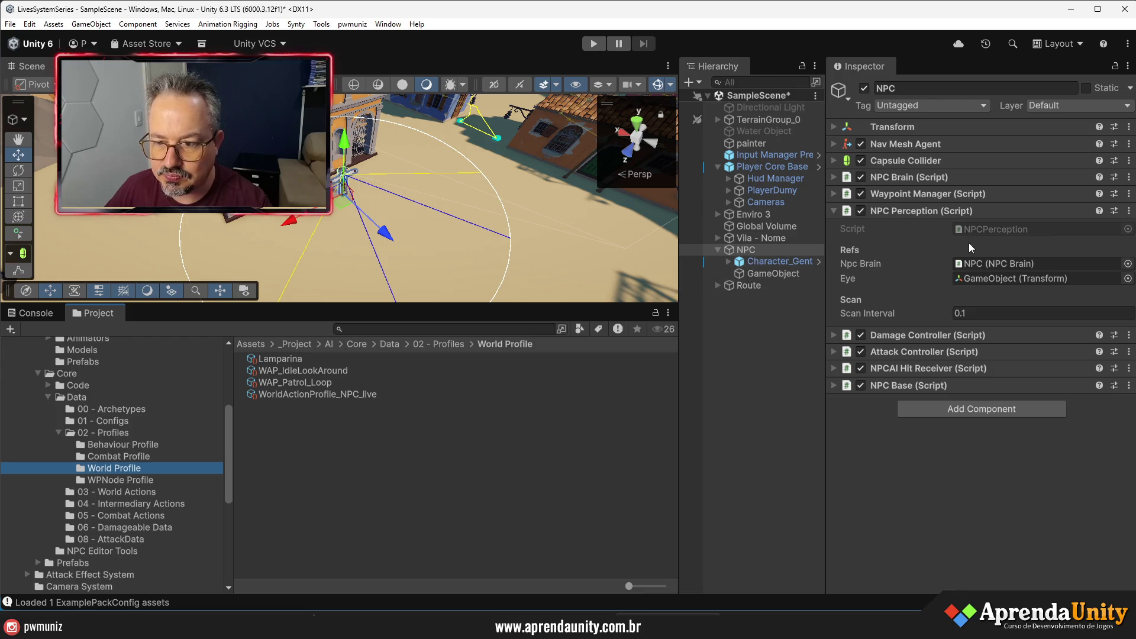
- Find the NPC_Live_01 archetype through NPC Brain's Archetype field and select it
click(982, 264)
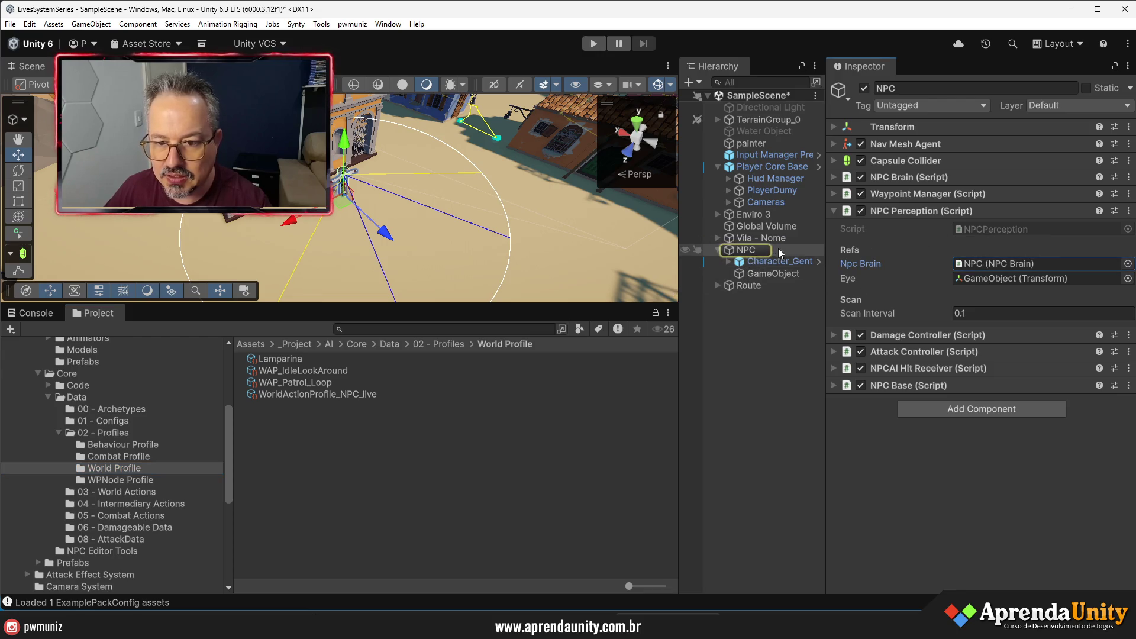
click(904, 177)
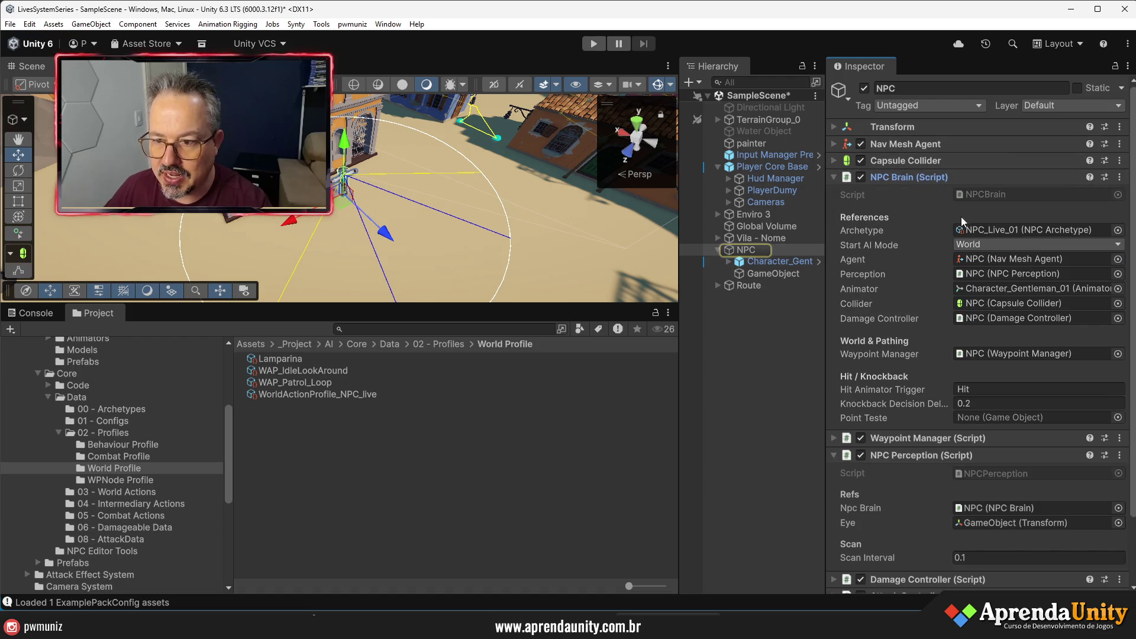
click(983, 229)
click(280, 360)
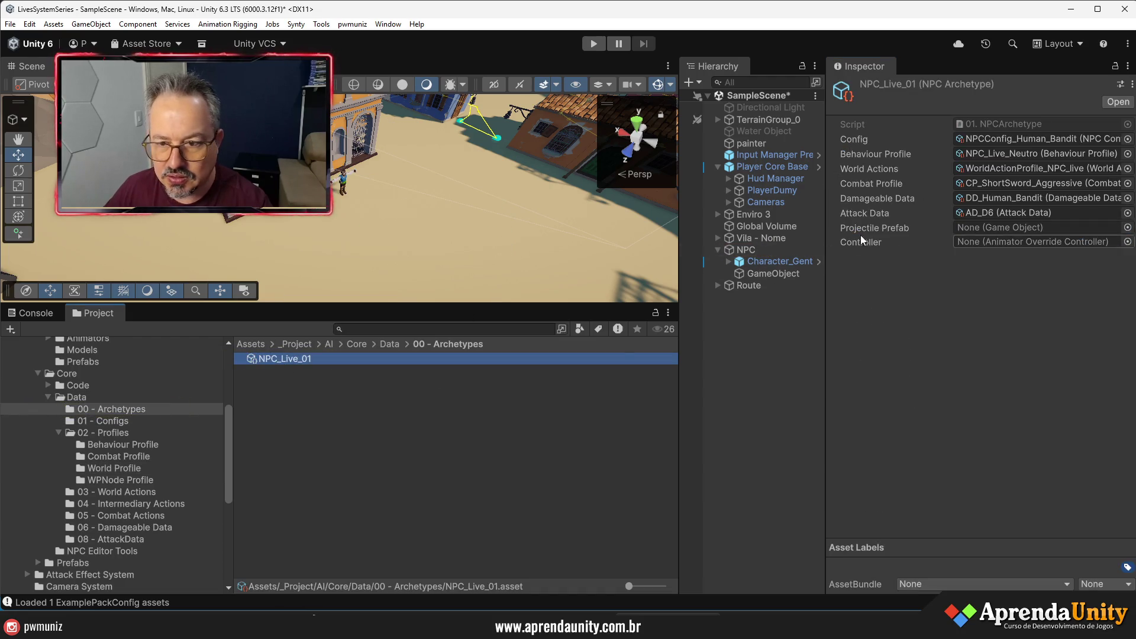
- Assign WAP_IdleLookAround to the archetype's World Actions slot, then enlarge the Hierarchy and Scene view
click(980, 167)
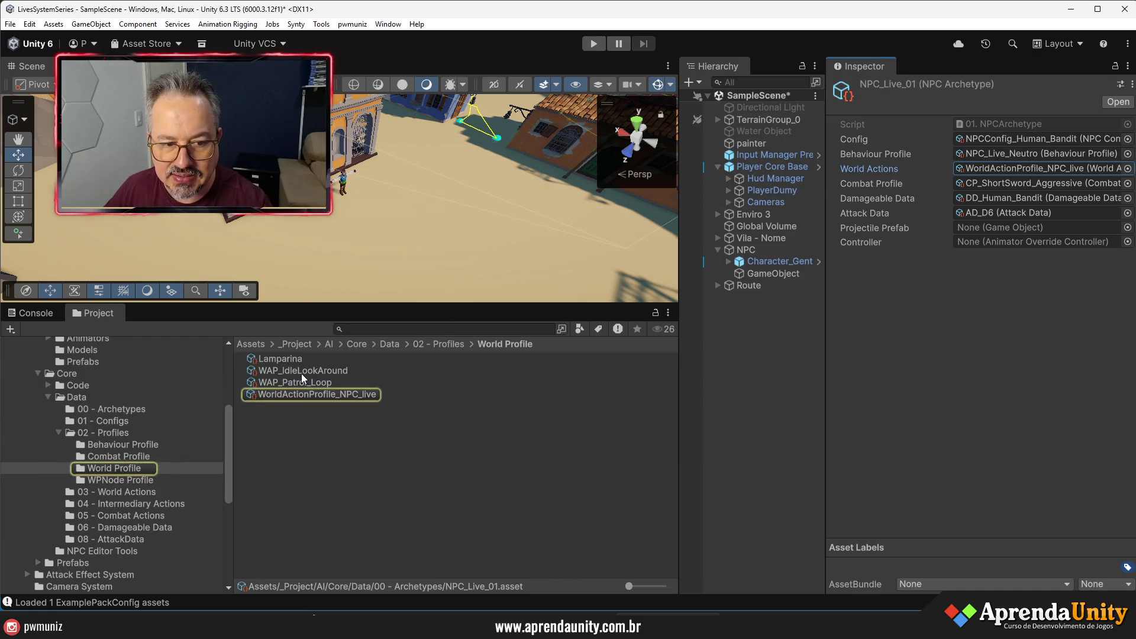
drag(993, 168, 992, 168)
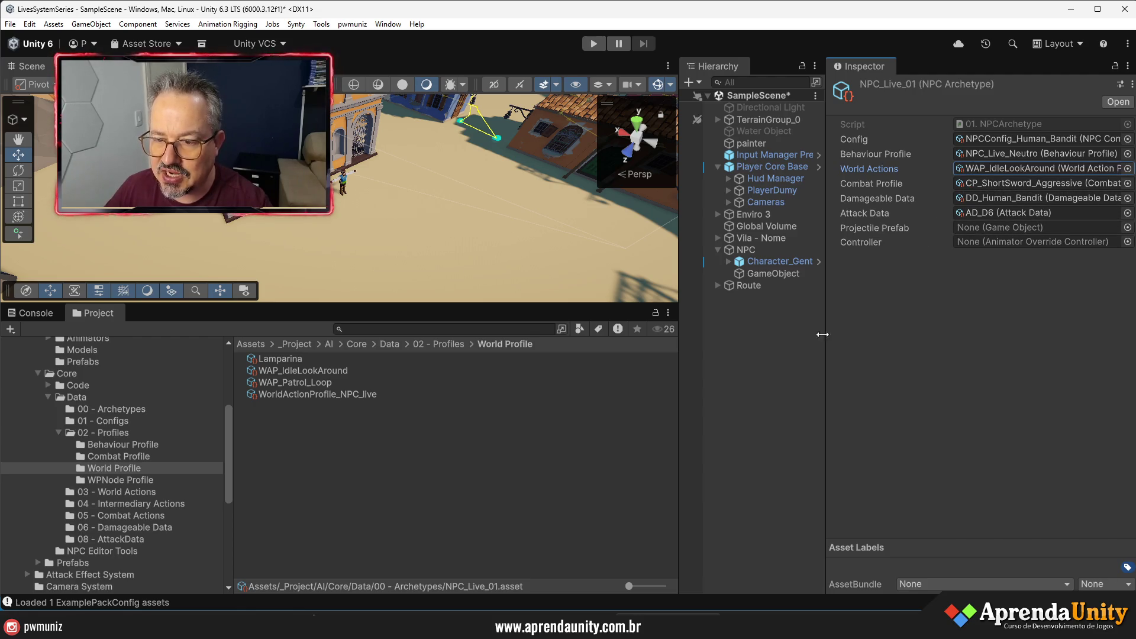
drag(825, 345, 922, 379)
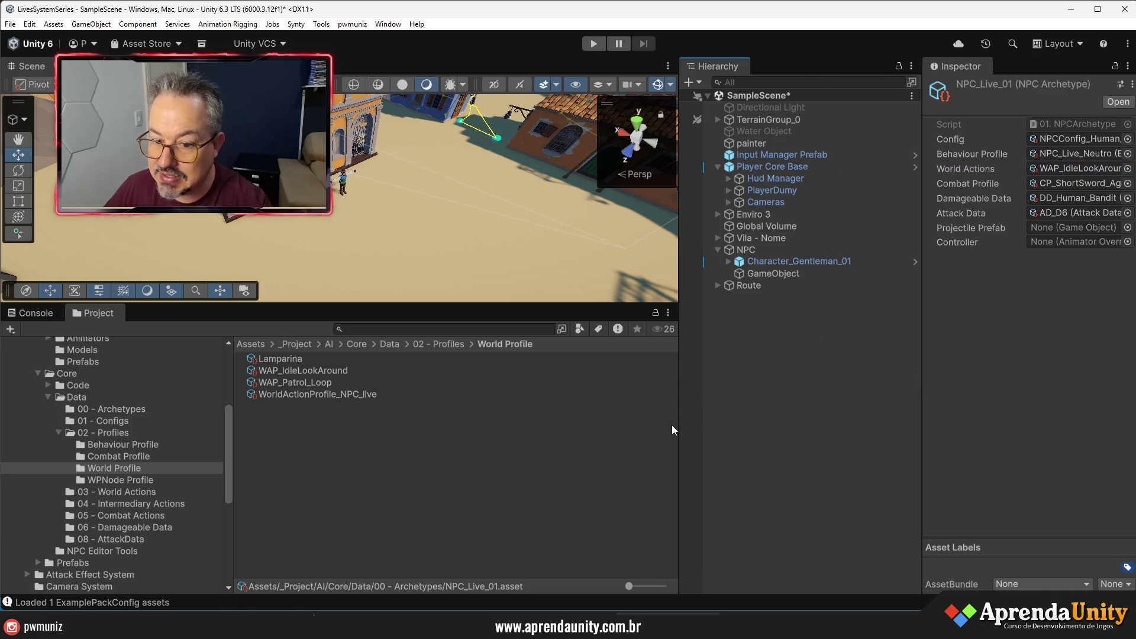
drag(679, 425, 833, 379)
drag(734, 305, 725, 469)
- Play-test the scene, stop it, widen the Hierarchy and reselect the NPC object
click(594, 44)
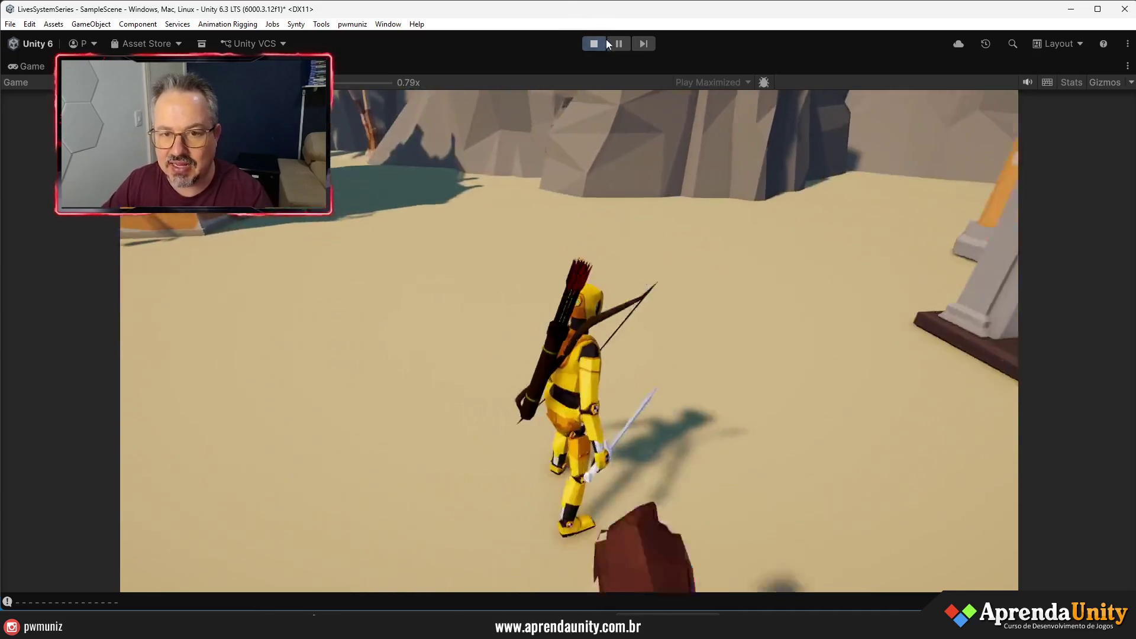
click(604, 42)
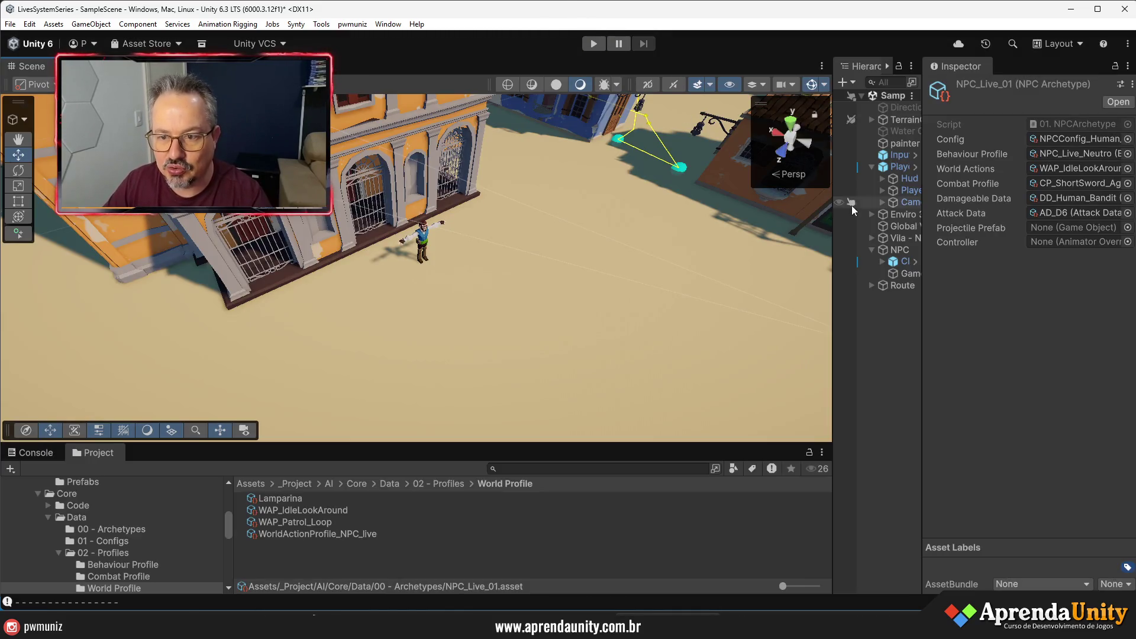
drag(833, 247, 665, 247)
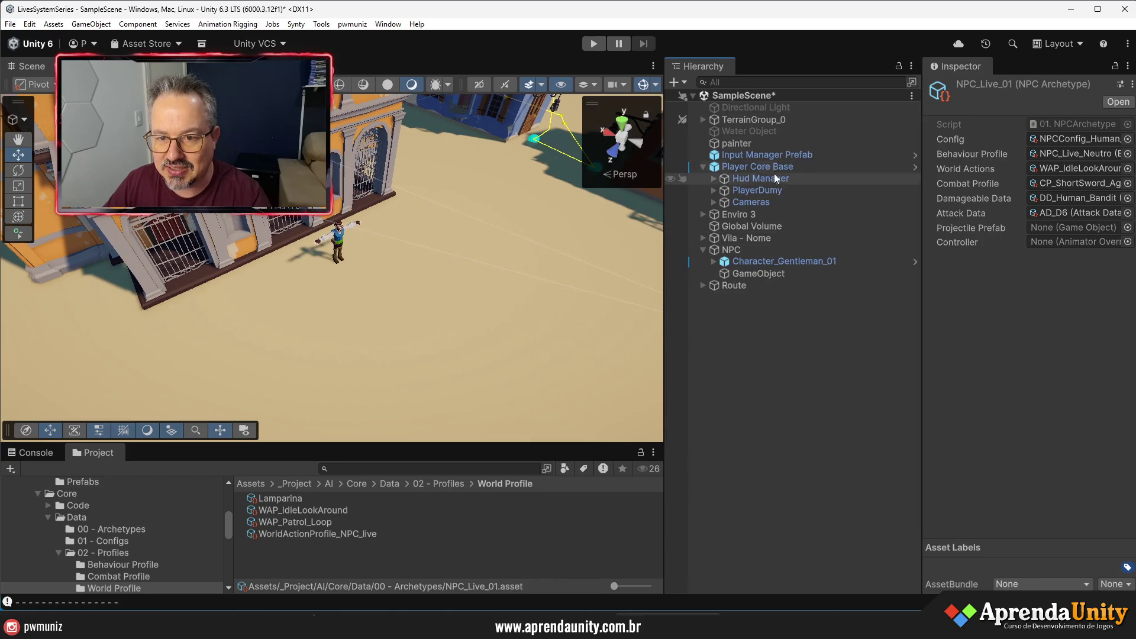
click(751, 252)
- Name user layer 6 'Damageable' in the project's layer settings
click(1096, 106)
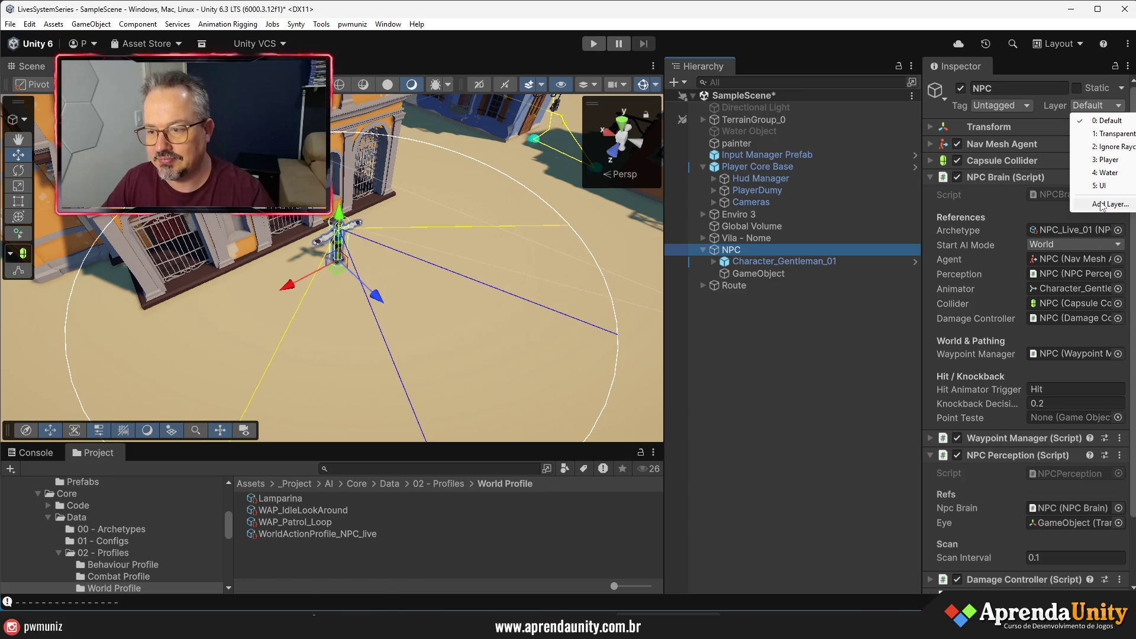
click(1102, 204)
click(1053, 274)
text(Damageable)
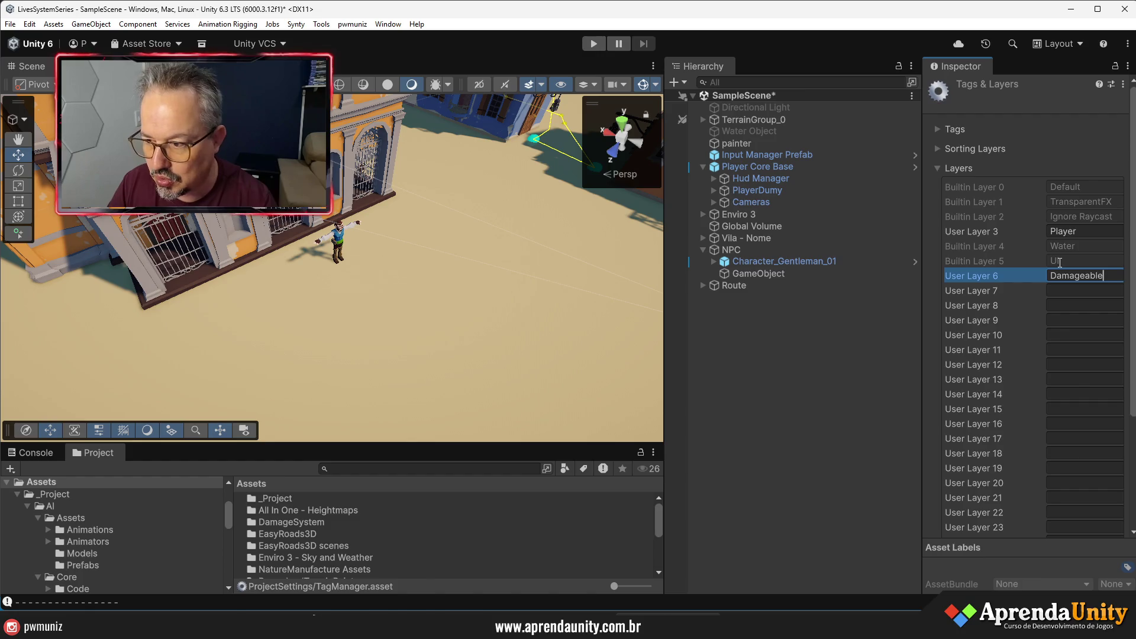
- Put the NPC on the Damageable layer for this object only, leaving its children unchanged
click(746, 238)
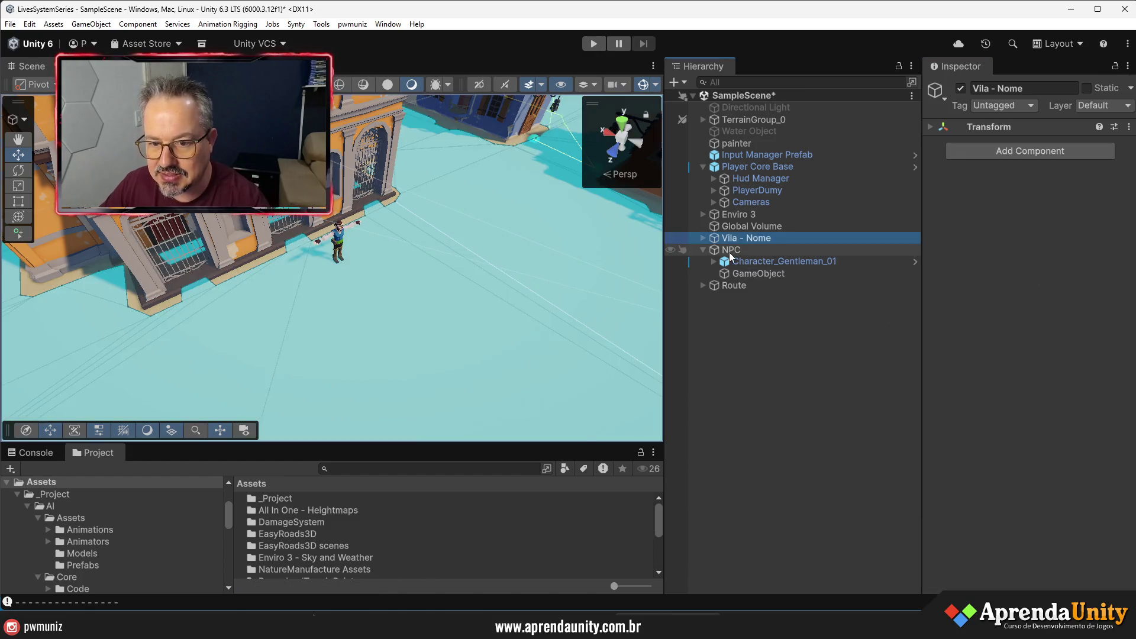
click(731, 250)
click(1080, 109)
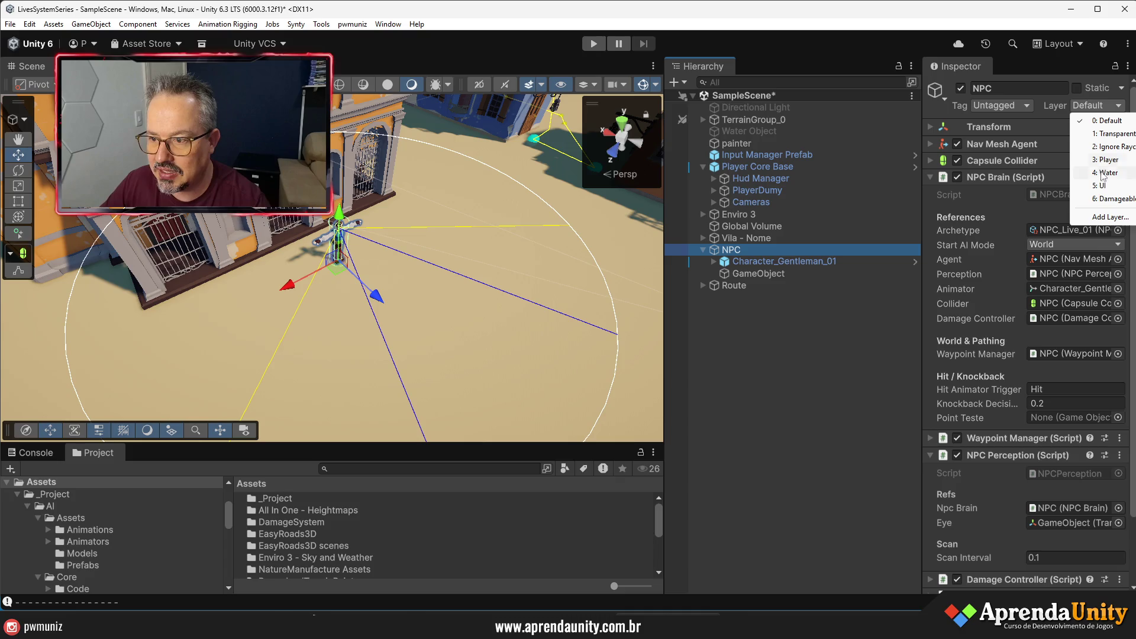
click(1107, 200)
click(573, 330)
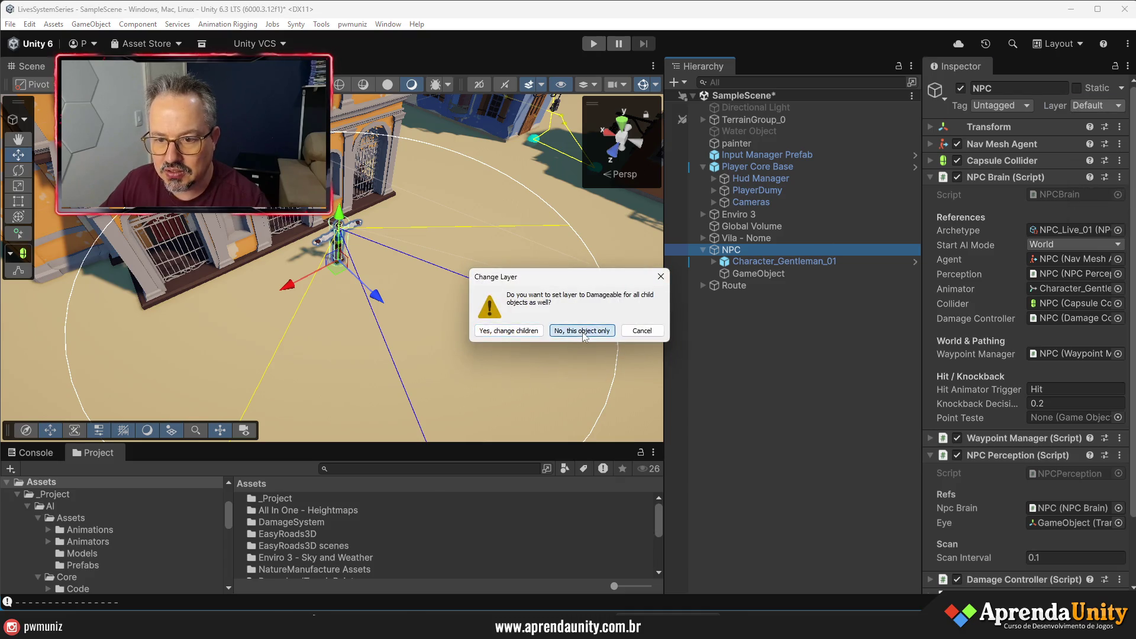
click(704, 250)
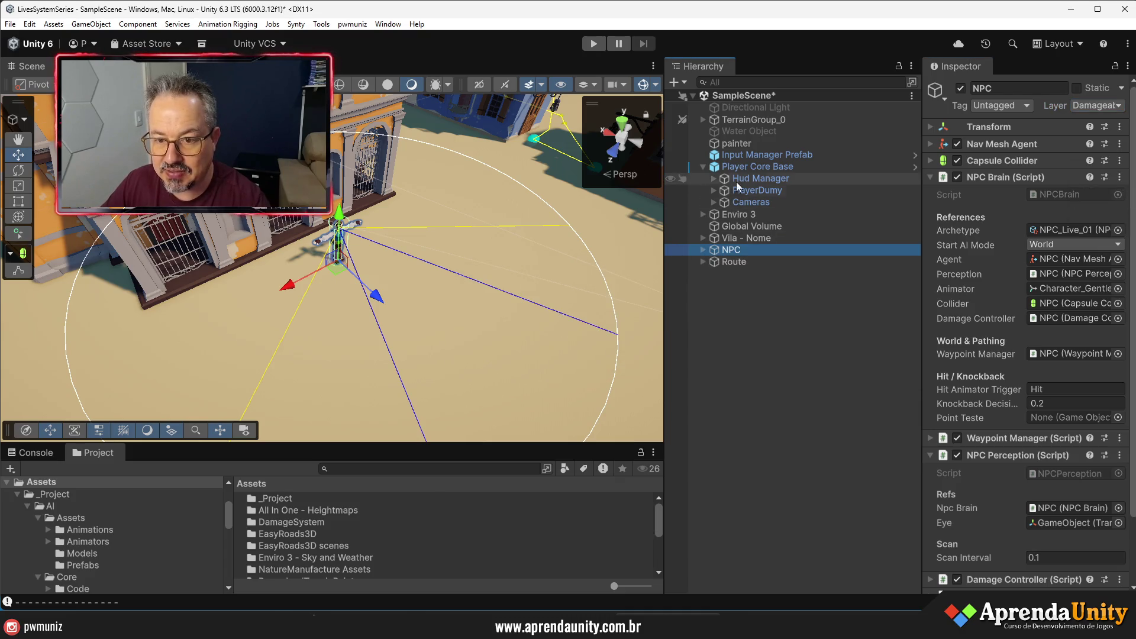
click(741, 168)
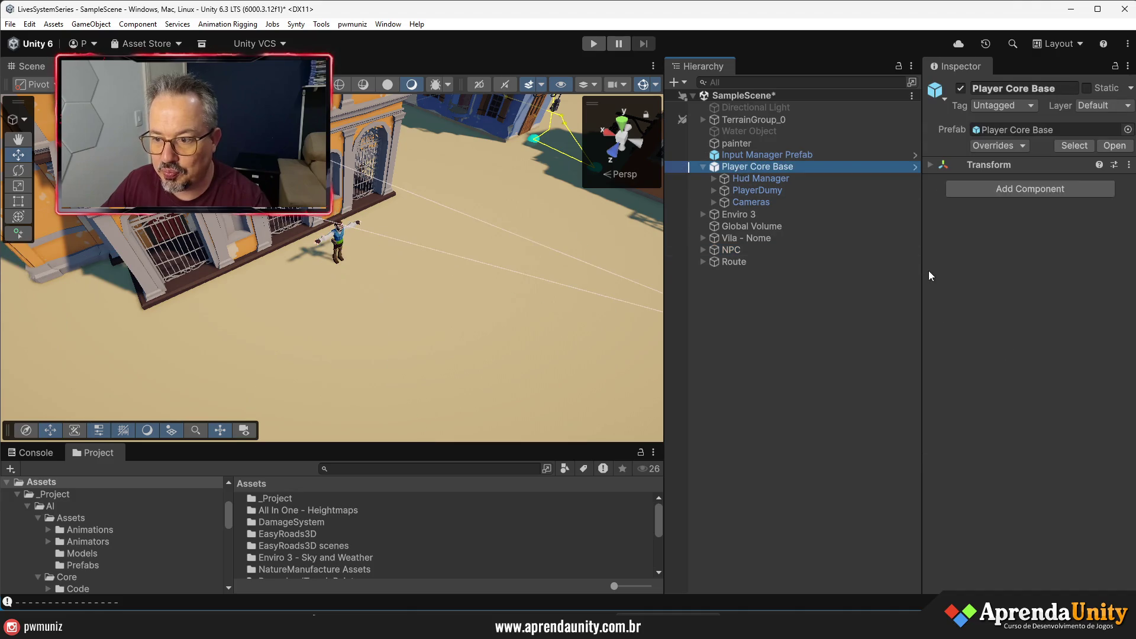
- Select PlayerDumy and expand Player Weapon Handler, showing Melee type and sword slot settings
click(745, 191)
click(1007, 278)
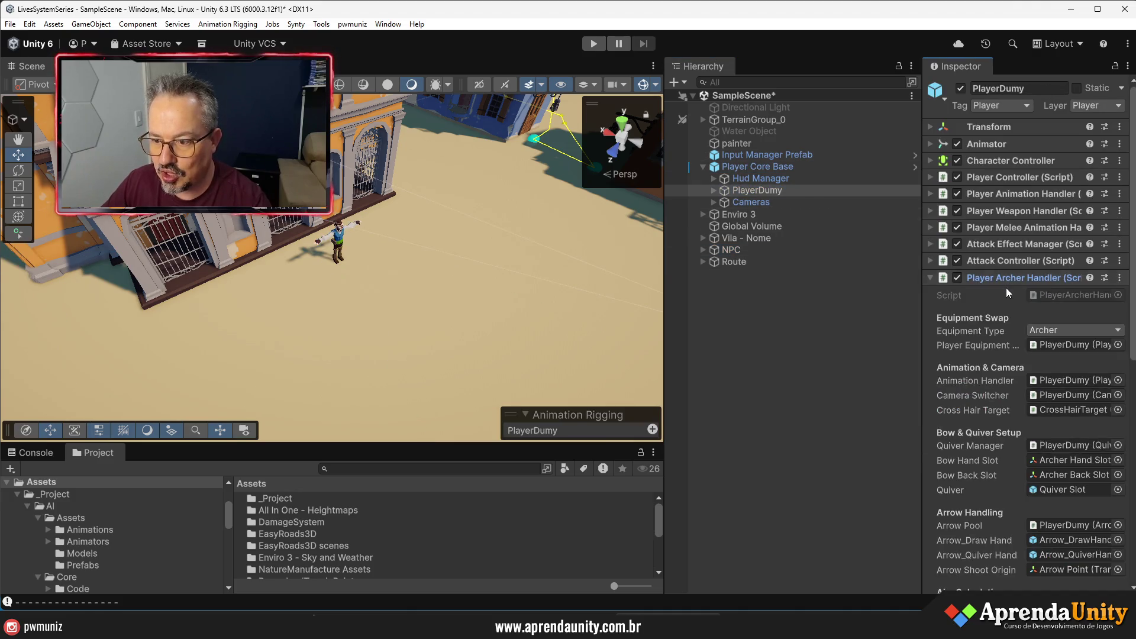
click(1007, 279)
click(1005, 260)
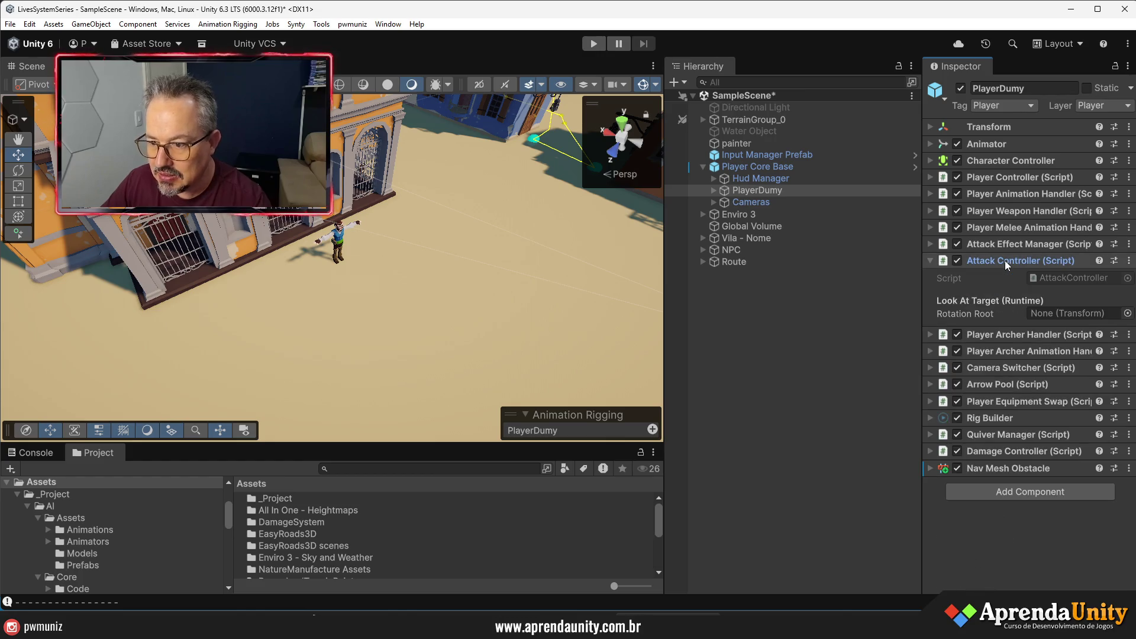
drag(922, 294, 792, 294)
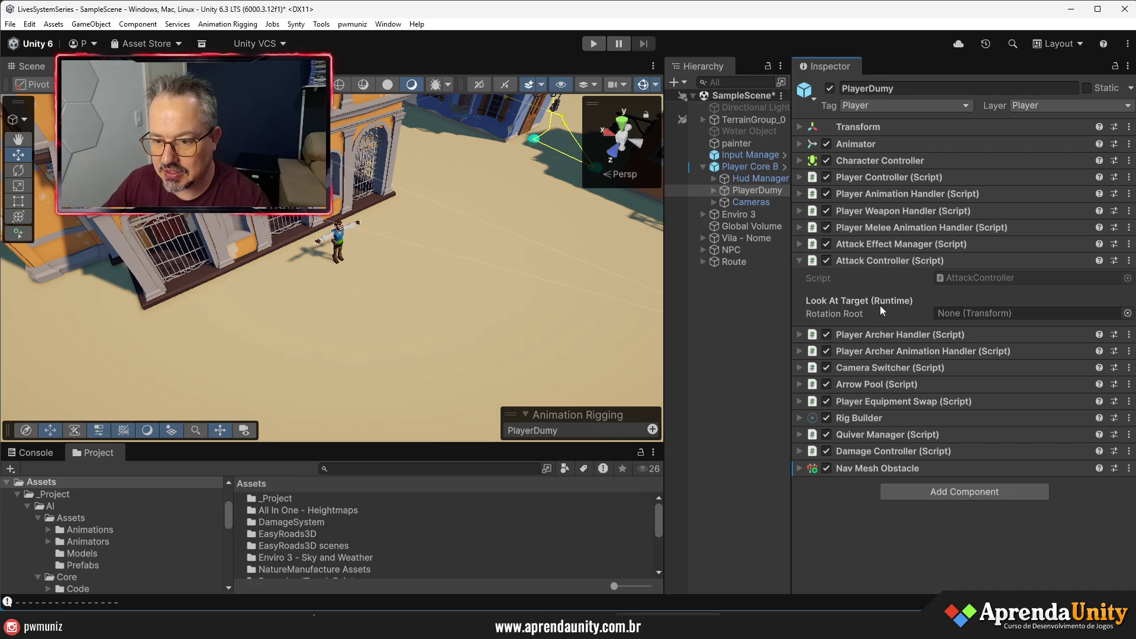
click(880, 212)
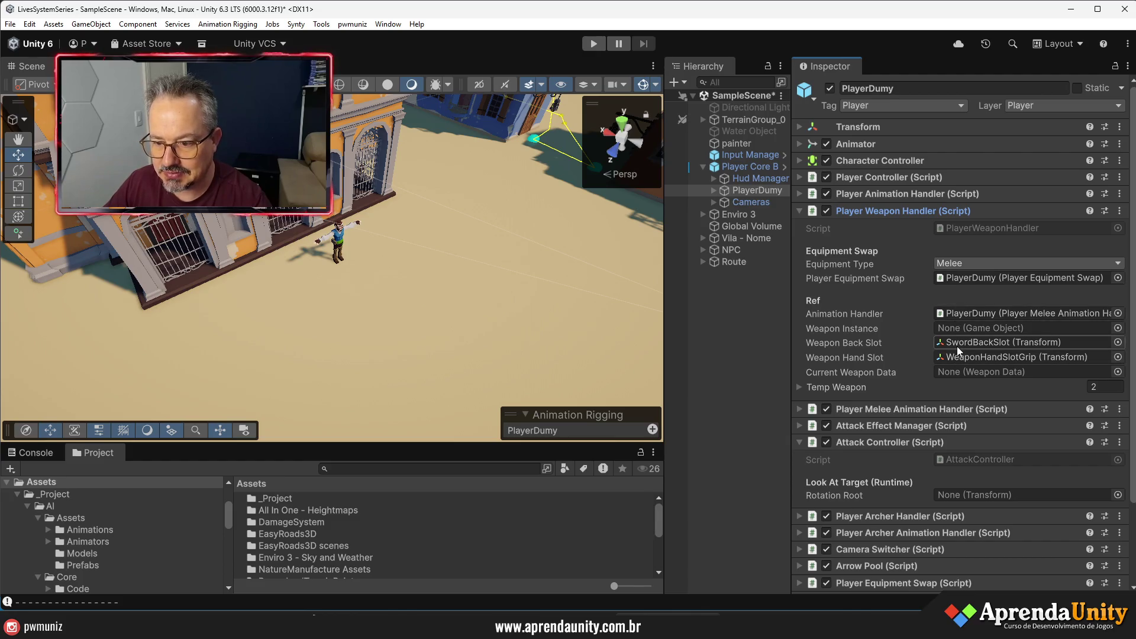
click(833, 442)
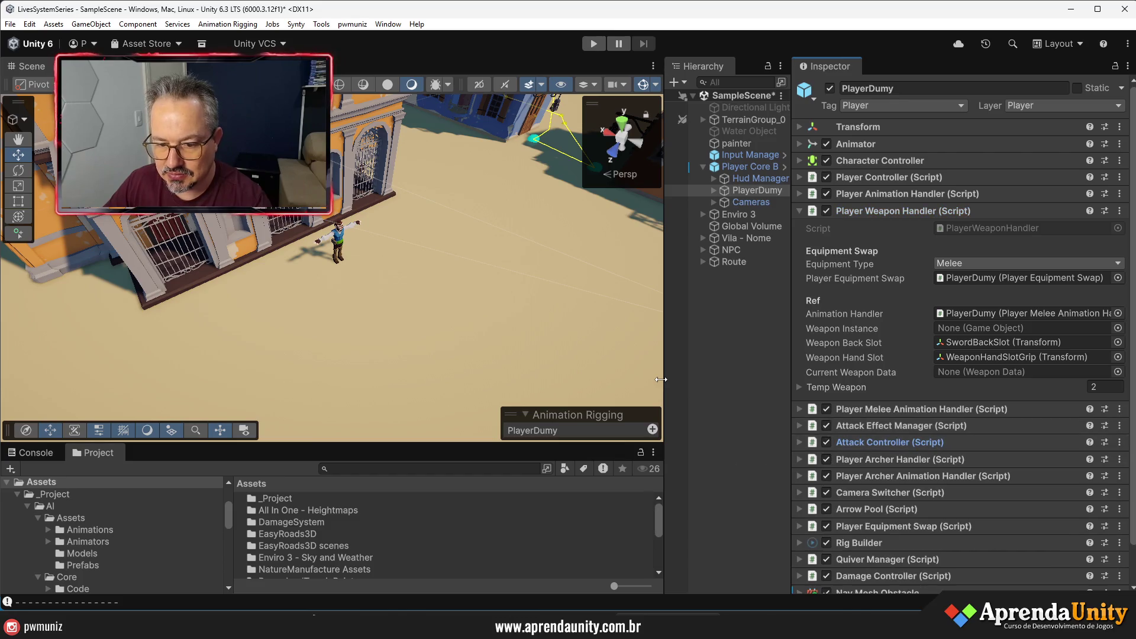
drag(664, 444, 736, 443)
drag(500, 444, 500, 198)
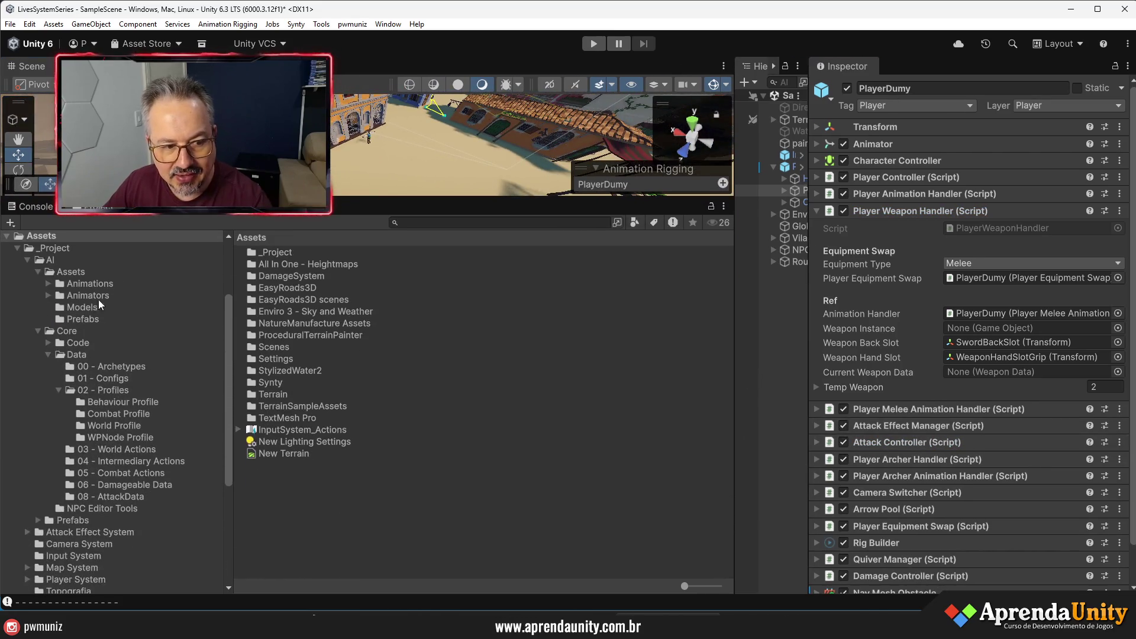
click(39, 331)
- Navigate _Project > Player System > Code > MeleeSystem > AttackPreviewHelper in the Project panel
scroll(87, 331, up, 2)
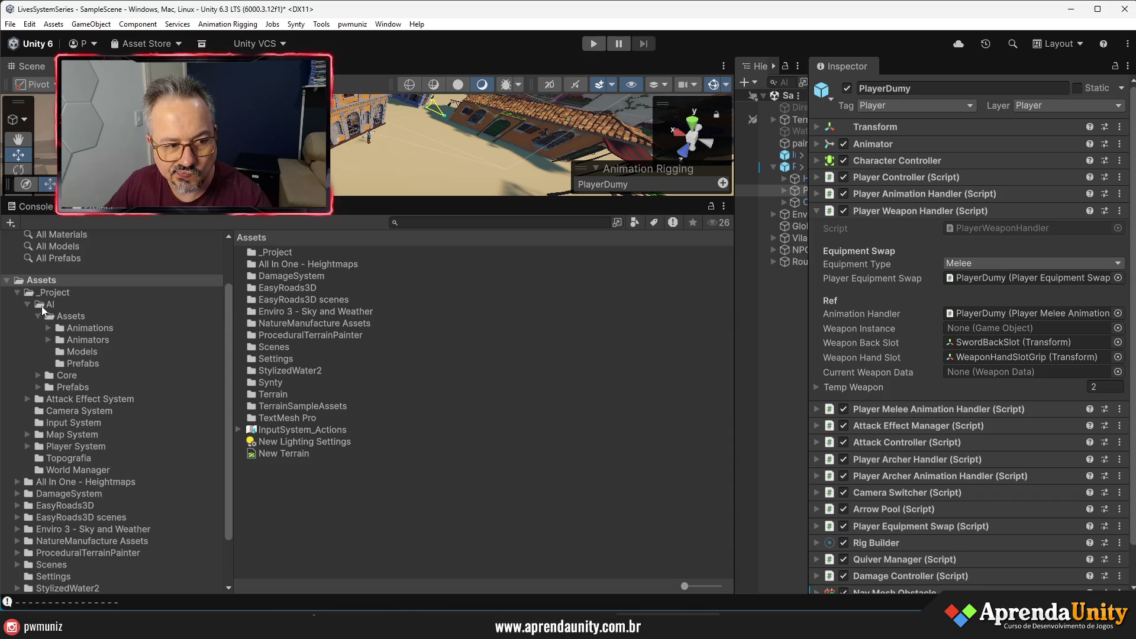
click(52, 295)
double_click(279, 311)
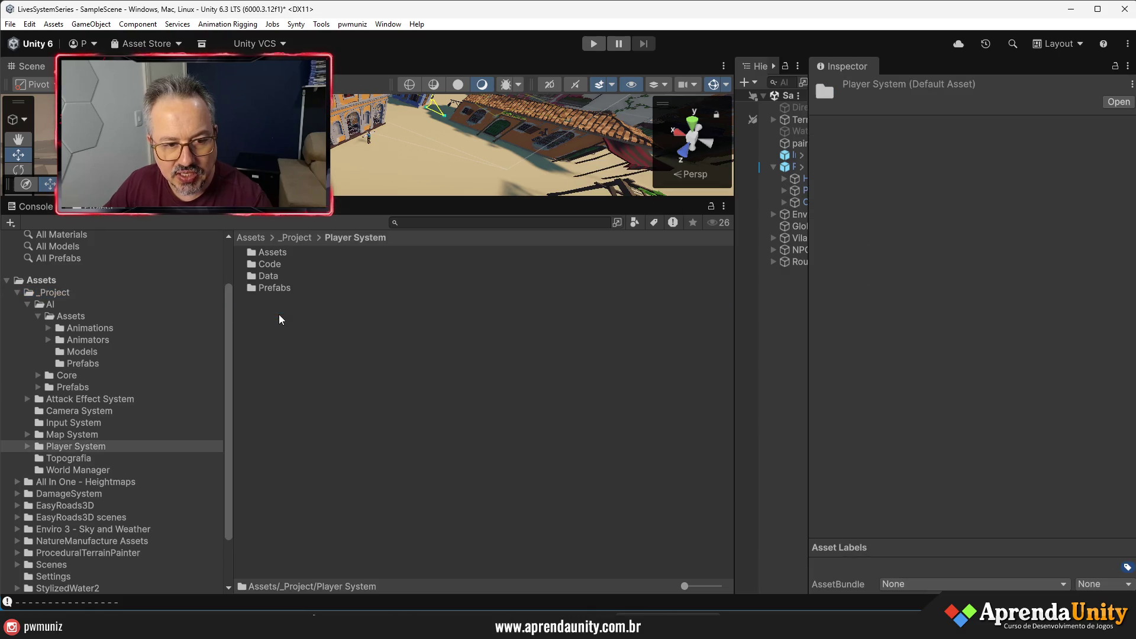
click(273, 252)
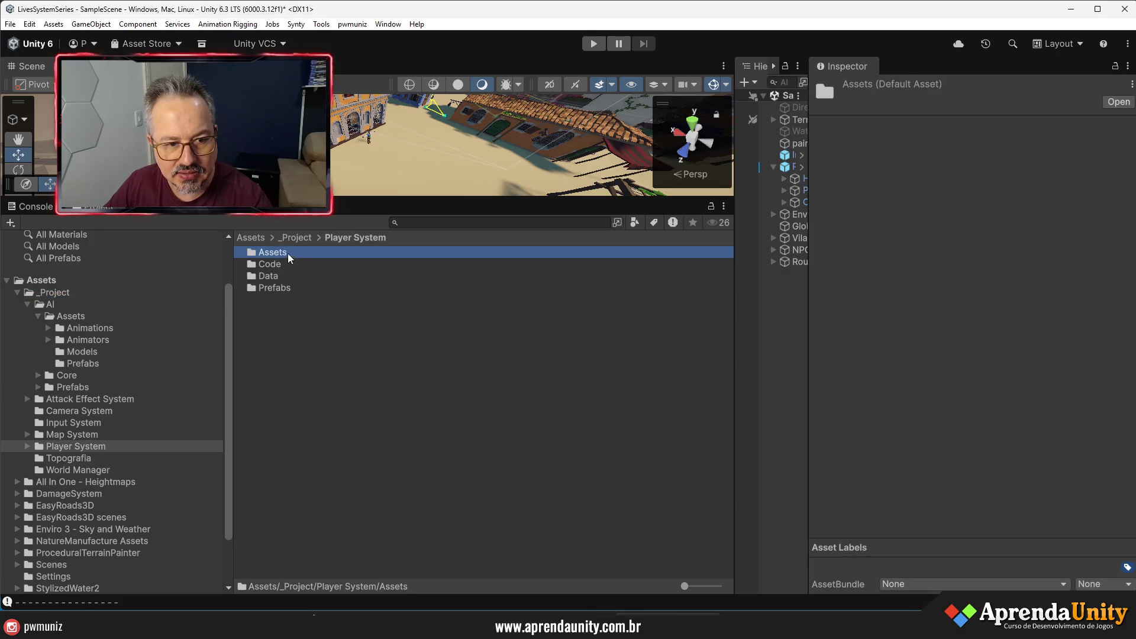
double_click(271, 266)
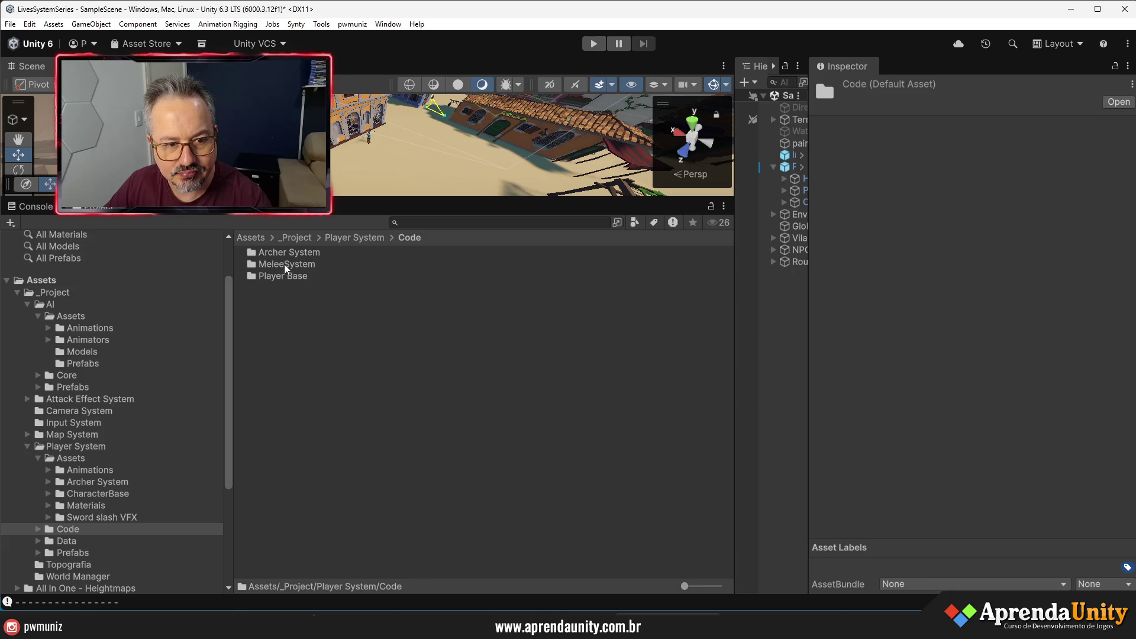
double_click(283, 265)
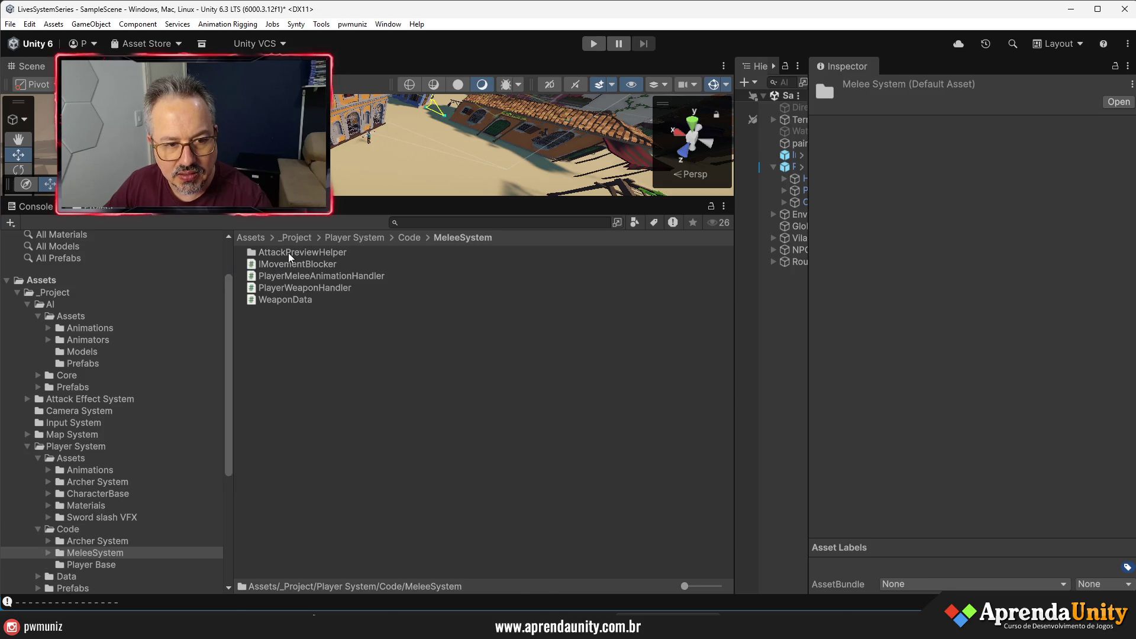
double_click(289, 253)
- Collapse the AI and Player System tree folders and reselect PlayerDumy in the Hierarchy
click(28, 304)
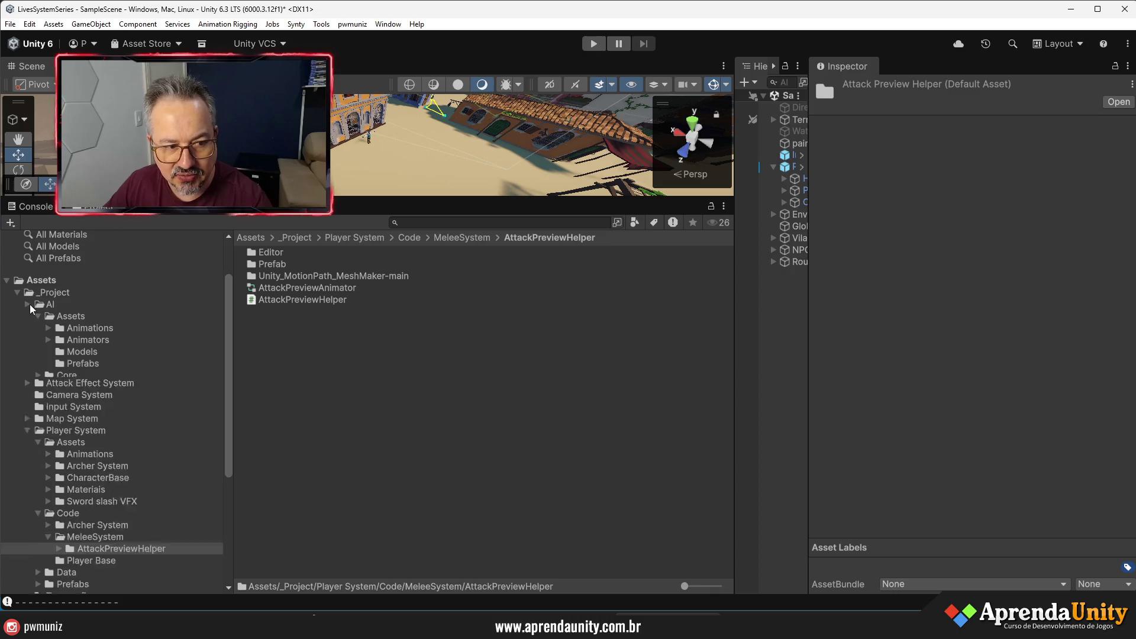
click(27, 363)
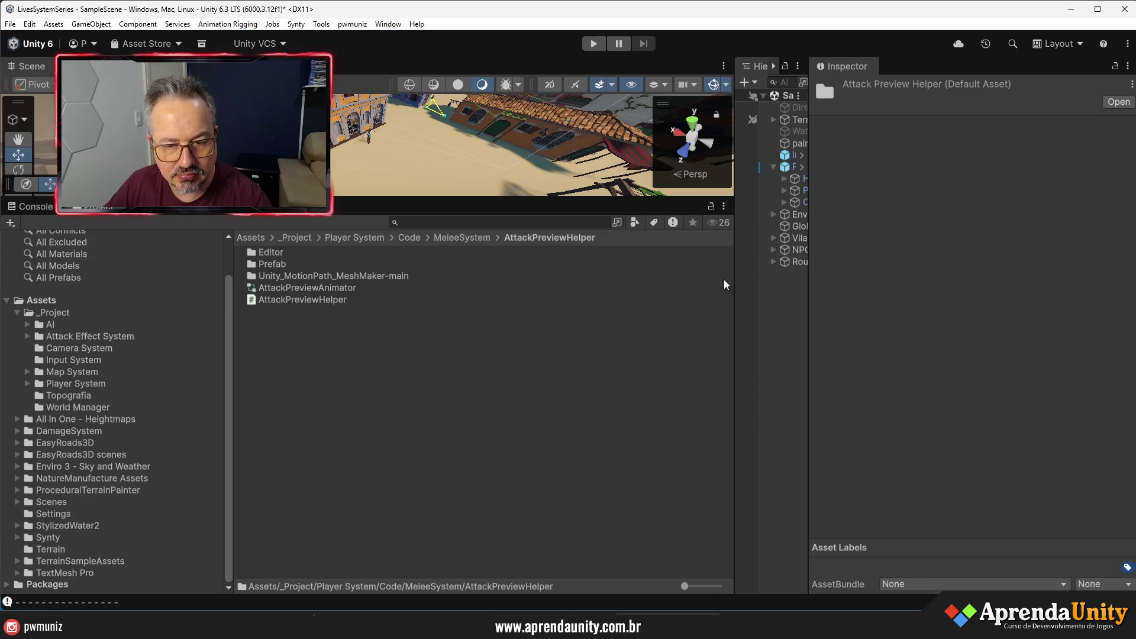
mouse_move(809, 272)
mouse_down()
mouse_move(937, 273)
mouse_move(855, 264)
mouse_move(919, 264)
mouse_move(876, 247)
mouse_move(681, 250)
mouse_up()
click(815, 166)
click(828, 190)
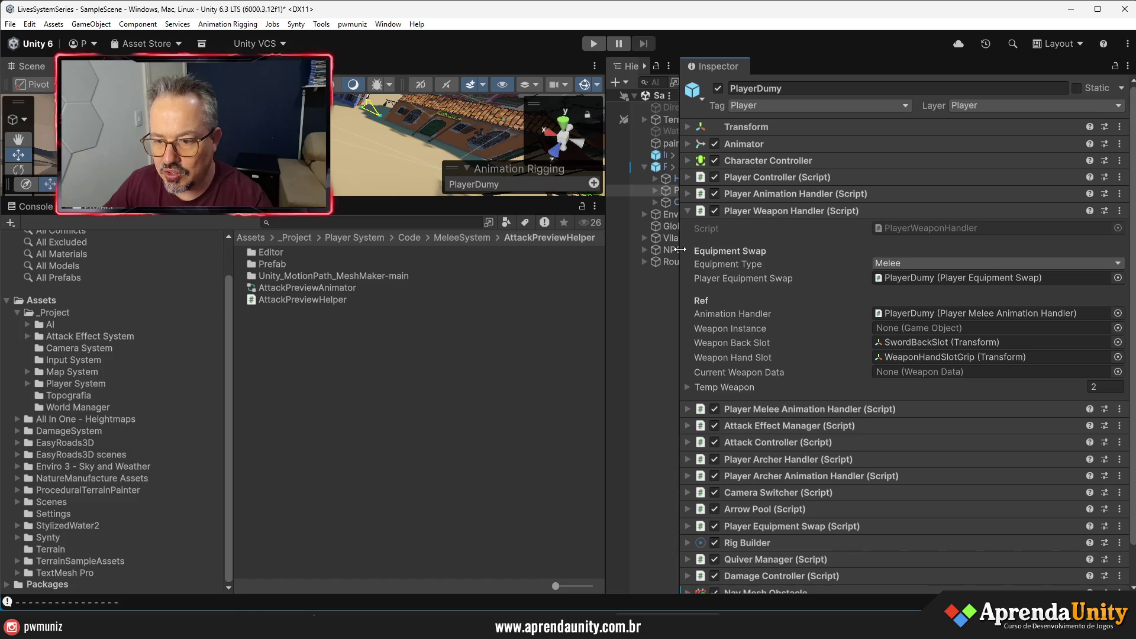
- Follow Temp Weapon Element 0 to Sword_Data, then open its Player_ShortSword attack data
click(730, 385)
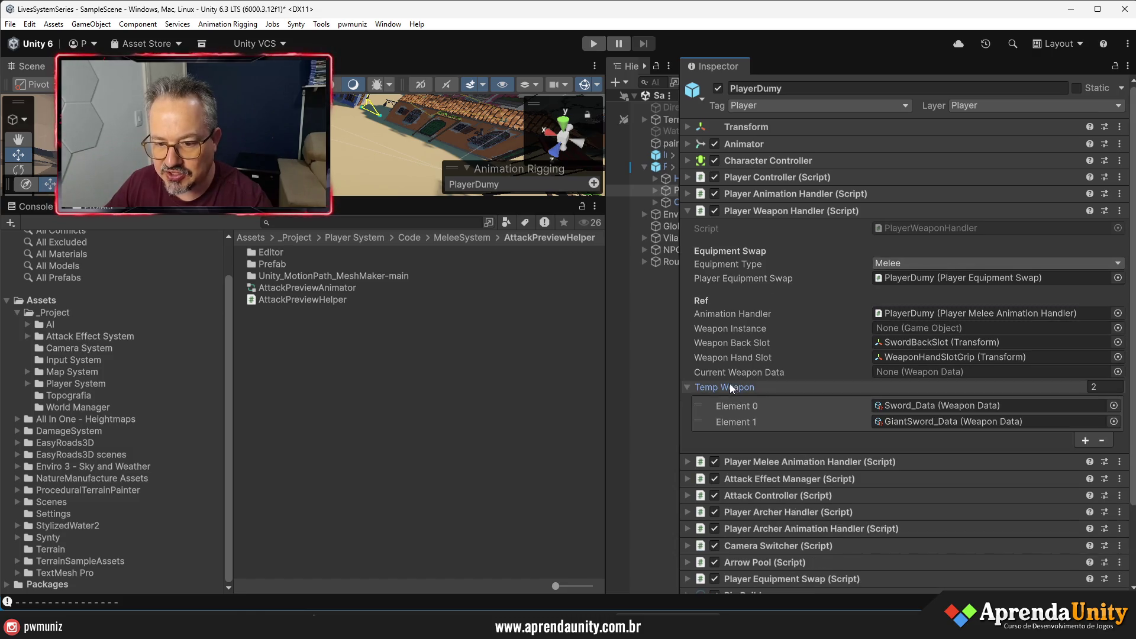
click(911, 406)
click(299, 275)
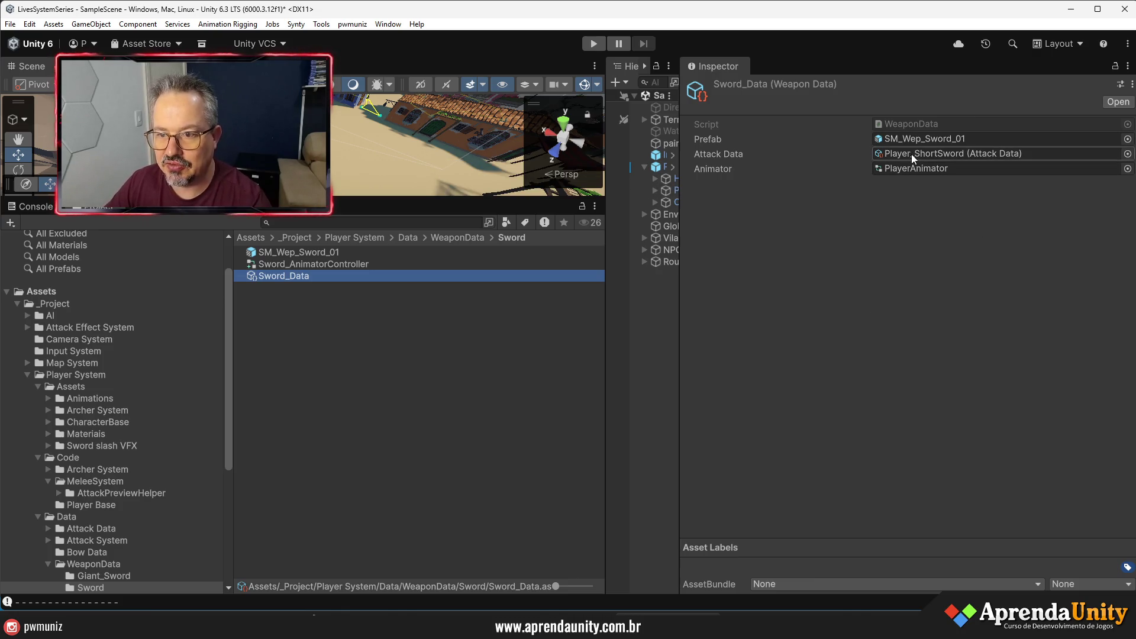
click(911, 154)
click(320, 264)
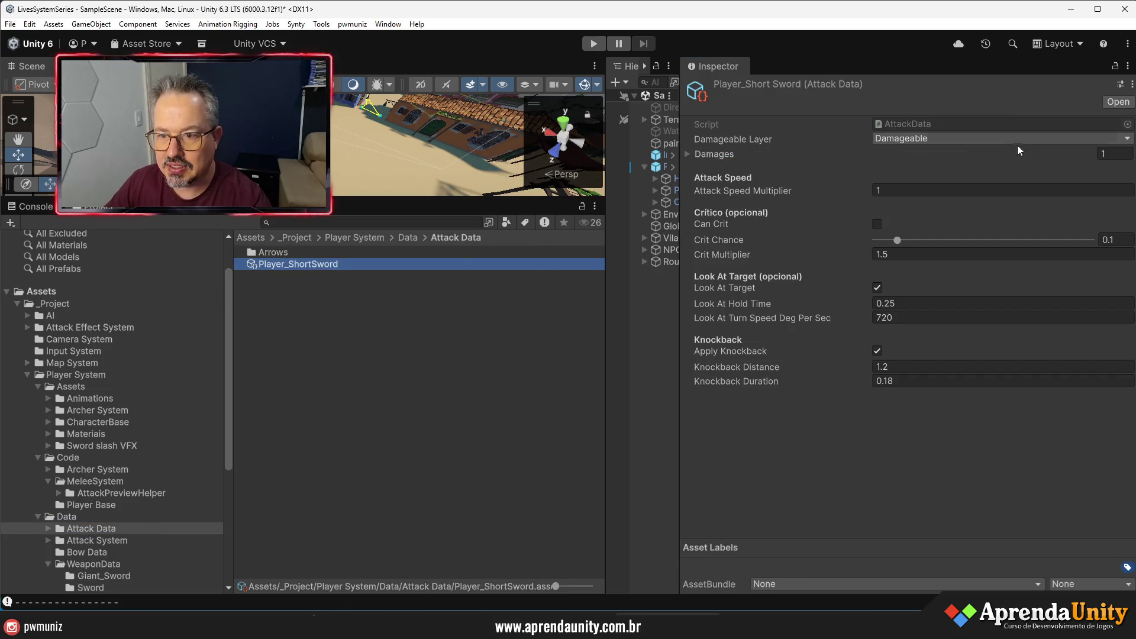
- Narrow the Inspector and make the Scene view wider and taller, then summon the Game view
drag(681, 396, 899, 409)
drag(607, 415, 824, 409)
drag(671, 214, 671, 385)
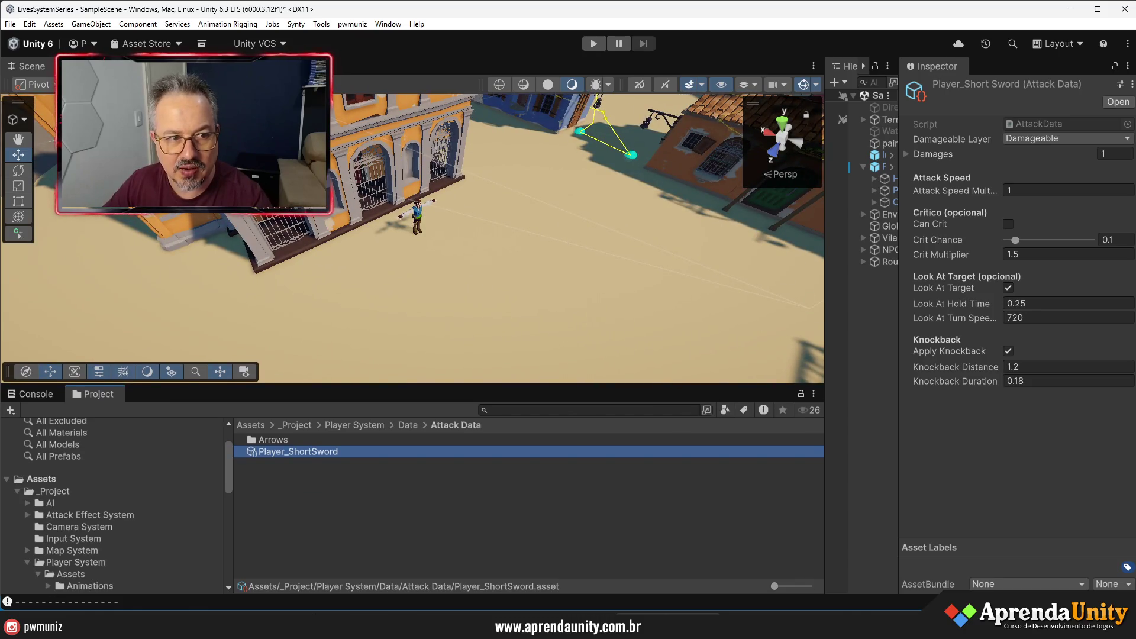
key(ctrl+p)
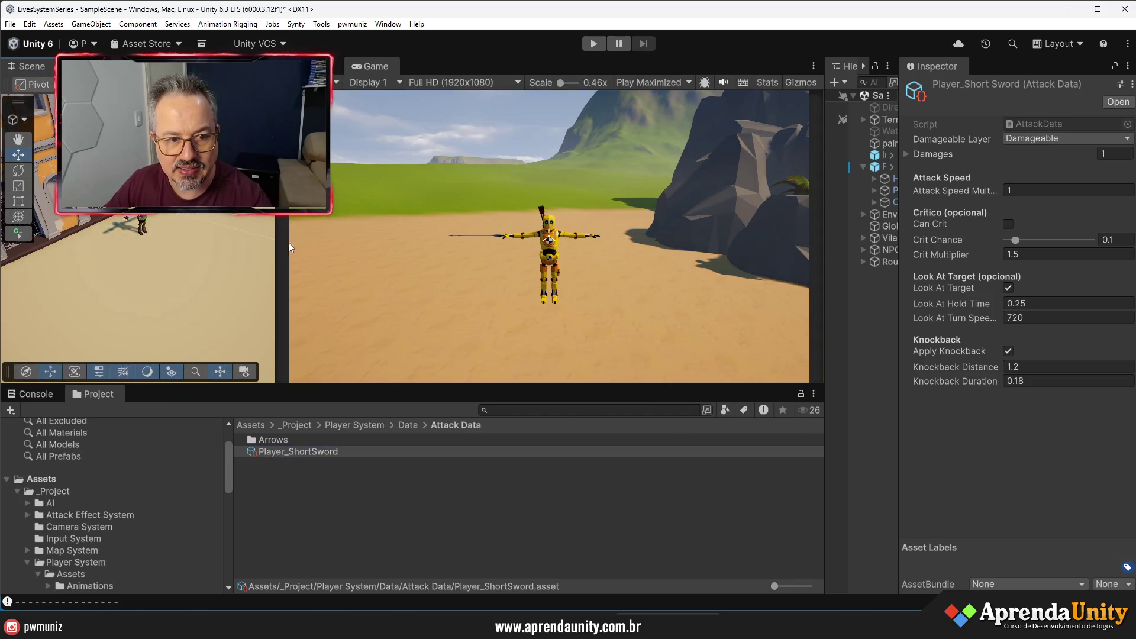
- Dock the Game view beside Scene, switch play mode to Play Focused, and resize Hierarchy and Project panes
mouse_move(290, 247)
mouse_down()
mouse_move(483, 332)
mouse_move(496, 502)
mouse_up()
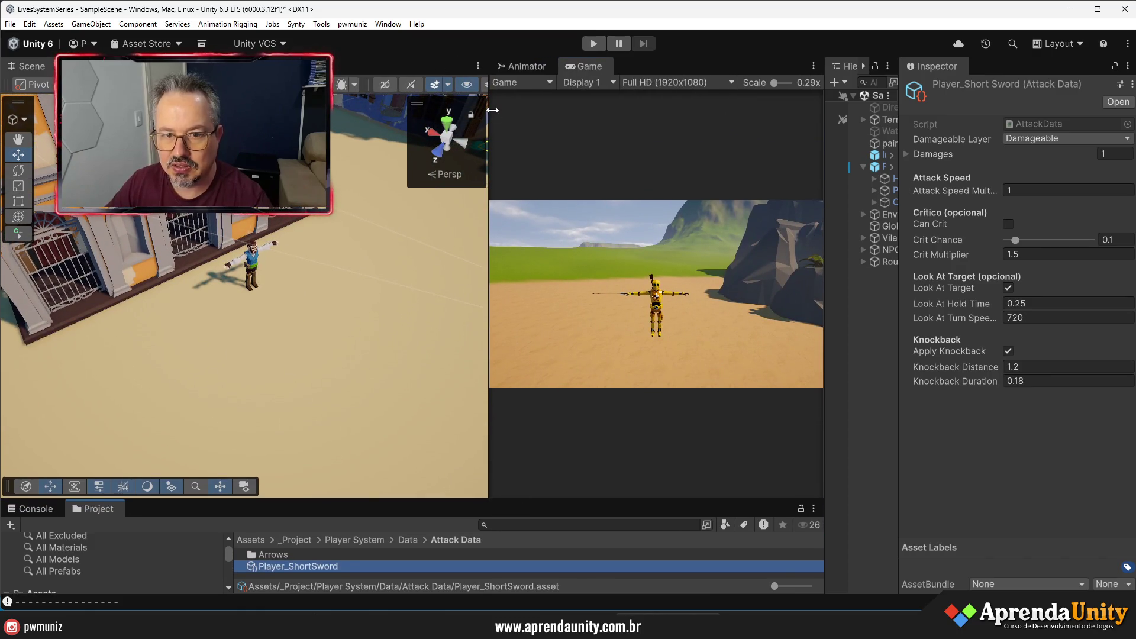
drag(489, 123, 353, 126)
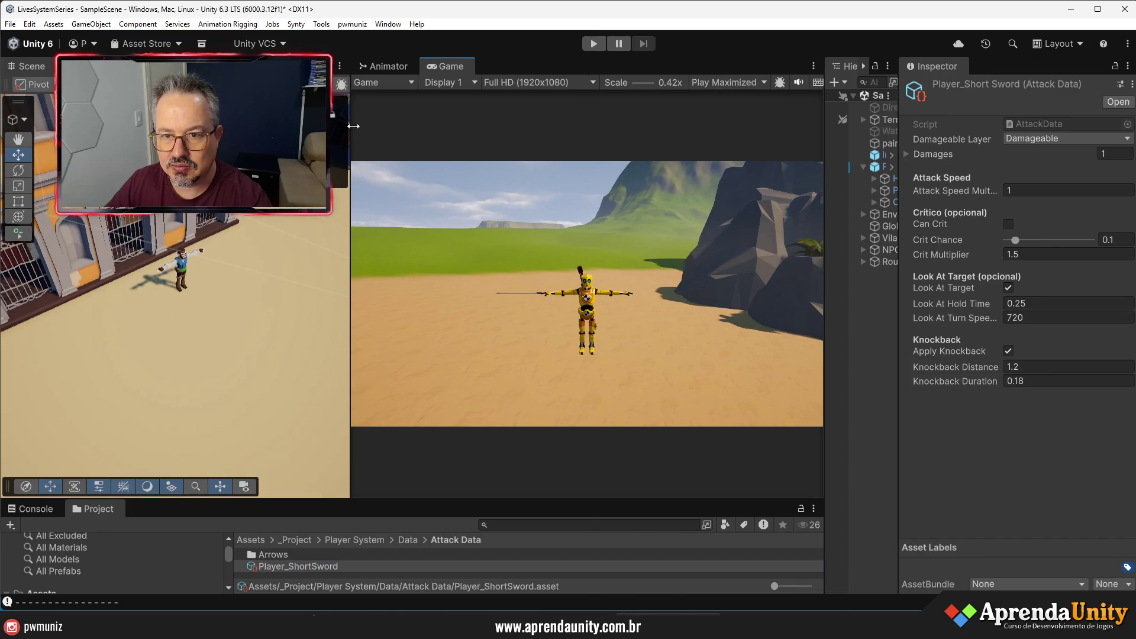
click(715, 84)
click(720, 97)
mouse_move(351, 240)
mouse_down()
mouse_move(619, 248)
mouse_move(579, 256)
mouse_up()
mouse_move(899, 264)
mouse_down()
mouse_move(989, 265)
mouse_move(974, 265)
mouse_up()
drag(426, 498, 467, 295)
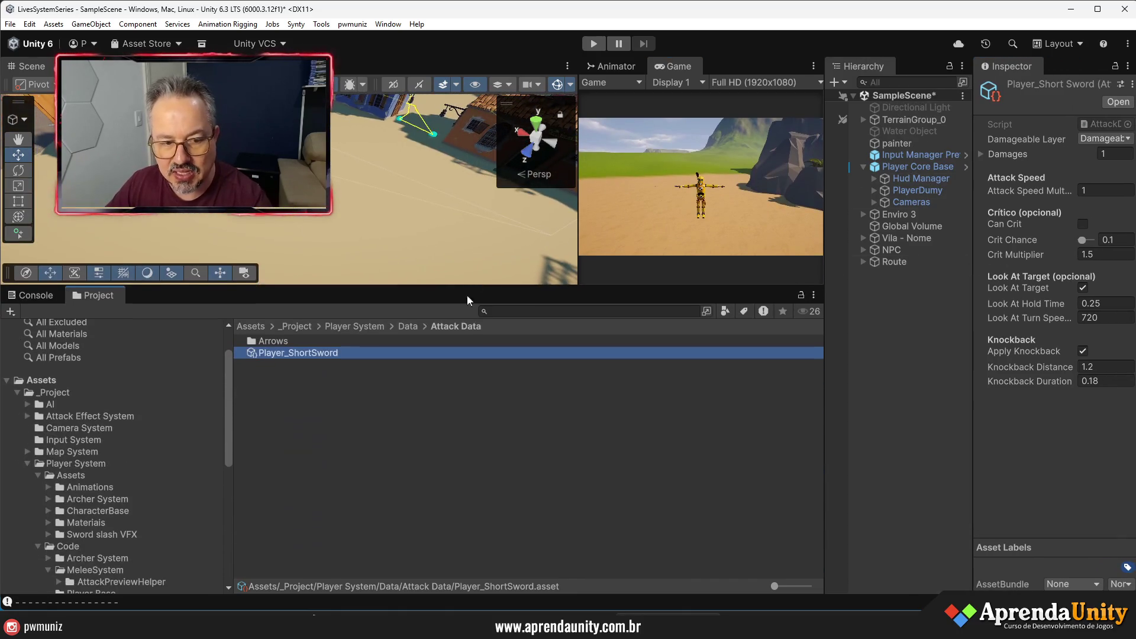
click(26, 463)
- Browse AI/Core/Data/02 - Profiles/Behaviour Profile and select NPC_Live_Neutro
click(45, 404)
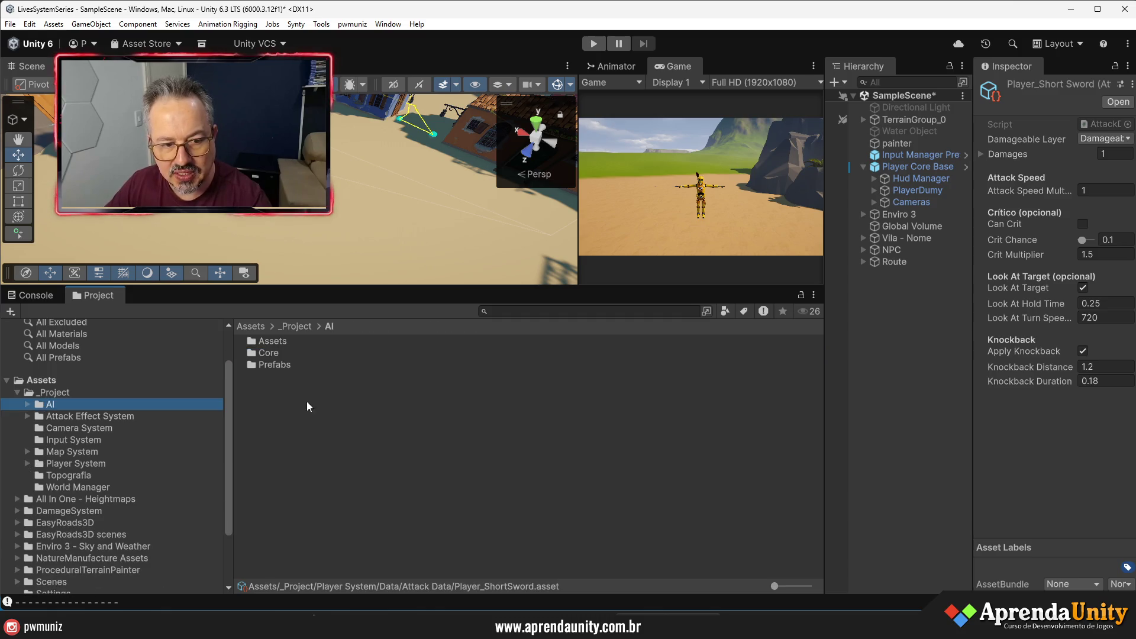
double_click(269, 353)
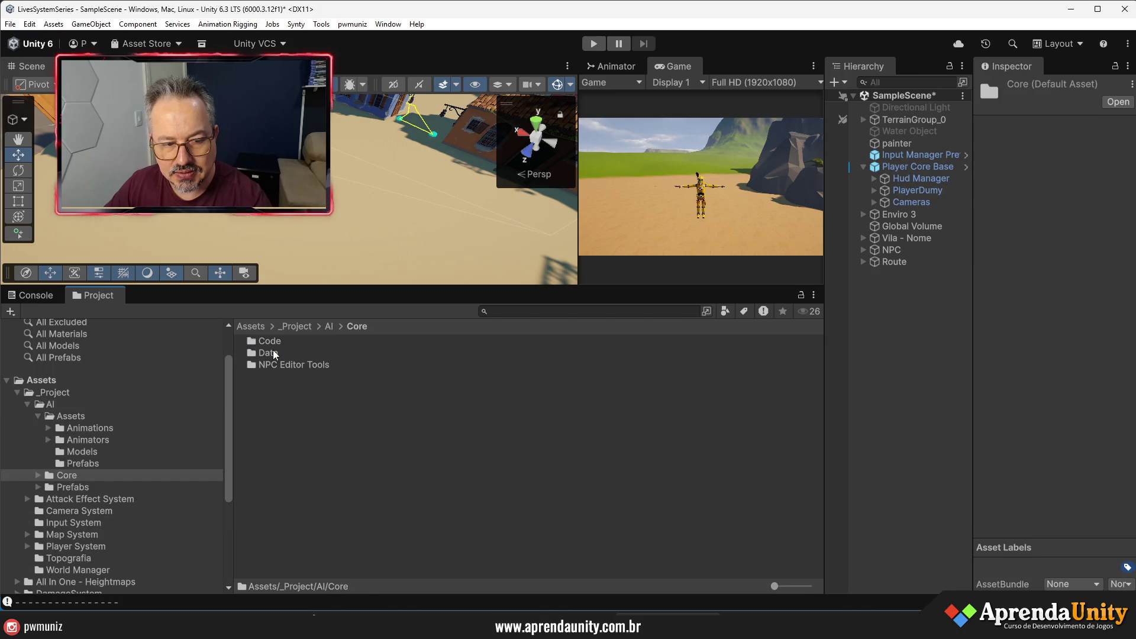
double_click(272, 349)
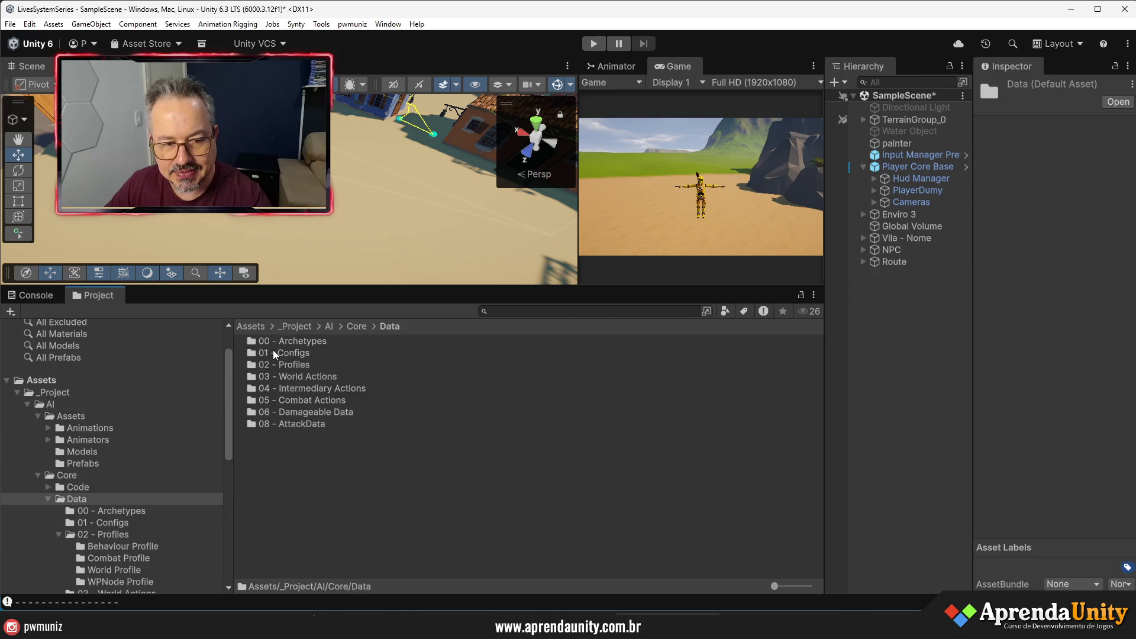
double_click(304, 389)
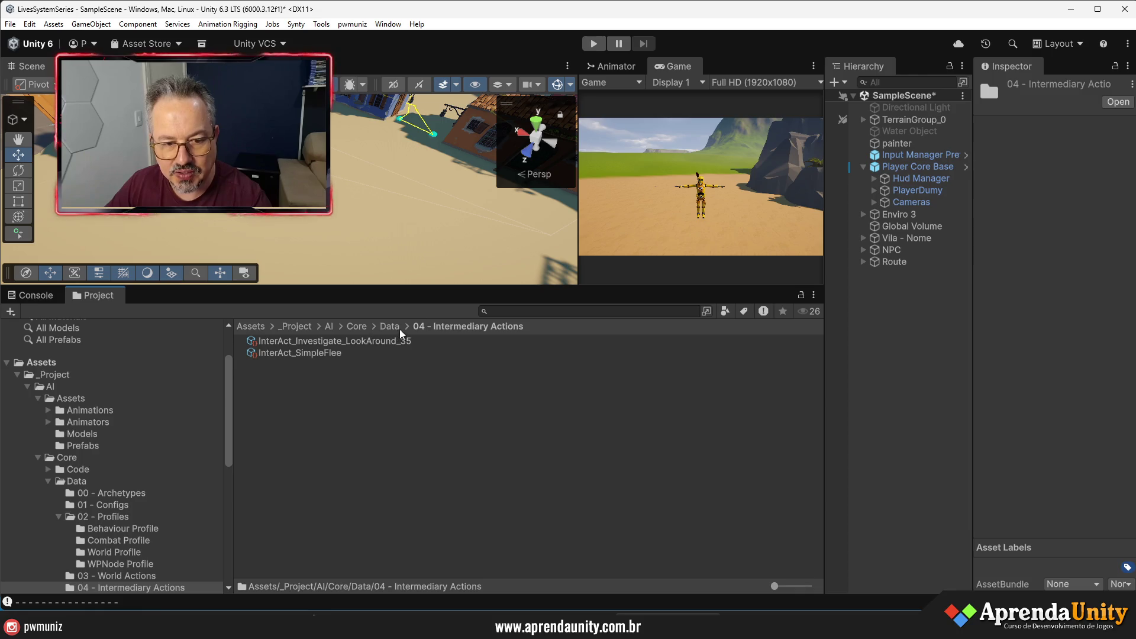
click(396, 329)
double_click(292, 363)
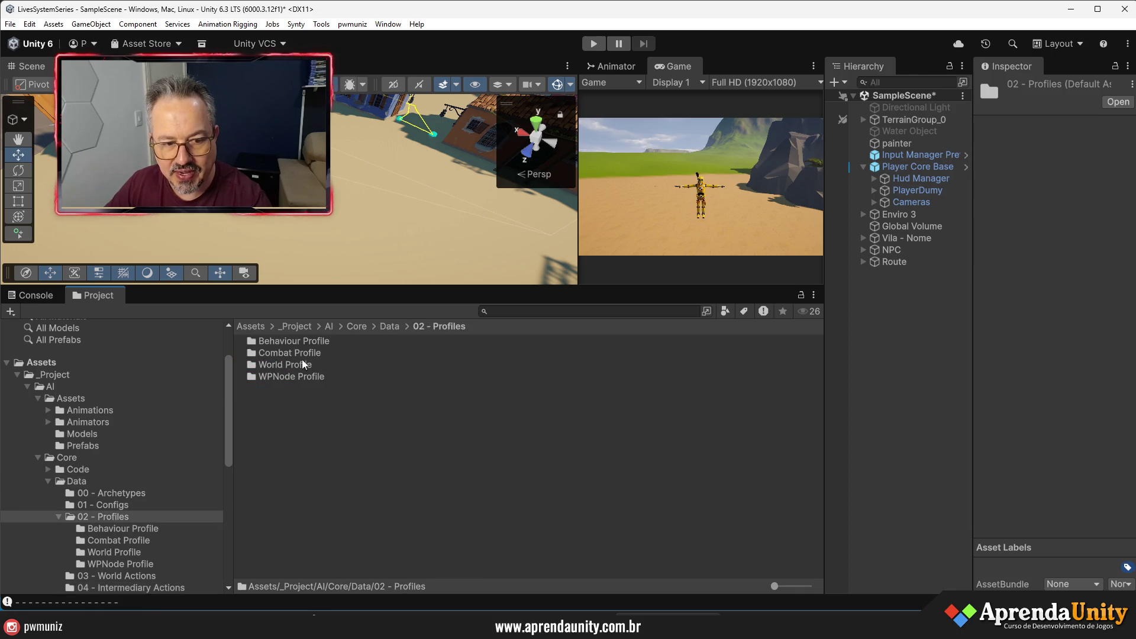
double_click(297, 342)
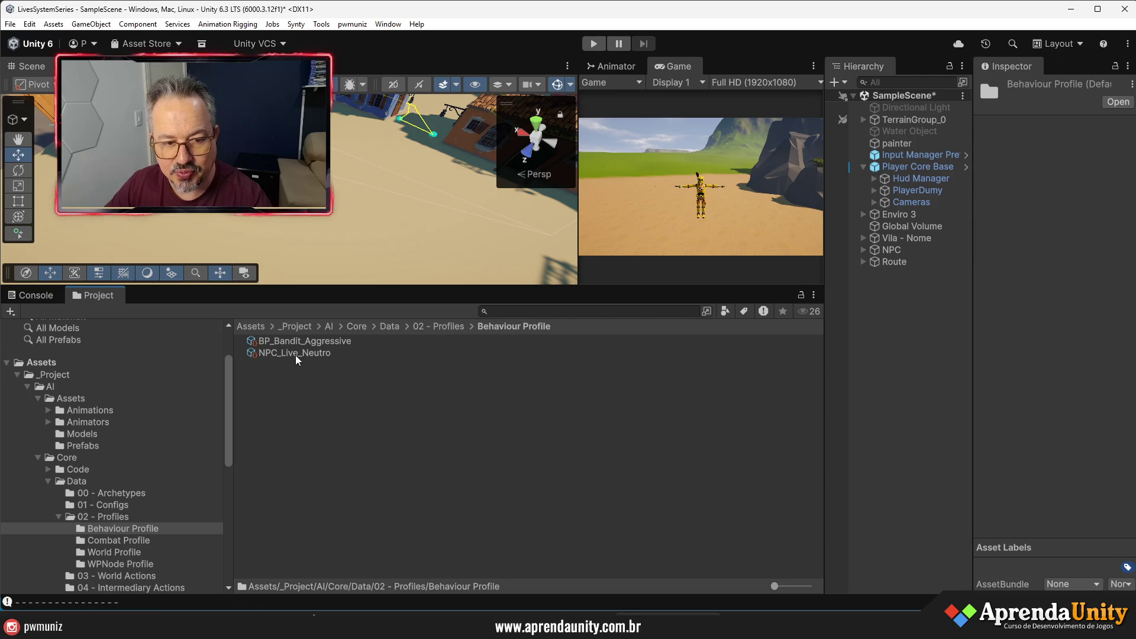
click(317, 353)
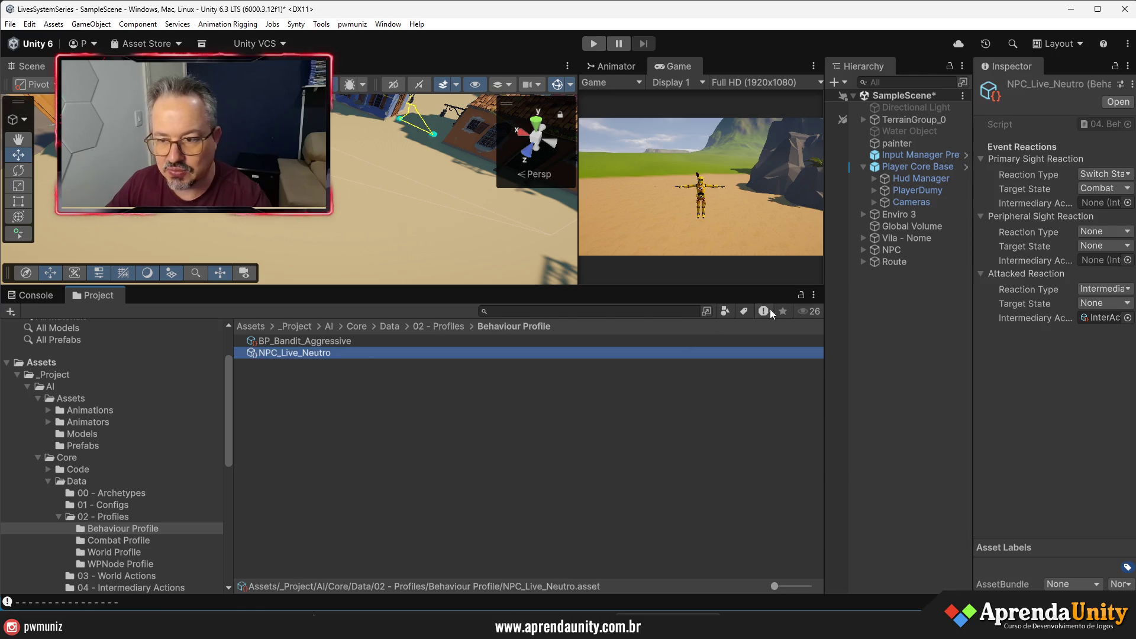
- Set Peripheral Reaction Type to Intermediary Action and assign InterAct_Investigate_LookAround_35
drag(973, 373, 731, 394)
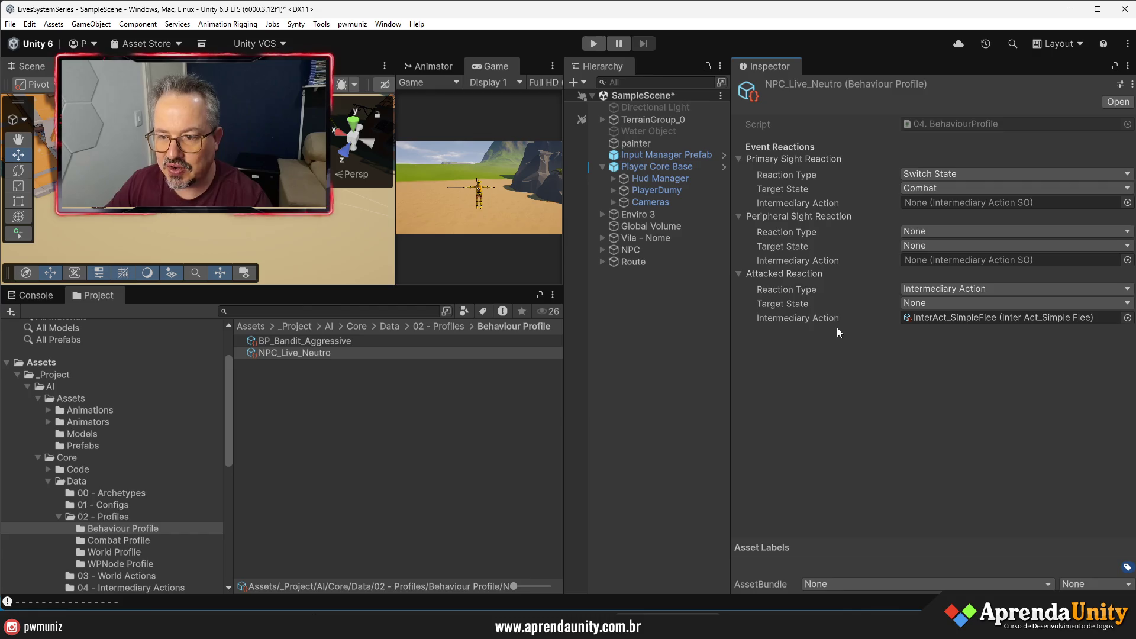
click(909, 232)
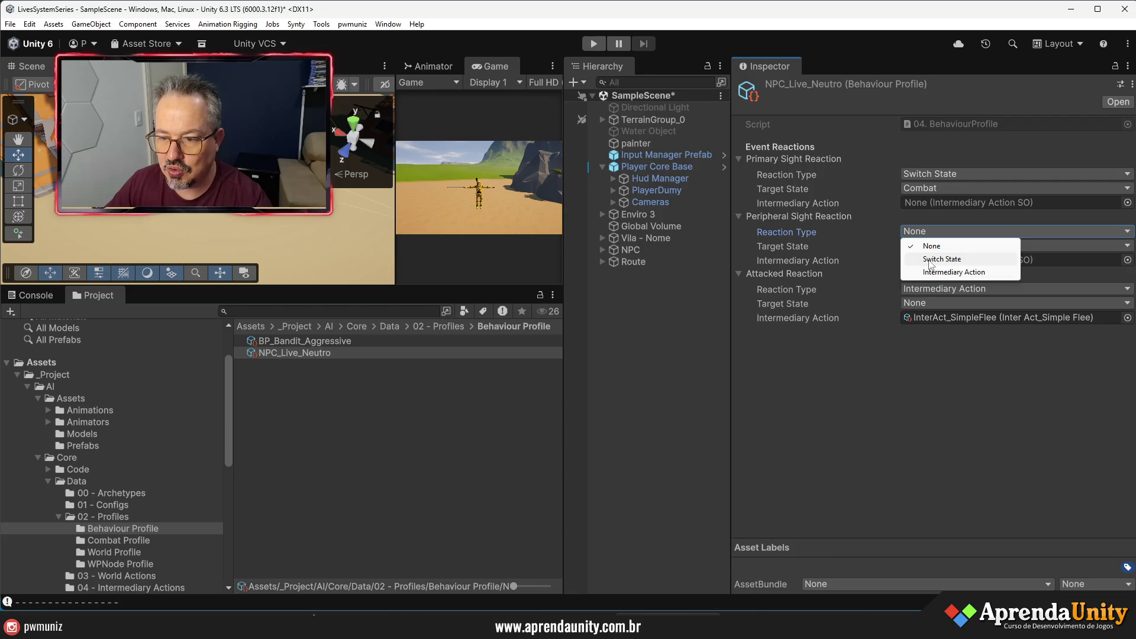
click(935, 259)
click(933, 247)
click(940, 230)
click(940, 231)
click(953, 271)
click(1128, 260)
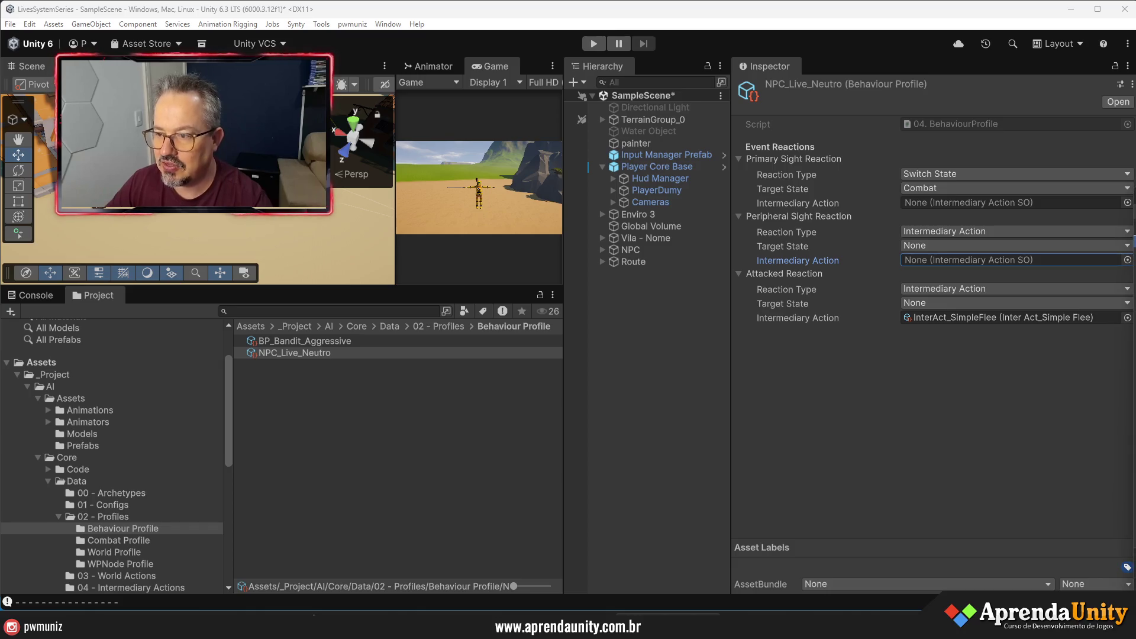
click(1128, 260)
double_click(763, 266)
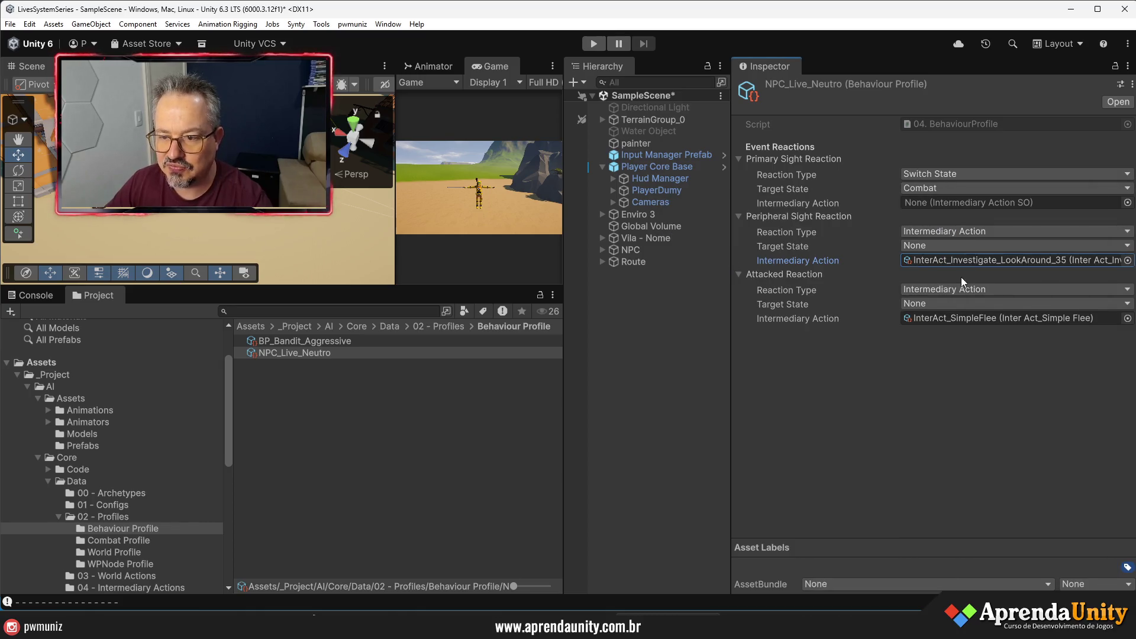
- Open the InterAct_Investigate_LookAround_35 asset and enlarge the Scene and Game views
click(982, 261)
click(406, 343)
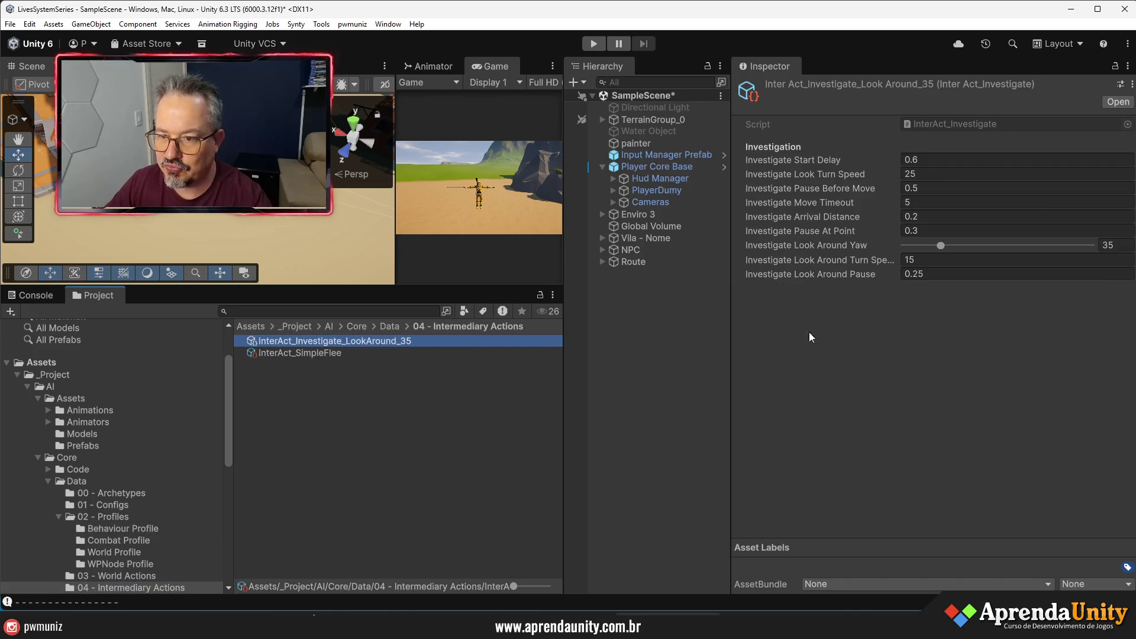
drag(730, 388, 865, 388)
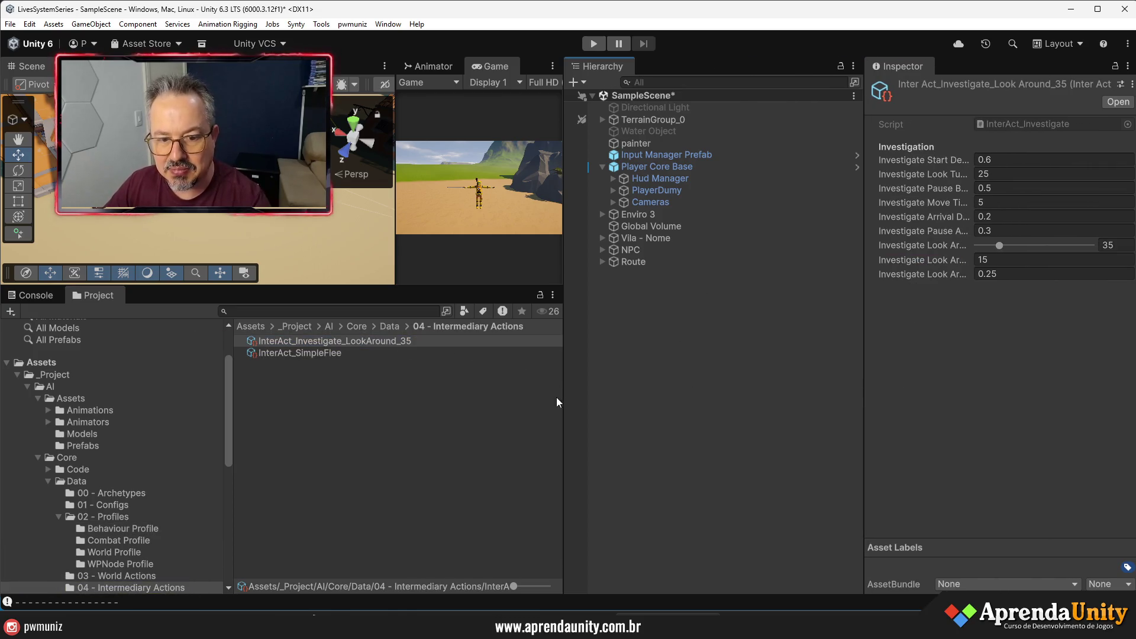
drag(564, 406, 705, 405)
drag(531, 295, 531, 423)
scroll(375, 256, down, 3)
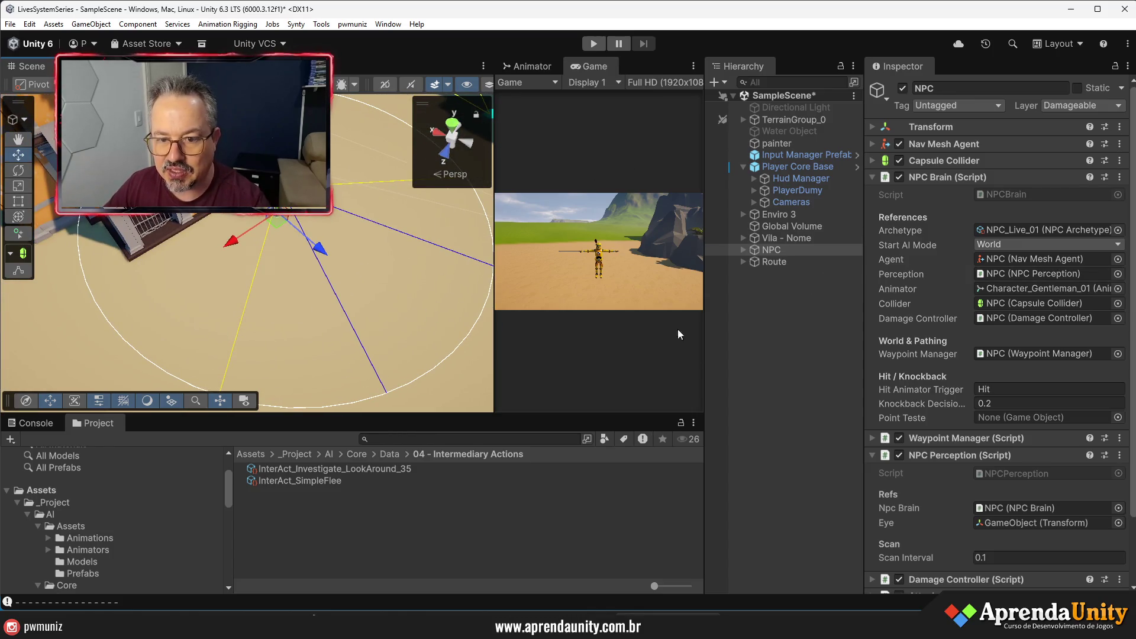
drag(704, 379, 971, 393)
- Make the Scene and Game views taller and wider, then enter Play mode to test the NPC
drag(818, 412, 811, 534)
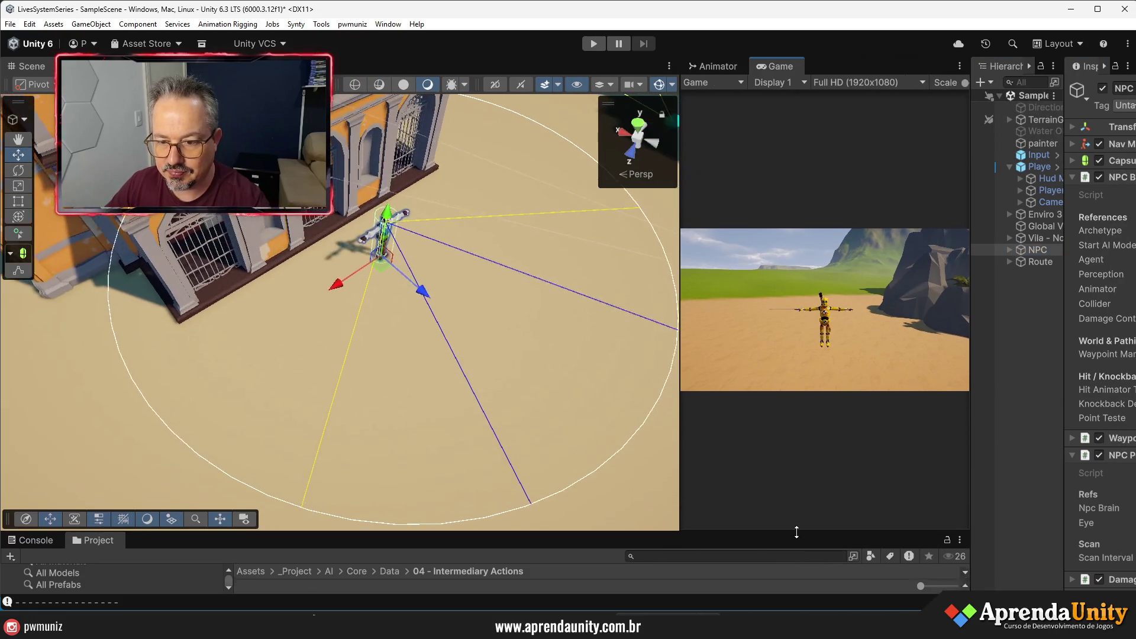
drag(680, 209, 517, 204)
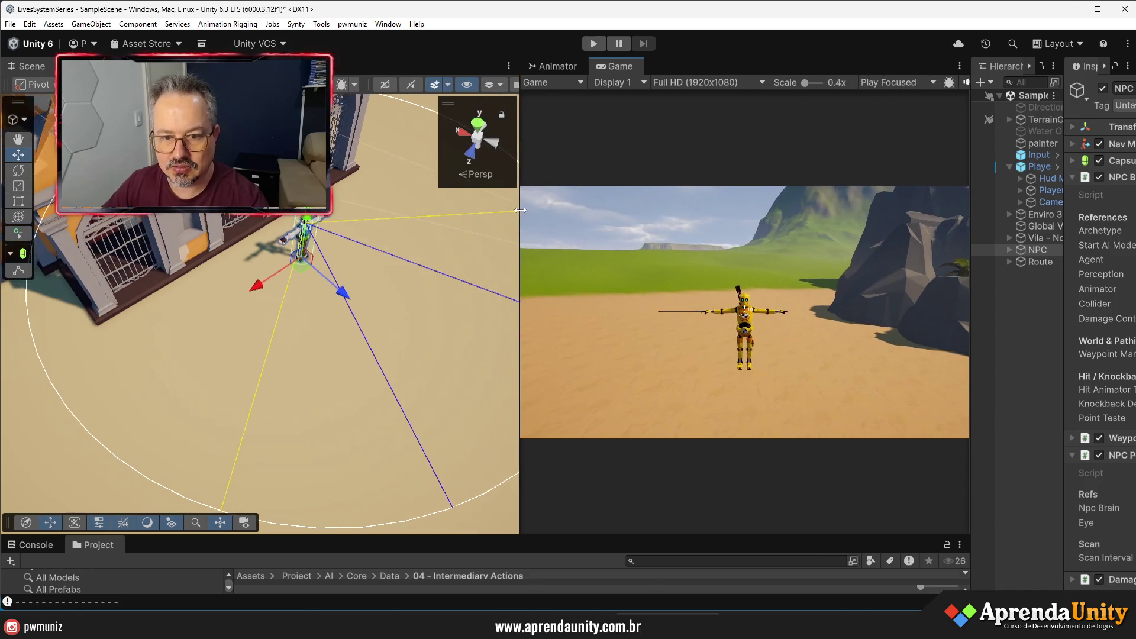
click(590, 45)
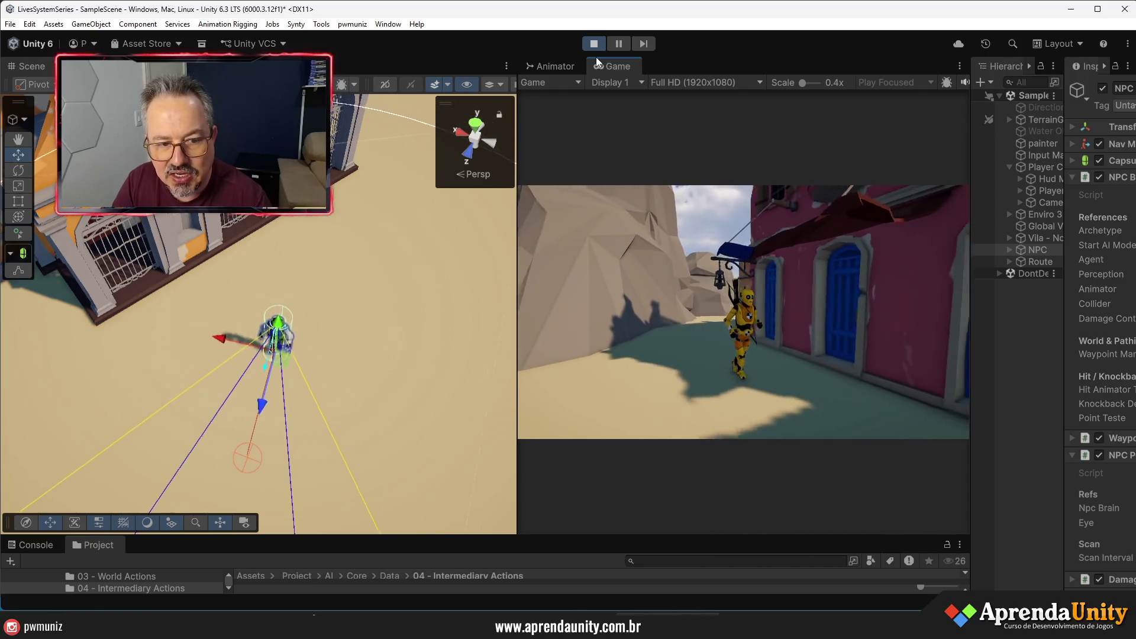
scroll(315, 351, down, 5)
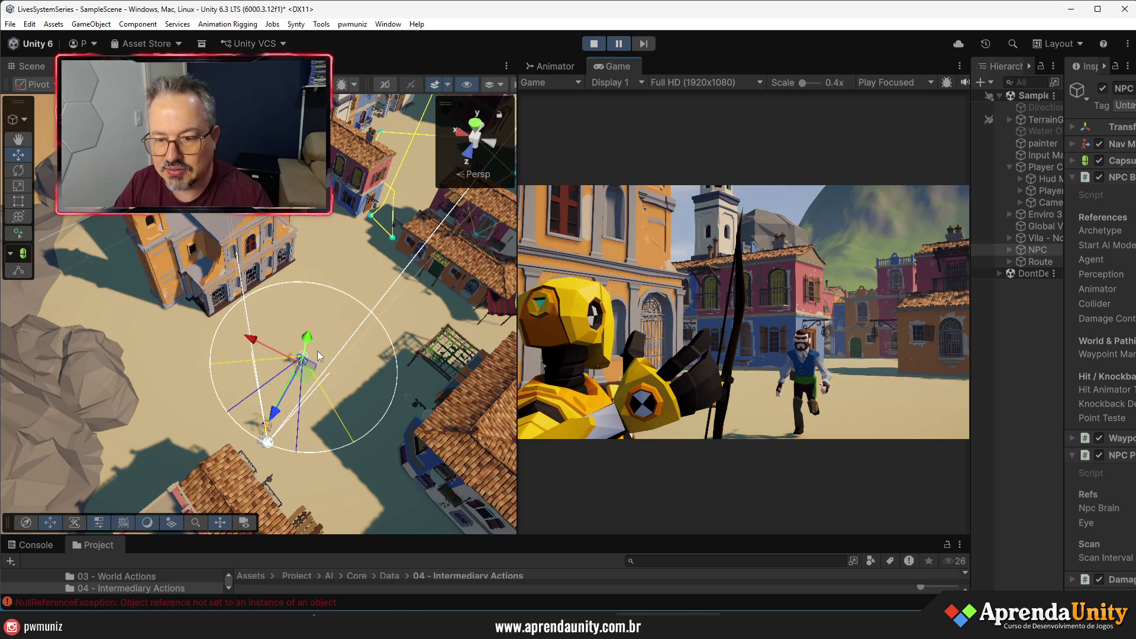
mouse_move(482, 538)
mouse_down()
mouse_move(293, 332)
mouse_move(105, 273)
mouse_up()
- Review the NullReferenceException stack trace, enlarge the Game view, then resume and stop the test
click(36, 293)
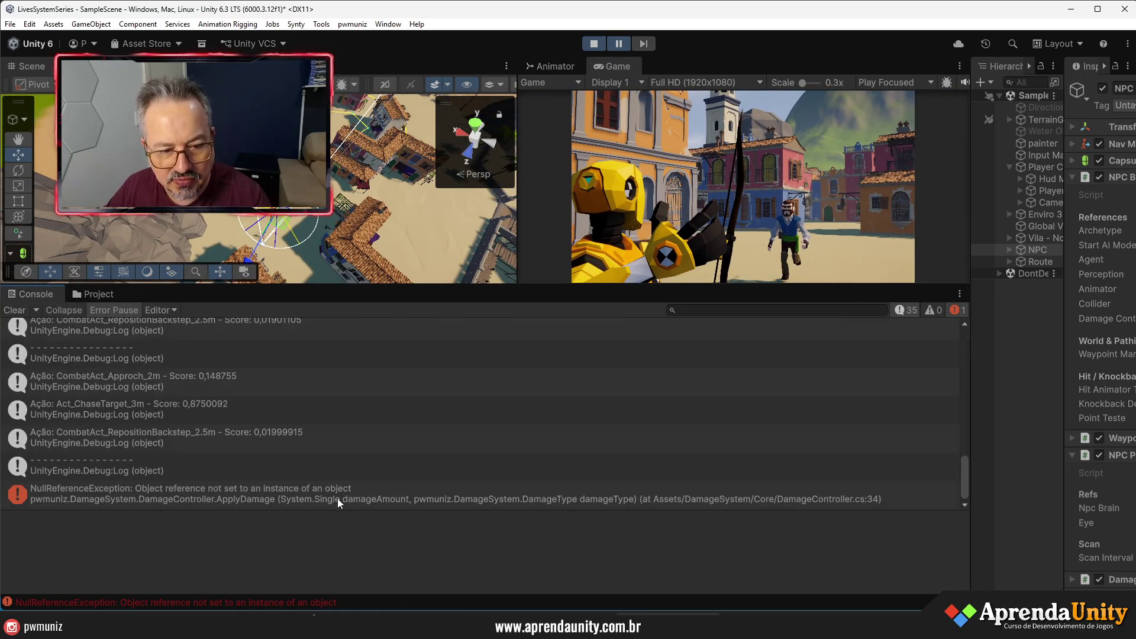
click(485, 505)
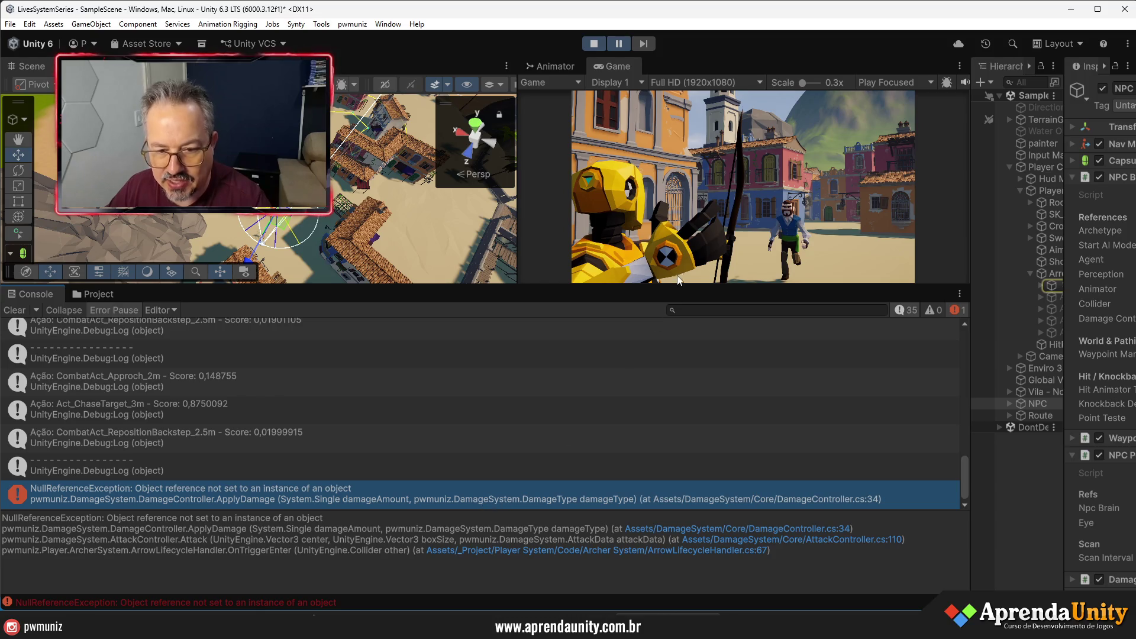
drag(677, 284, 677, 544)
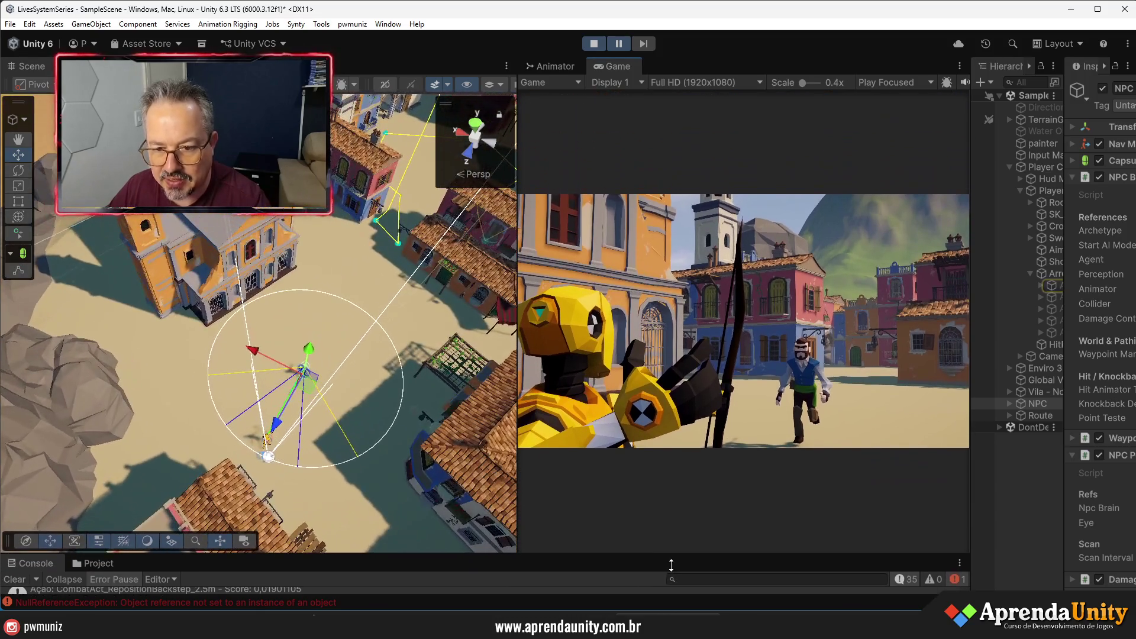
drag(519, 332, 240, 328)
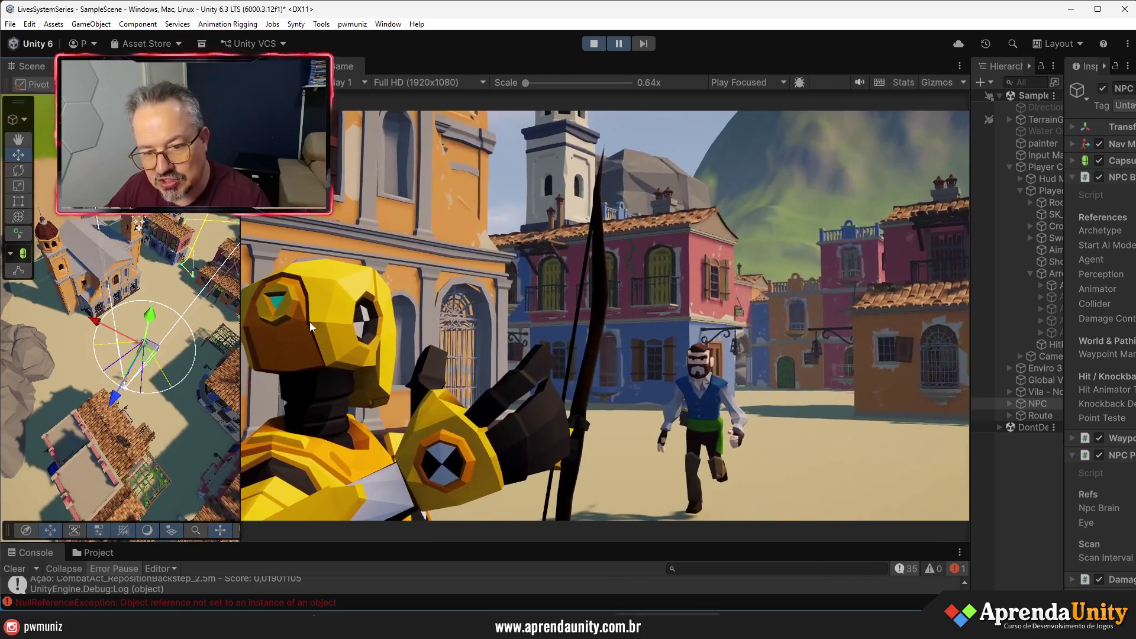
click(627, 45)
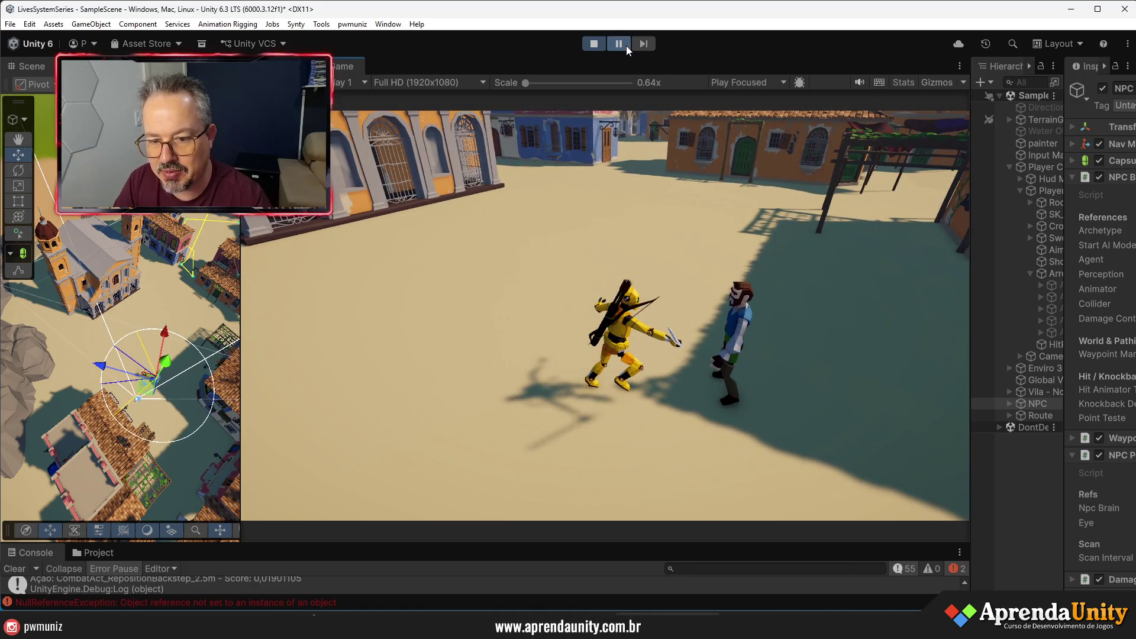
click(594, 45)
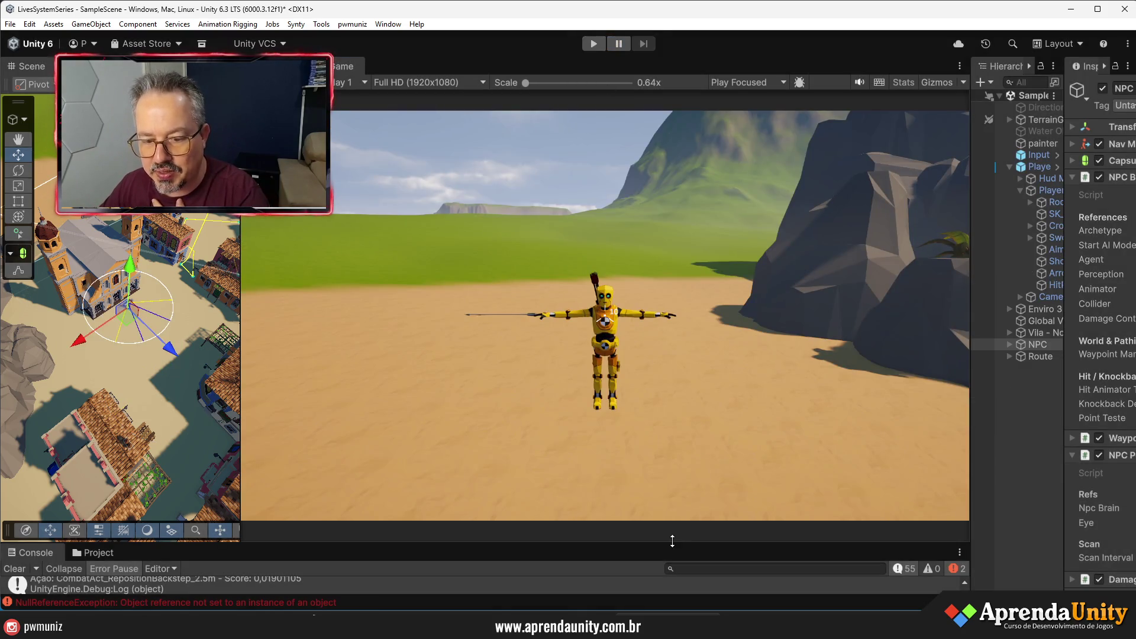
- Select the NPC_Live_01 asset in Data > 00 - Archetypes and widen the Hierarchy and Inspector
drag(672, 541, 673, 315)
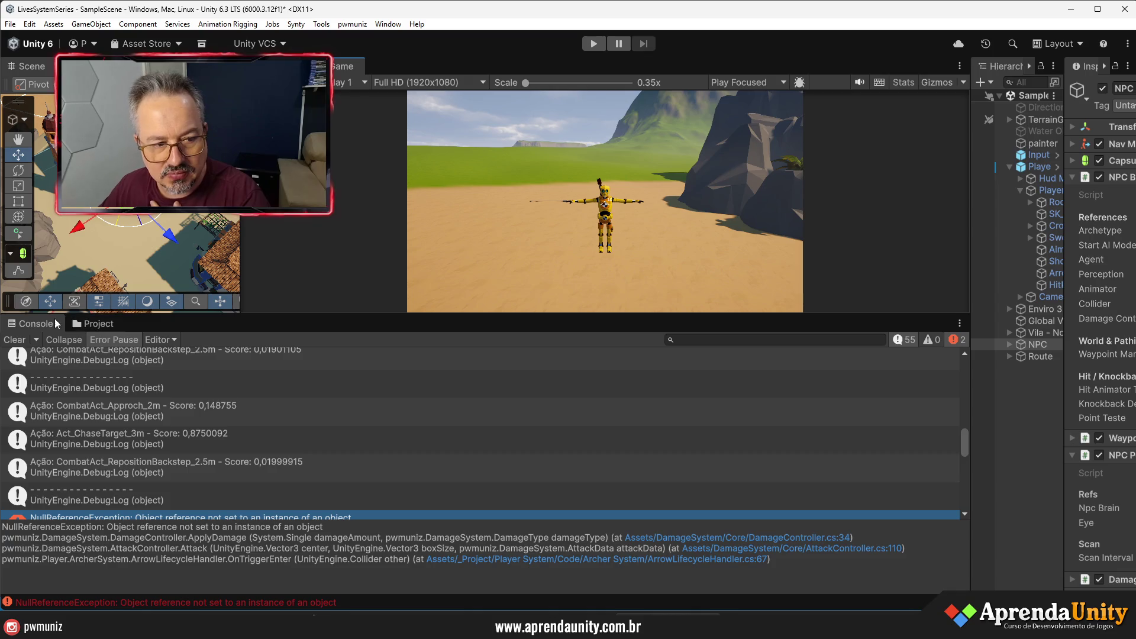
click(92, 325)
scroll(123, 440, up, 3)
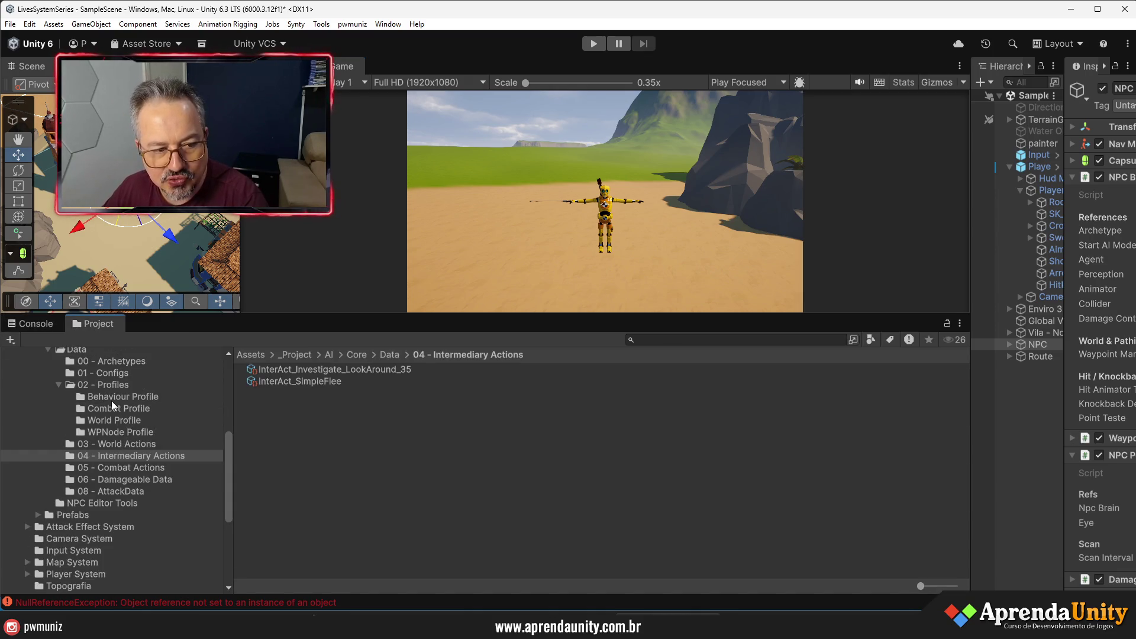
click(114, 385)
scroll(172, 458, up, 5)
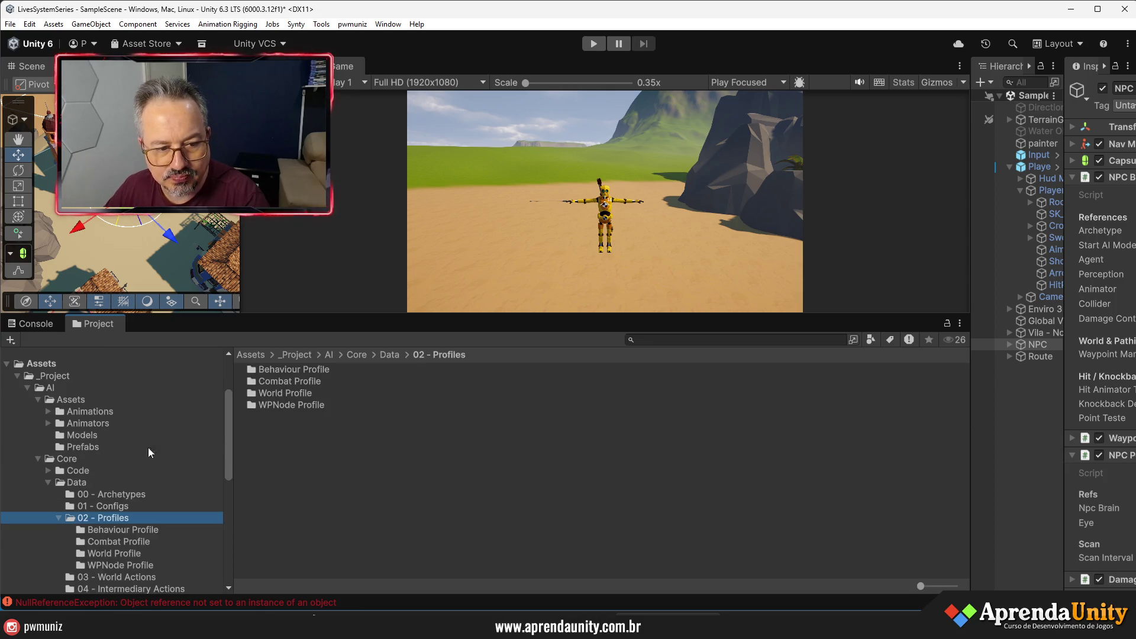
click(131, 494)
click(298, 364)
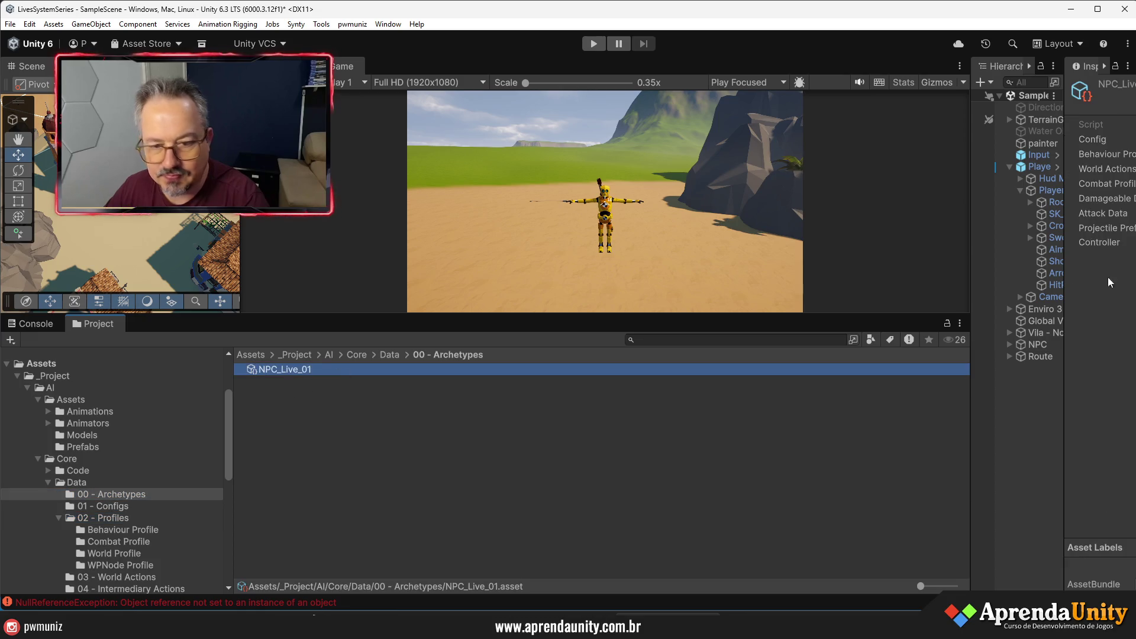
drag(973, 273, 714, 273)
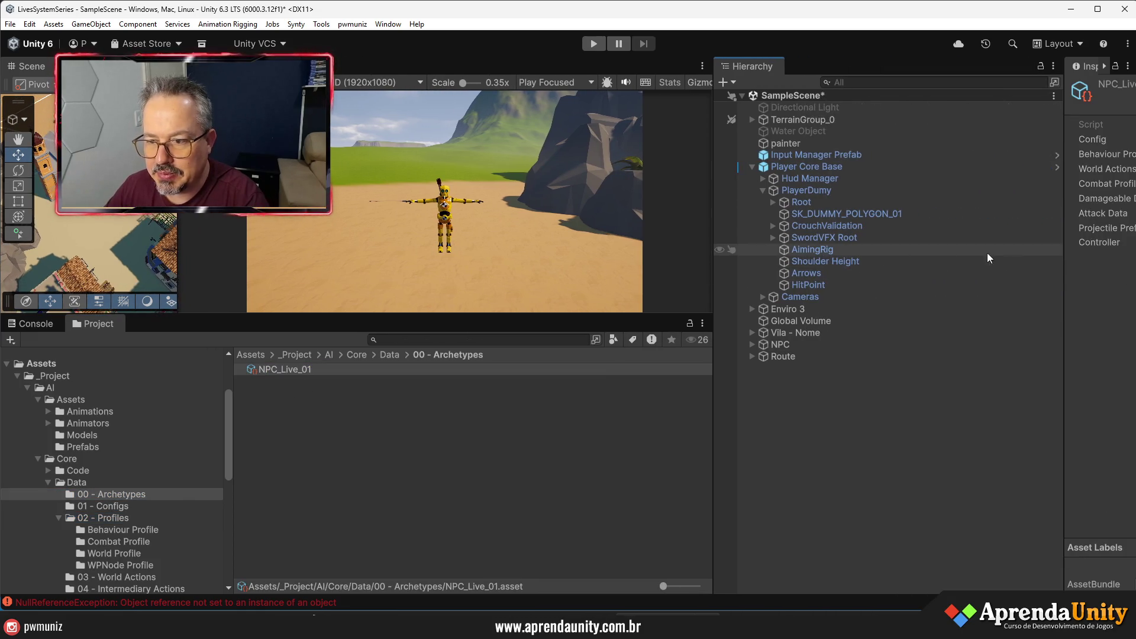
drag(1073, 281, 831, 282)
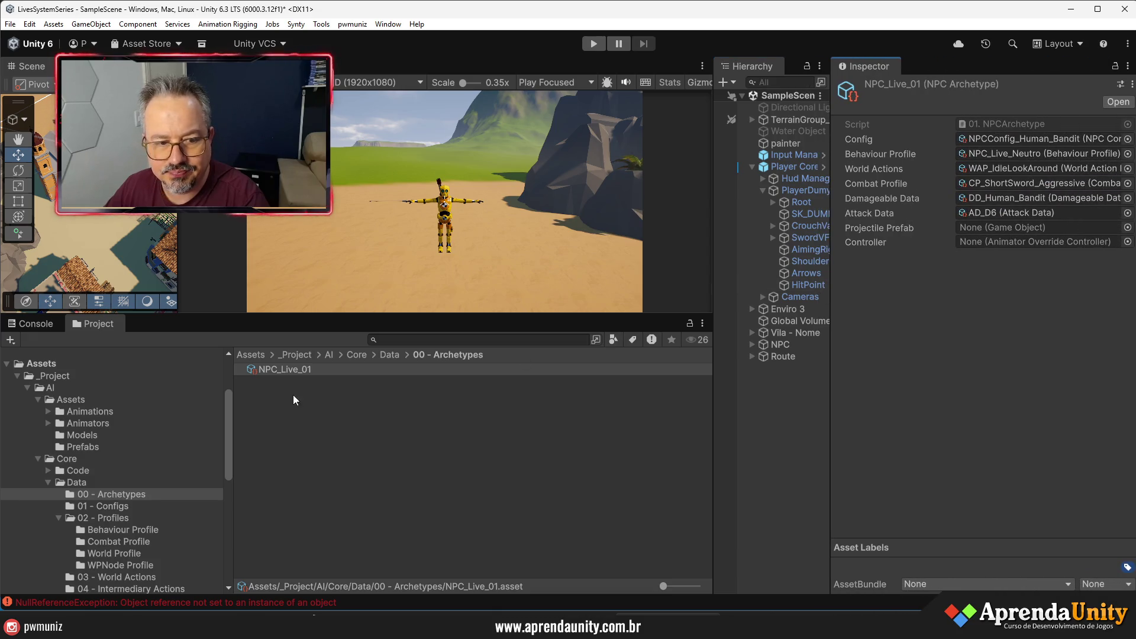
- Locate DD_Human_Bandit from NPC_Live_01, check its Max HP 35, and inspect the PlayerDumy object
click(291, 371)
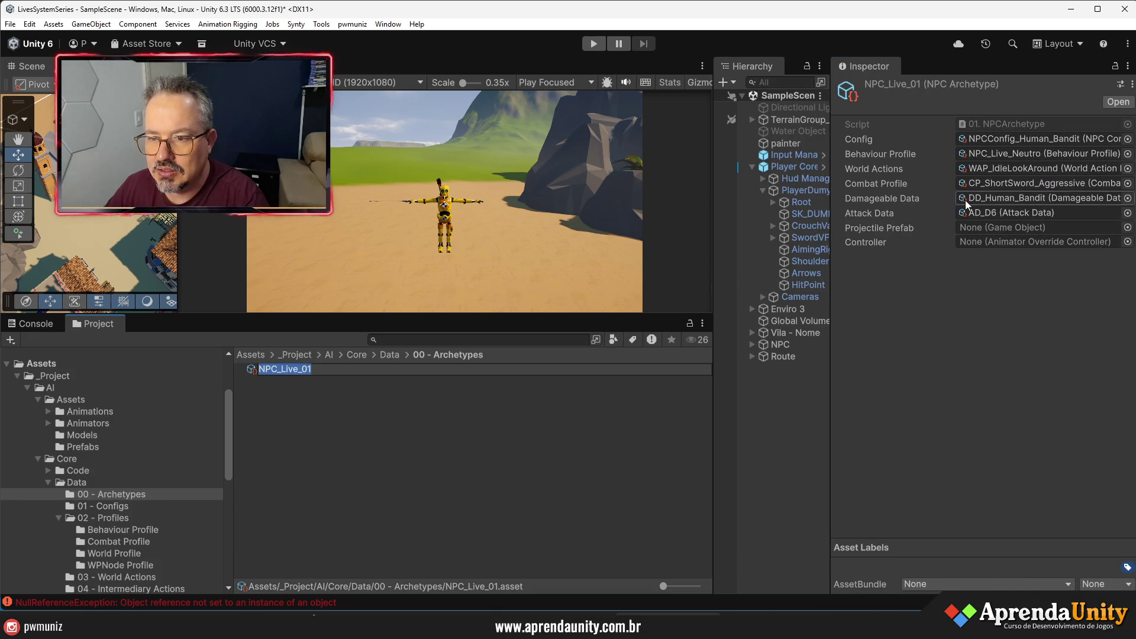
click(964, 200)
click(296, 369)
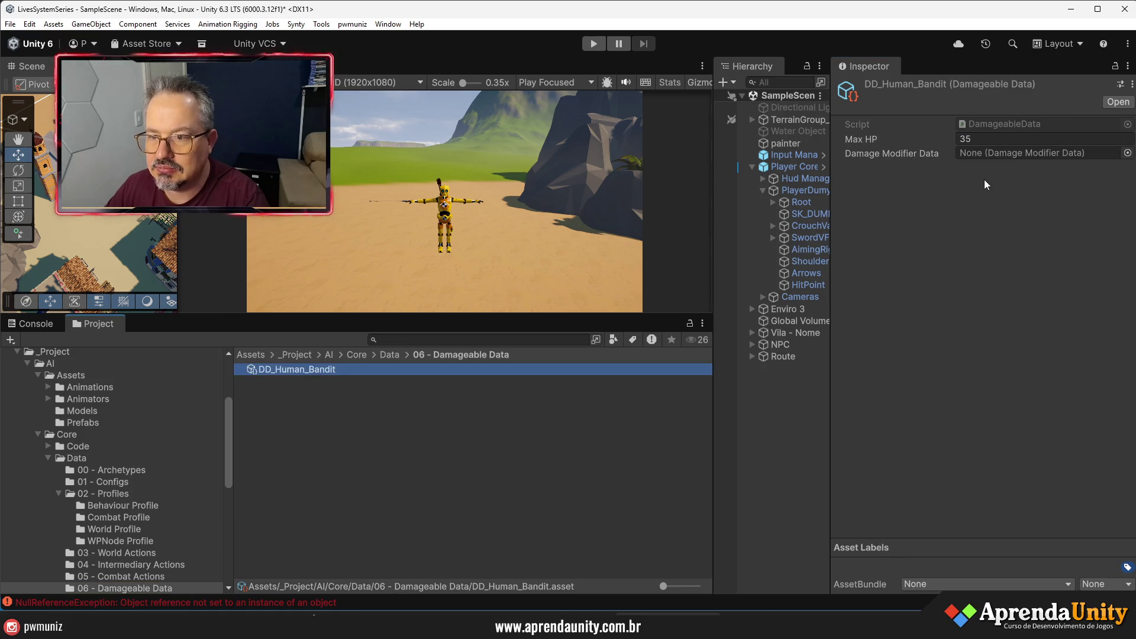
mouse_move(825, 271)
mouse_down()
mouse_move(850, 284)
mouse_move(936, 287)
mouse_up()
click(783, 167)
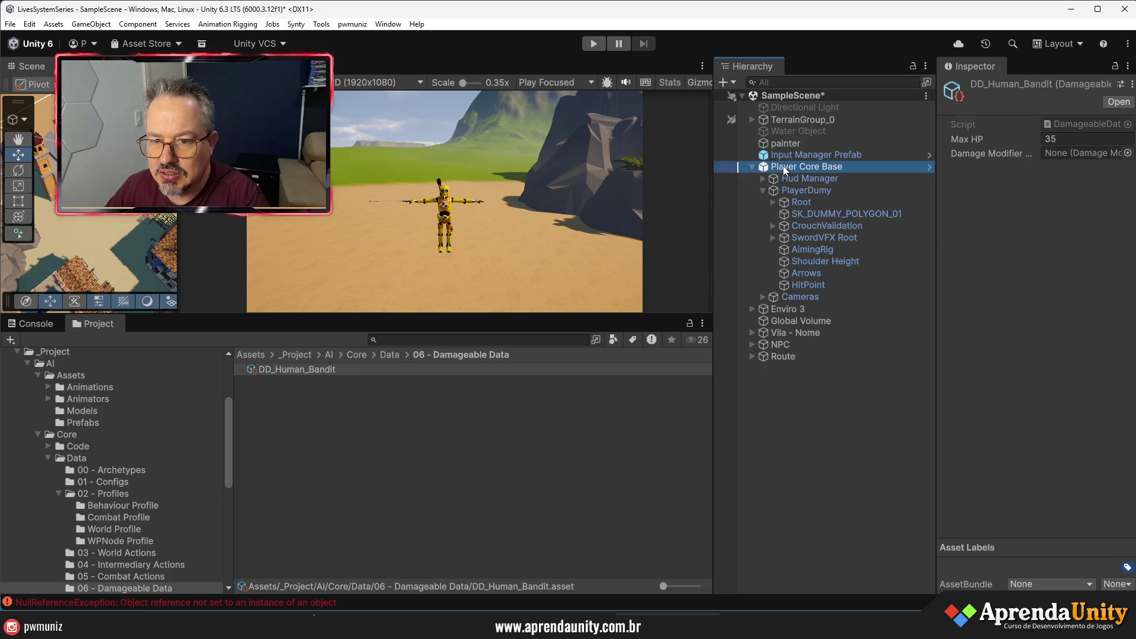
click(793, 191)
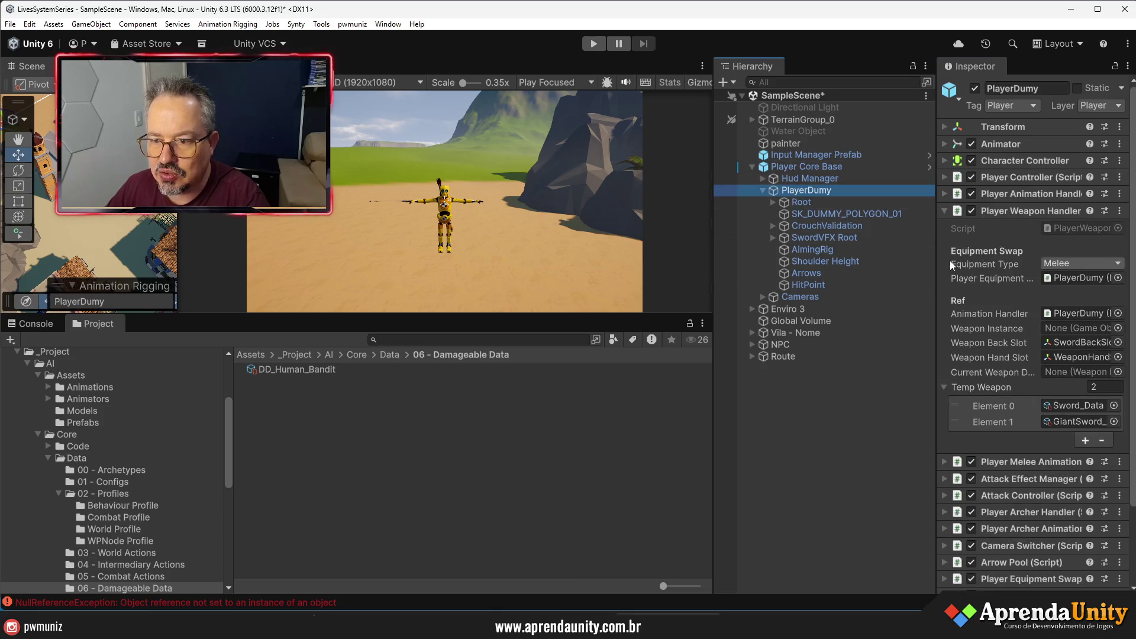
click(1004, 211)
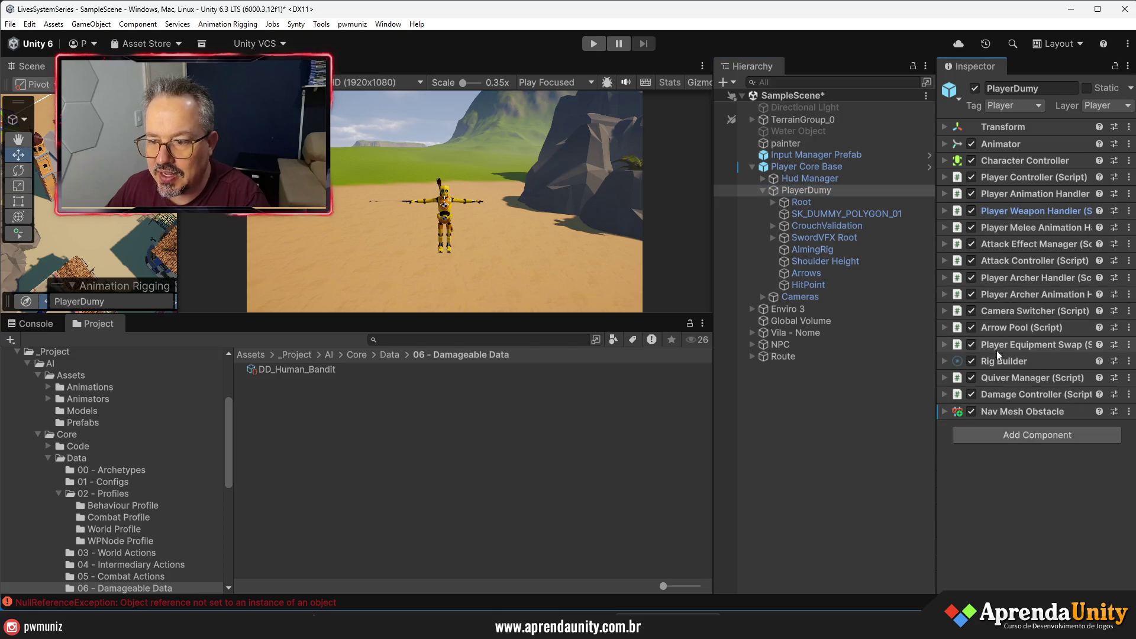
mouse_move(937, 344)
mouse_down()
mouse_move(674, 344)
mouse_move(843, 344)
mouse_up()
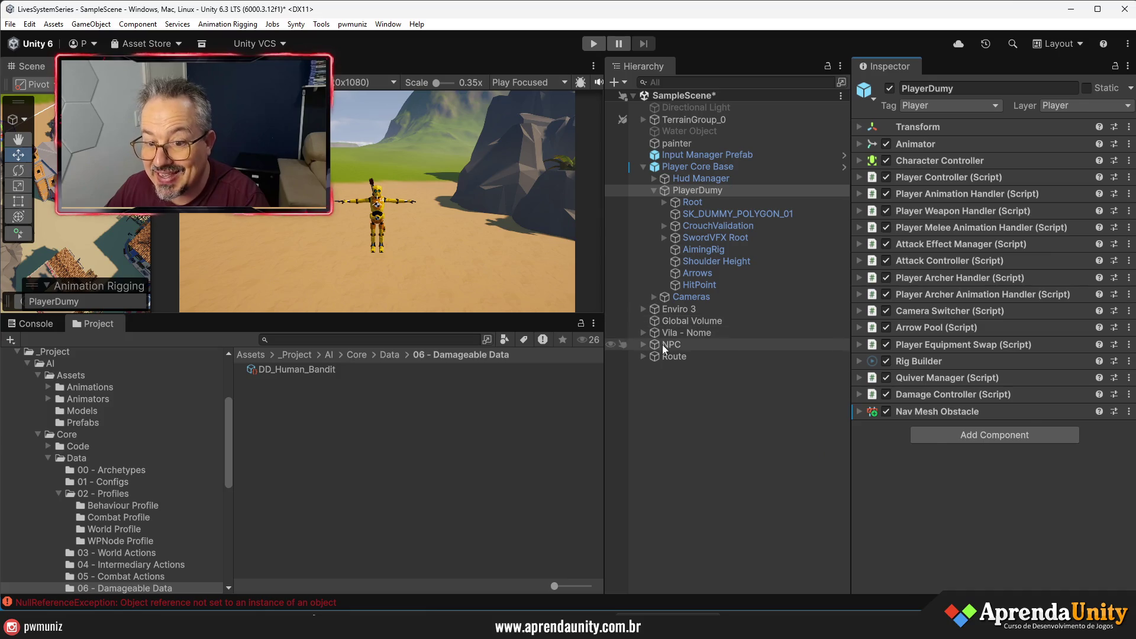
- Assign DD_Human_Bandit as the NPC Damage Controller's Damageable Data and enlarge the Game view
click(662, 345)
click(951, 179)
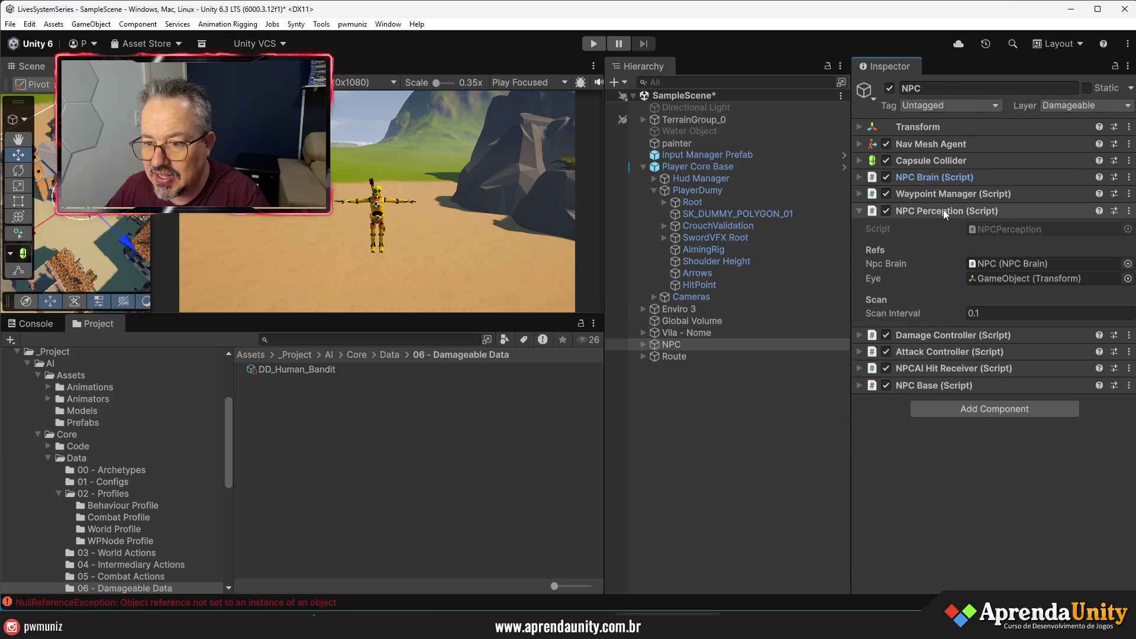
click(943, 211)
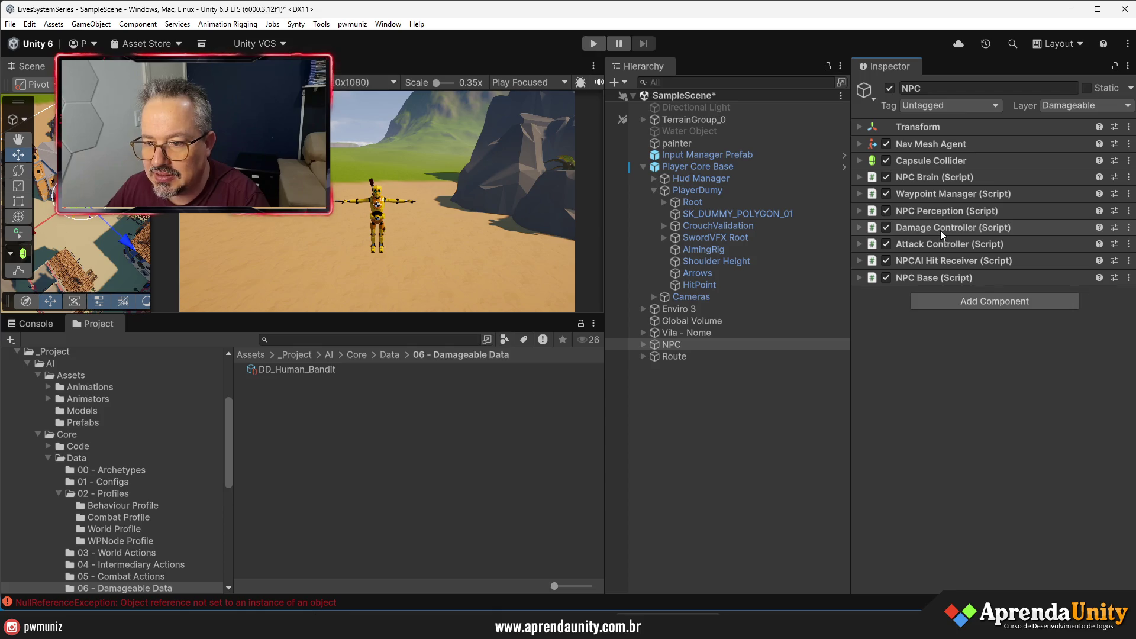
click(940, 230)
click(1128, 261)
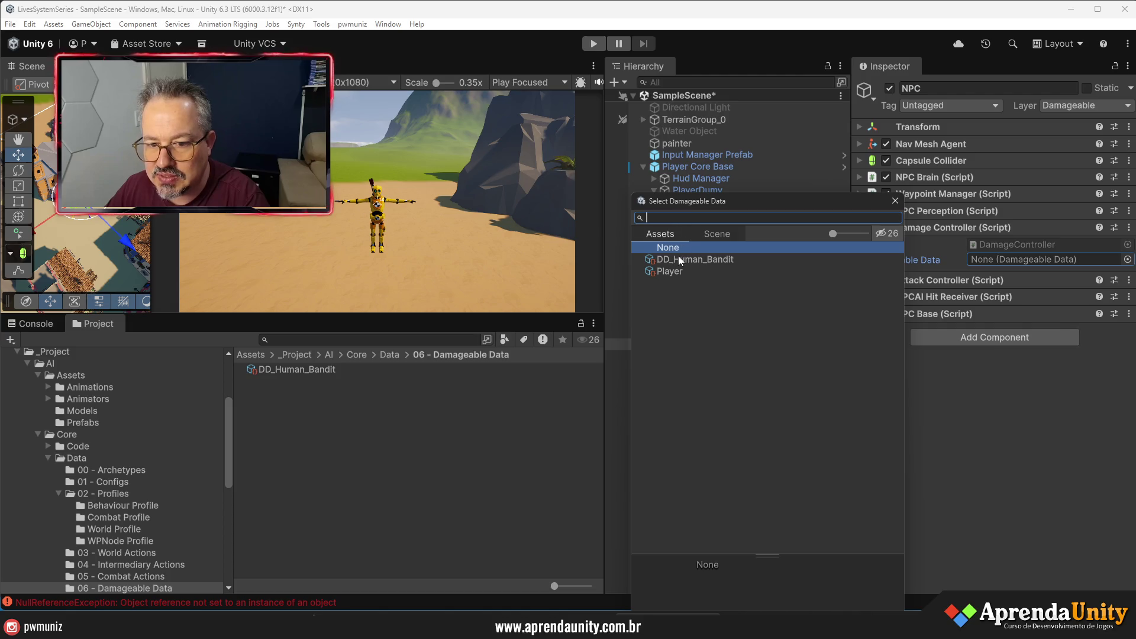
double_click(677, 258)
drag(851, 309, 950, 308)
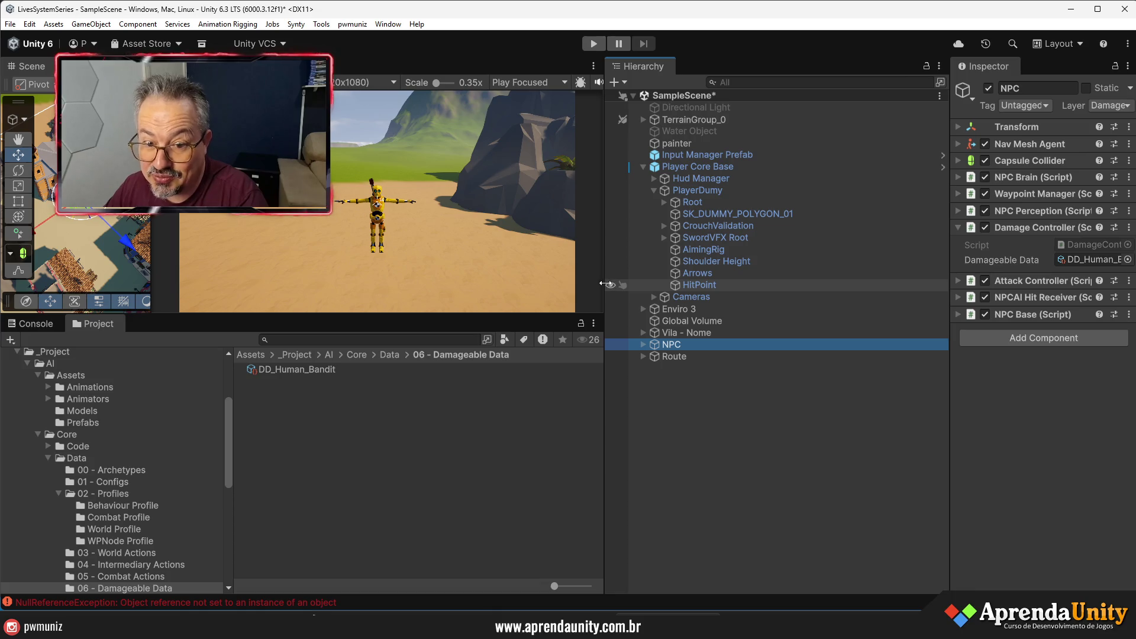
drag(606, 284, 796, 284)
drag(682, 314, 682, 479)
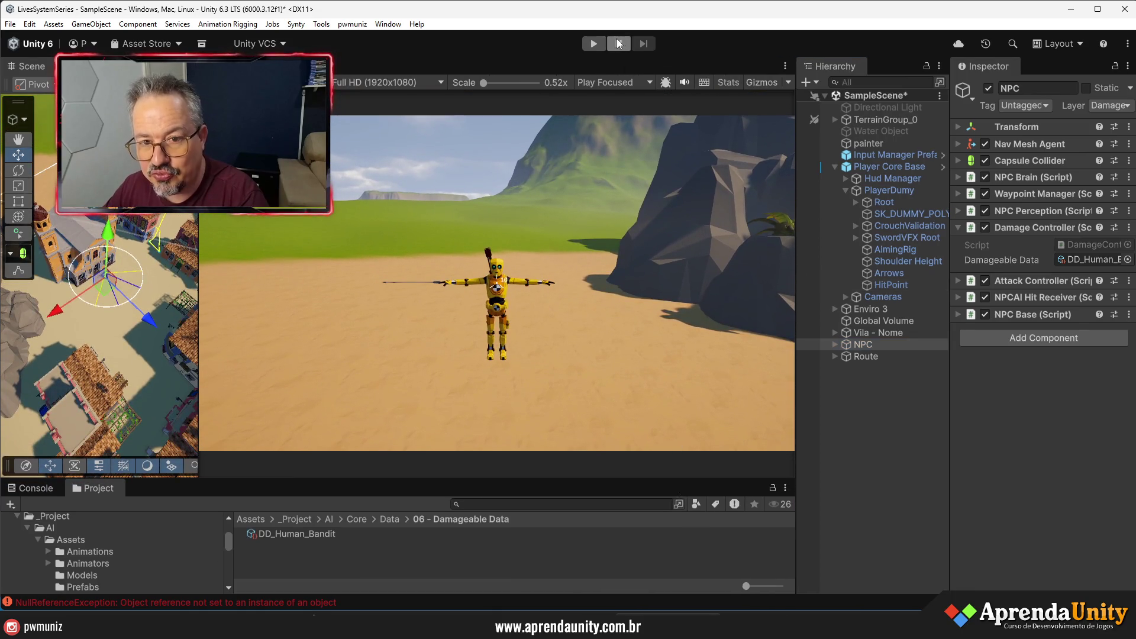
- Run a Play-mode test with the updated NPC, then stop it
click(593, 43)
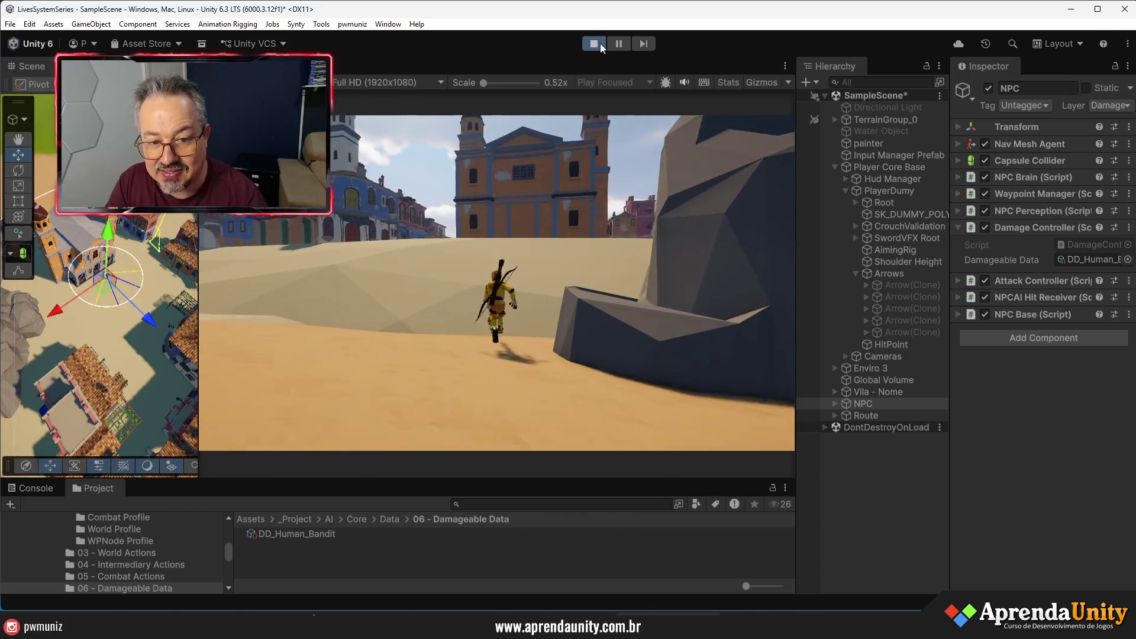
click(600, 44)
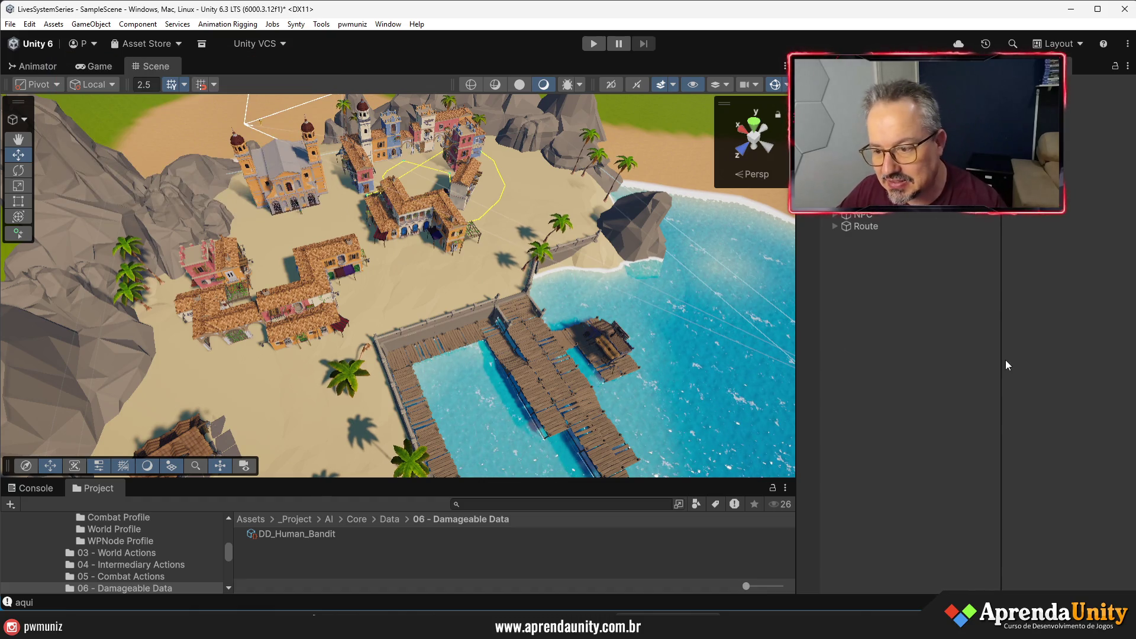
drag(1004, 360, 1029, 359)
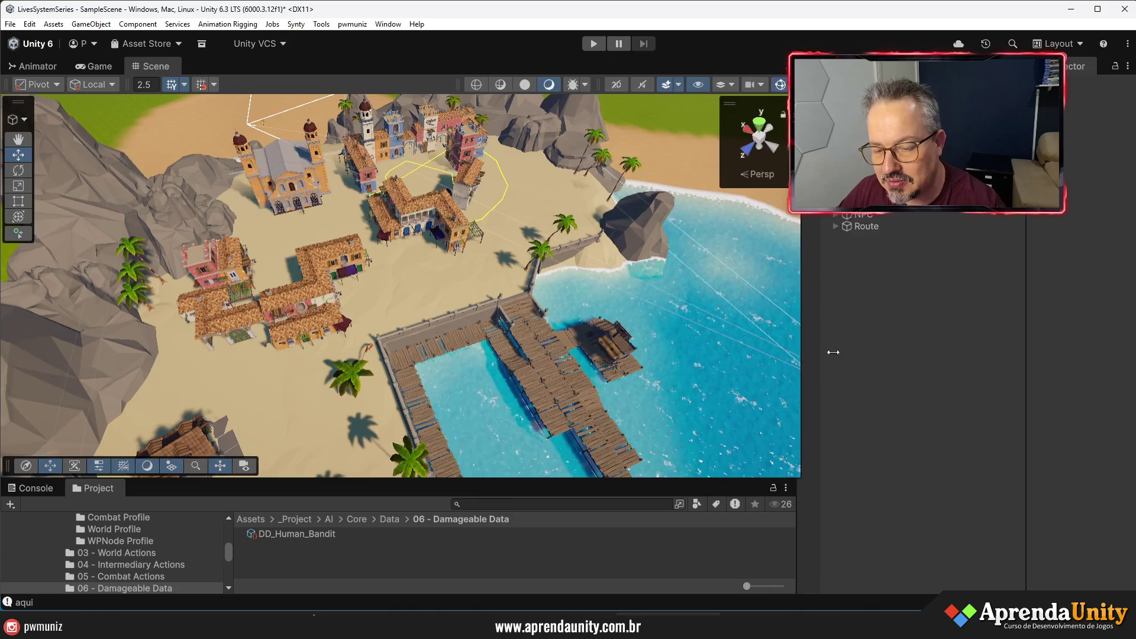
drag(797, 355, 904, 356)
drag(592, 279, 560, 265)
drag(1029, 281, 1048, 282)
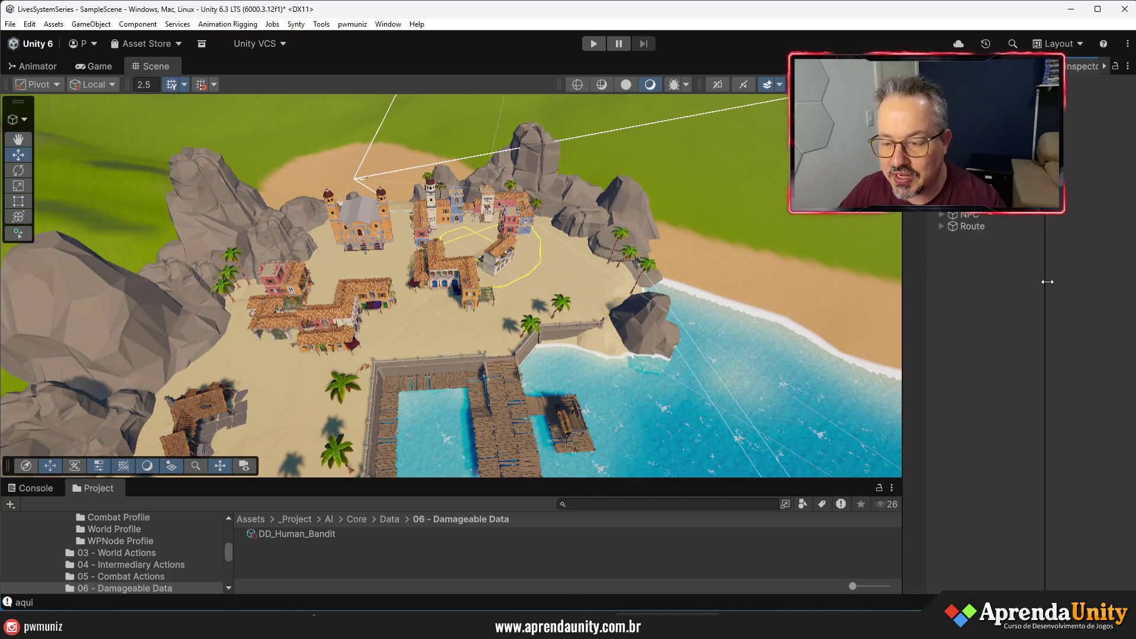
drag(902, 300, 791, 306)
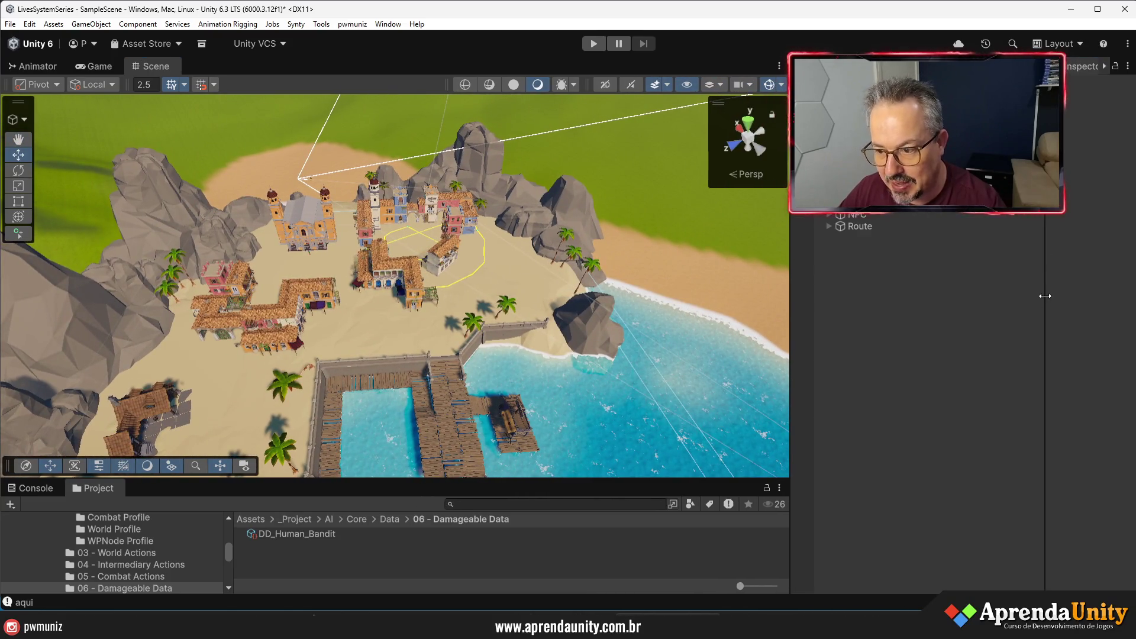
drag(1045, 296, 1001, 296)
drag(438, 219, 467, 204)
click(858, 203)
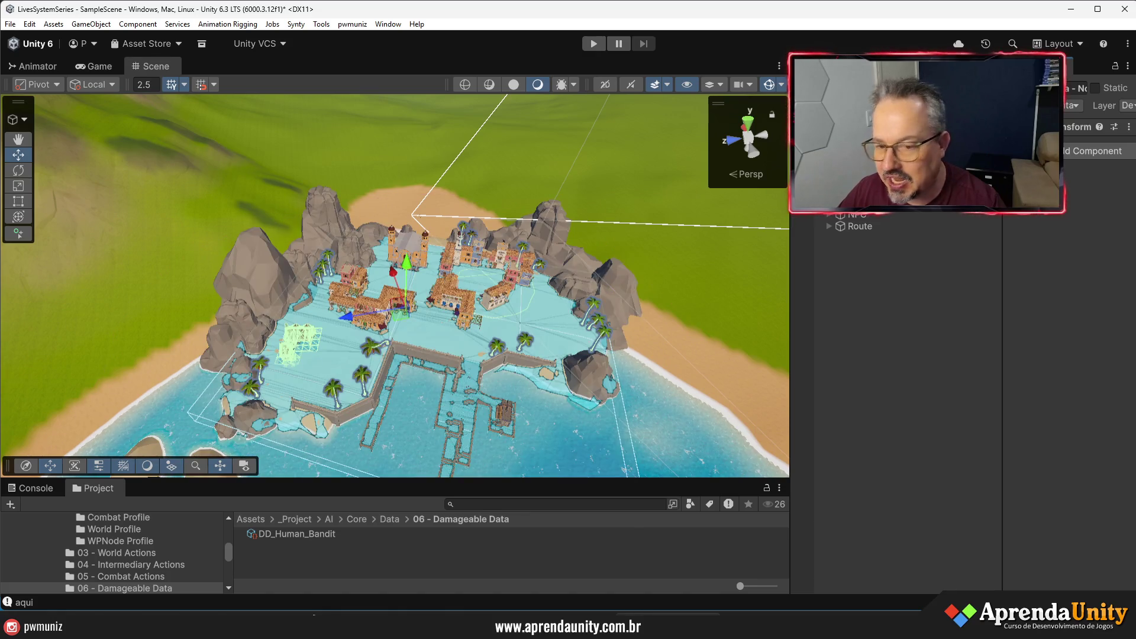
drag(1006, 279, 1024, 281)
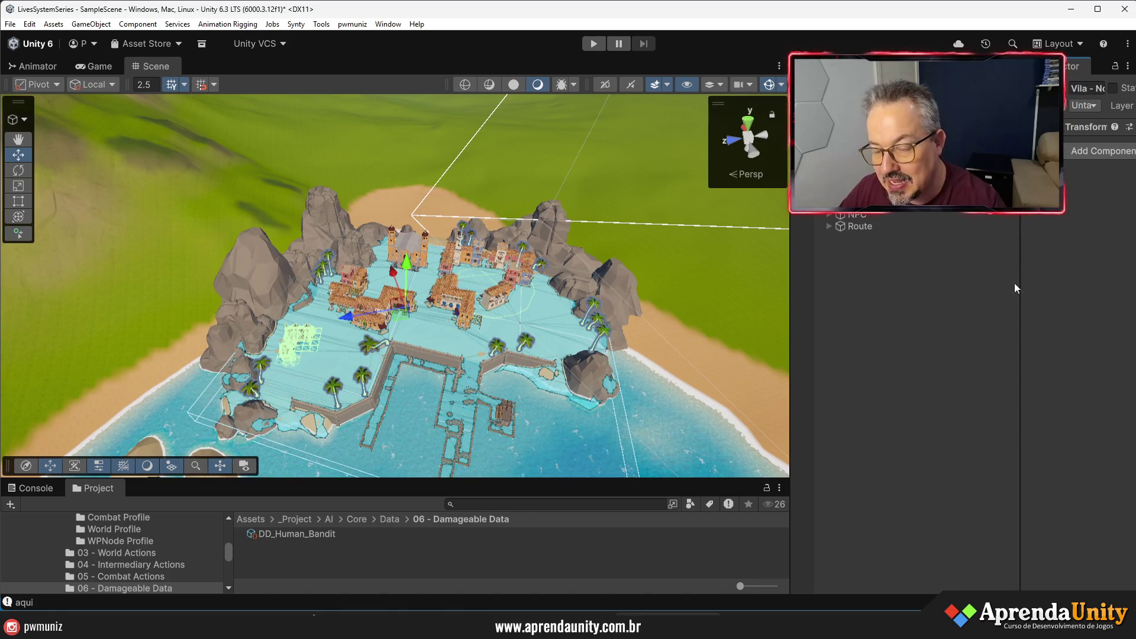
mouse_move(532, 480)
mouse_down()
mouse_move(557, 364)
mouse_move(580, 382)
mouse_move(606, 443)
mouse_up()
scroll(395, 269, up, 10)
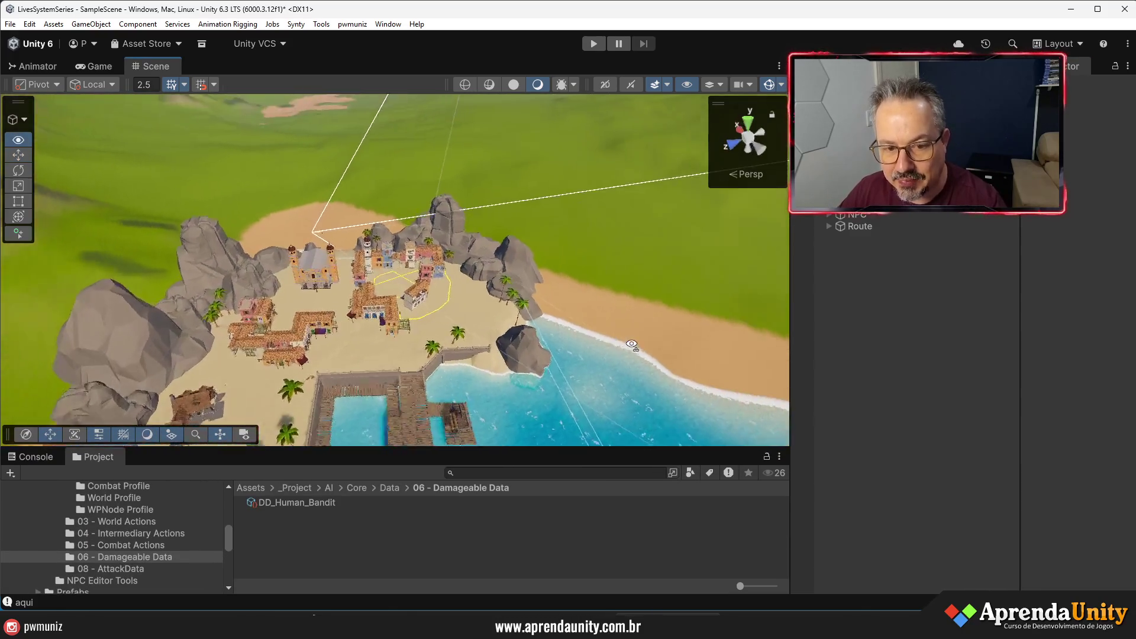
right_click(1006, 93)
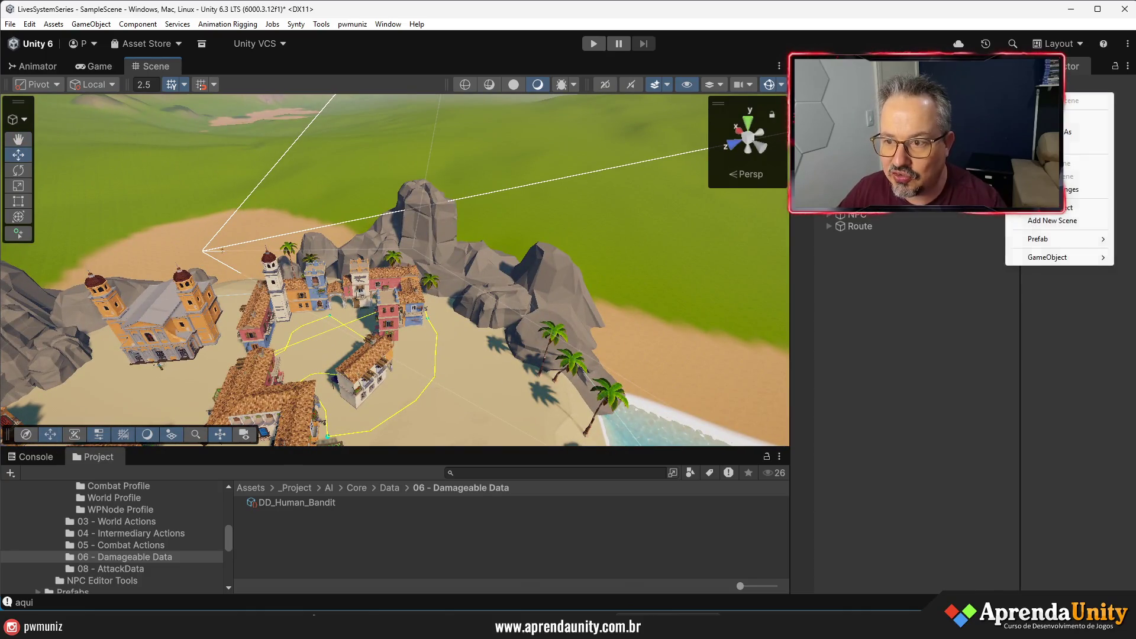
- Add a new scene, delete its default camera and light, and save it as vila01 in Scenes
click(1037, 224)
click(889, 250)
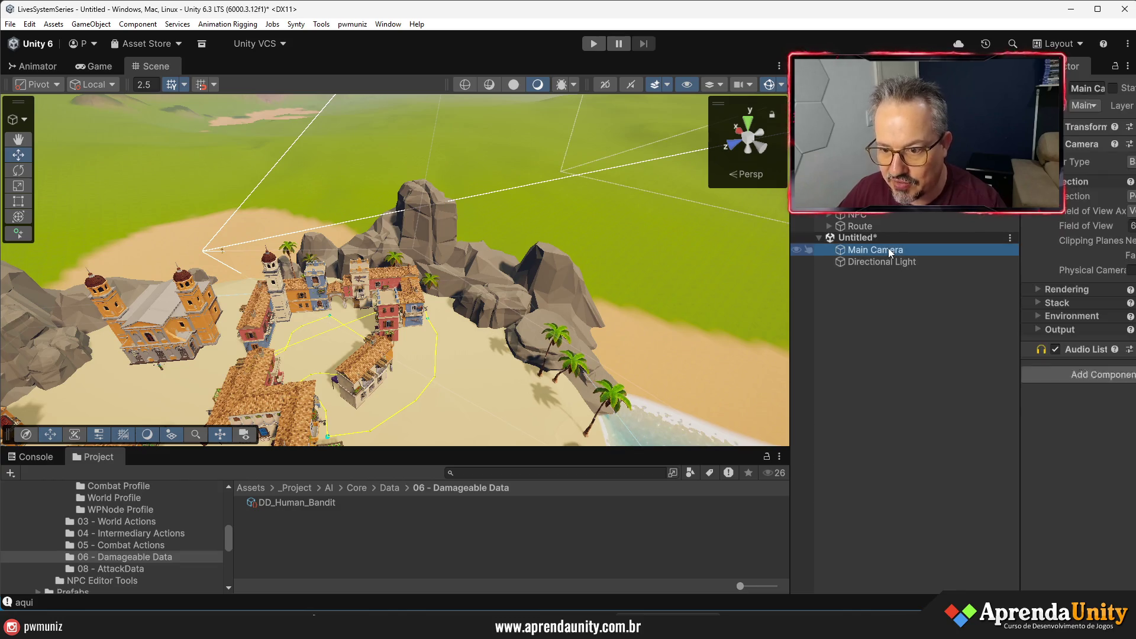
key(Delete)
key(Delete)
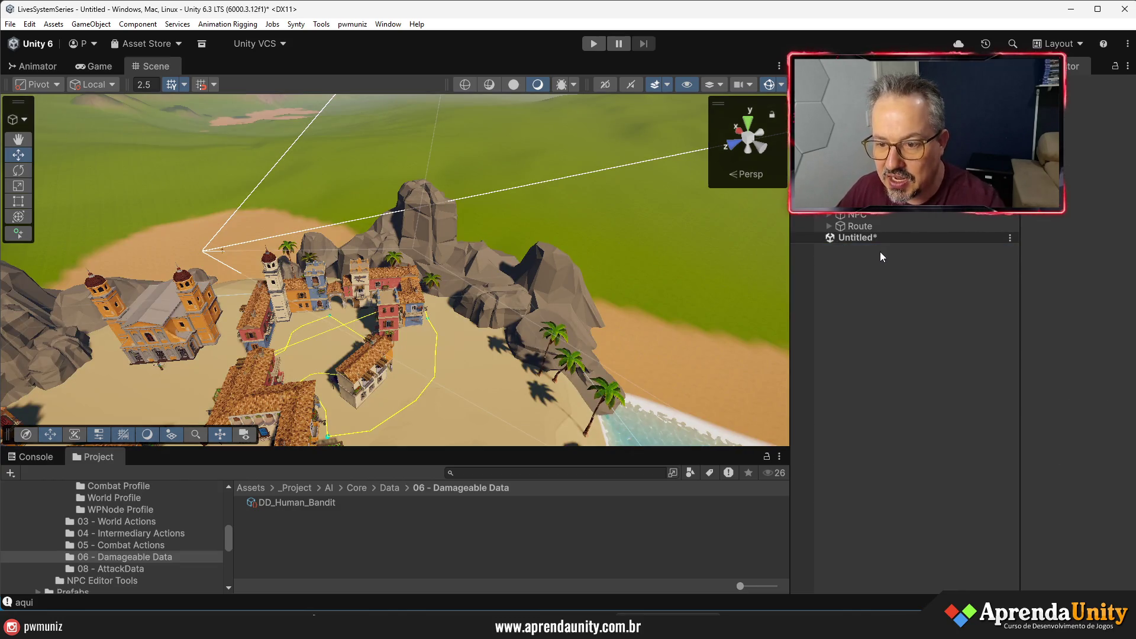
click(1010, 238)
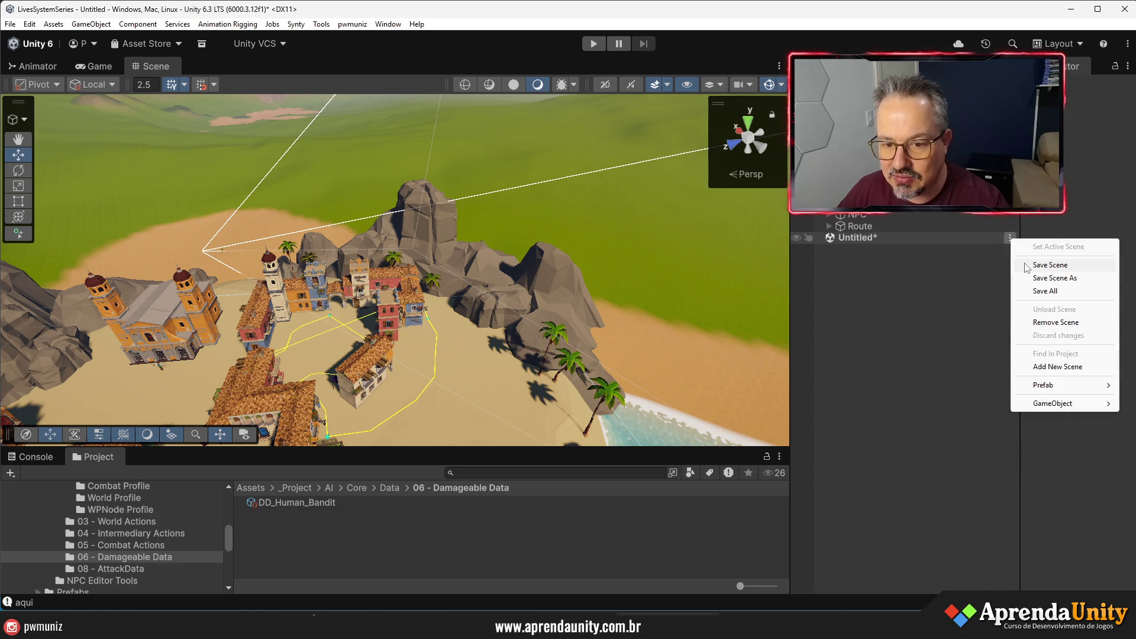
click(1027, 266)
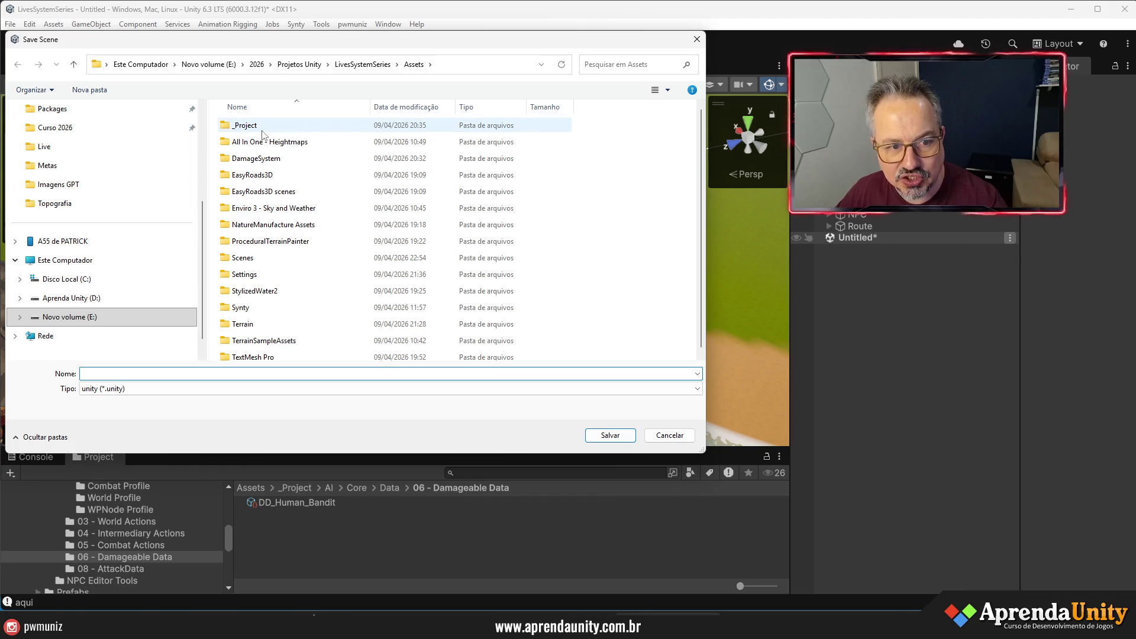
double_click(248, 259)
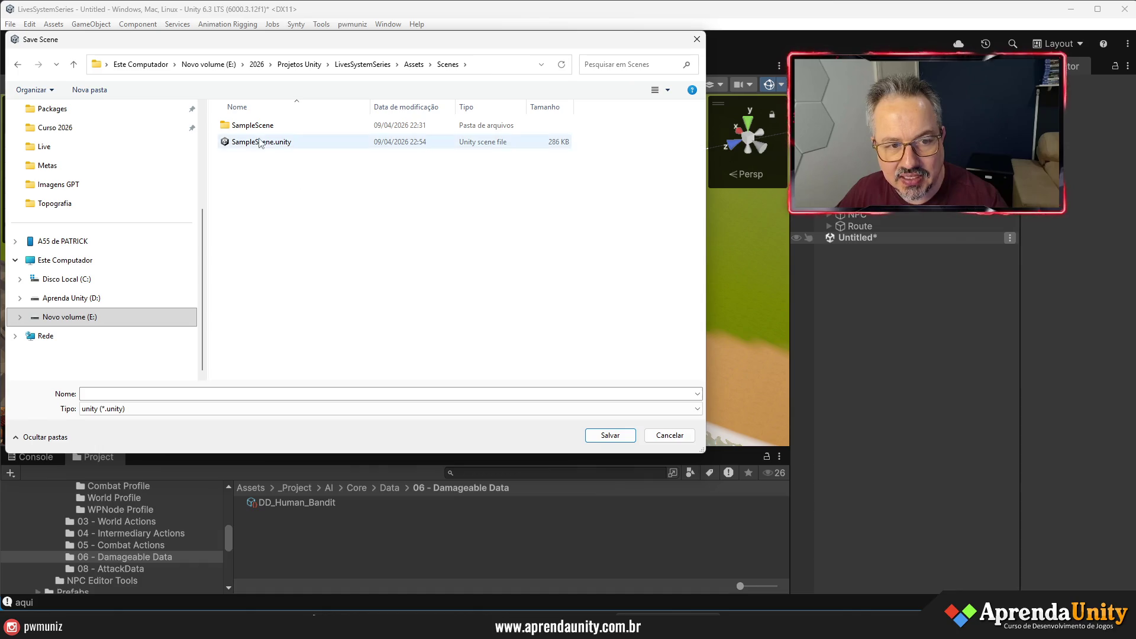
click(208, 395)
text(vila01)
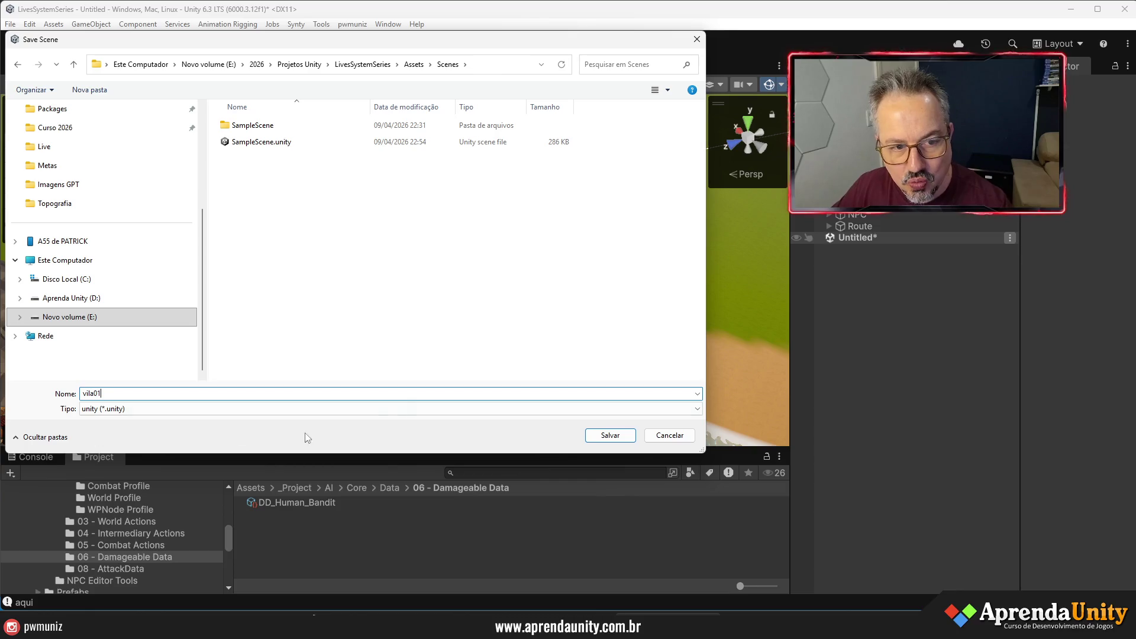
key(Return)
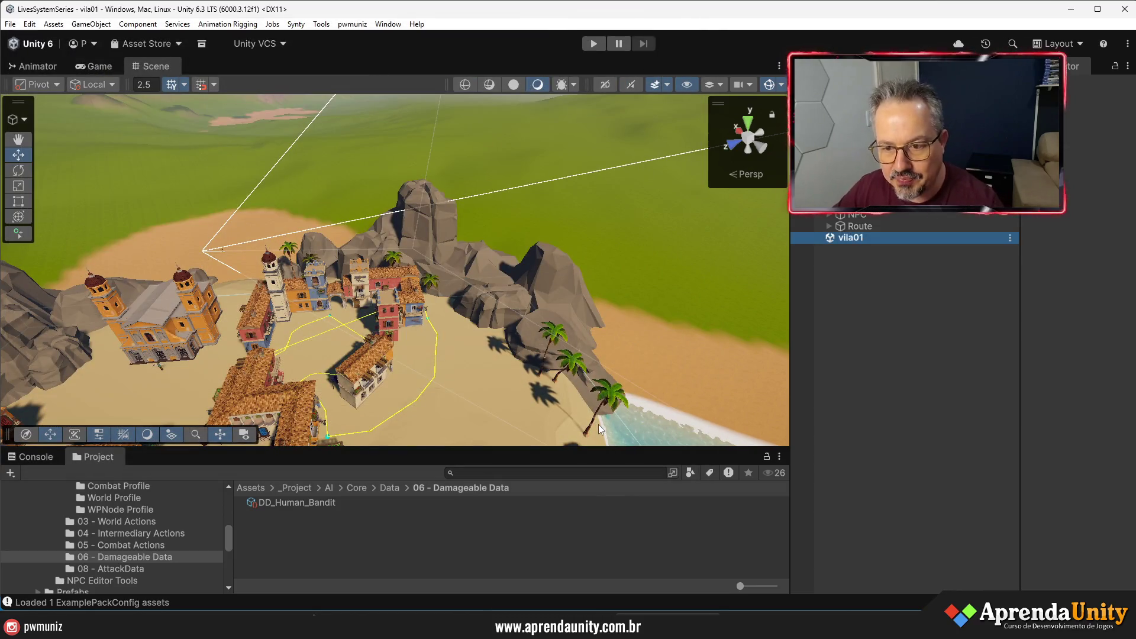
- Move the NPC and Surface objects into the vila01 scene
click(677, 454)
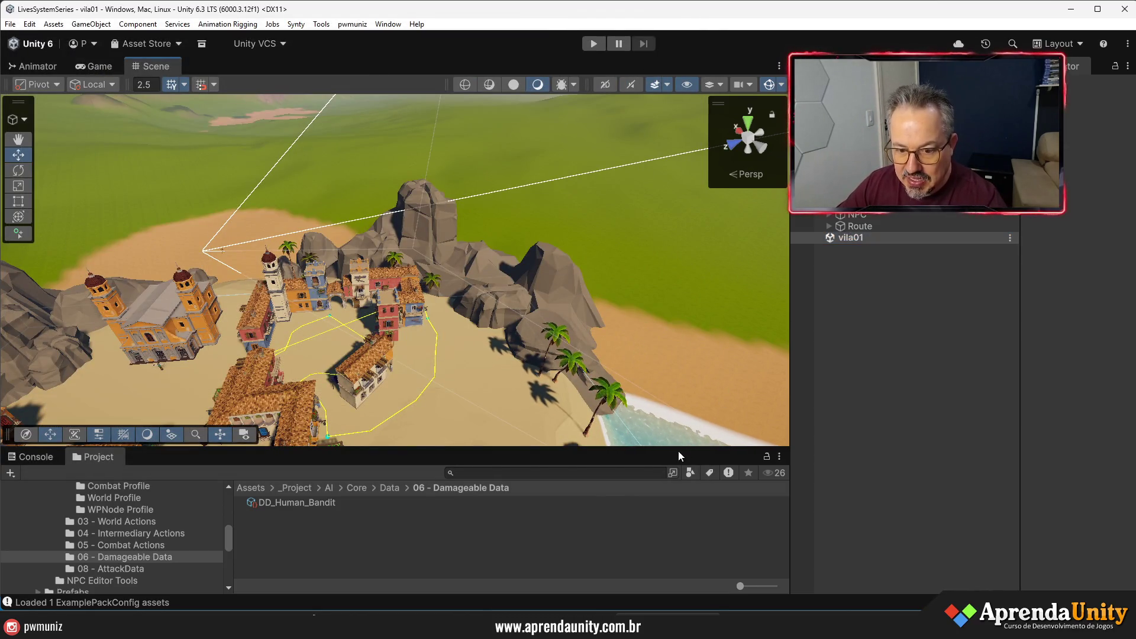
drag(665, 450, 666, 481)
mouse_move(555, 372)
mouse_down()
mouse_move(512, 458)
mouse_move(373, 413)
mouse_move(720, 306)
mouse_up()
scroll(511, 458, up, 2)
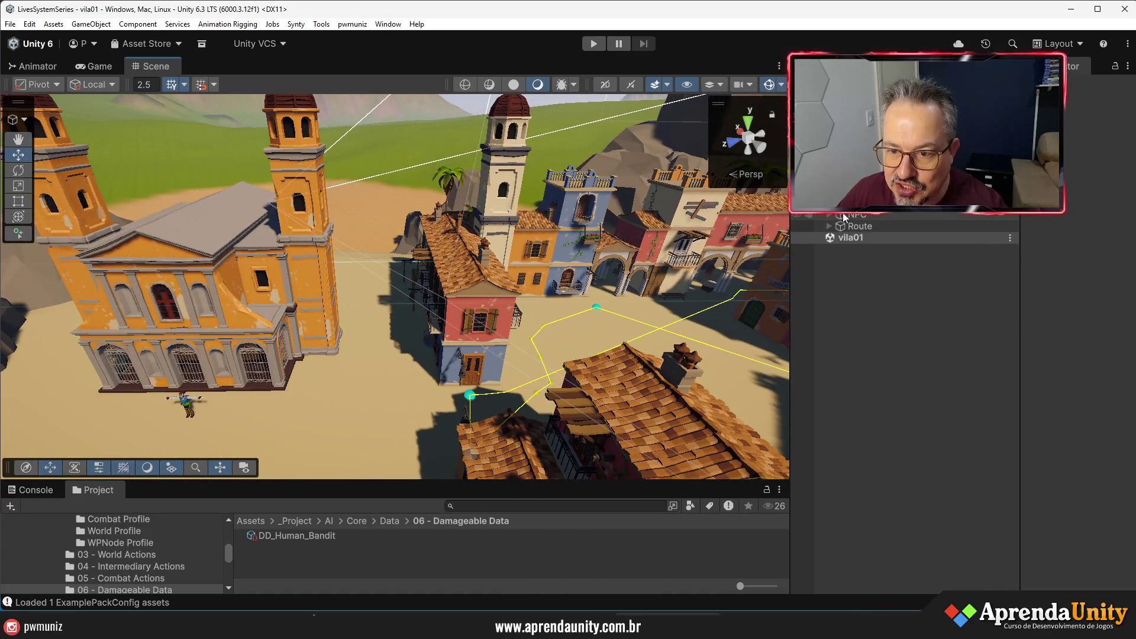
drag(842, 217, 845, 238)
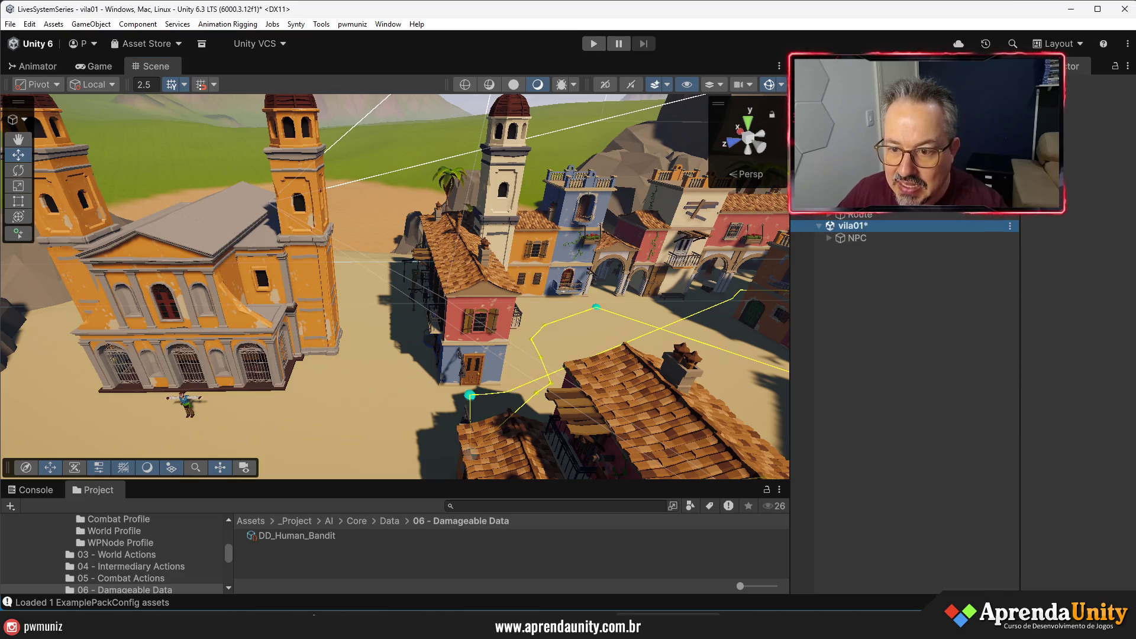
scroll(841, 240, up, 10)
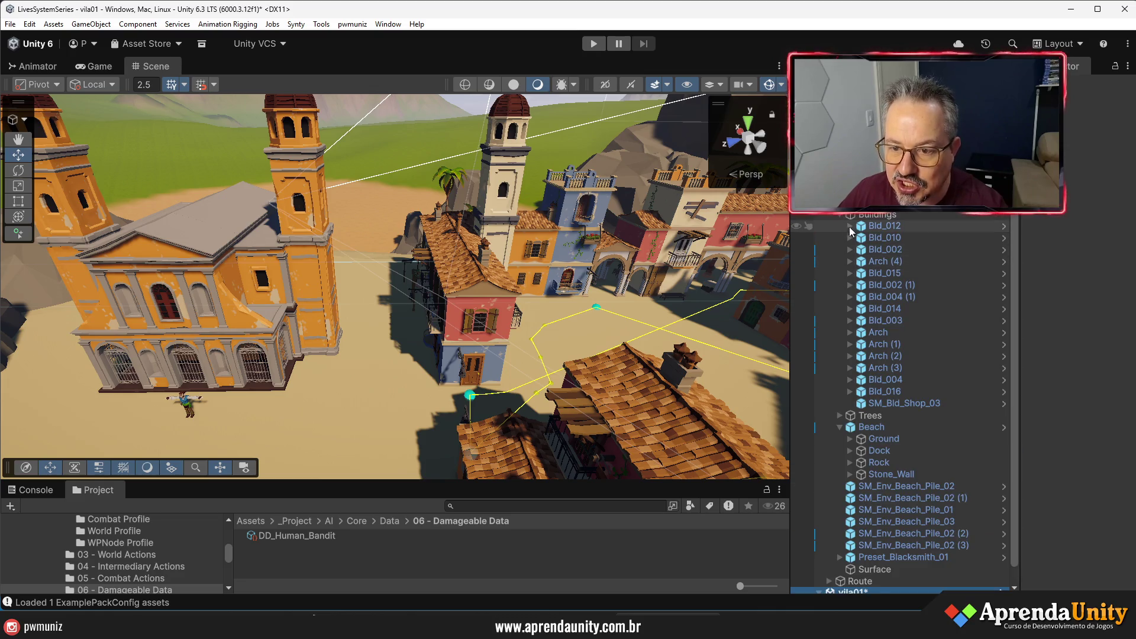
click(840, 216)
click(839, 236)
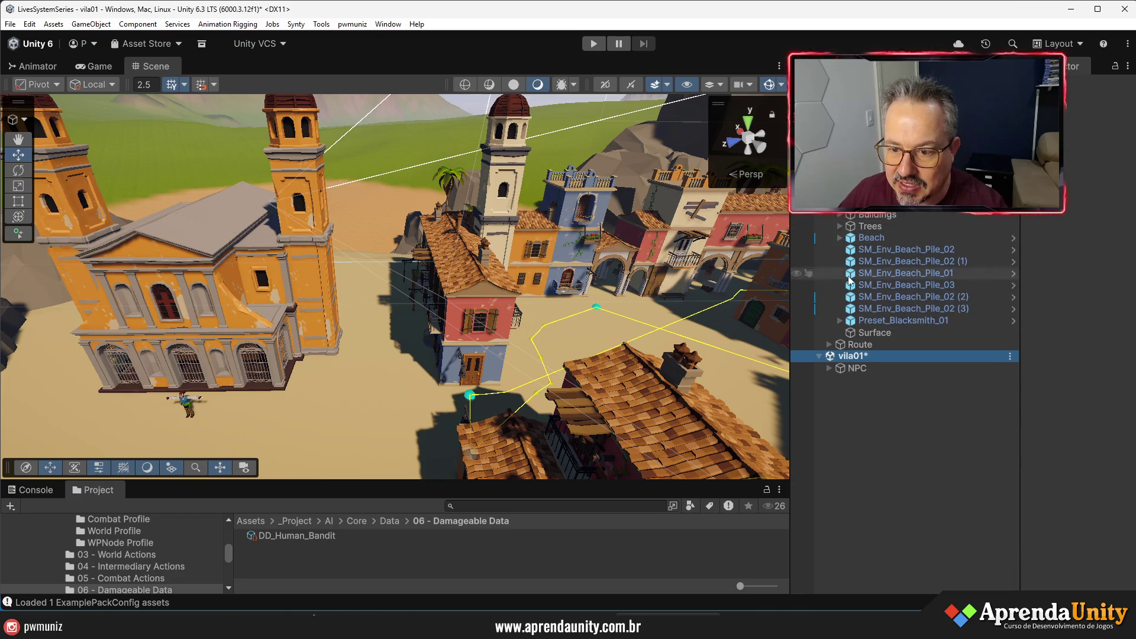
drag(870, 330, 848, 355)
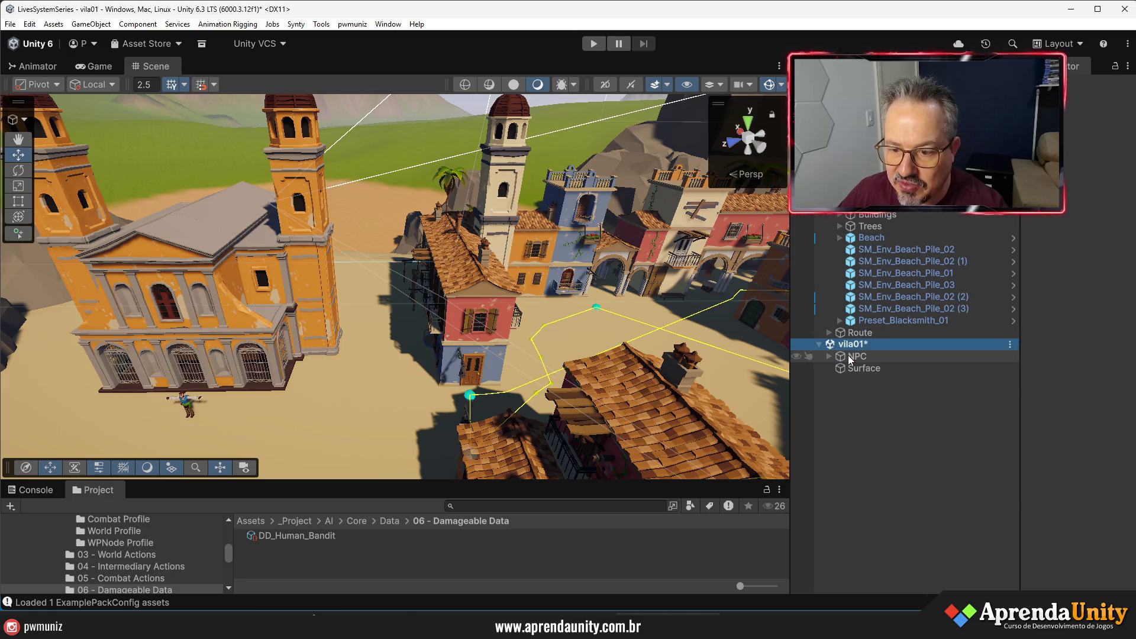
click(859, 368)
- Orbit to the beach hut and select sand piles SM_Env_Beach_Pile_01 and SM_Env_Beach_Pile_02
mouse_move(532, 355)
mouse_down()
mouse_move(520, 443)
mouse_move(543, 445)
mouse_move(536, 465)
mouse_move(435, 452)
mouse_up()
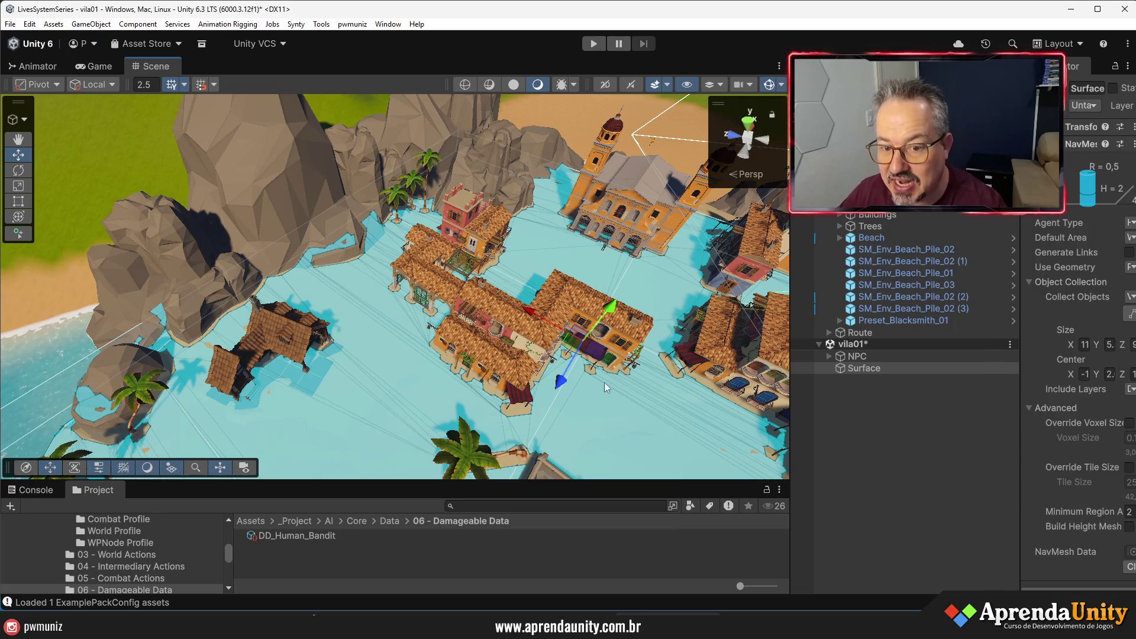
mouse_move(605, 382)
mouse_down()
mouse_move(491, 388)
mouse_move(509, 385)
mouse_up()
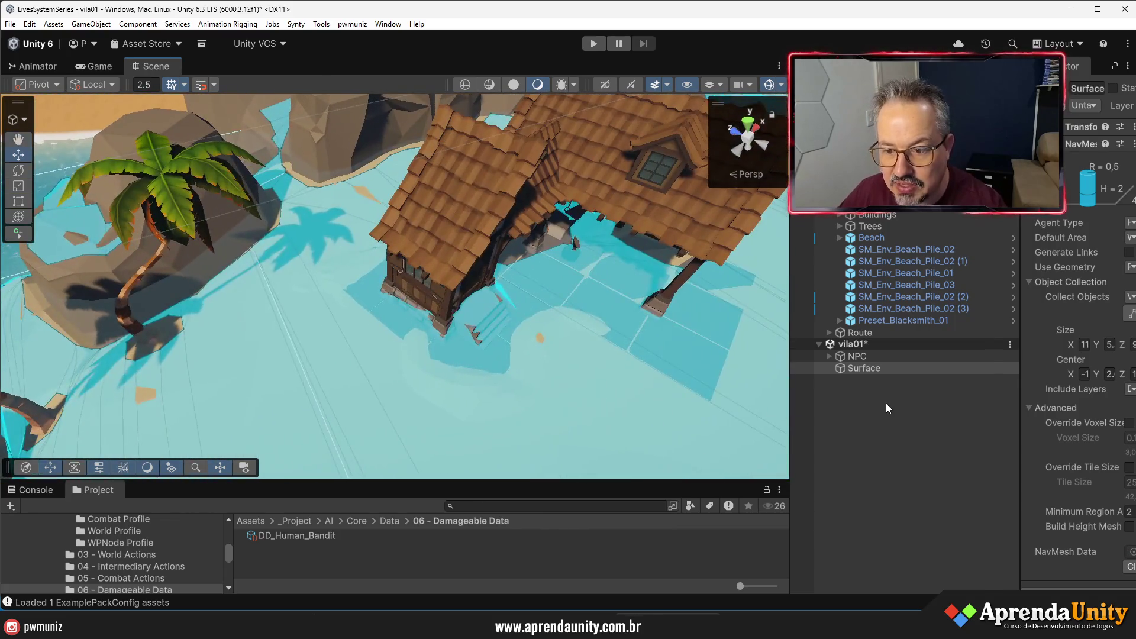
click(885, 406)
click(356, 284)
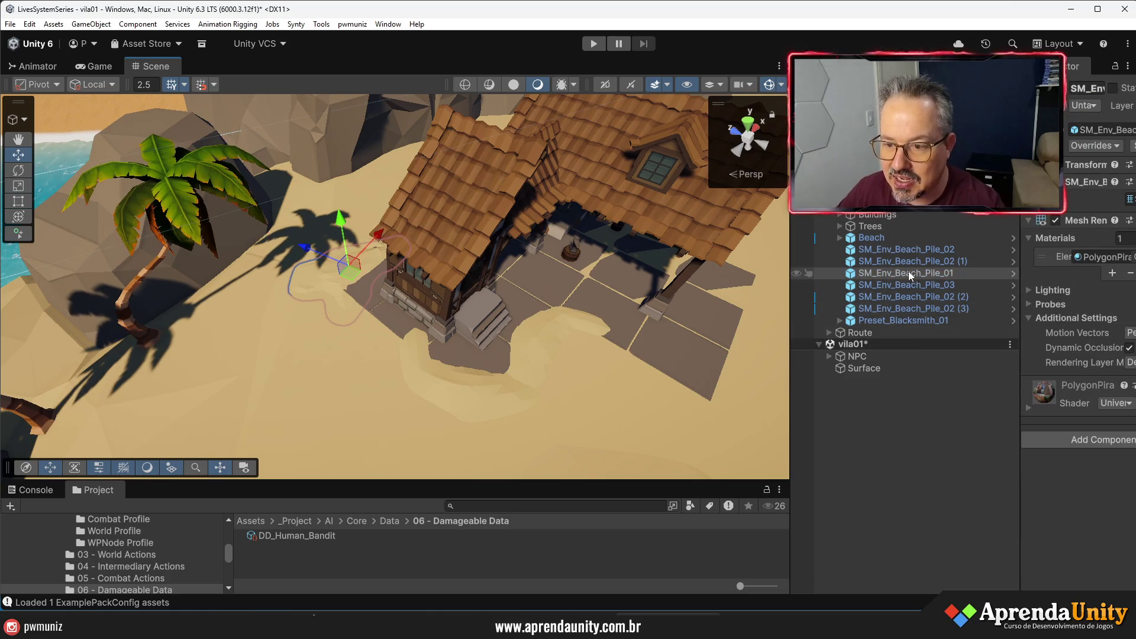
click(908, 250)
click(908, 250)
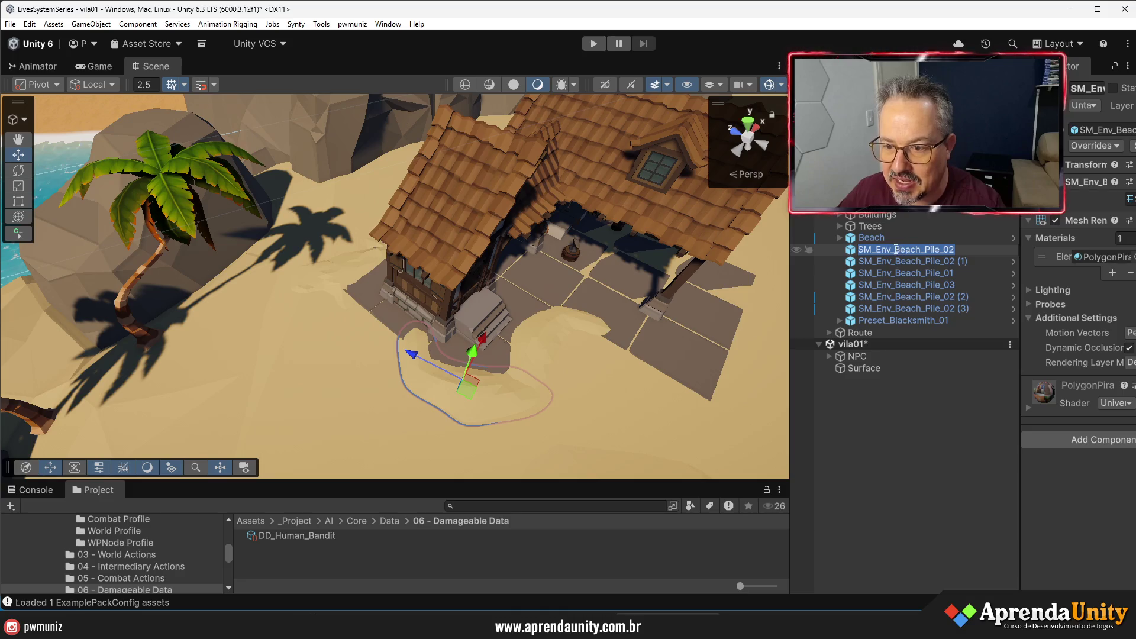
key(Escape)
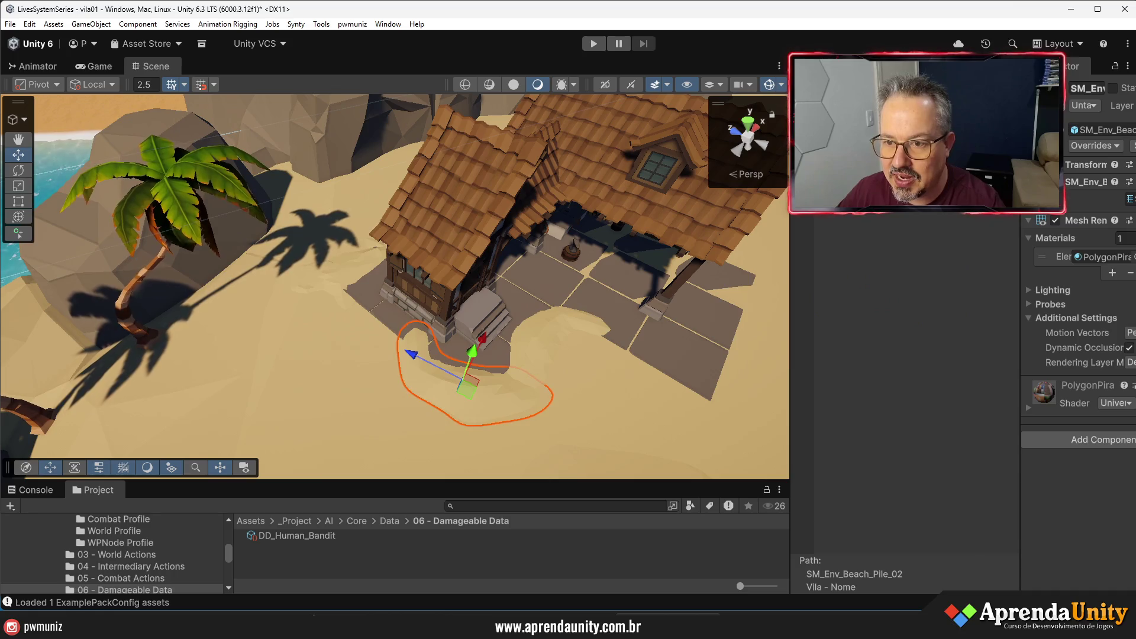
key(shift+Up)
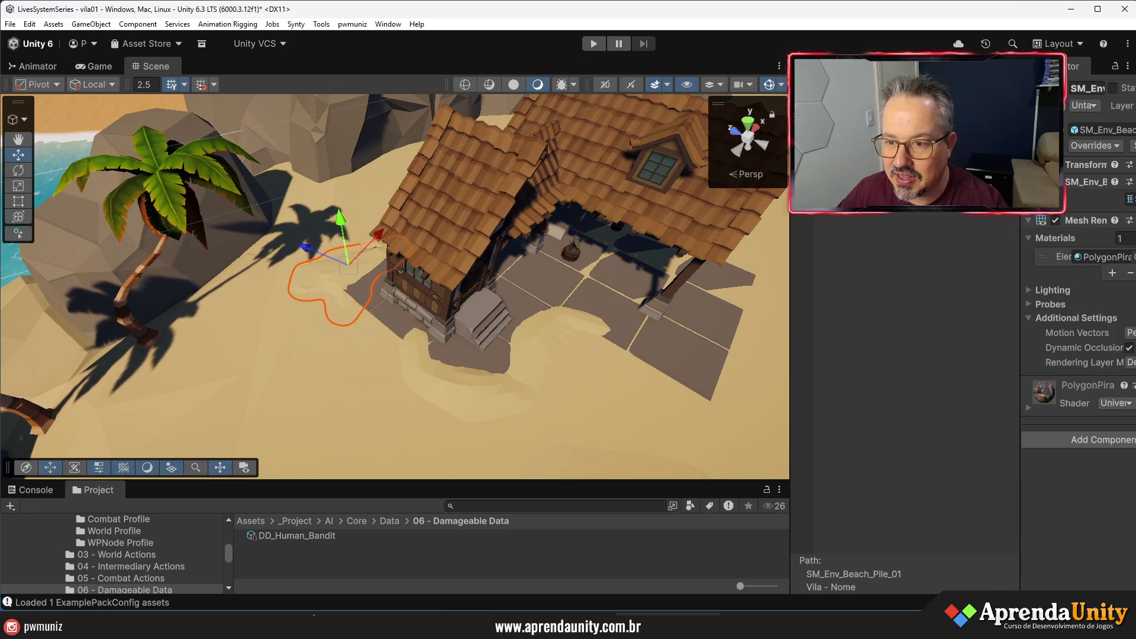
- Wrap the selected sand piles in an empty parent named Beach_Pile and drag it toward vila01
right_click(882, 295)
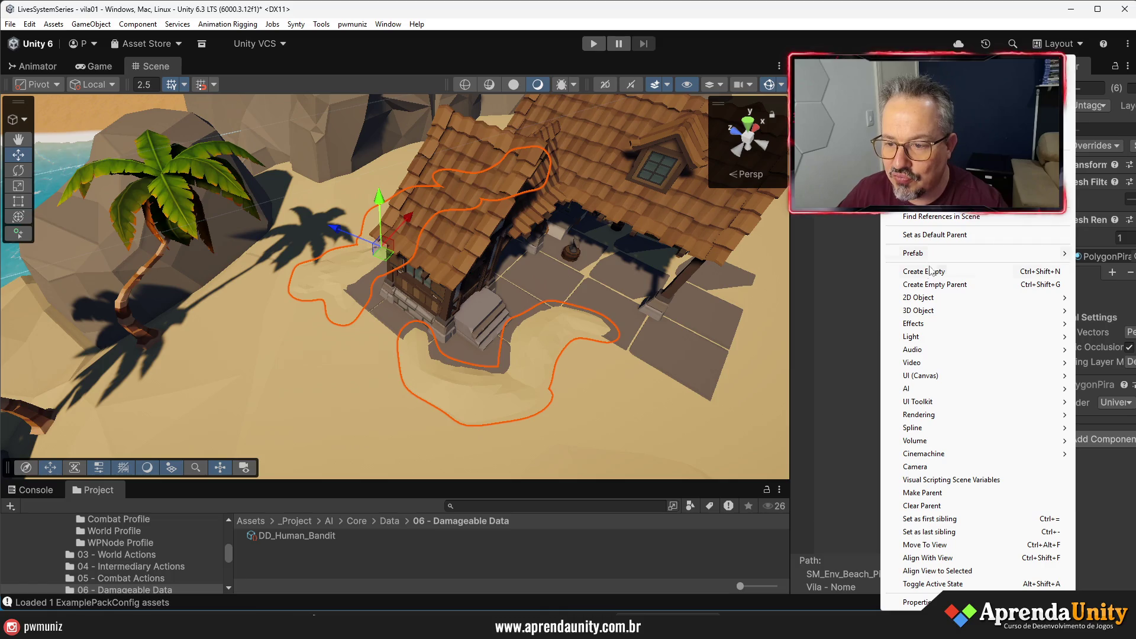
click(930, 285)
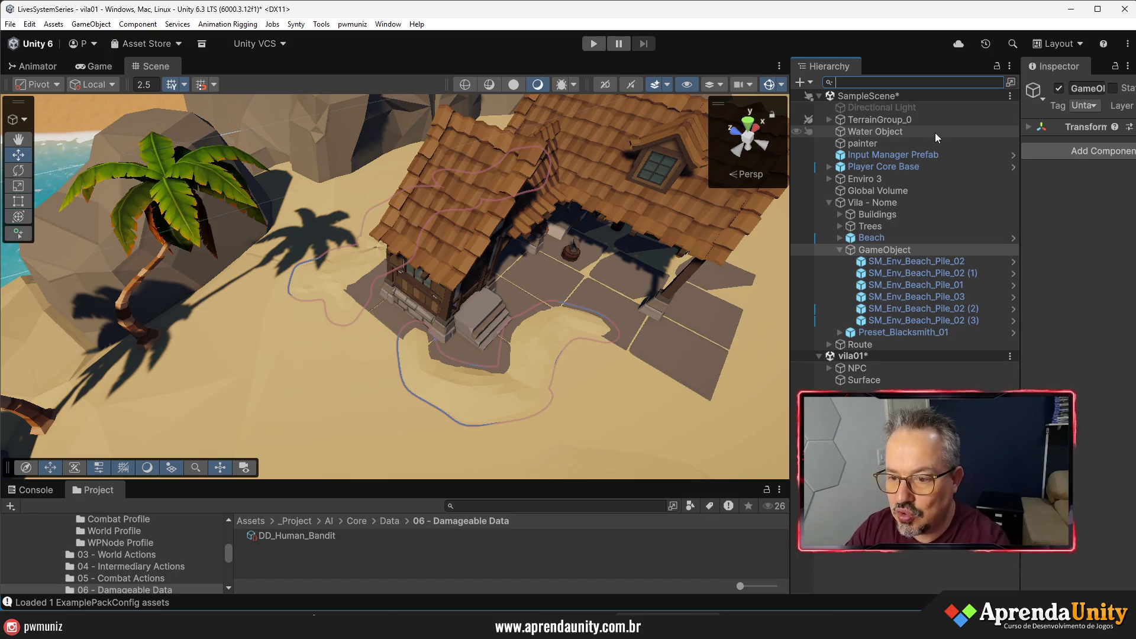
click(917, 262)
click(912, 263)
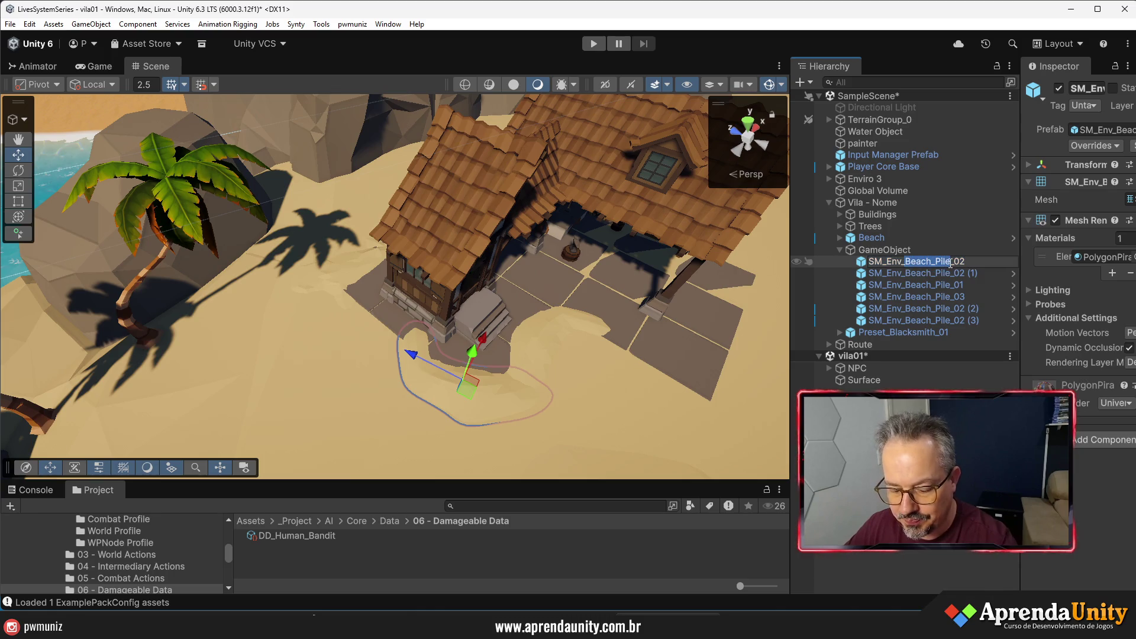
key(ctrl+c)
click(882, 249)
key(F2)
key(ctrl+v)
key(Return)
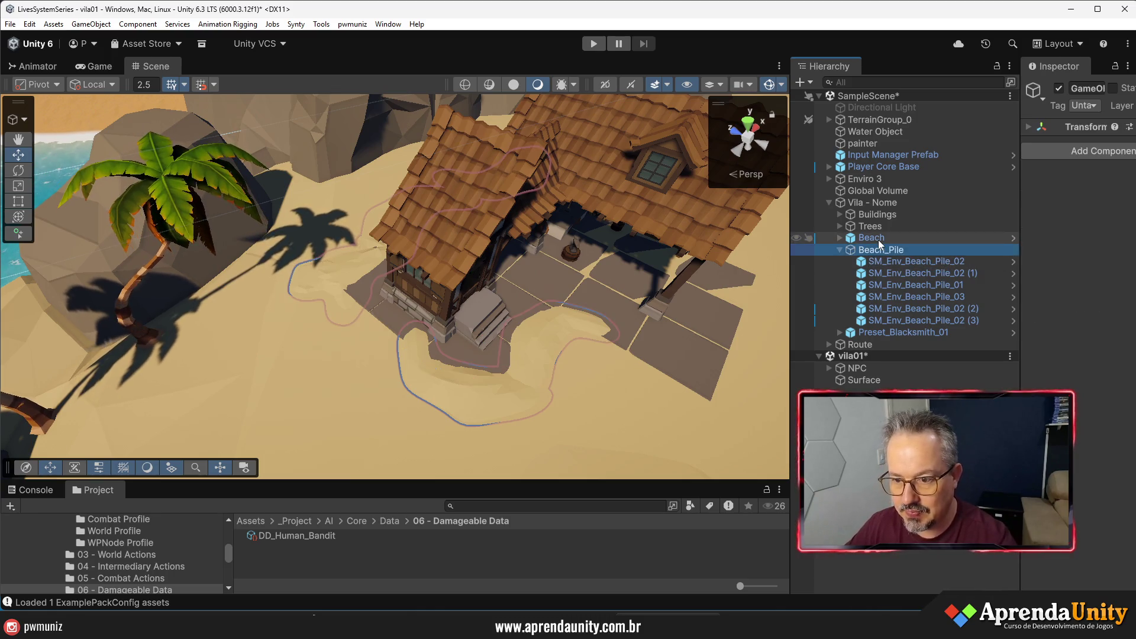
click(839, 250)
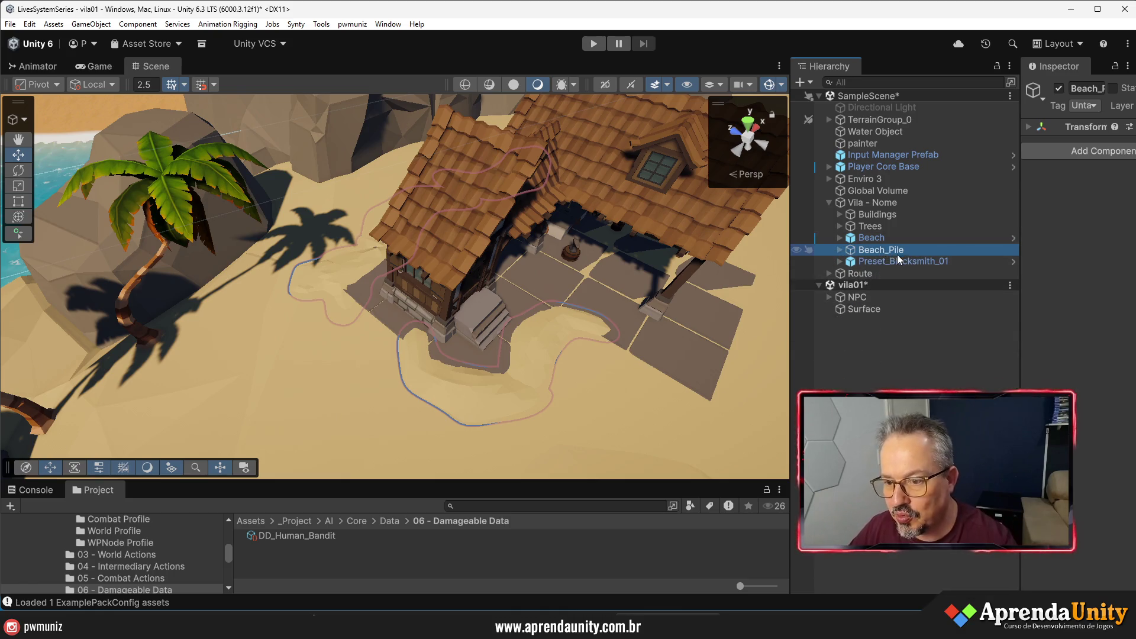
drag(880, 252, 857, 282)
- Drop Beach_Pile into the vila01 scene and orbit the view to the blacksmith house
drag(680, 284, 626, 283)
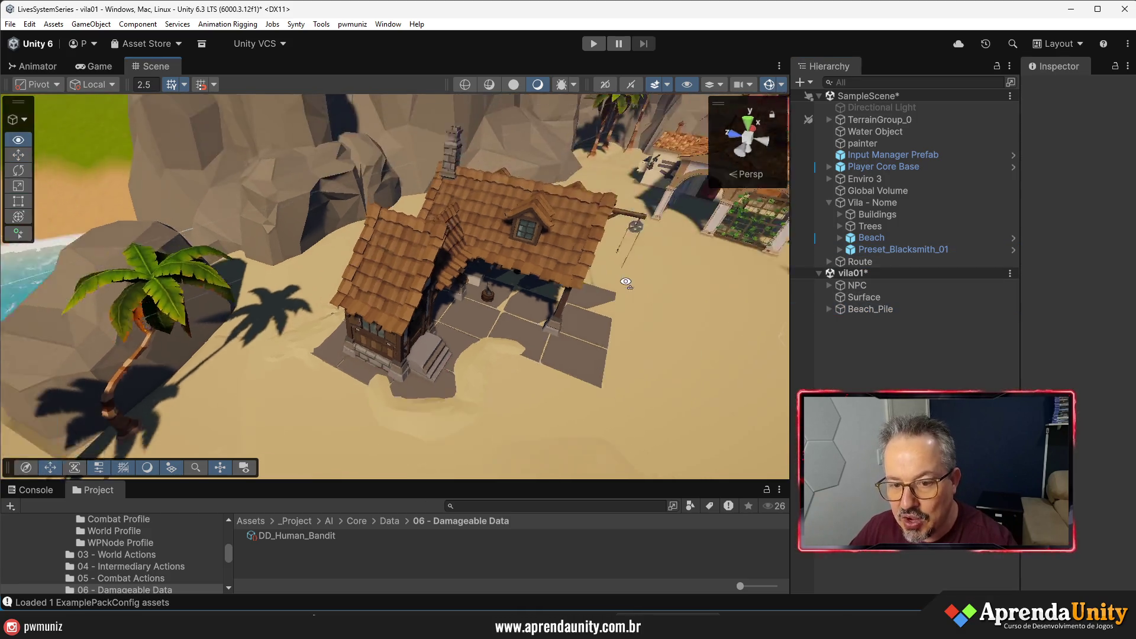
scroll(626, 283, down, 10)
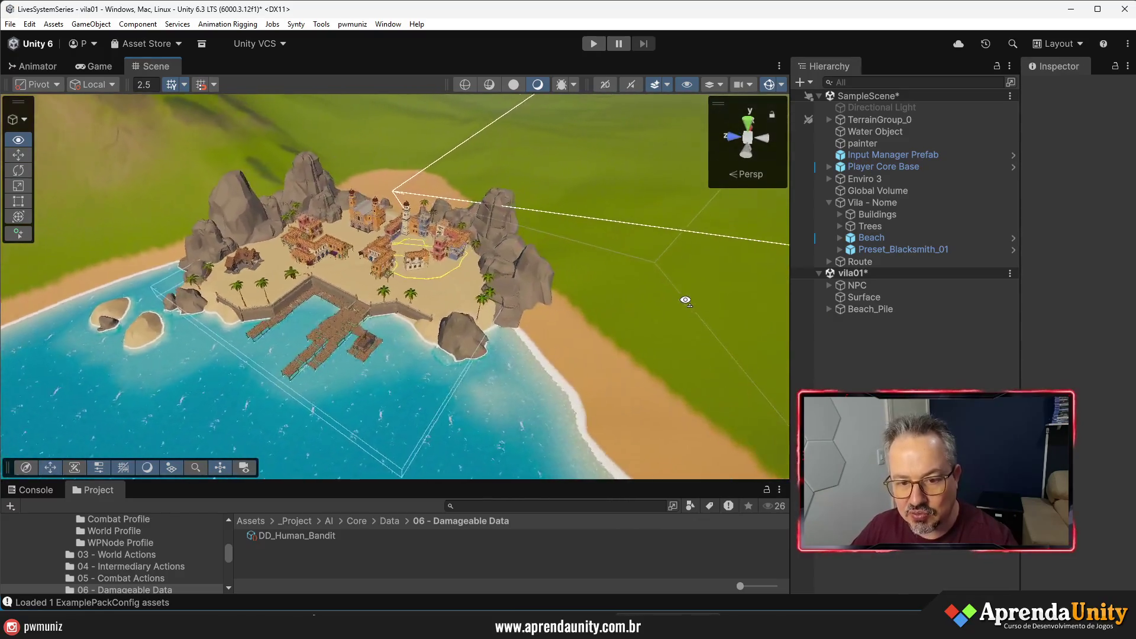
scroll(685, 301, up, 10)
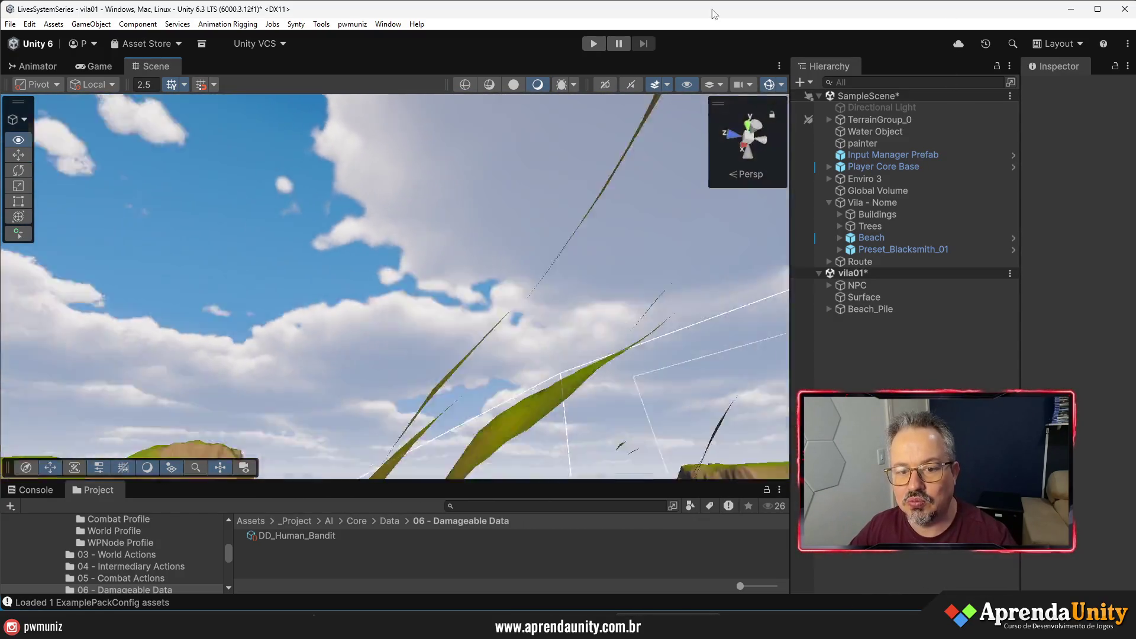
mouse_move(414, 237)
mouse_down()
mouse_move(319, 242)
mouse_move(330, 247)
mouse_move(363, 127)
mouse_move(332, 216)
mouse_move(350, 240)
mouse_move(440, 256)
mouse_move(465, 254)
mouse_move(471, 237)
mouse_up()
scroll(471, 236, up, 10)
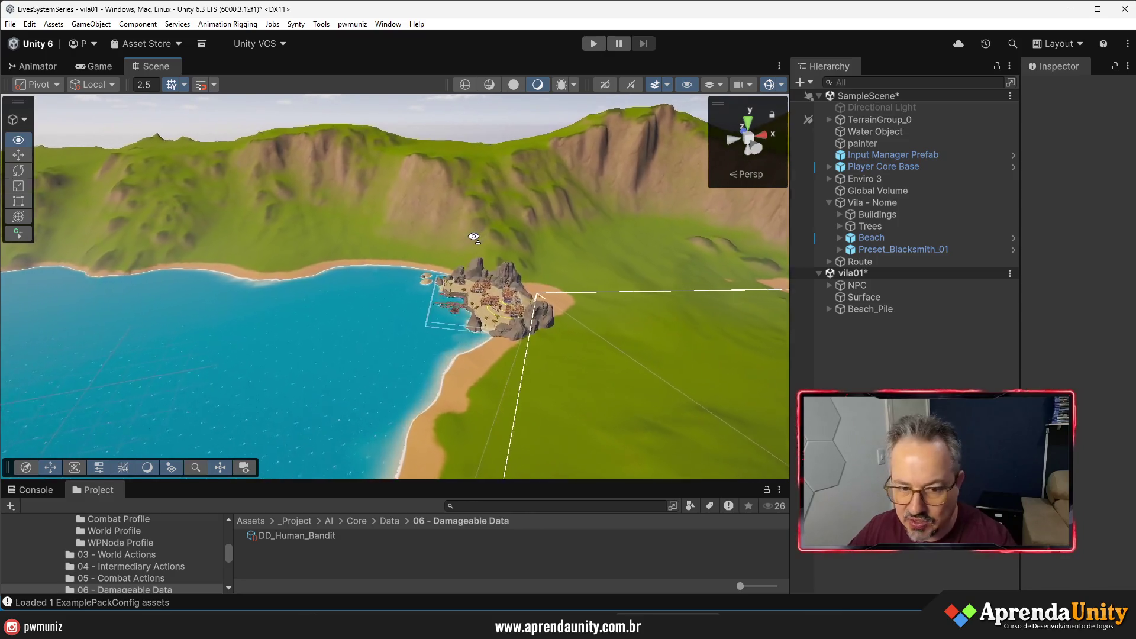
scroll(535, 243, up, 10)
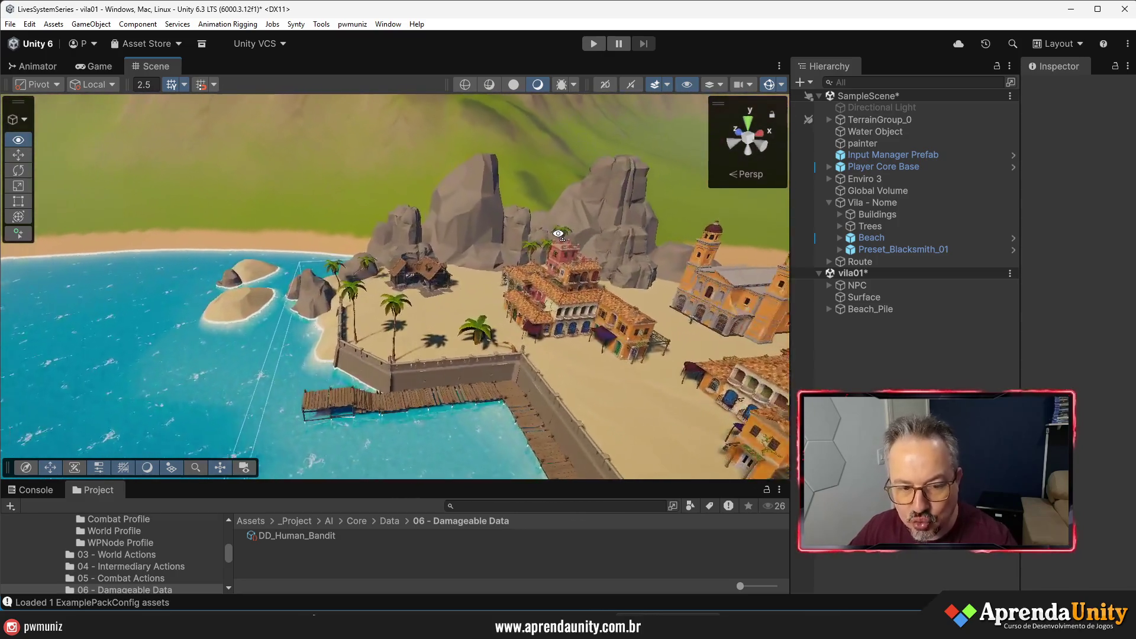
scroll(523, 287, up, 8)
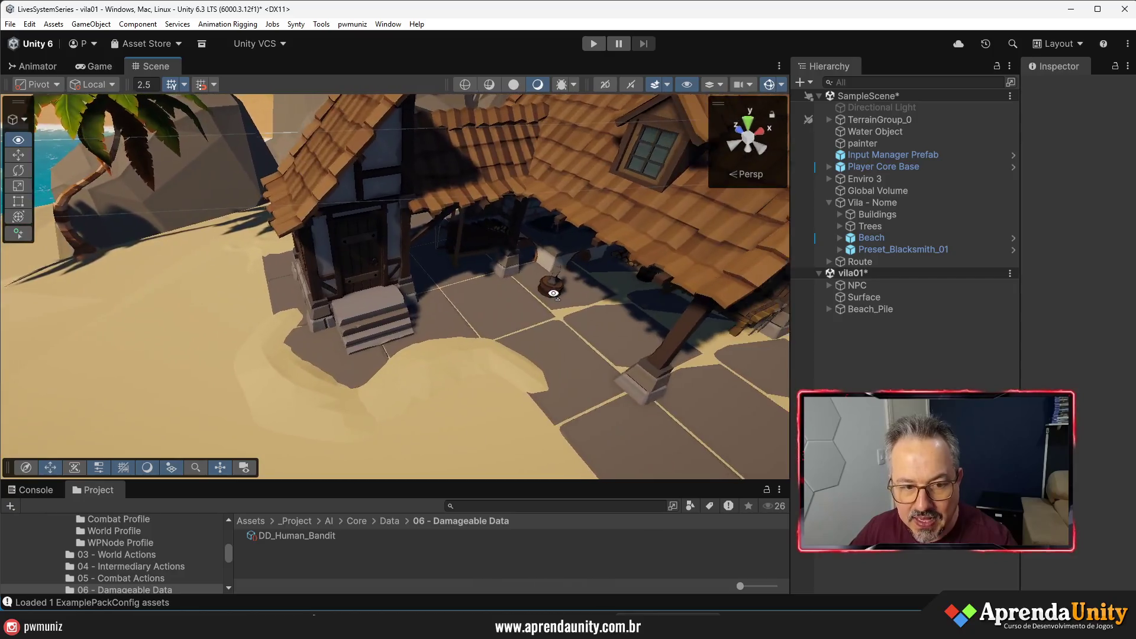
mouse_move(658, 296)
mouse_down()
mouse_move(548, 222)
mouse_move(445, 249)
mouse_up()
click(525, 222)
click(525, 222)
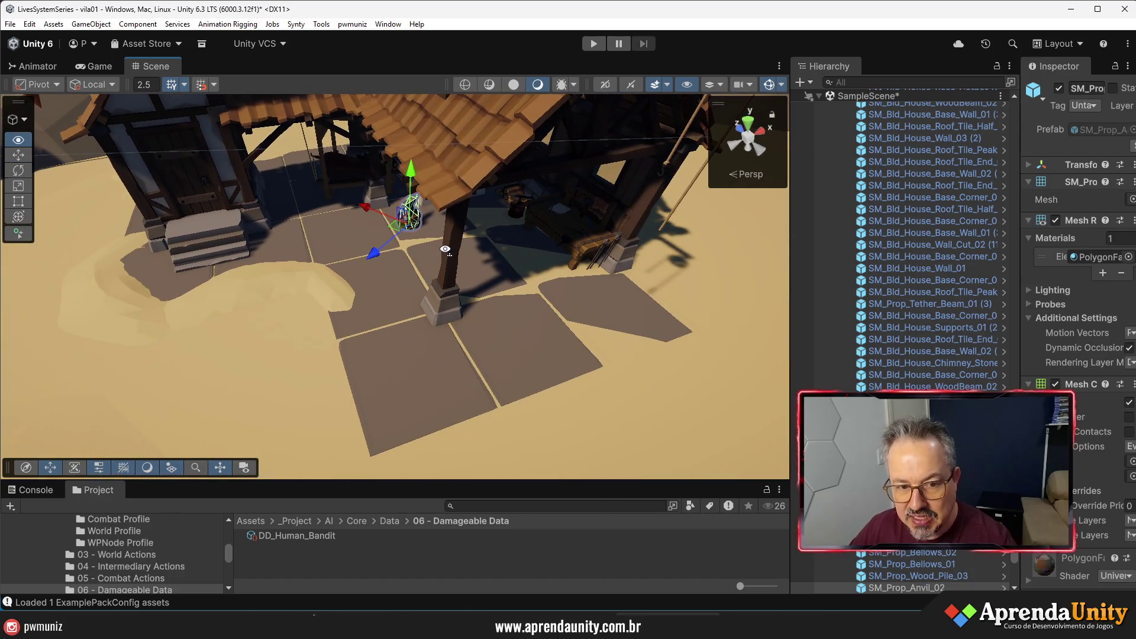
drag(445, 249, 449, 216)
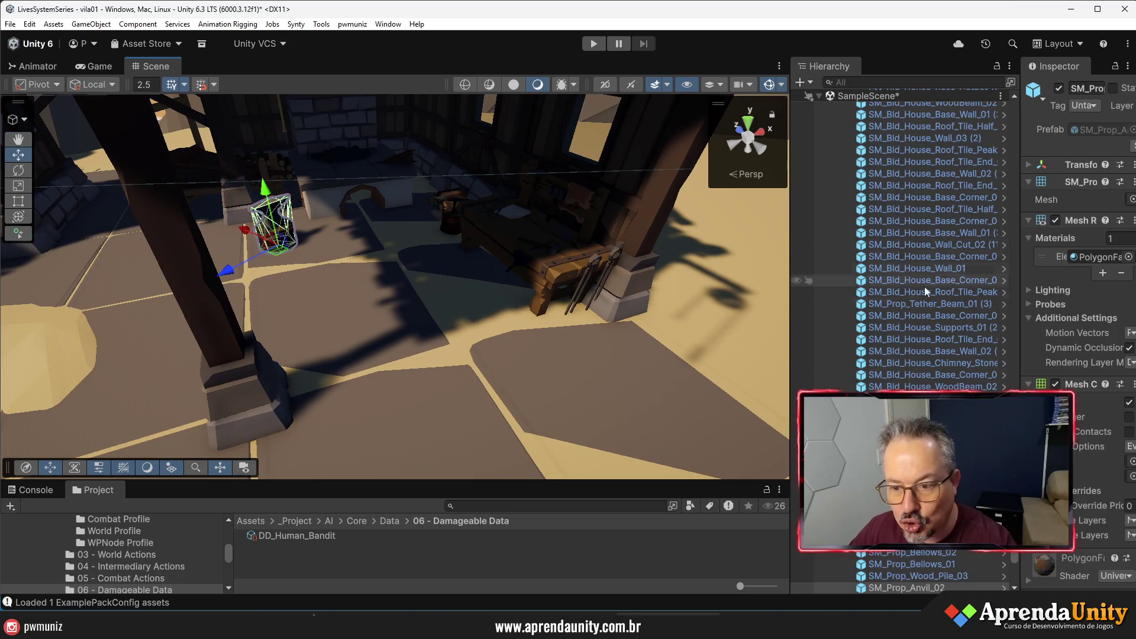
drag(1019, 167, 1030, 168)
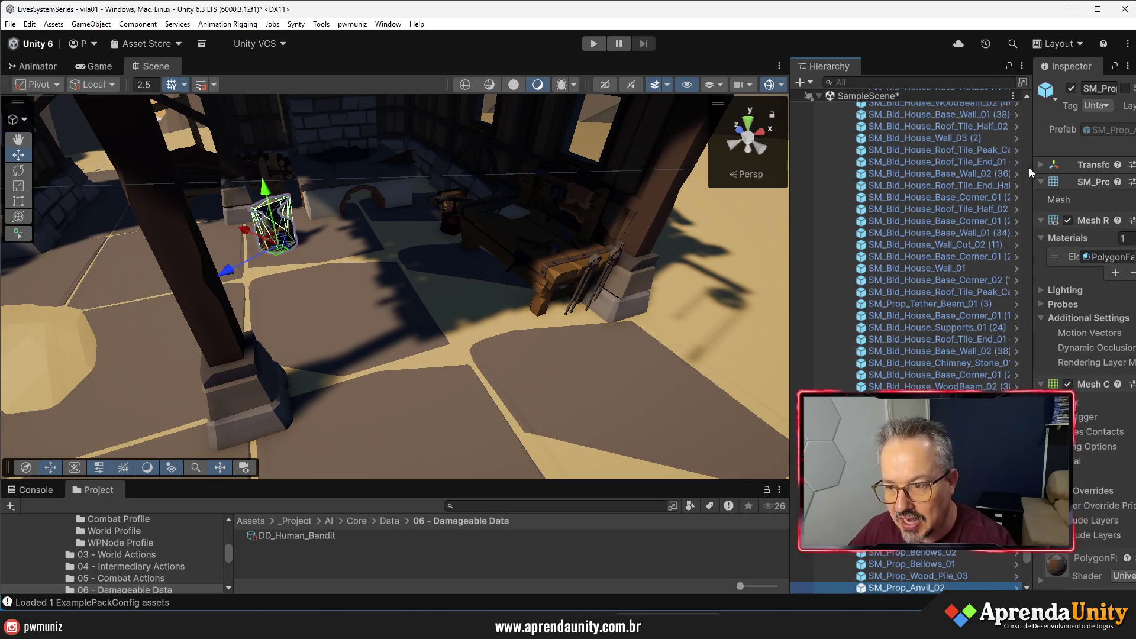
drag(1030, 474, 1021, 106)
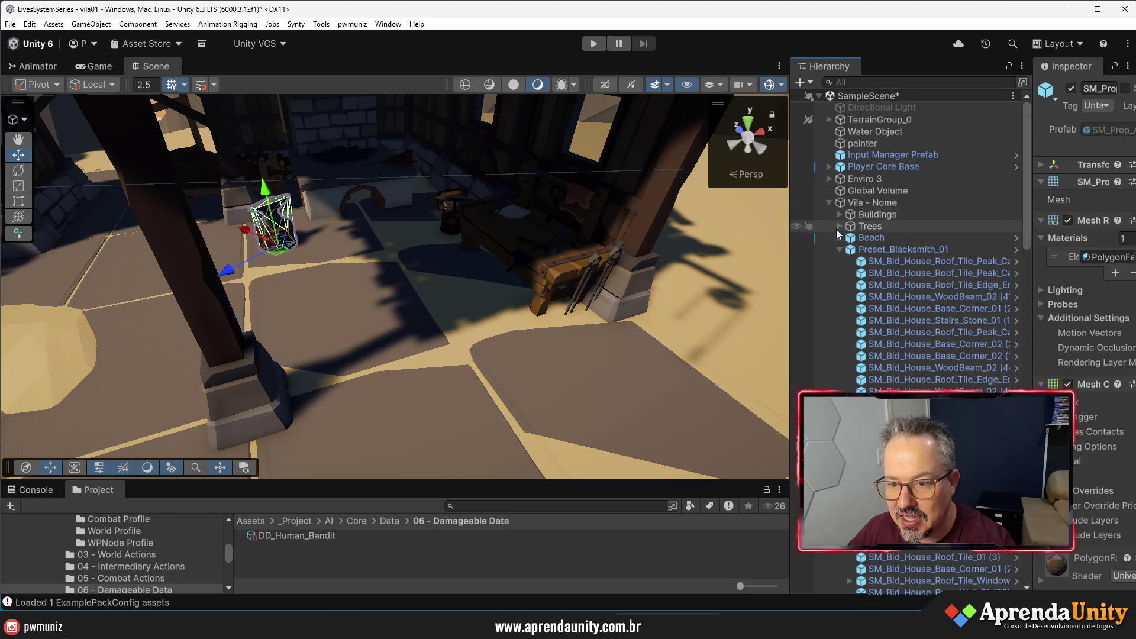
- Collapse Preset_Blacksmith_01, fly to the anvil, and select Preset_Blacksmith_01 in the Hierarchy
click(839, 249)
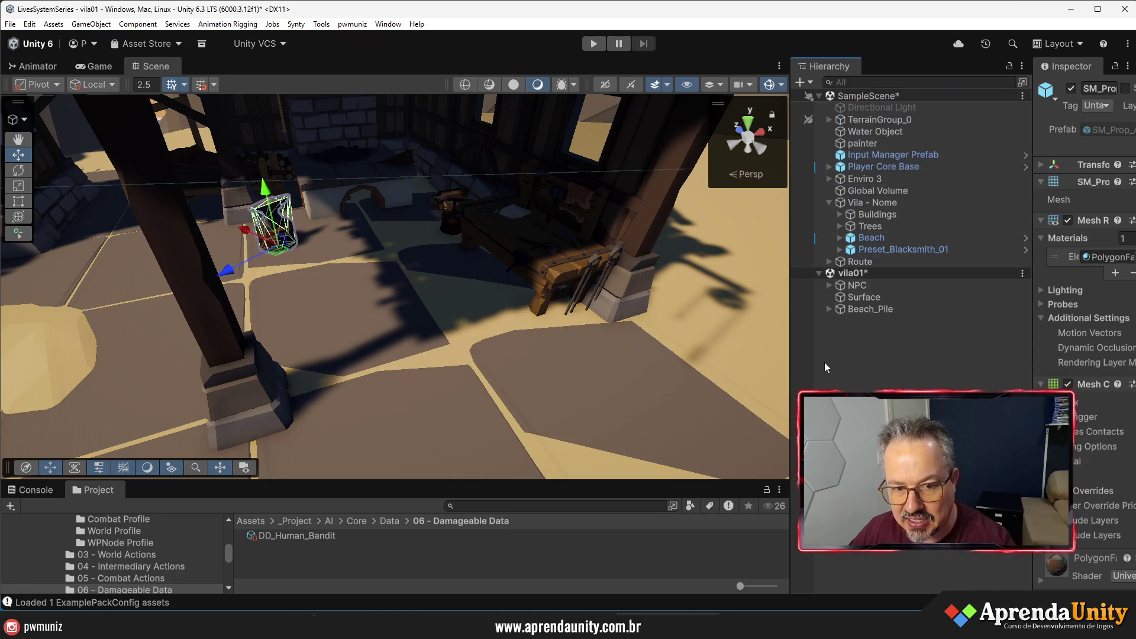
click(887, 379)
mouse_move(459, 318)
mouse_down()
mouse_move(427, 220)
mouse_move(393, 241)
mouse_move(397, 261)
mouse_move(514, 281)
mouse_up()
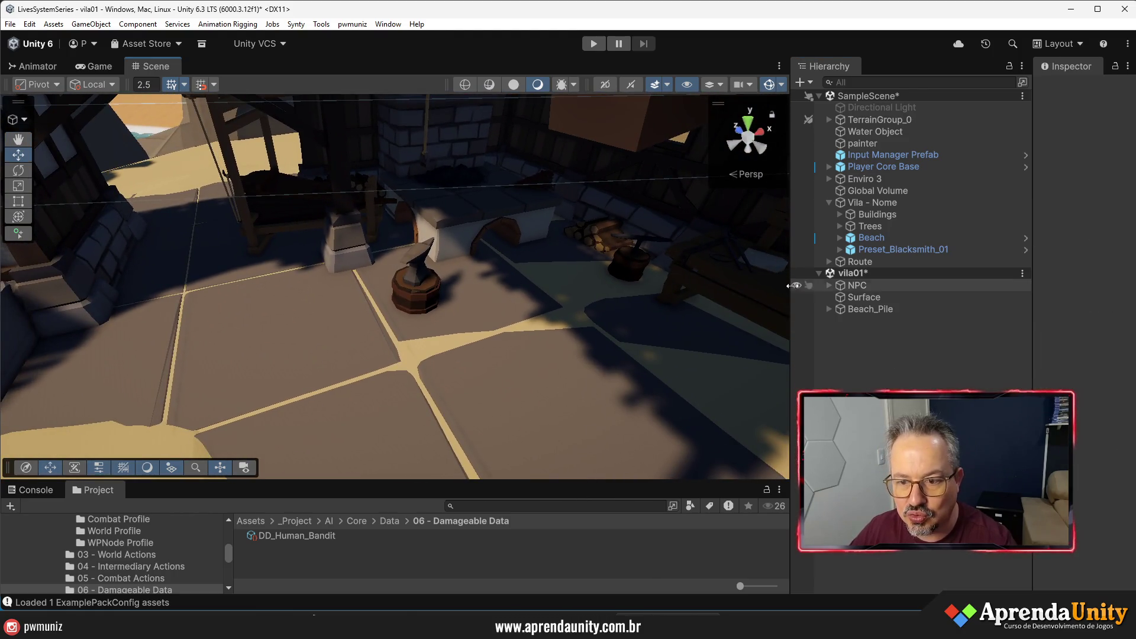
click(423, 288)
click(423, 289)
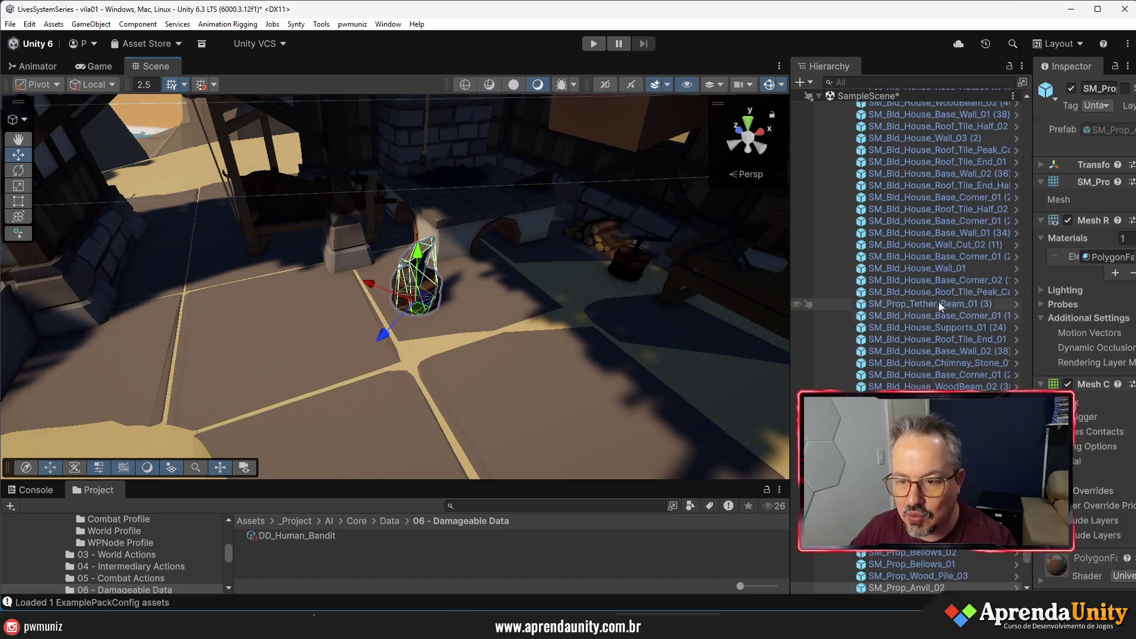
scroll(929, 290, up, 10)
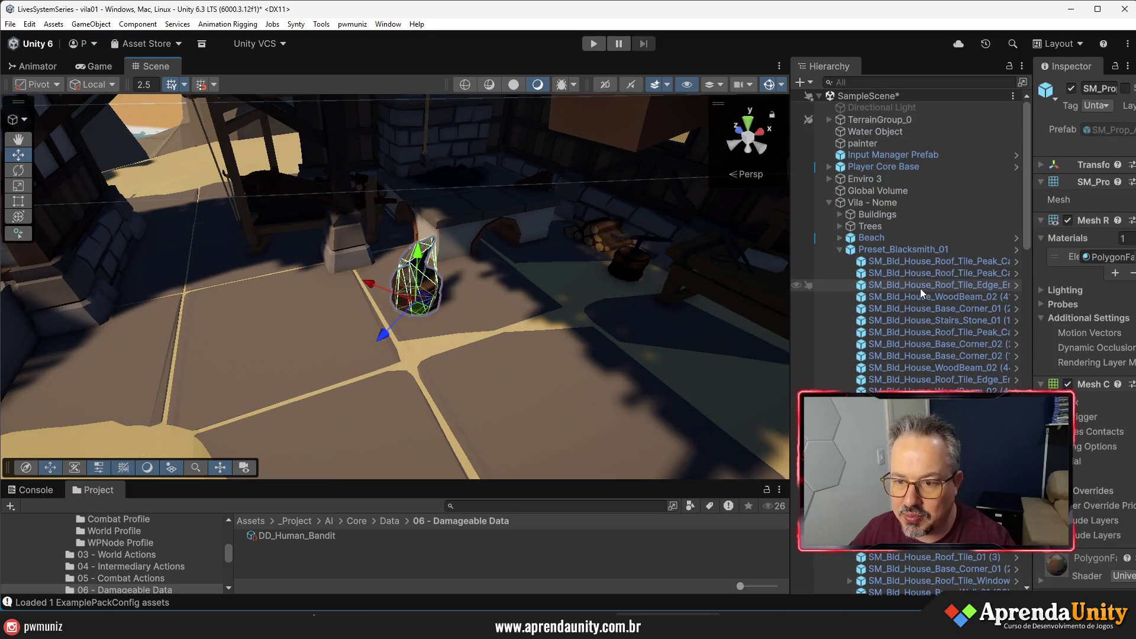
click(914, 249)
- Unpack the Preset_Blacksmith_01 prefab completely
right_click(914, 248)
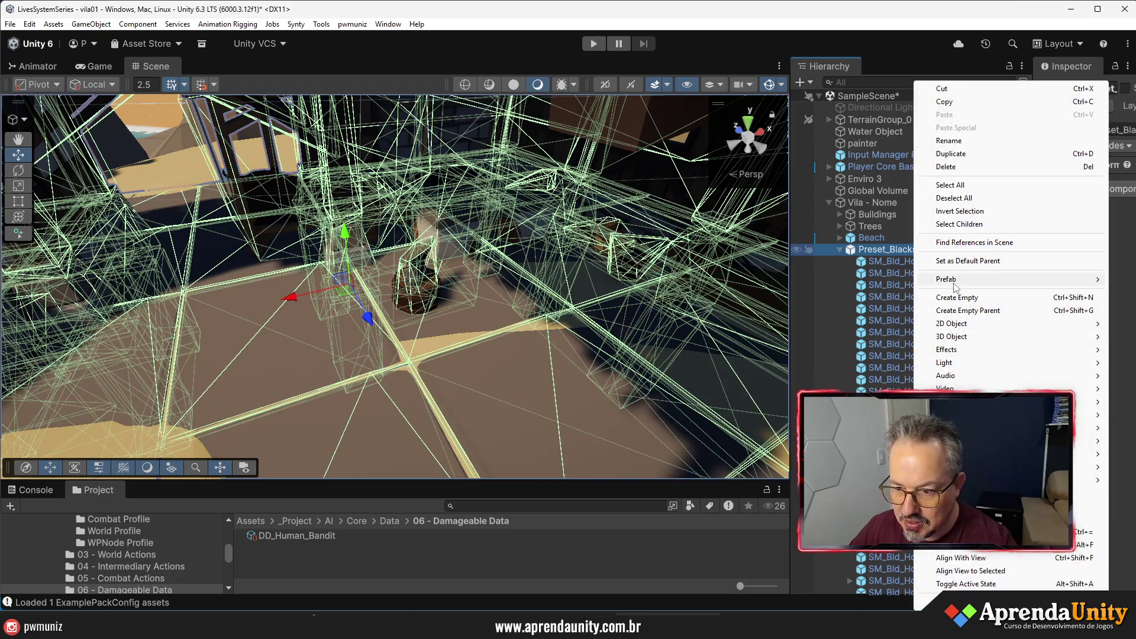
mouse_move(1048, 289)
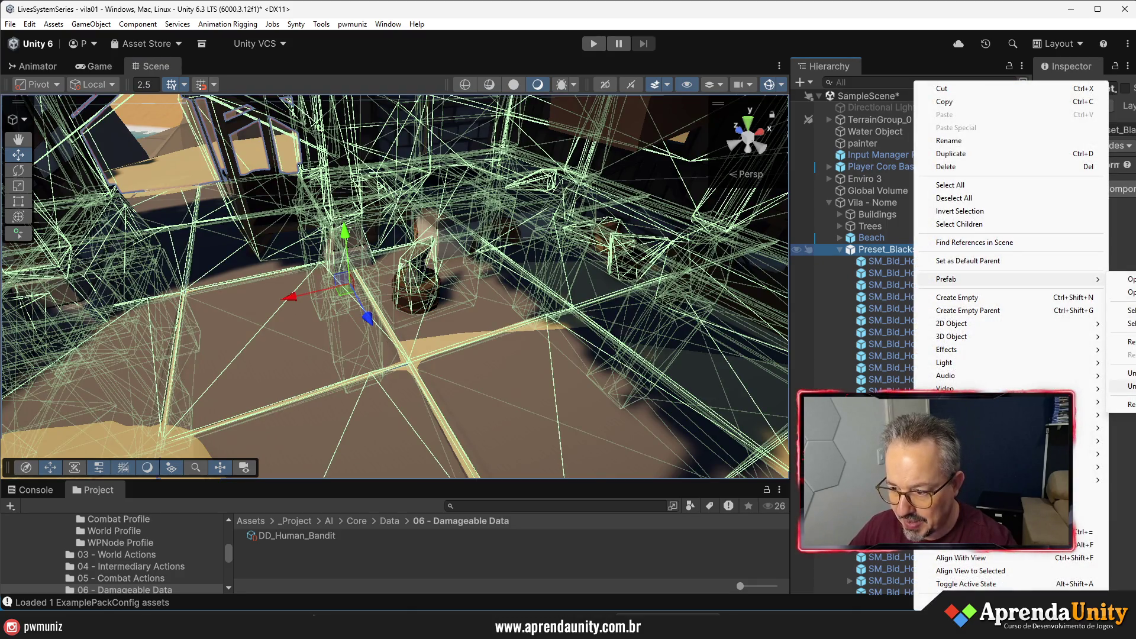
click(1124, 386)
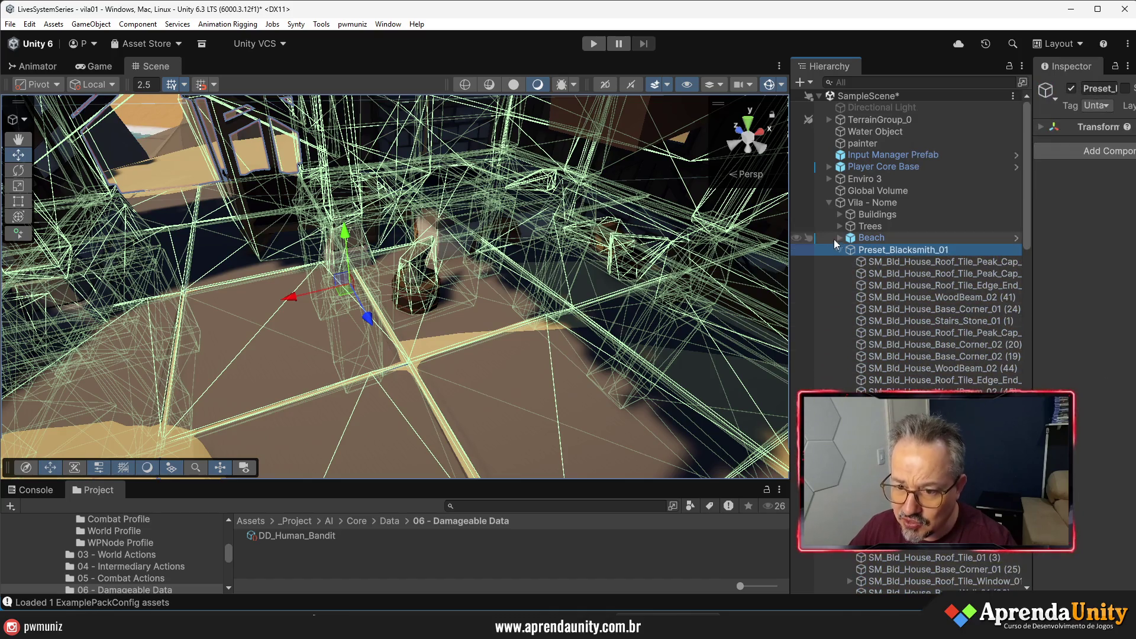
- Select the anvil, woodpile, workbench, rack, other forge props and door together in the Scene view
click(770, 84)
drag(510, 291, 538, 325)
click(538, 325)
drag(638, 331, 556, 303)
click(555, 303)
shift+click(605, 355)
drag(606, 364, 699, 347)
shift+click(618, 370)
drag(618, 369, 472, 372)
shift+click(522, 329)
shift+click(535, 332)
mouse_move(535, 333)
mouse_down()
mouse_move(613, 341)
mouse_move(485, 279)
mouse_move(686, 341)
mouse_move(688, 390)
mouse_move(618, 392)
mouse_up()
shift+click(484, 279)
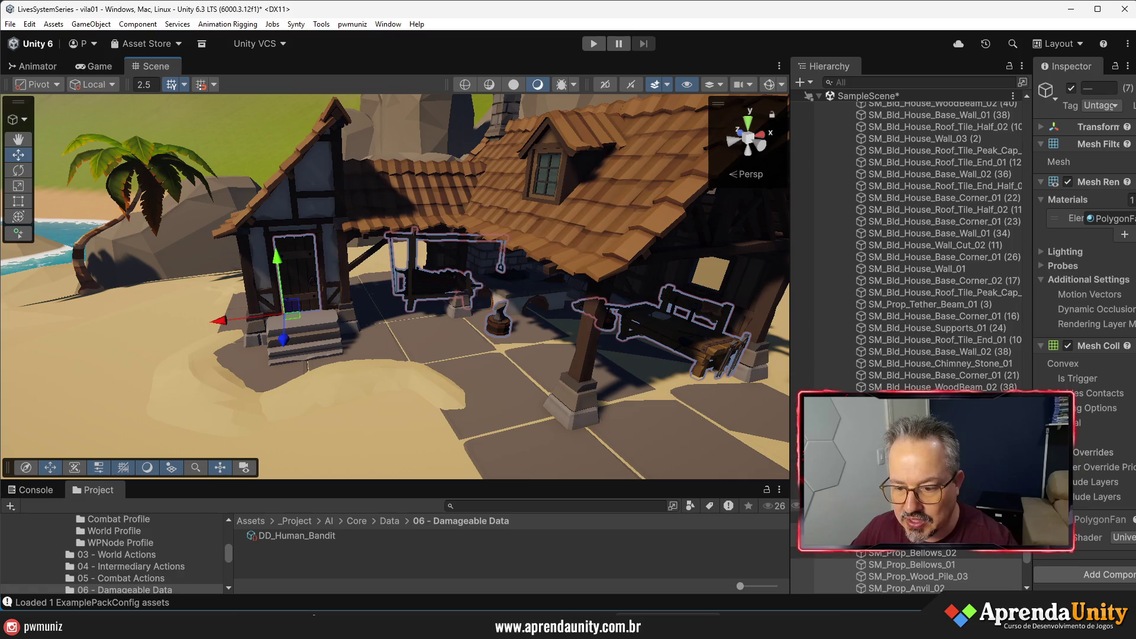
- Reselect the forge props, starting with the bucket, then adding the tools and bench
right_click(896, 284)
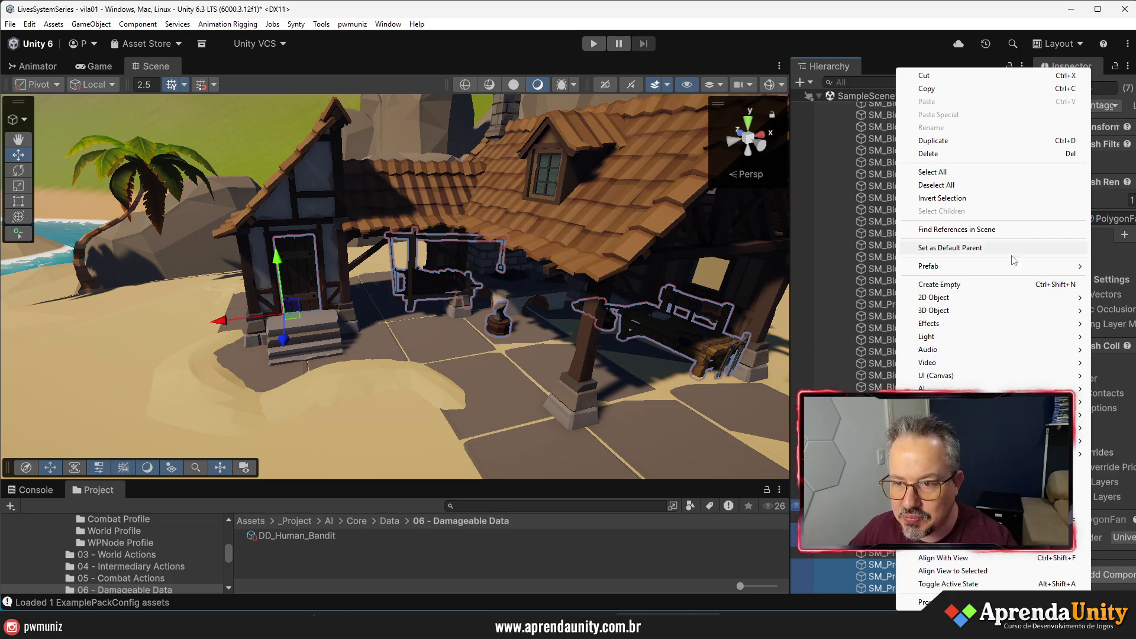
click(490, 322)
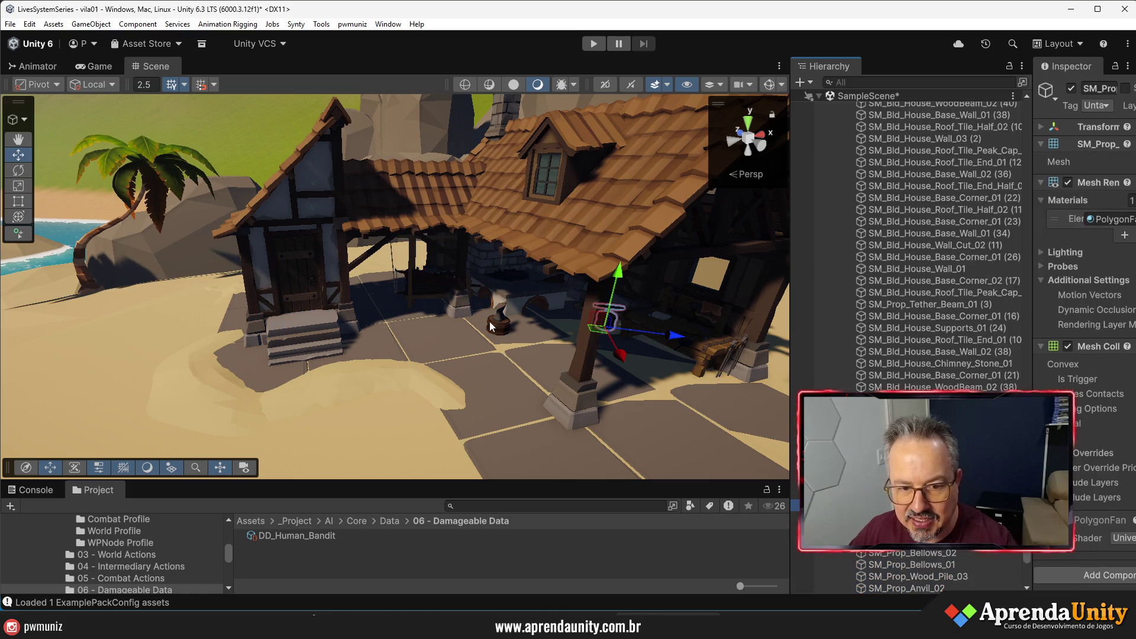
click(695, 349)
scroll(699, 355, up, 5)
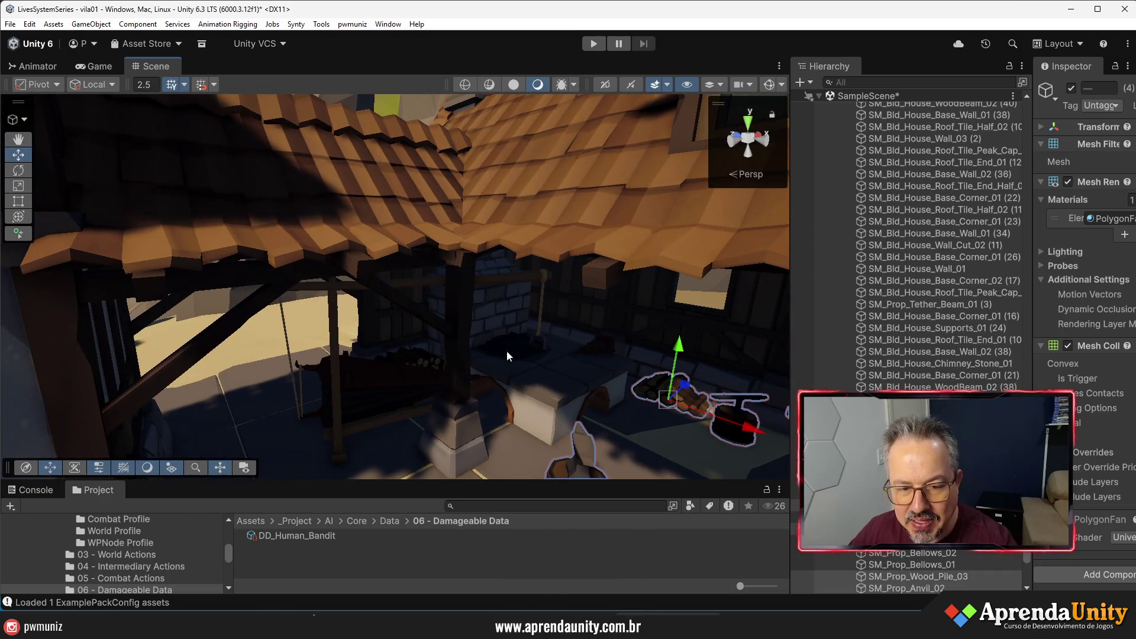
click(412, 397)
scroll(405, 450, down, 10)
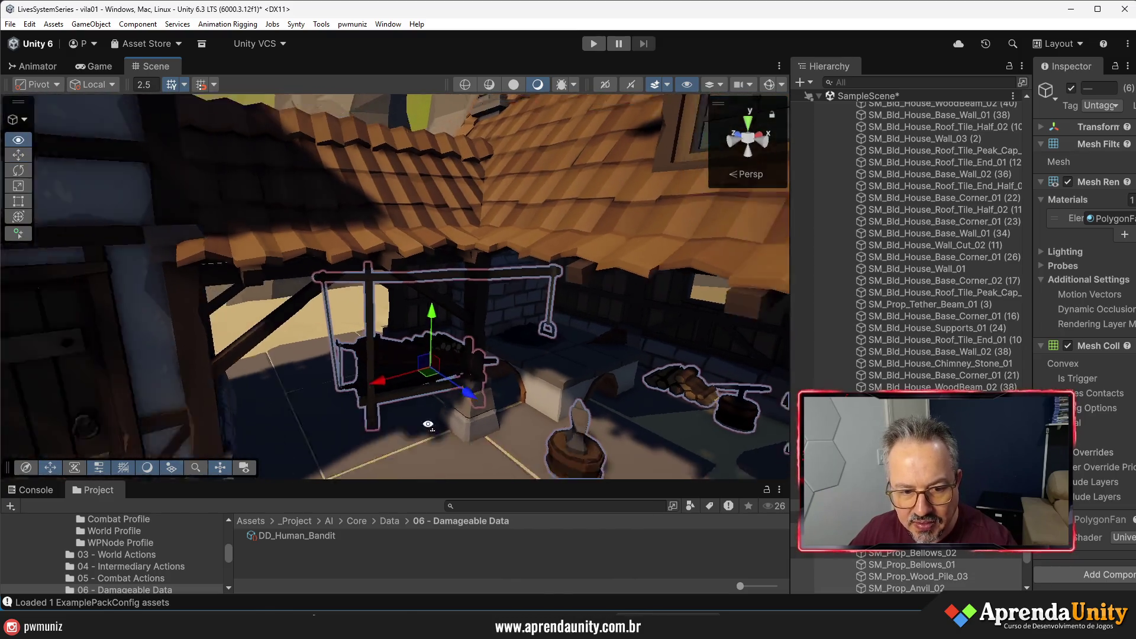
drag(404, 456, 323, 447)
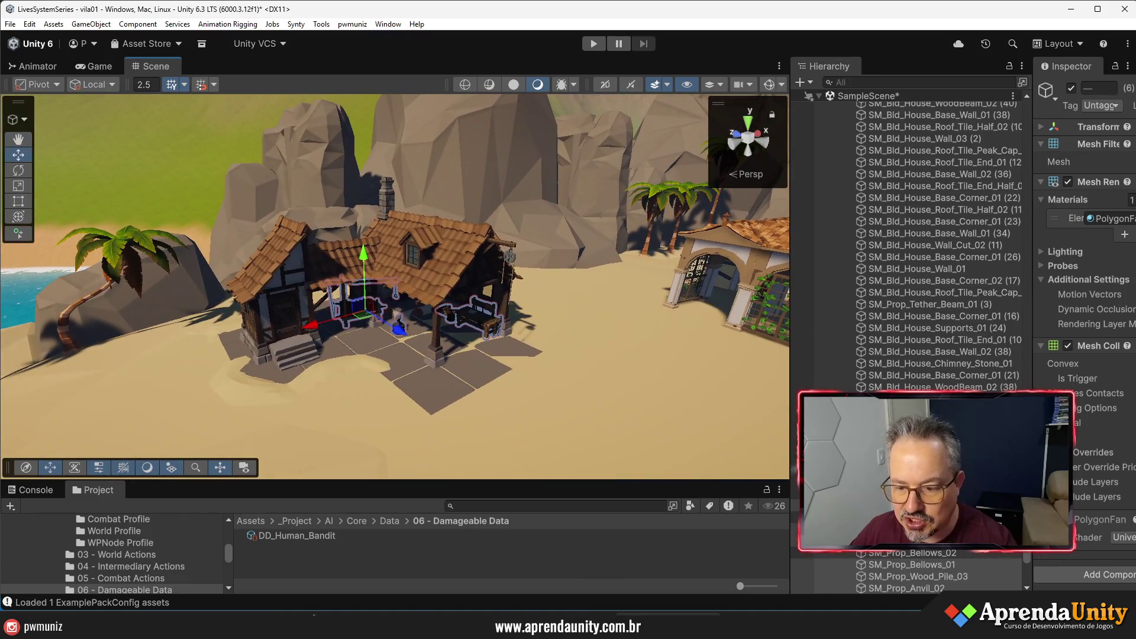
- Group the selected blacksmith props under a new empty parent, Black Smith Props
right_click(879, 577)
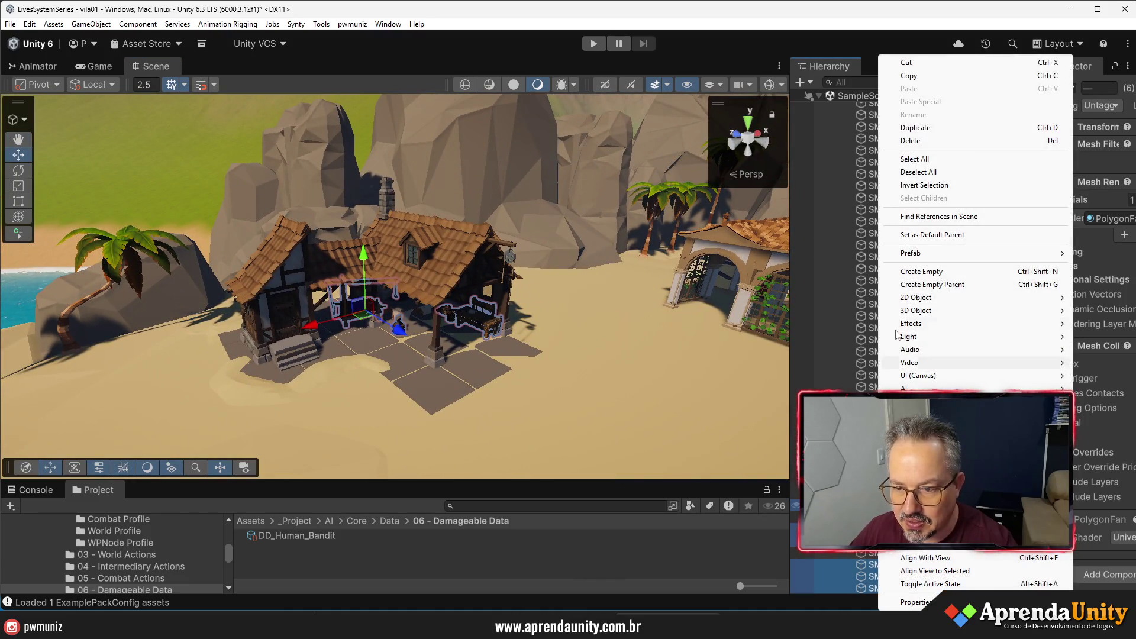
click(932, 285)
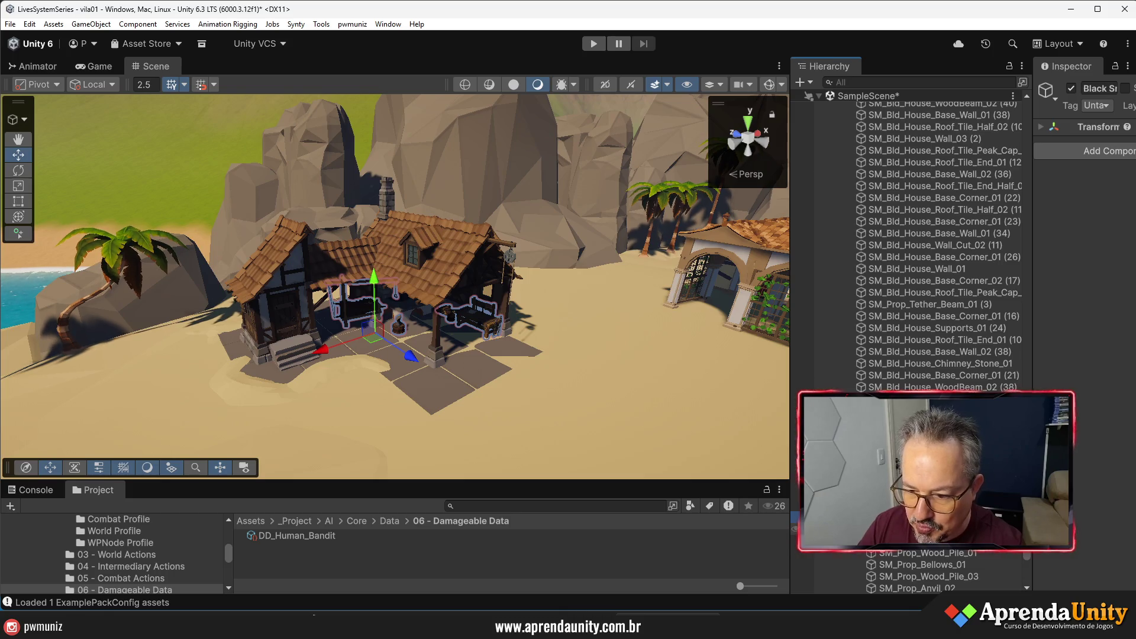
scroll(911, 249, down, 2)
scroll(912, 249, up, 2)
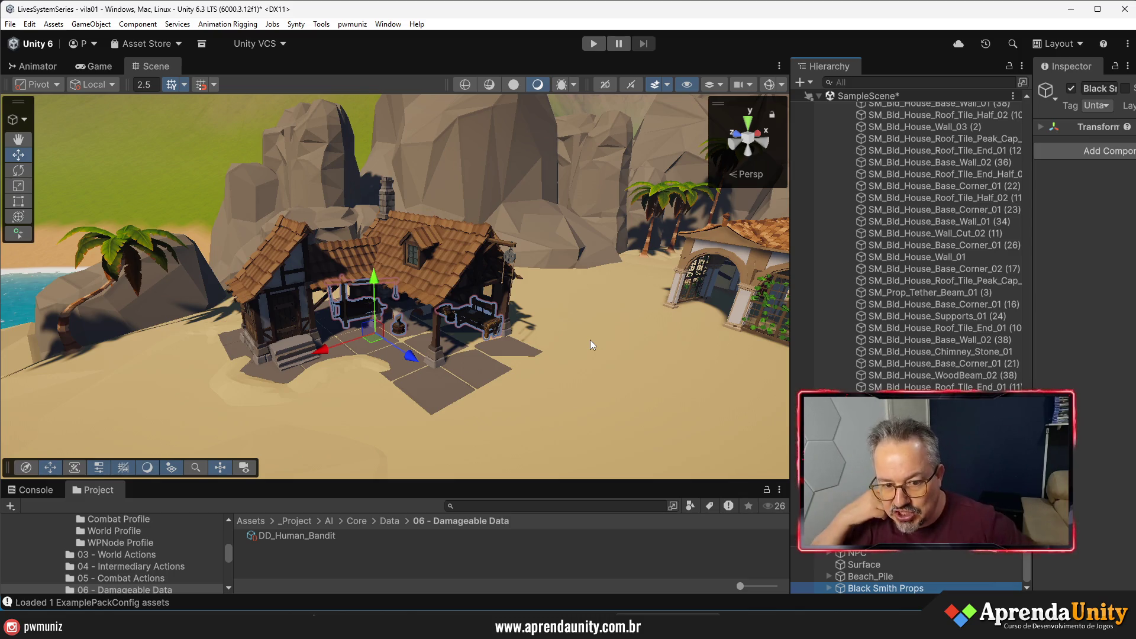
mouse_move(587, 365)
mouse_down()
mouse_move(318, 358)
mouse_move(501, 369)
mouse_move(473, 367)
mouse_up()
- Select the palm tree SM_Env_Tree_Palm_01 (2) and go through its LOD children to LOD3
key(w)
click(418, 364)
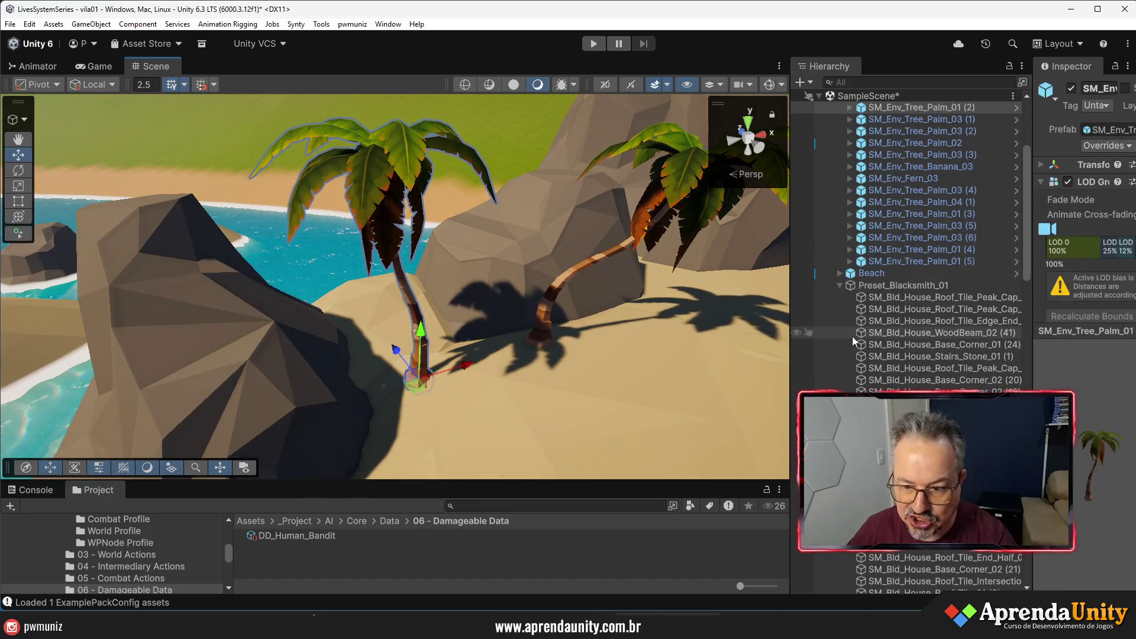
mouse_move(1033, 325)
mouse_down()
mouse_move(674, 317)
mouse_move(748, 305)
mouse_up()
click(820, 331)
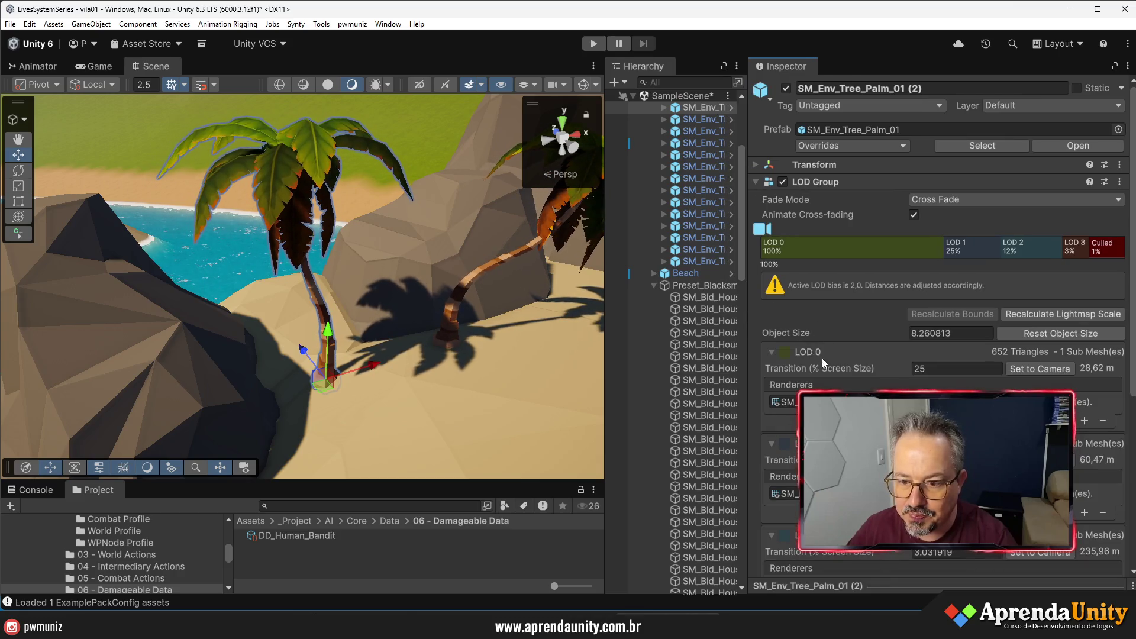
scroll(681, 266, up, 5)
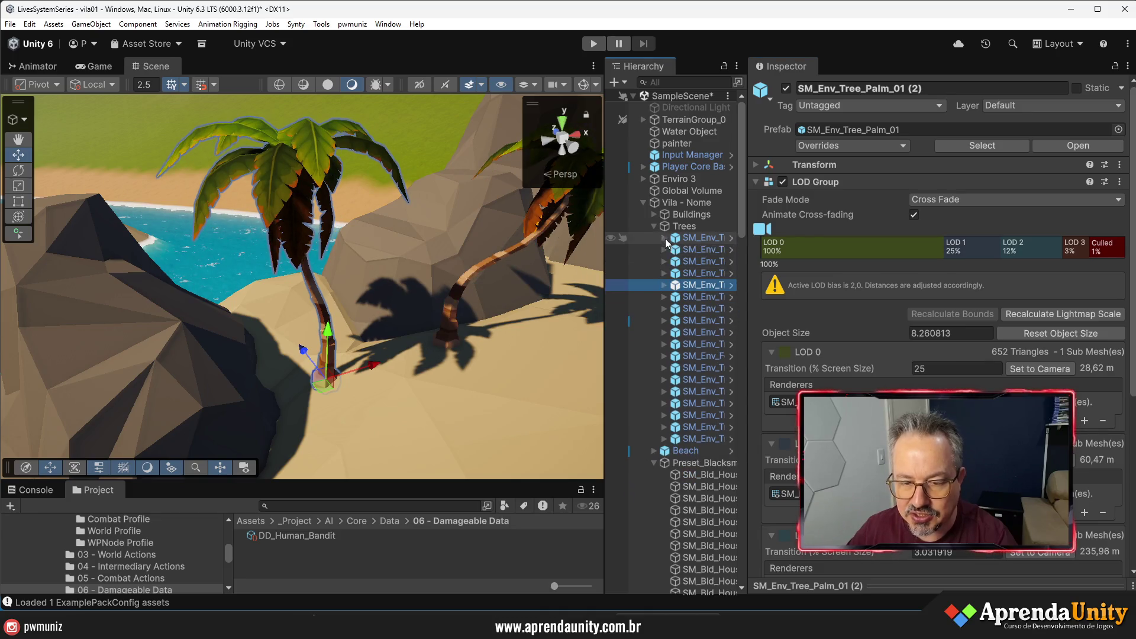
click(664, 285)
click(701, 297)
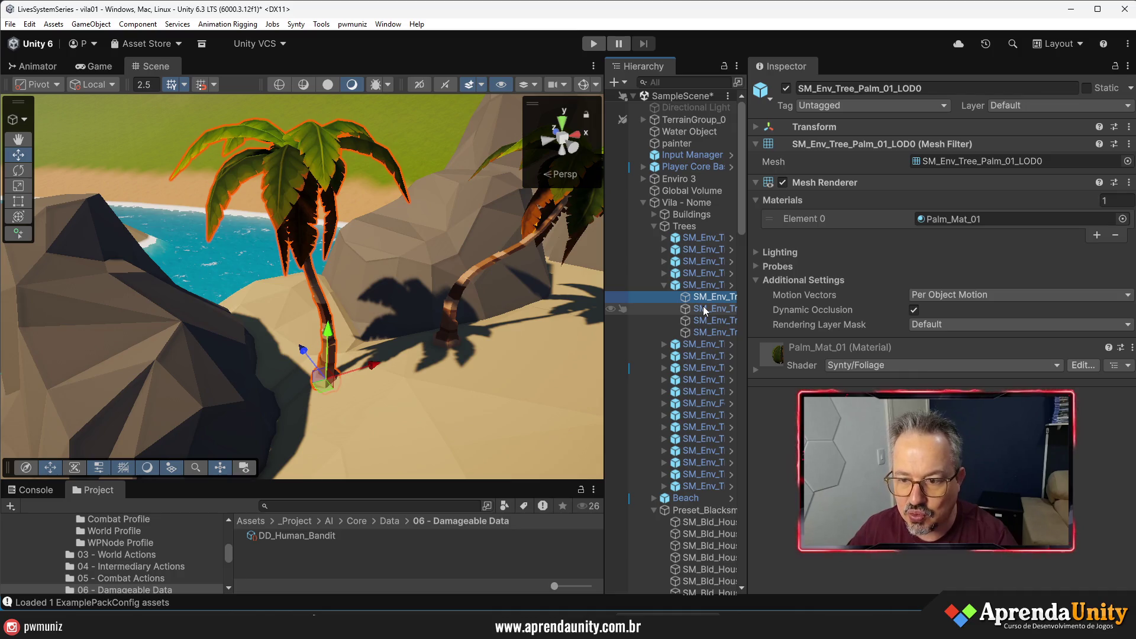
click(705, 309)
click(704, 320)
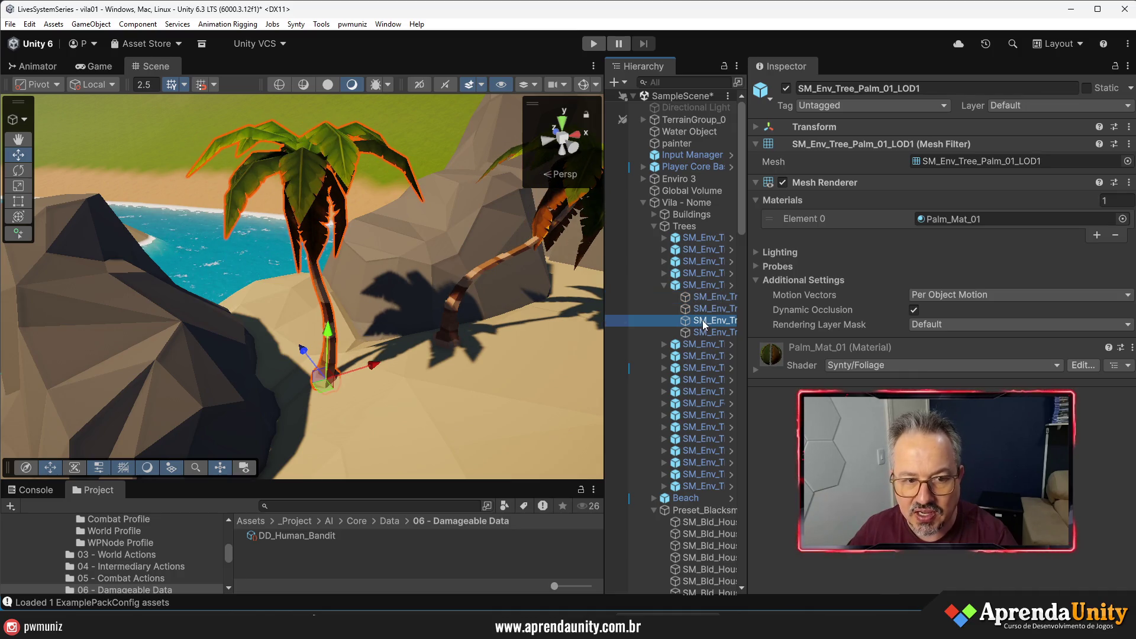
click(702, 333)
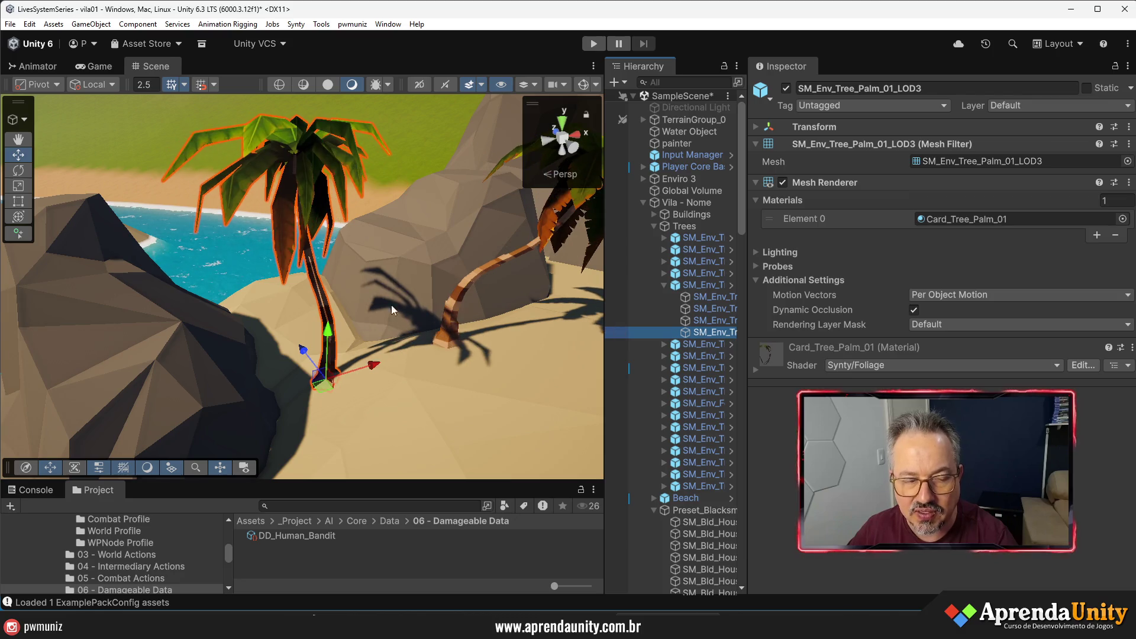
- Set Cast Shadows to Off in SM_Env_Tree_Palm_01_LOD3's Mesh Renderer Lighting settings
mouse_move(300, 321)
mouse_down()
mouse_move(381, 426)
mouse_move(404, 403)
mouse_up()
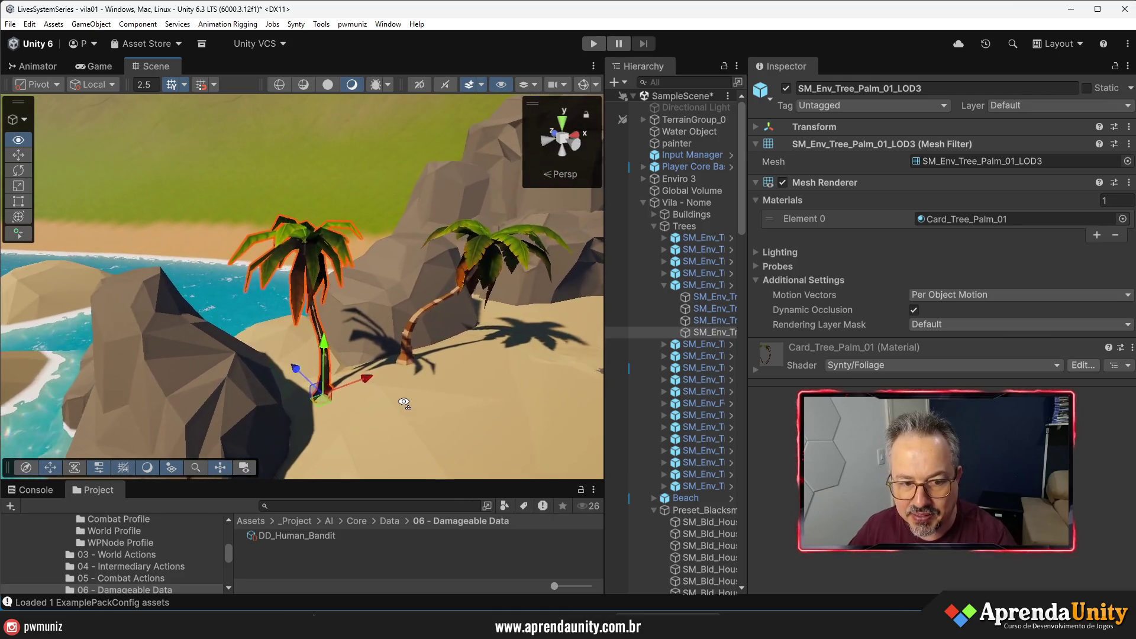
scroll(404, 403, up, 5)
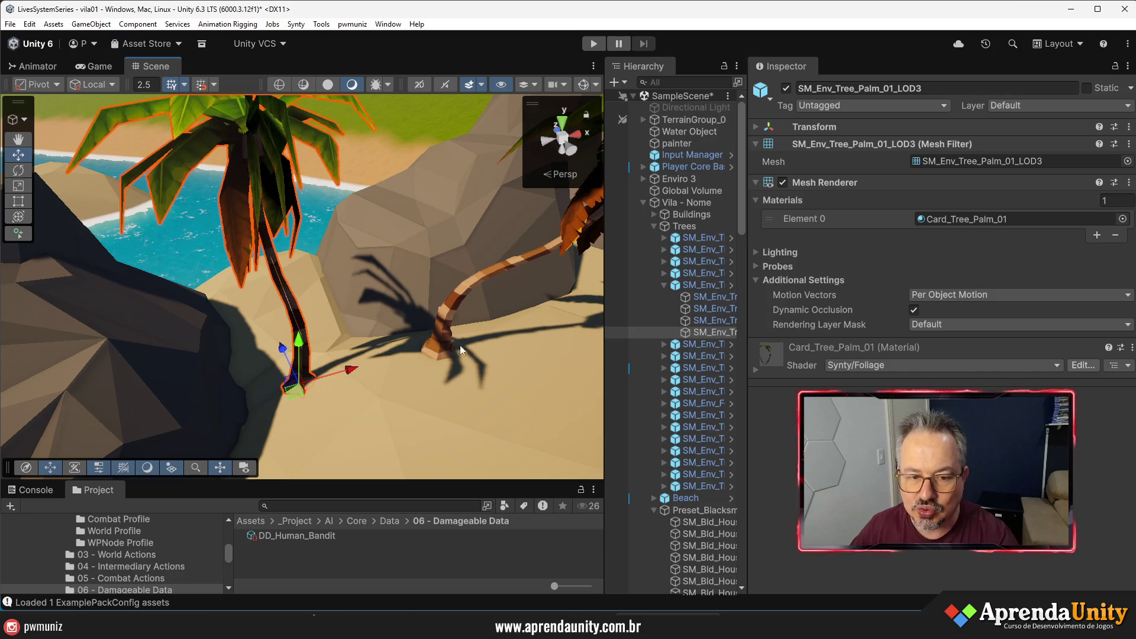
click(780, 253)
click(1006, 267)
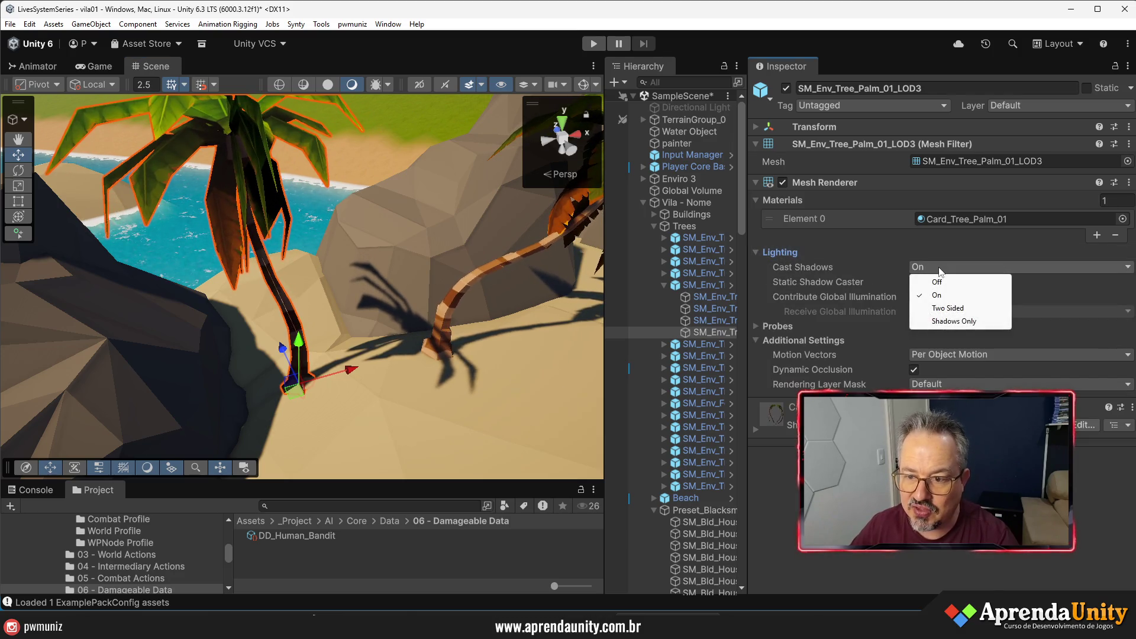
click(941, 280)
scroll(410, 310, down, 10)
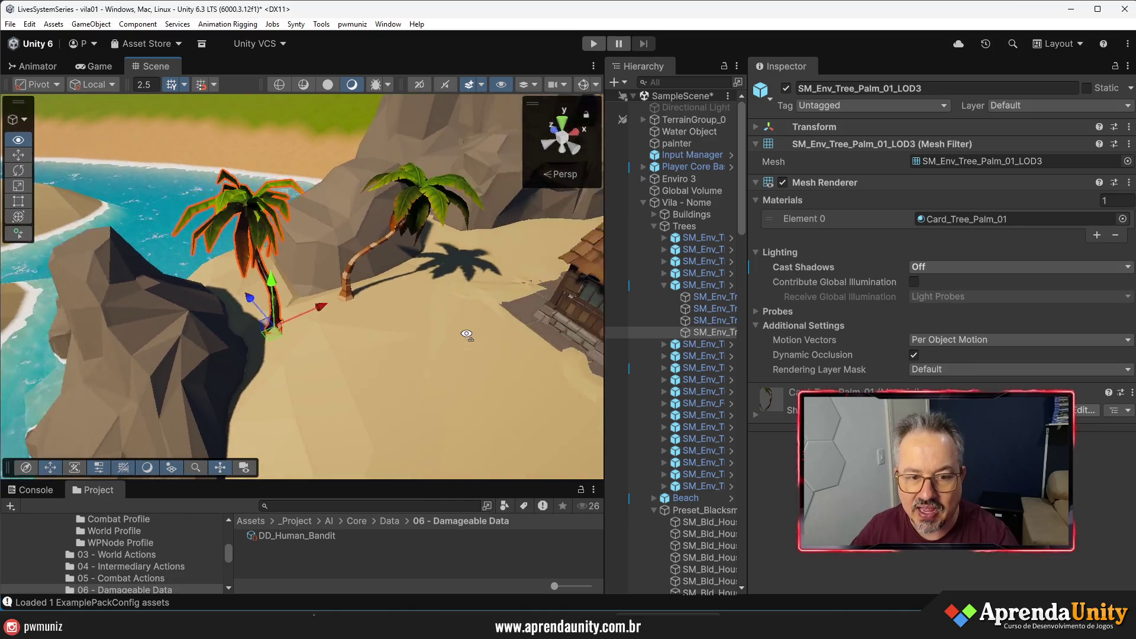
key(d)
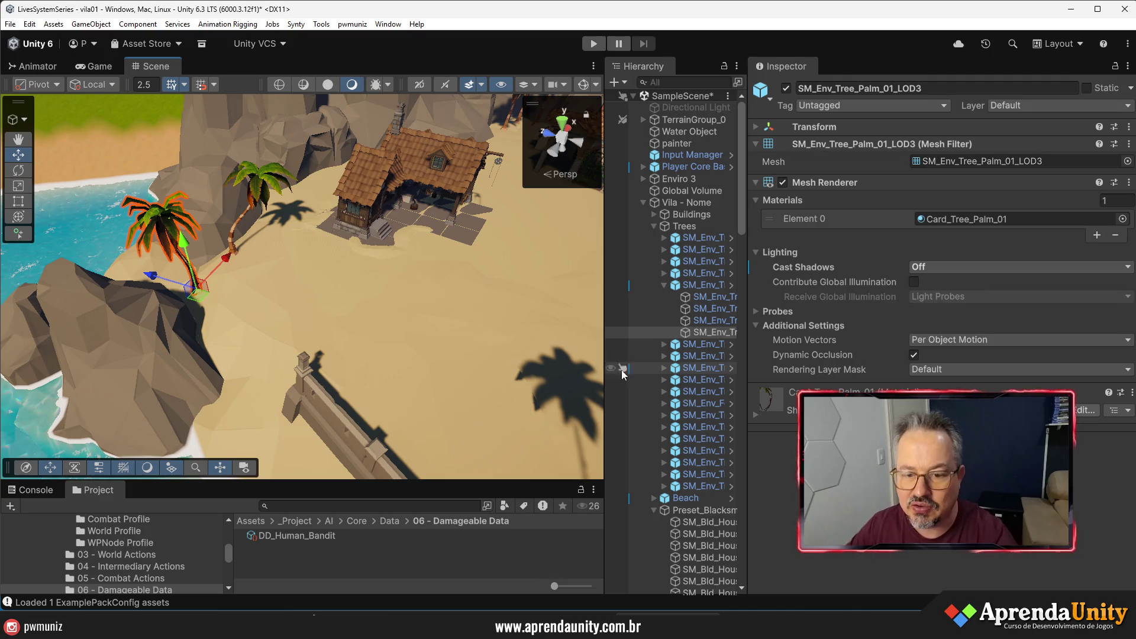
drag(748, 267, 824, 266)
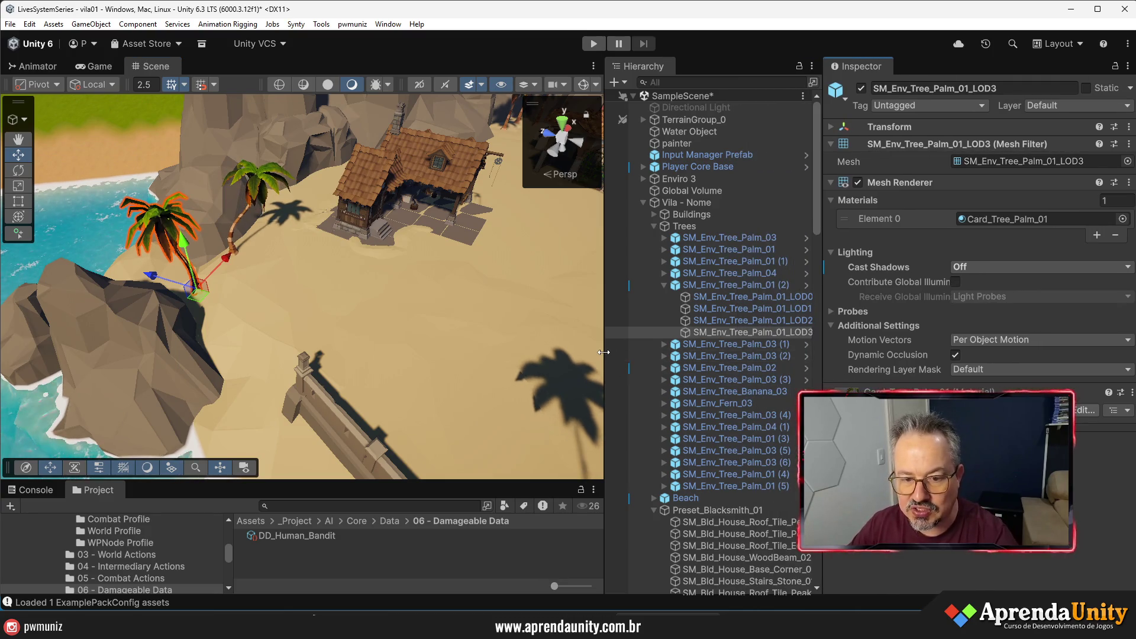
drag(610, 353, 694, 352)
scroll(503, 293, up, 5)
- Move the Floor_Stone group of floor tiles from SampleScene into the vila01 scene
click(496, 290)
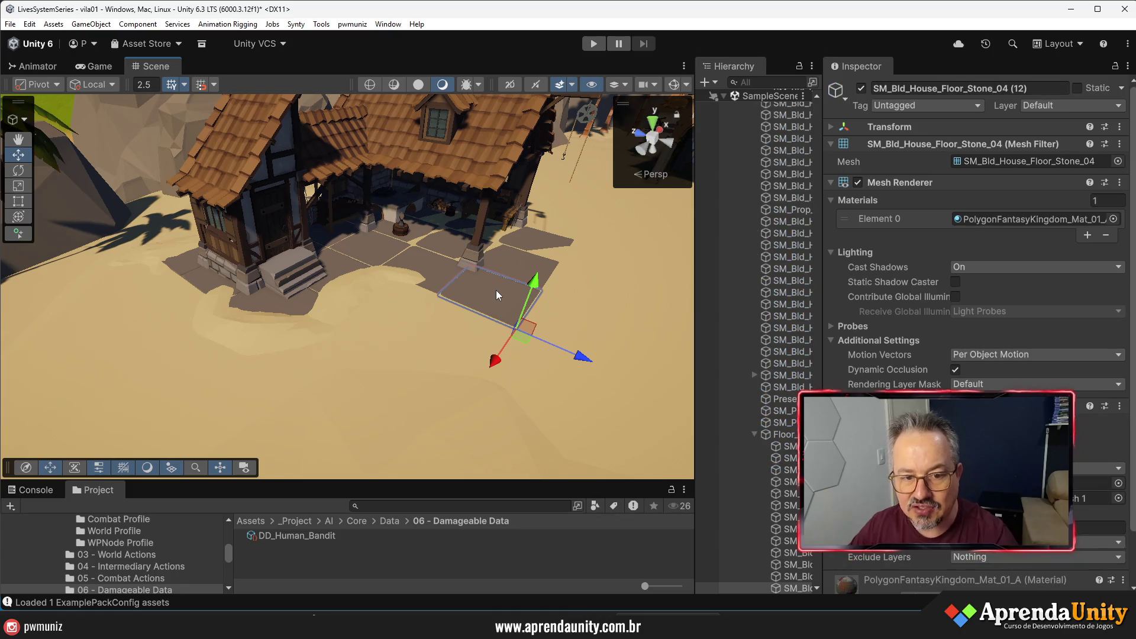
click(785, 435)
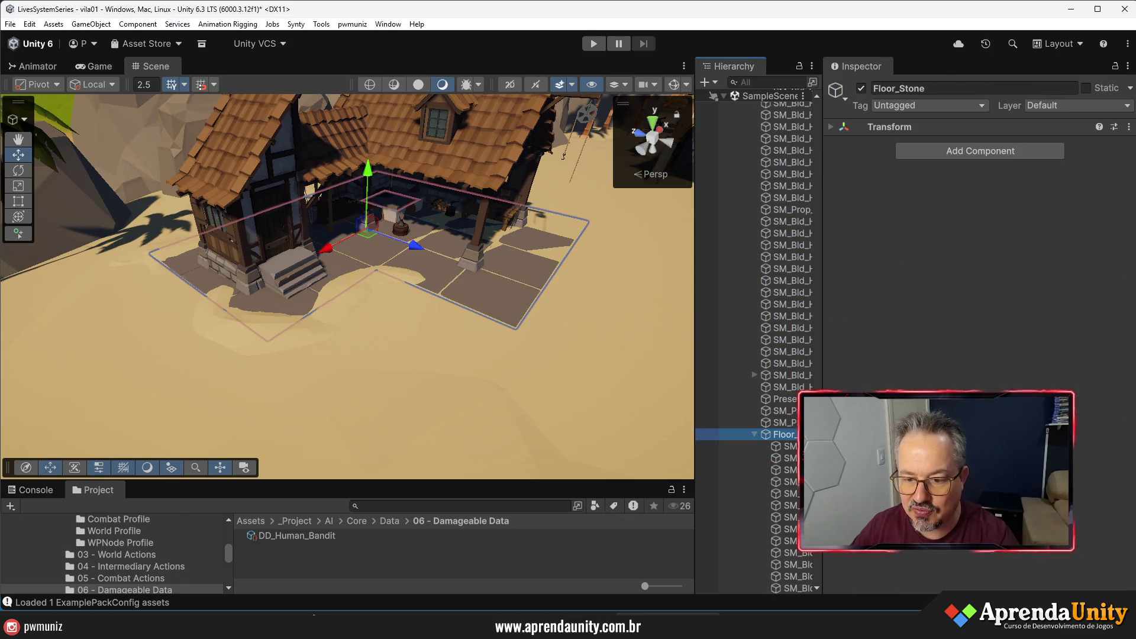
drag(823, 296, 972, 296)
scroll(816, 378, down, 5)
drag(801, 230, 794, 304)
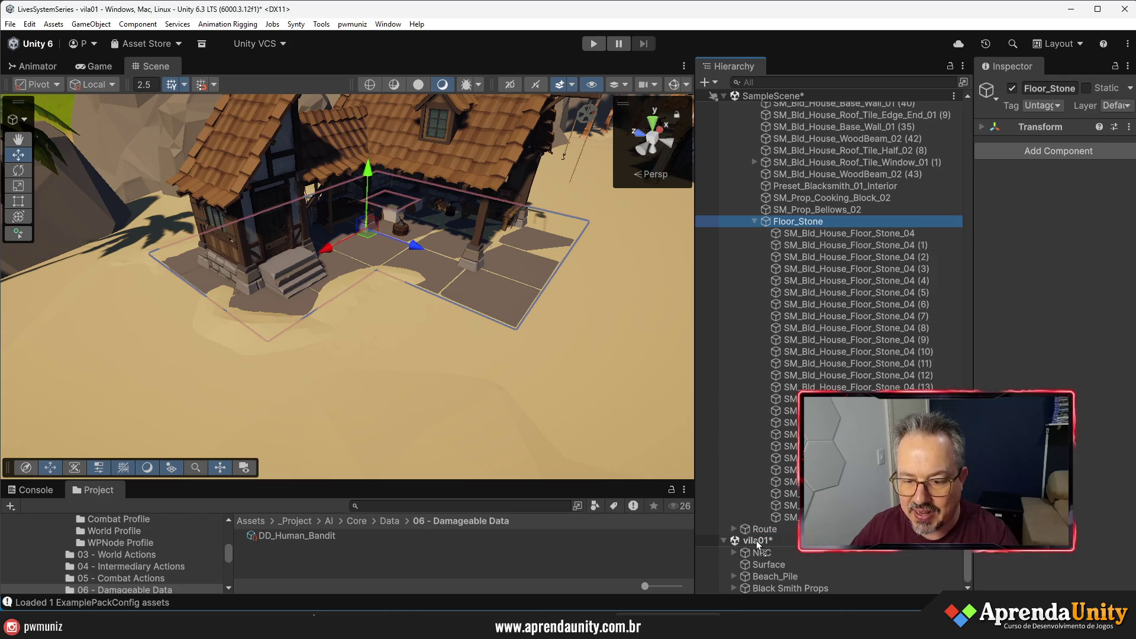
drag(758, 544, 756, 541)
- Move the Route object into the vila01 scene as well
click(734, 303)
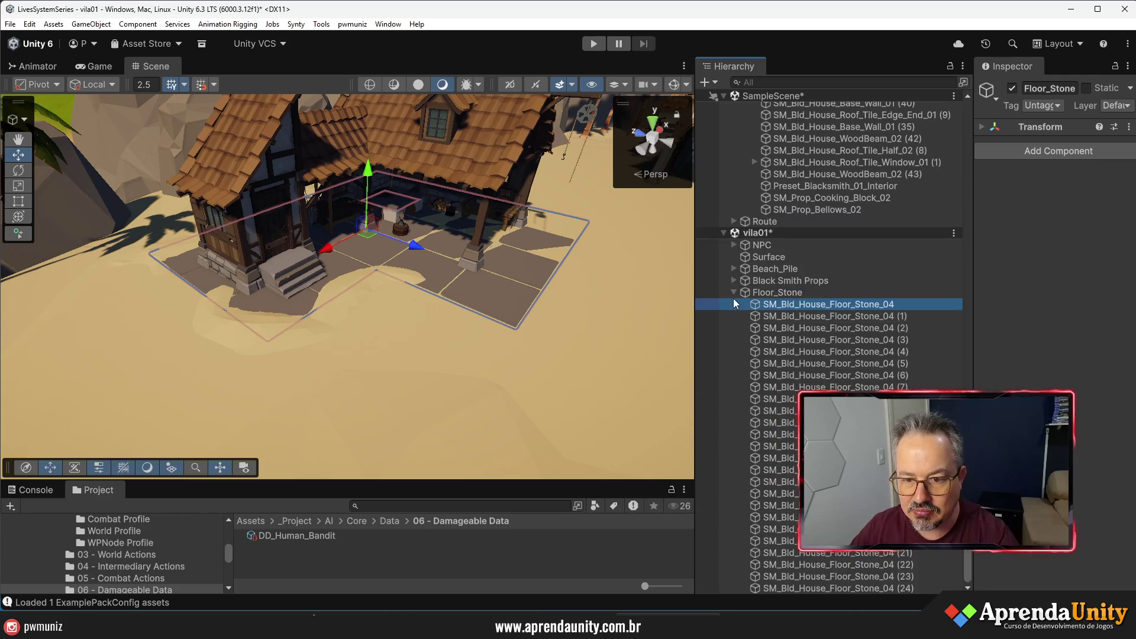
click(733, 293)
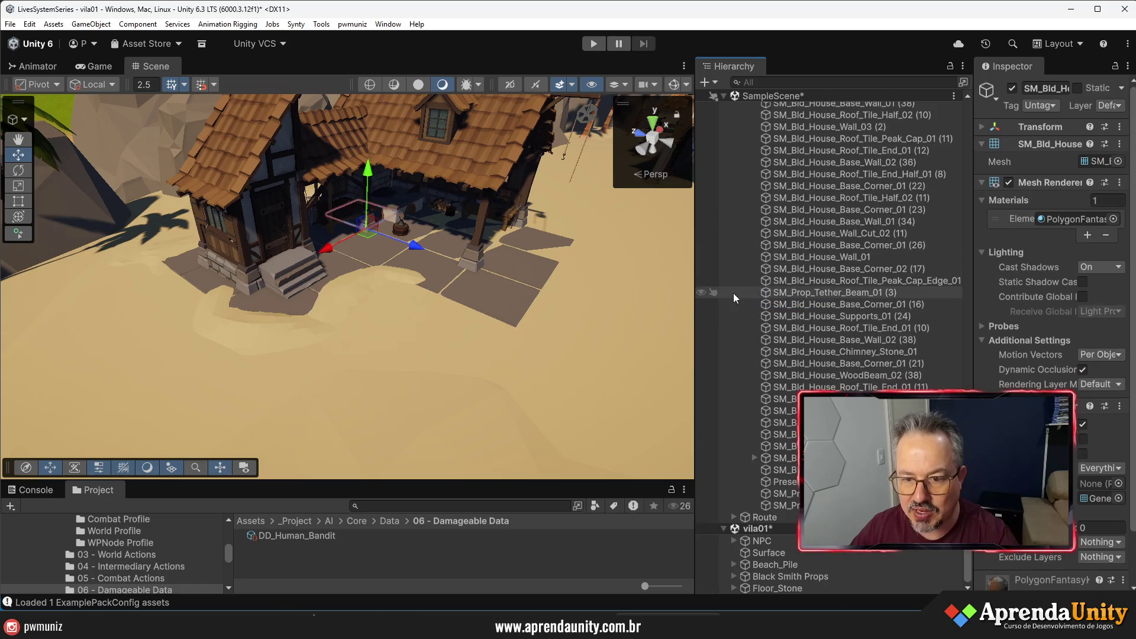
drag(760, 520, 757, 528)
mouse_move(562, 296)
mouse_down()
mouse_move(660, 307)
mouse_move(794, 353)
mouse_move(948, 364)
mouse_move(388, 348)
mouse_move(54, 415)
mouse_move(367, 471)
mouse_up()
click(767, 519)
- Save both open scenes and remove vila01 from the Hierarchy with Remove Scene
key(ctrl+s)
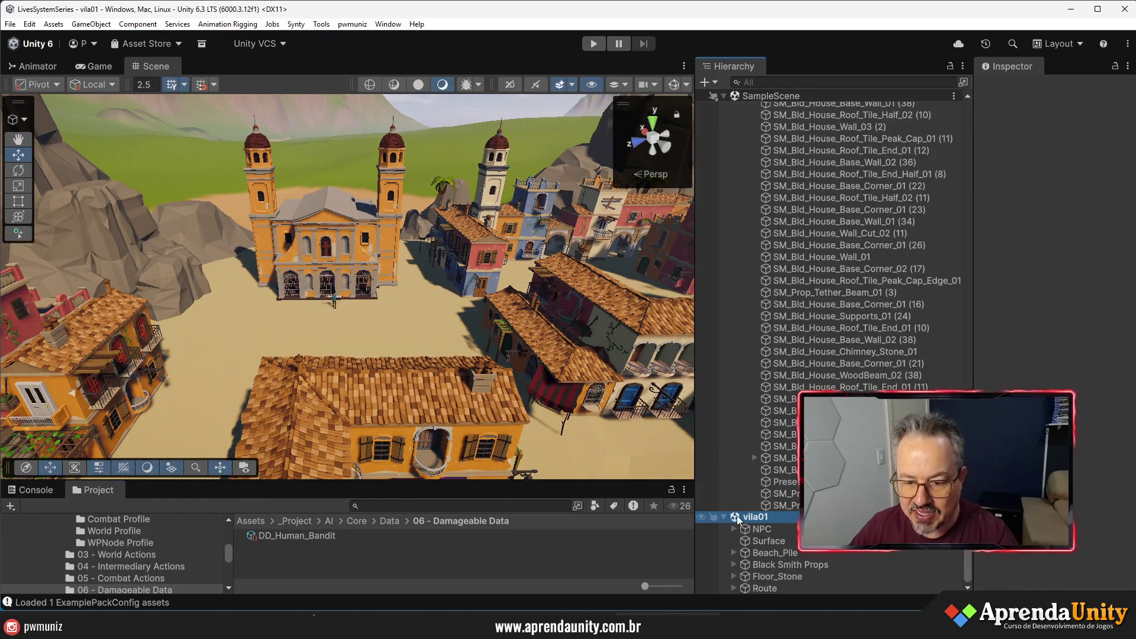
click(723, 516)
right_click(755, 589)
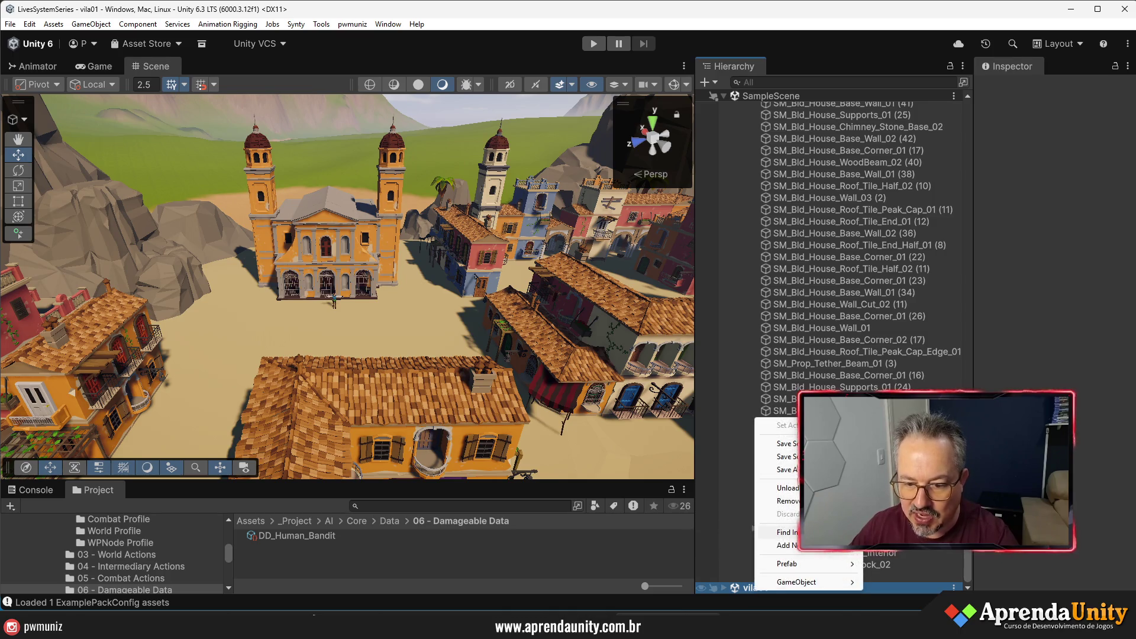
click(769, 500)
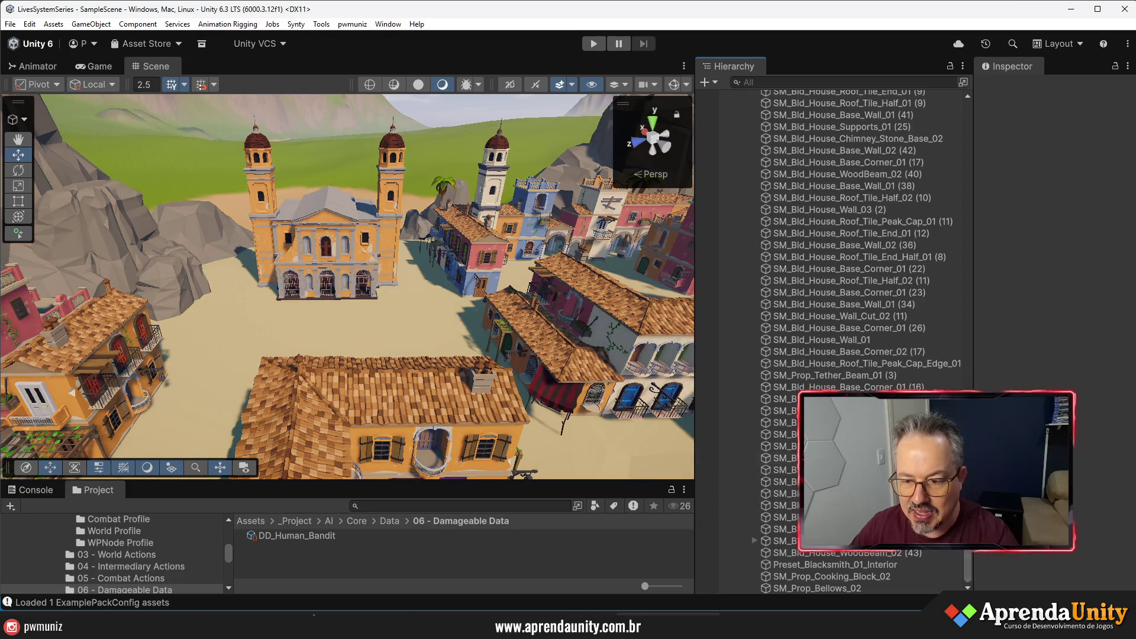
- Widen the Scene view and orbit out to see the whole town and harbour
drag(974, 237, 1065, 236)
drag(697, 236, 823, 237)
mouse_move(473, 296)
mouse_down()
mouse_move(404, 475)
mouse_move(154, 365)
mouse_move(500, 414)
mouse_move(651, 396)
mouse_up()
scroll(1025, 308, up, 8)
scroll(1024, 307, up, 15)
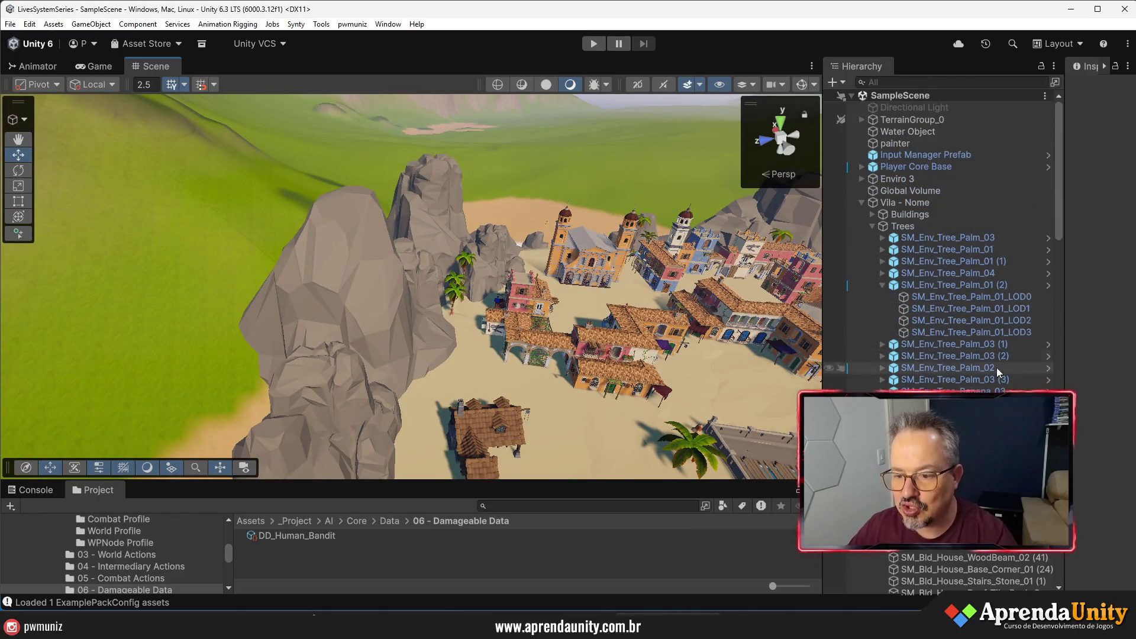
click(862, 203)
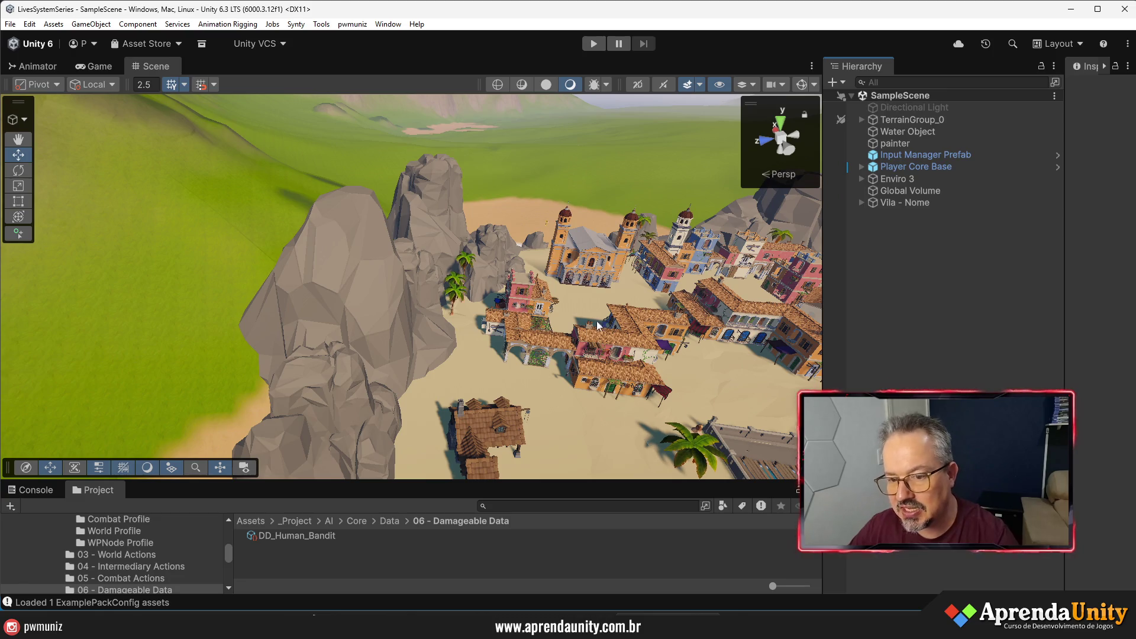
mouse_move(681, 331)
mouse_down()
mouse_move(723, 320)
mouse_move(598, 323)
mouse_move(394, 303)
mouse_up()
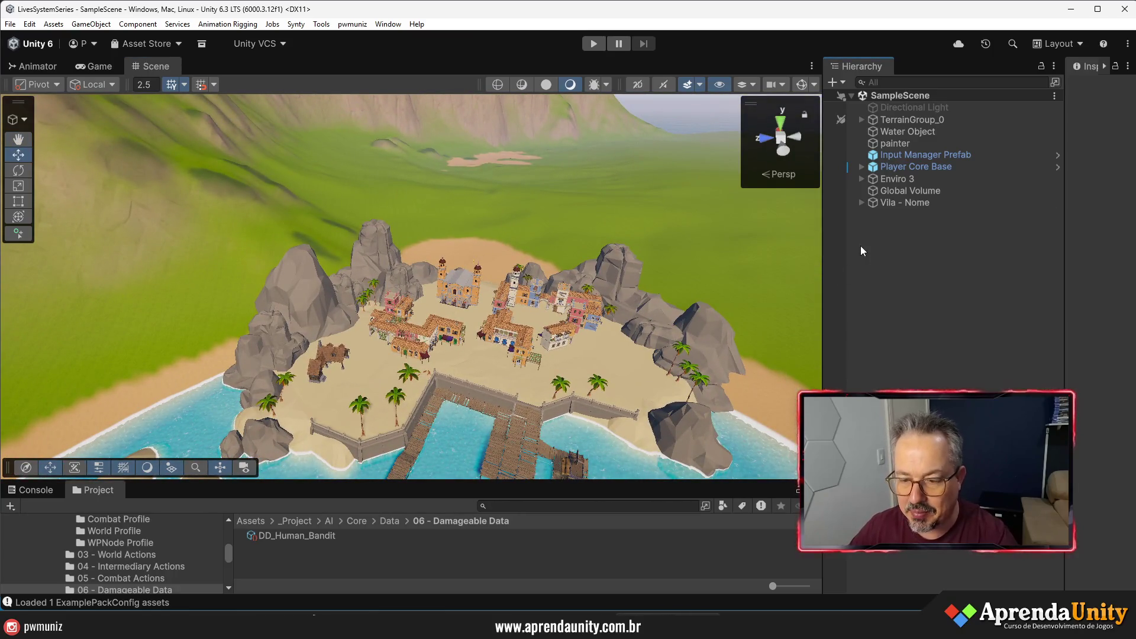
- Create an empty GameObject in SampleScene and delete it again
right_click(861, 209)
click(900, 406)
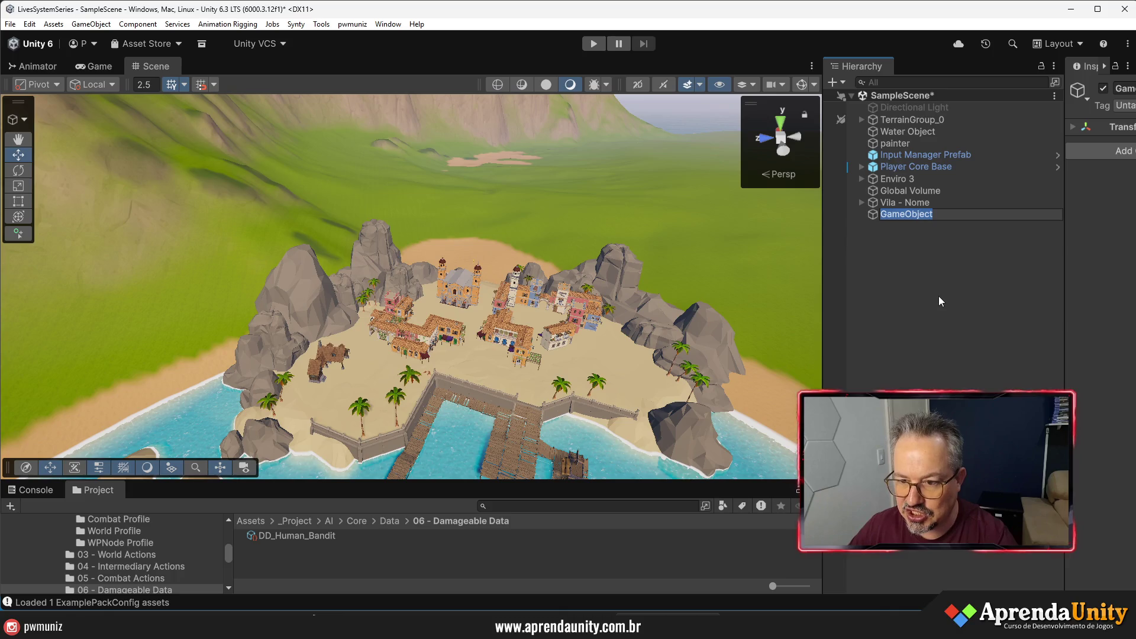
key(Delete)
- Add the World Region component to Vila - Nome by searching 'regi'
click(903, 205)
drag(1065, 287, 756, 299)
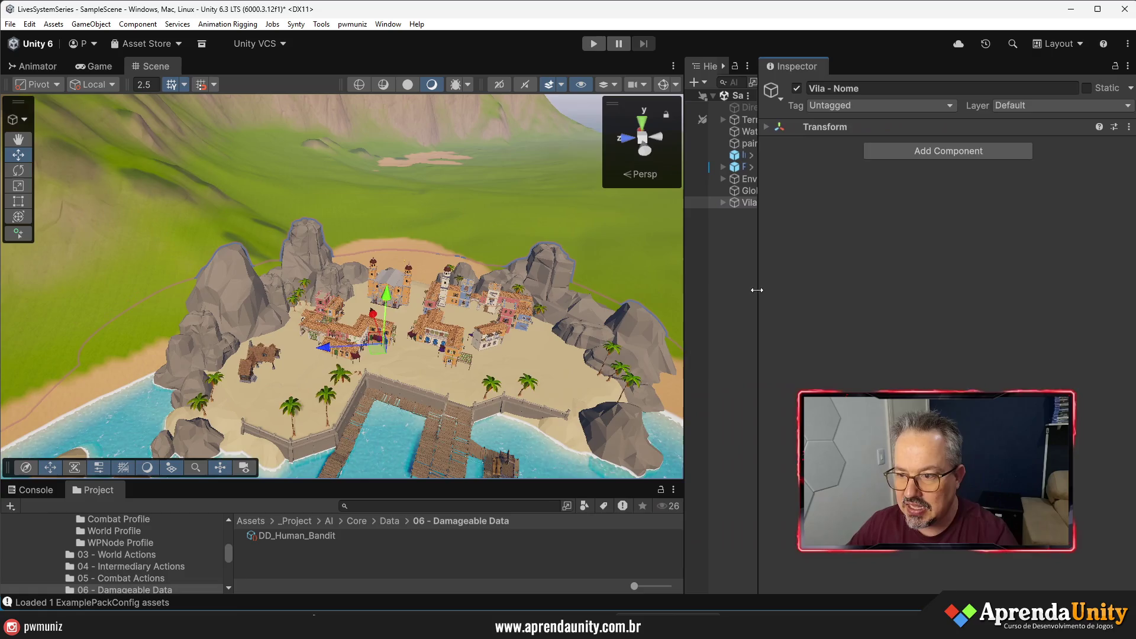
drag(493, 478, 512, 306)
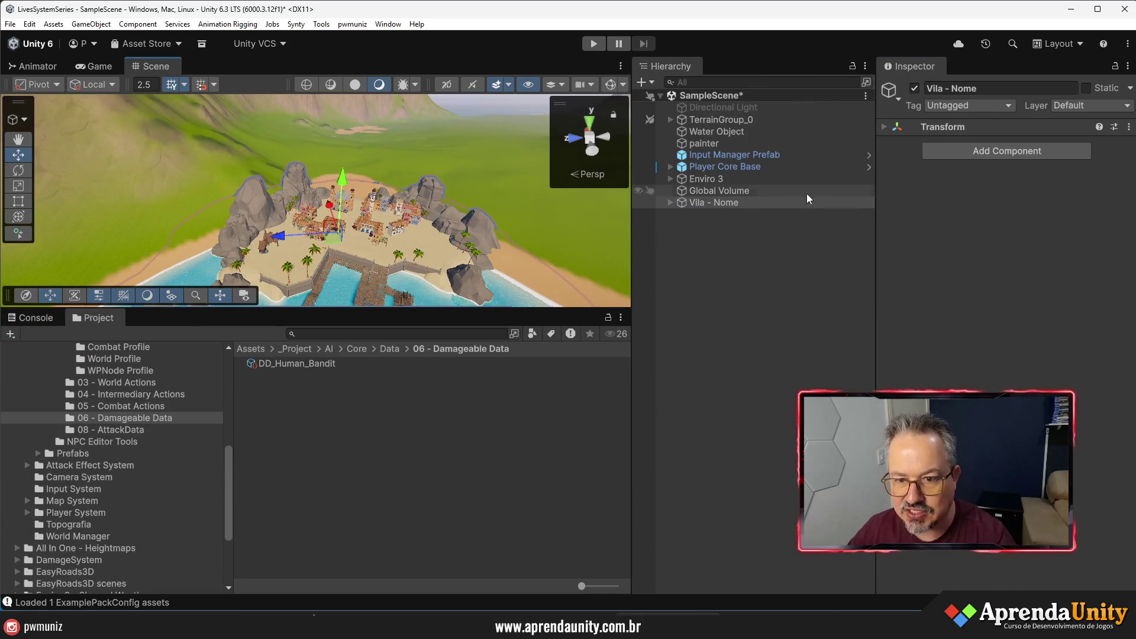
click(953, 155)
text(regi)
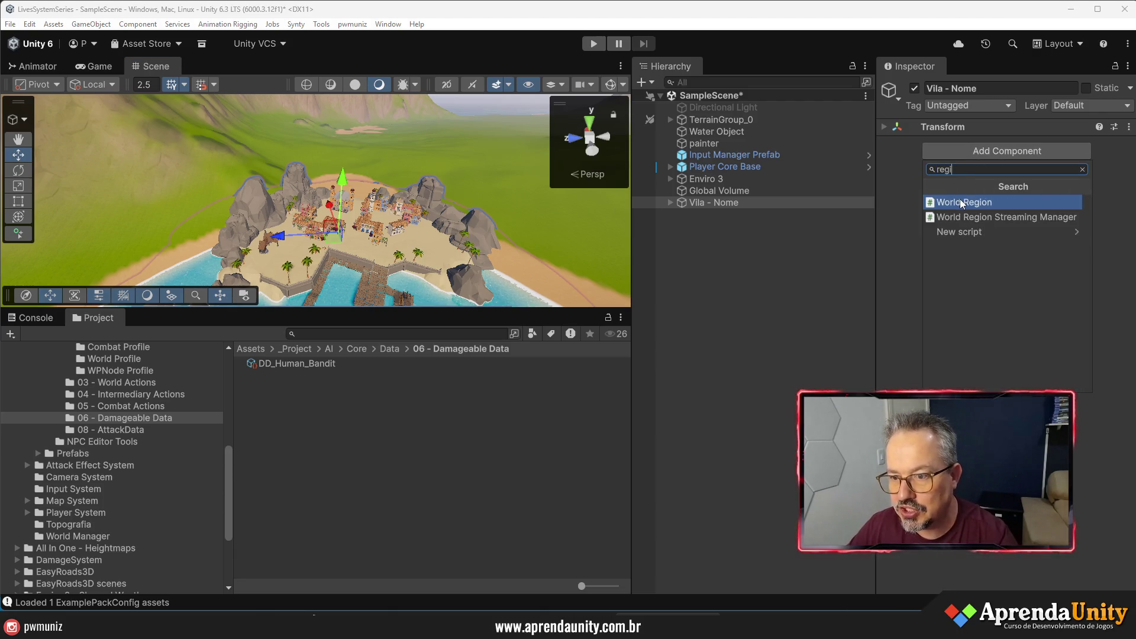
click(960, 201)
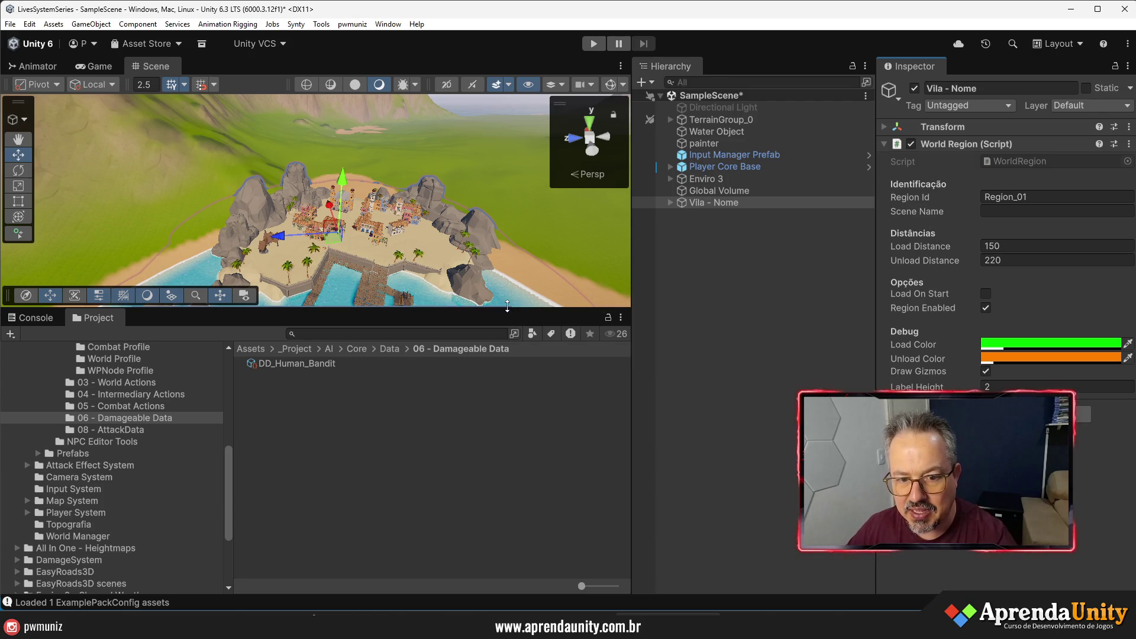
drag(507, 306, 508, 406)
mouse_move(402, 379)
mouse_down()
mouse_move(355, 395)
mouse_move(379, 355)
mouse_up()
scroll(415, 266, down, 5)
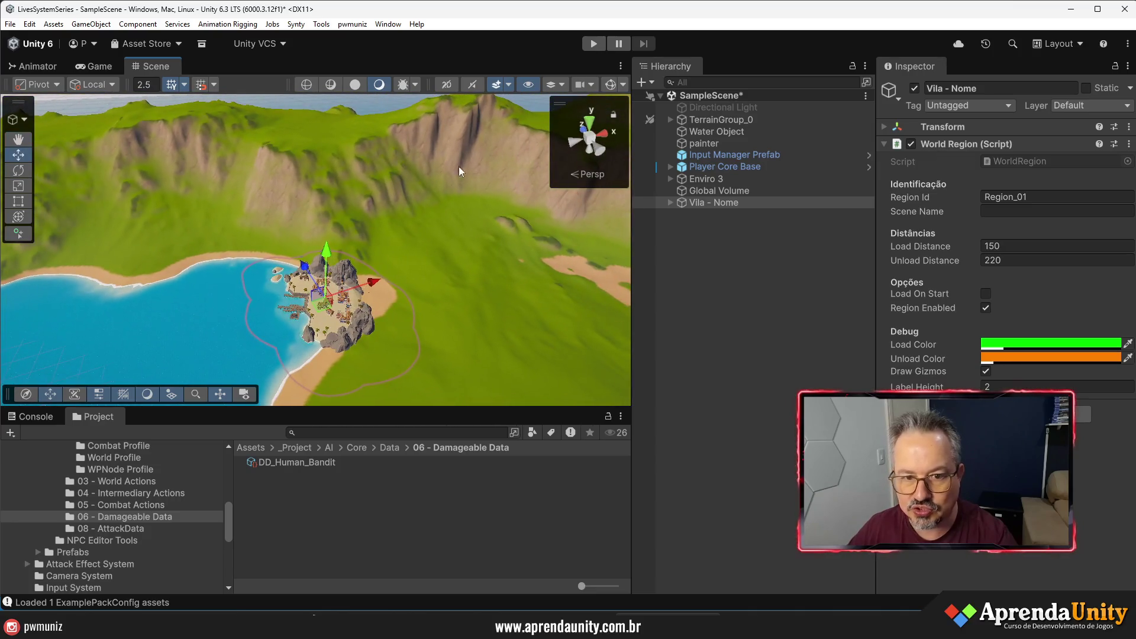
- Turn on Gizmos and copy the vila01 scene asset's name from Assets/Scenes
click(605, 87)
drag(379, 347, 429, 352)
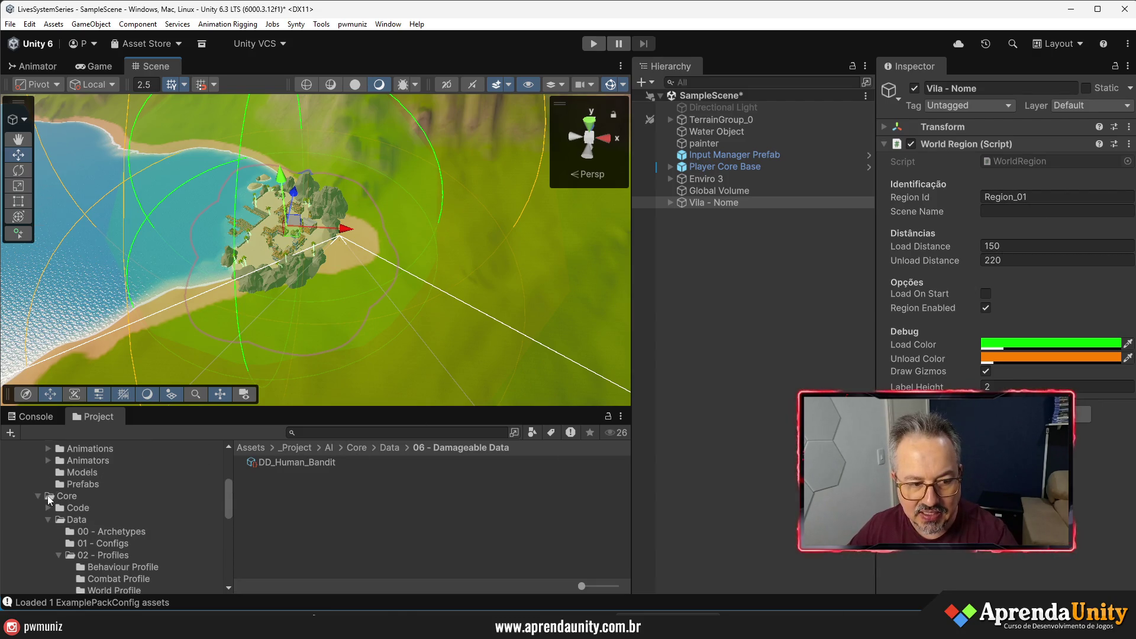
click(37, 497)
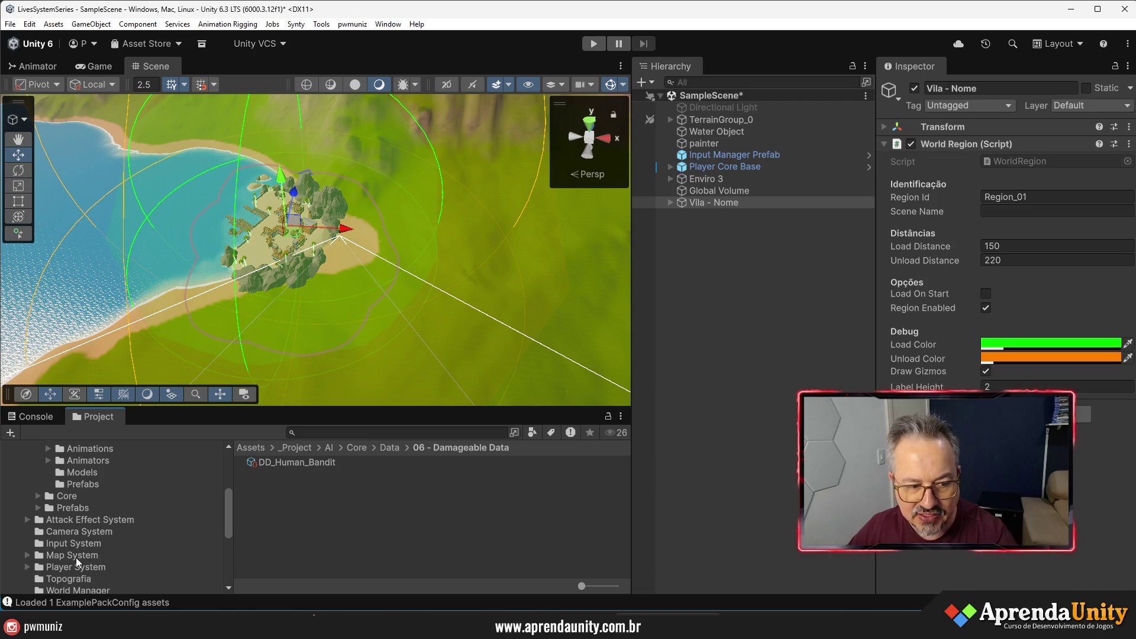
scroll(75, 558, up, 3)
click(28, 514)
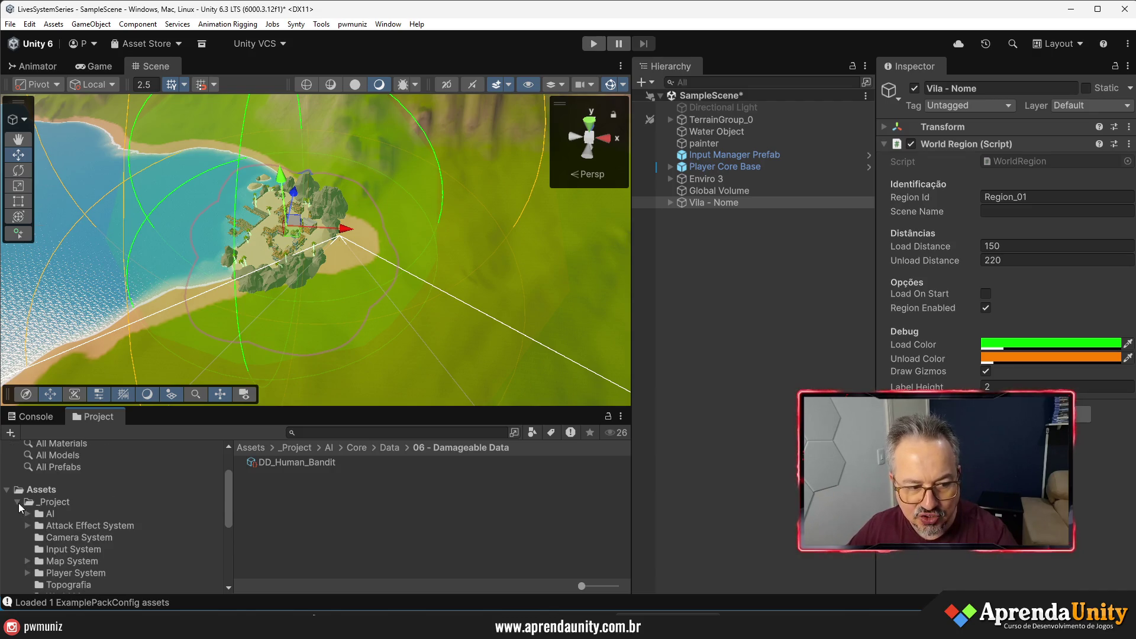
click(18, 502)
scroll(57, 517, down, 3)
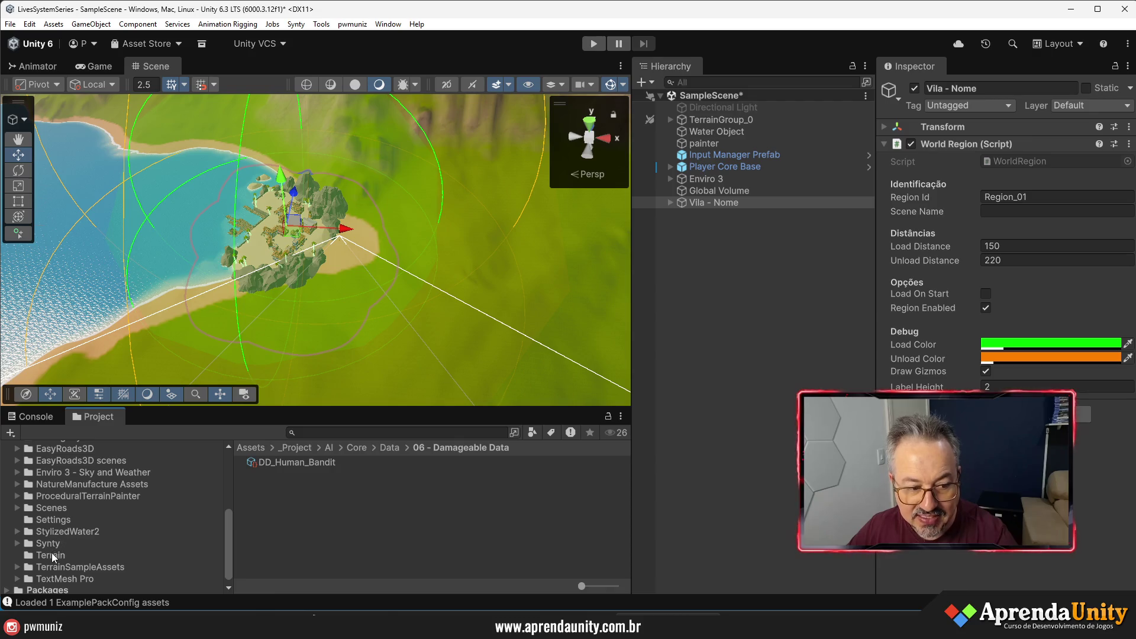
click(55, 509)
click(274, 486)
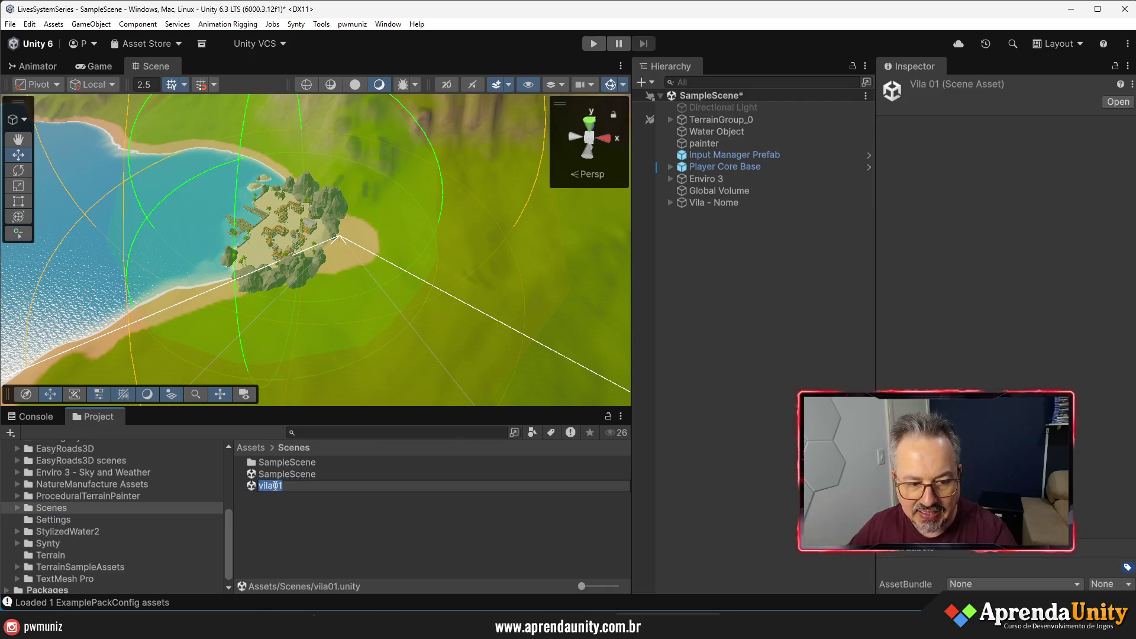
key(Return)
- Paste vila01 into the World Region's Scene Name field on Vila - Nome
click(722, 203)
click(1035, 211)
text(vila01)
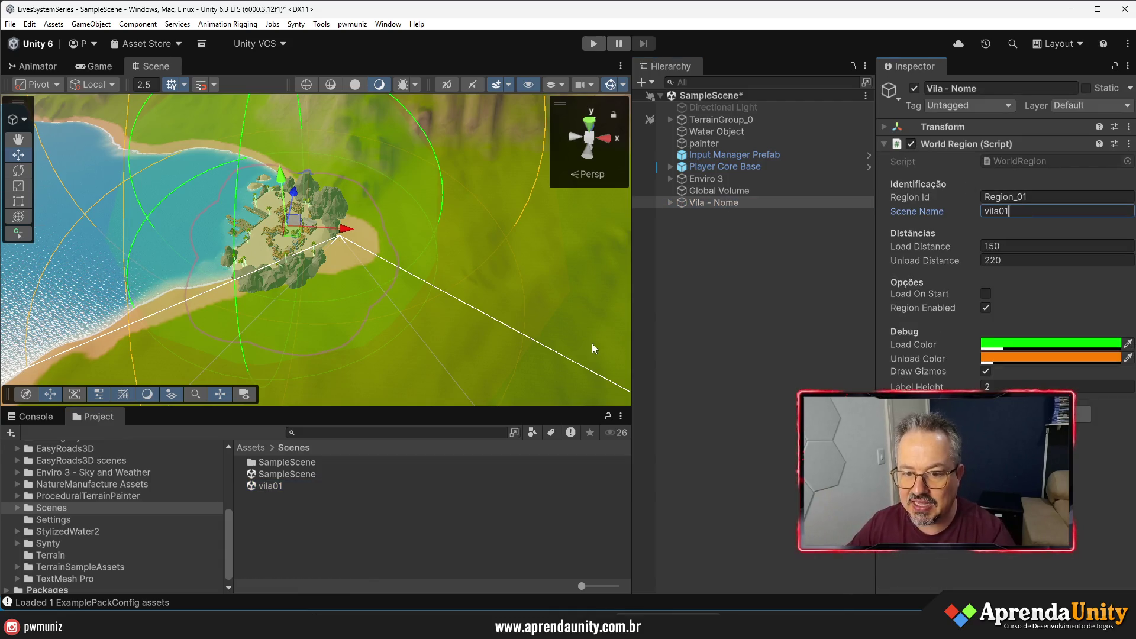
- Change Vila - Nome's World Region Load Distance to 90, briefly trying 100 first
click(627, 352)
drag(631, 353, 715, 352)
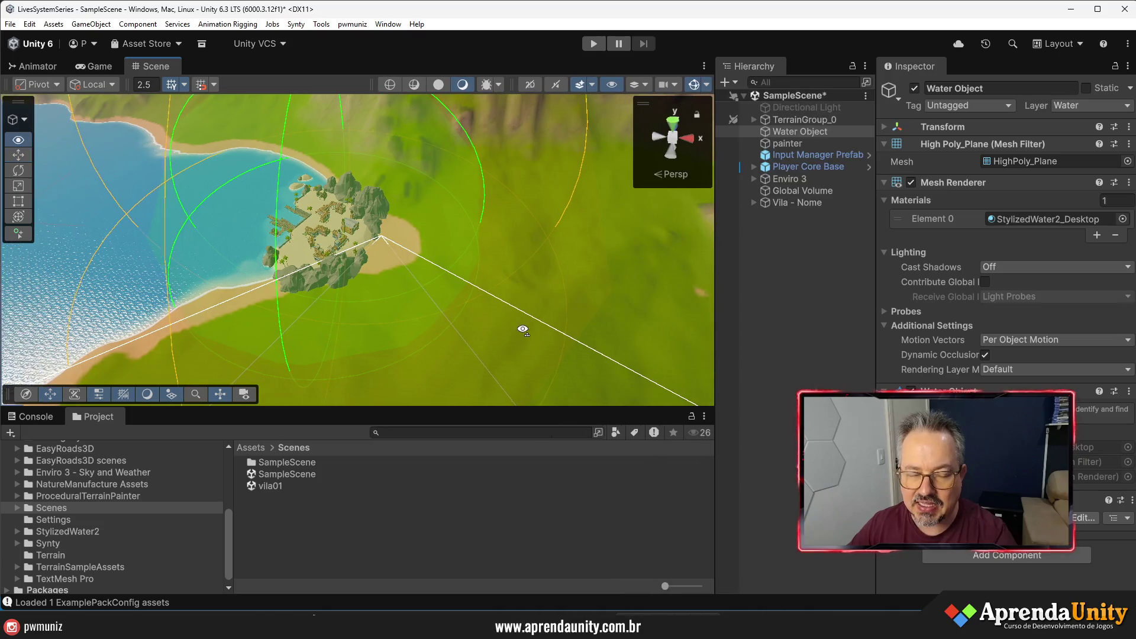
mouse_move(520, 327)
mouse_down()
mouse_move(525, 302)
mouse_move(586, 319)
mouse_up()
click(812, 204)
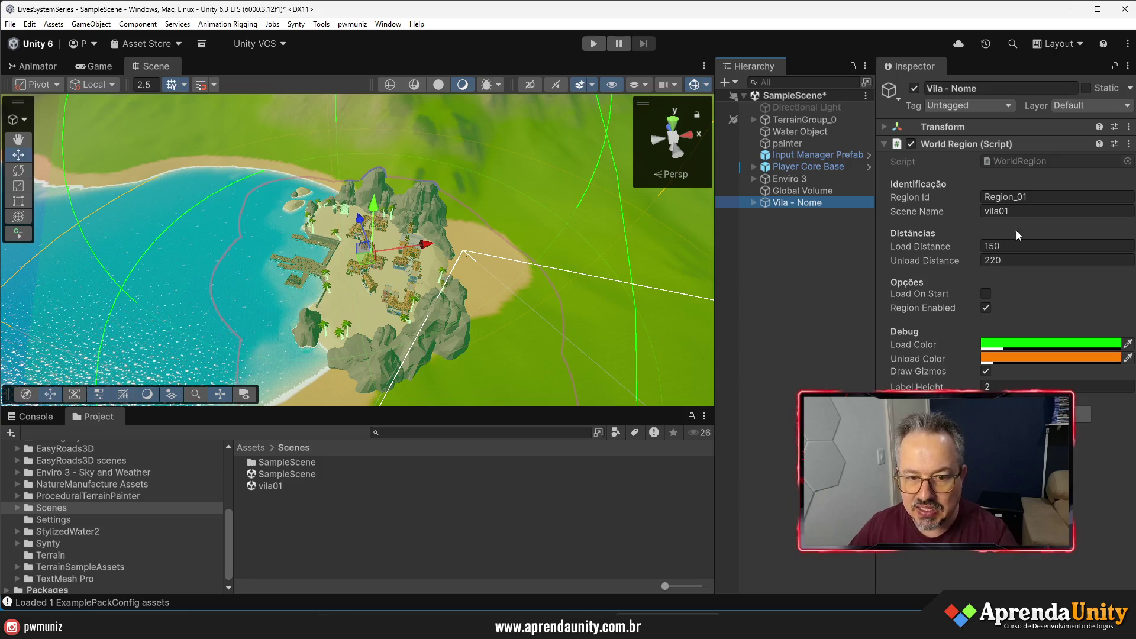
mouse_move(966, 247)
mouse_down()
mouse_move(823, 243)
mouse_move(852, 250)
mouse_up()
click(1050, 244)
text(10)
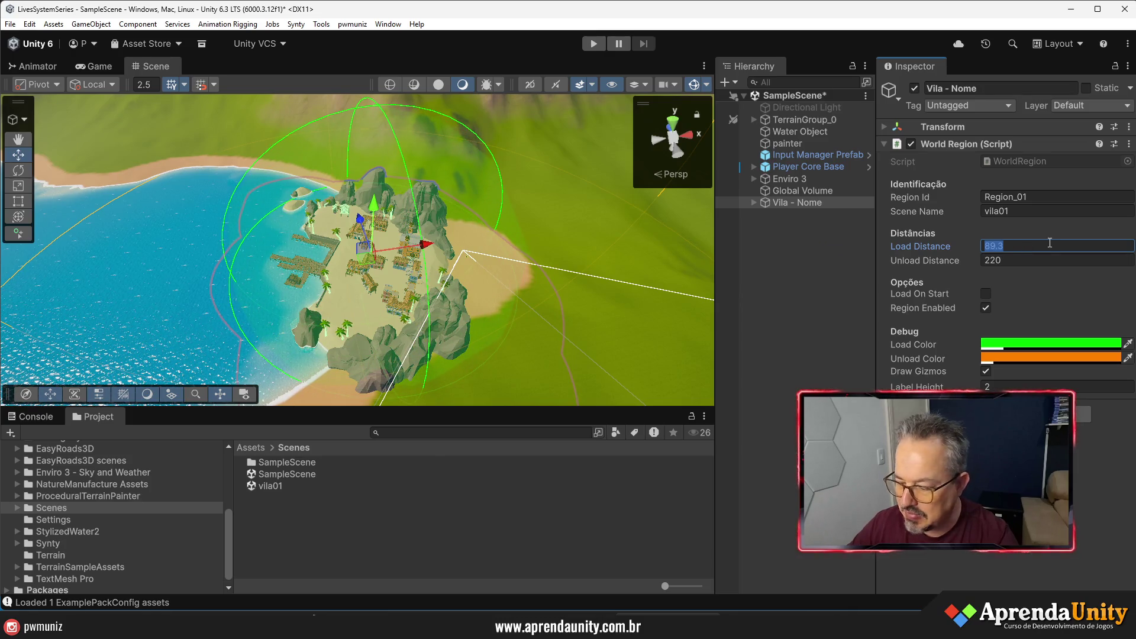
text(0)
drag(974, 245, 947, 244)
click(1010, 248)
text(90)
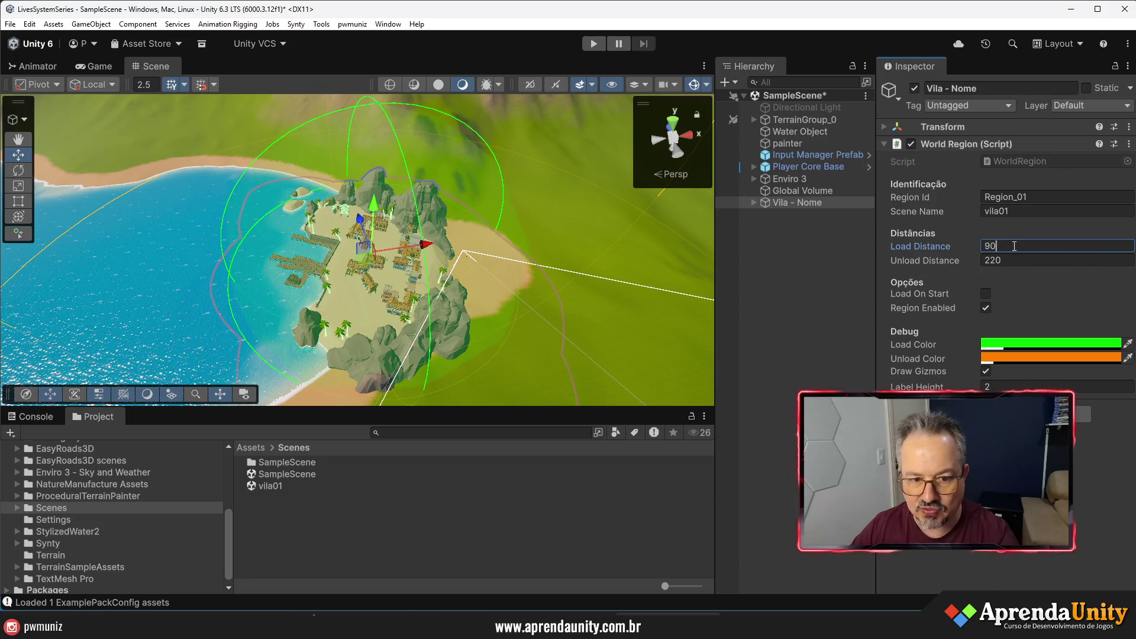
scroll(461, 332, up, 5)
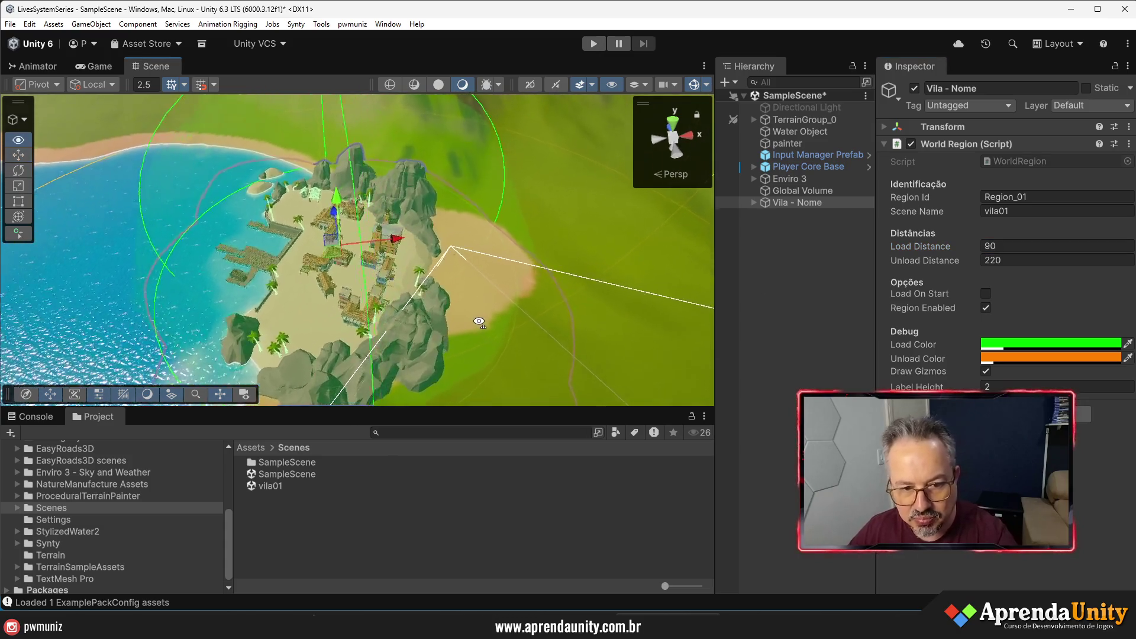
mouse_move(461, 332)
mouse_down()
mouse_move(552, 353)
mouse_move(503, 332)
mouse_move(311, 307)
mouse_up()
scroll(467, 301, down, 10)
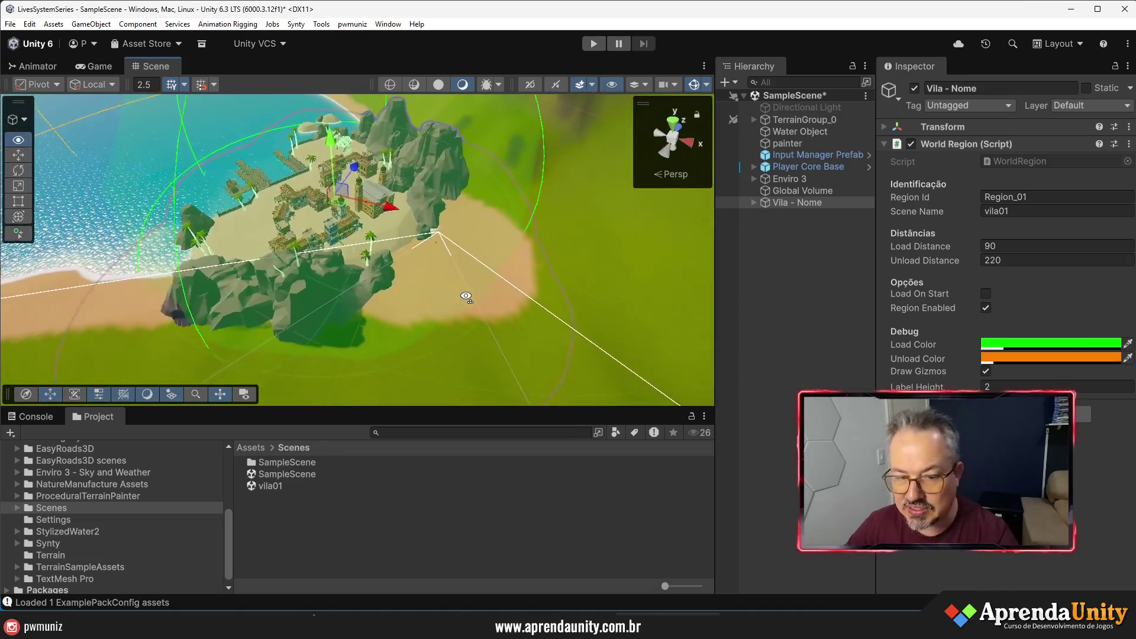
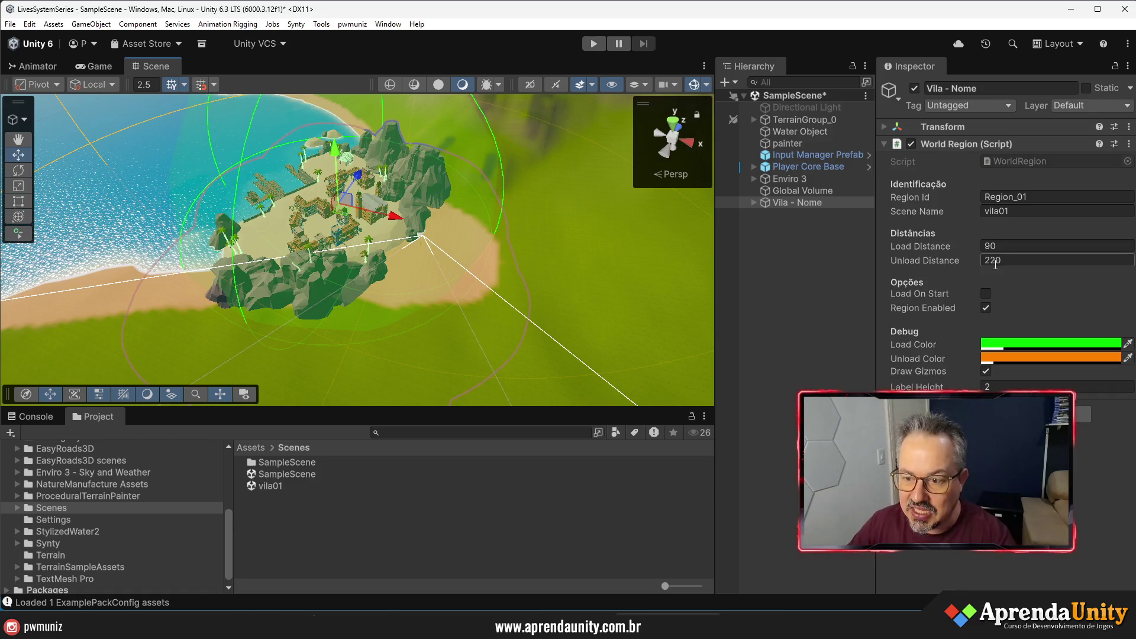
- Set the Vila - Nome region's Unload Distance to 120 in the World Region Inspector
mouse_move(978, 264)
mouse_down()
mouse_move(752, 252)
mouse_move(762, 258)
mouse_up()
mouse_move(591, 304)
mouse_down()
mouse_move(545, 307)
mouse_move(654, 315)
mouse_move(692, 266)
mouse_up()
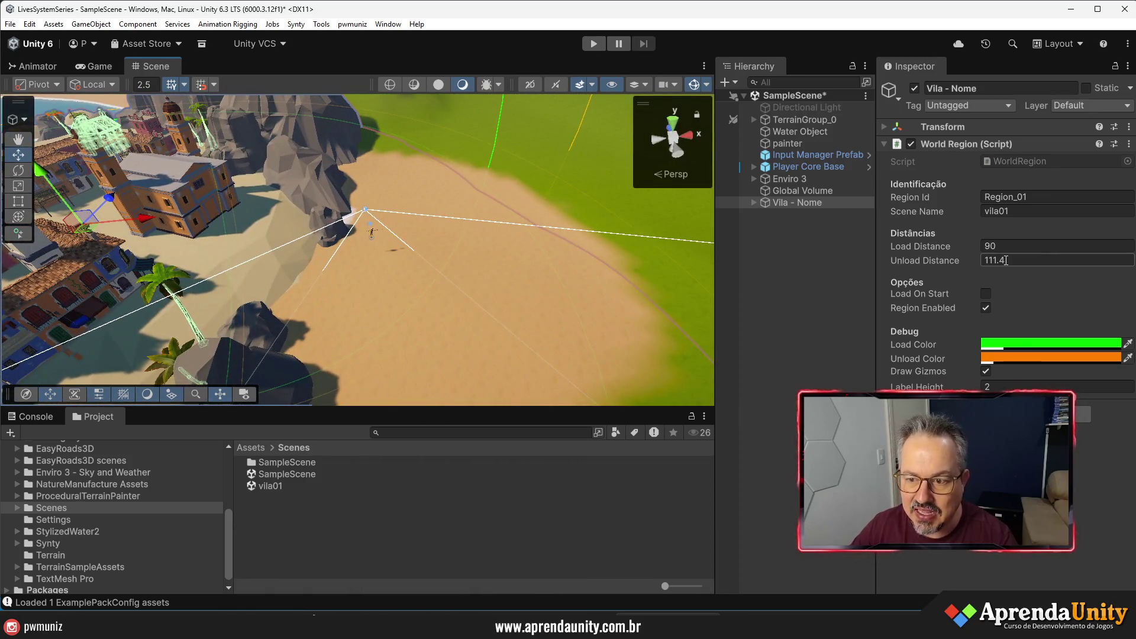
click(992, 262)
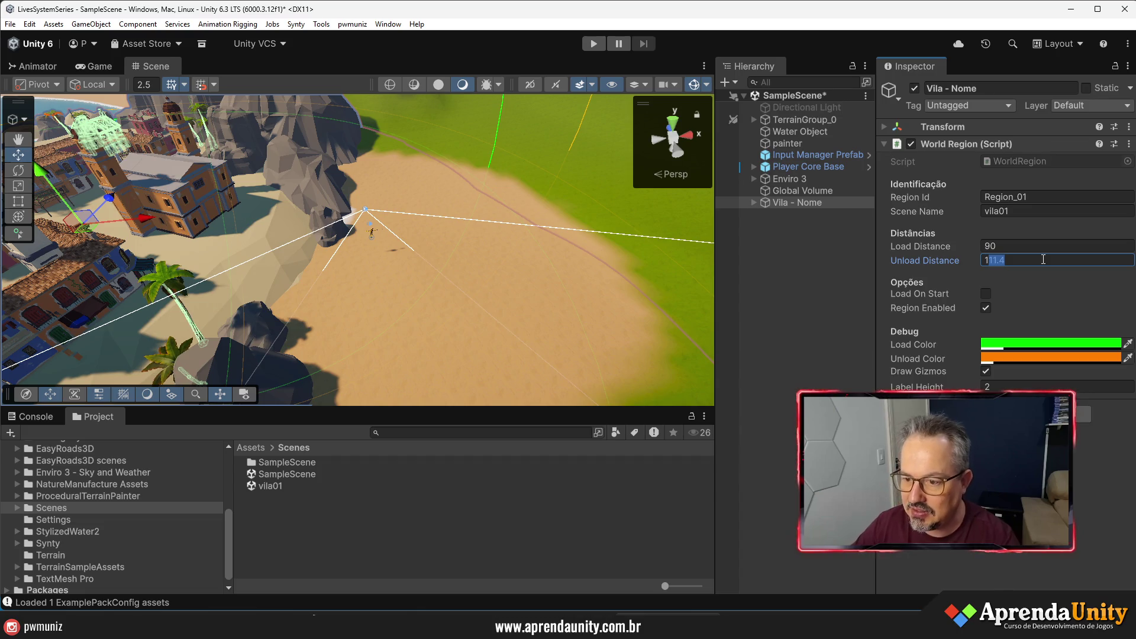
key(shift+Left)
key(shift+Left)
key(BackSpace)
key(BackSpace)
text(0)
key(Left)
key(shift+Left)
text(2)
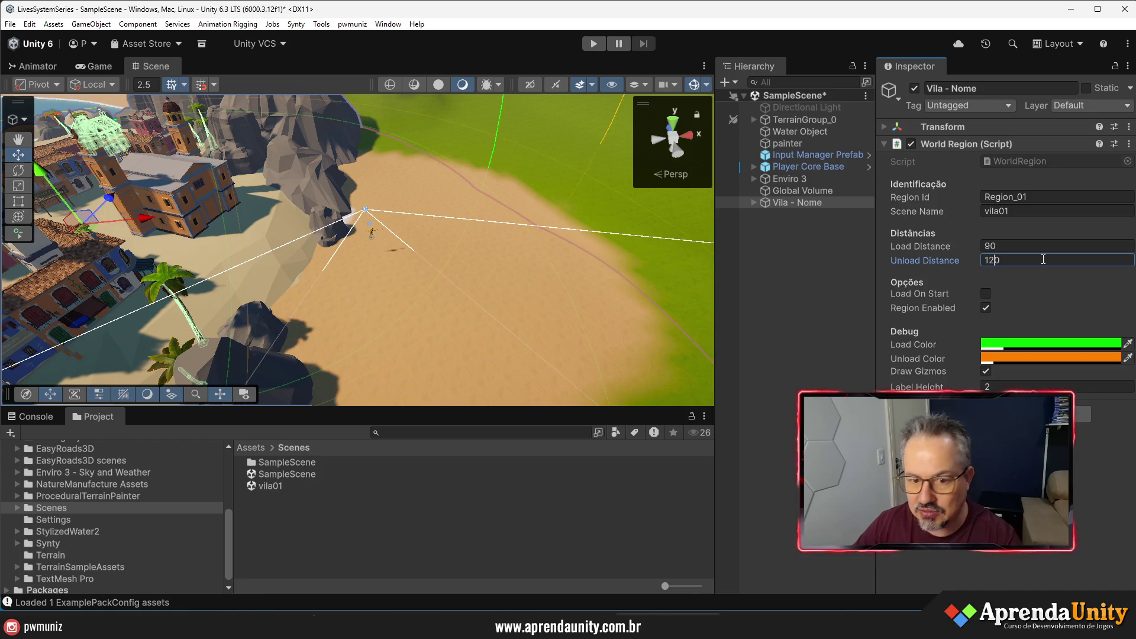
- Deselect Vila - Nome and save SampleScene with Ctrl+S
drag(409, 231, 501, 257)
scroll(502, 256, down, 10)
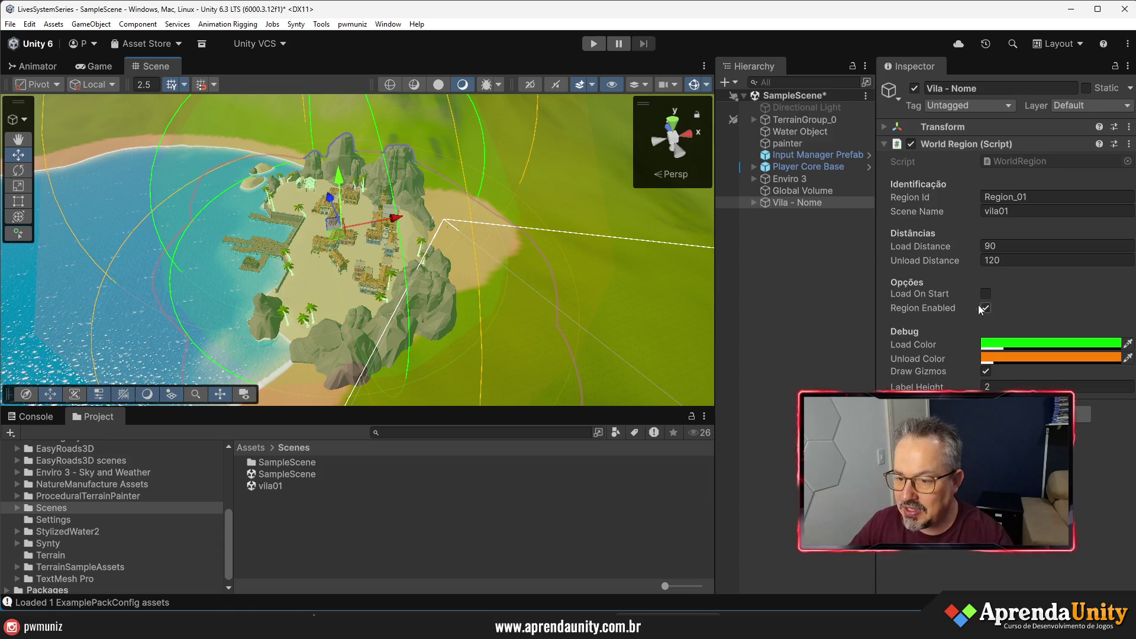
click(789, 278)
key(ctrl+s)
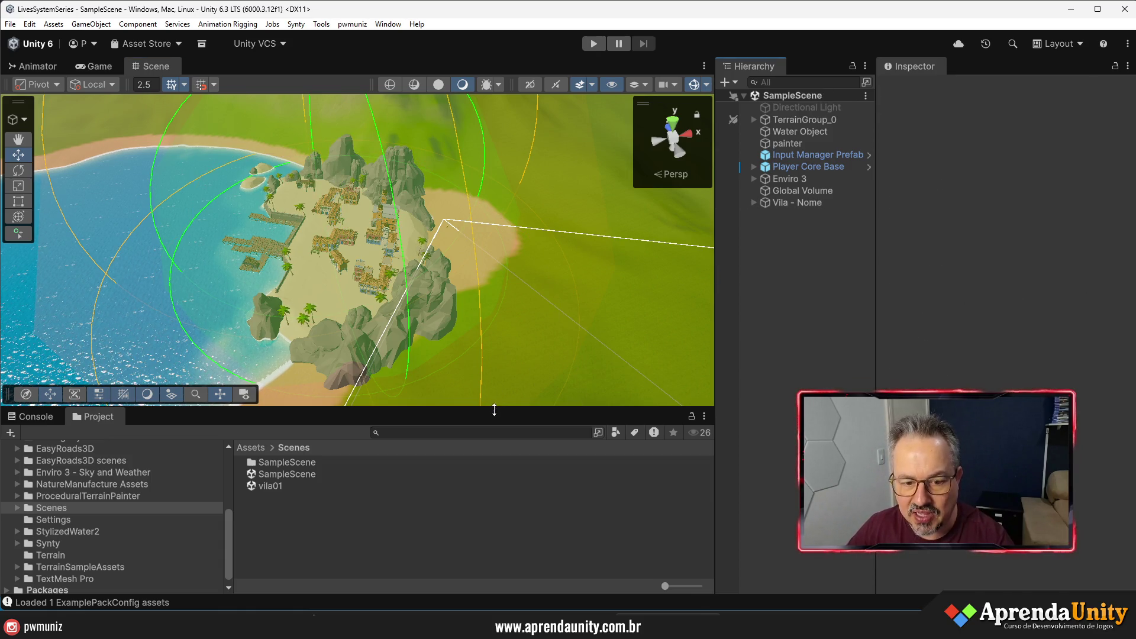
- Dock the Game view beside a taller Scene view
drag(497, 408, 497, 496)
drag(61, 70, 107, 200)
drag(237, 284, 509, 284)
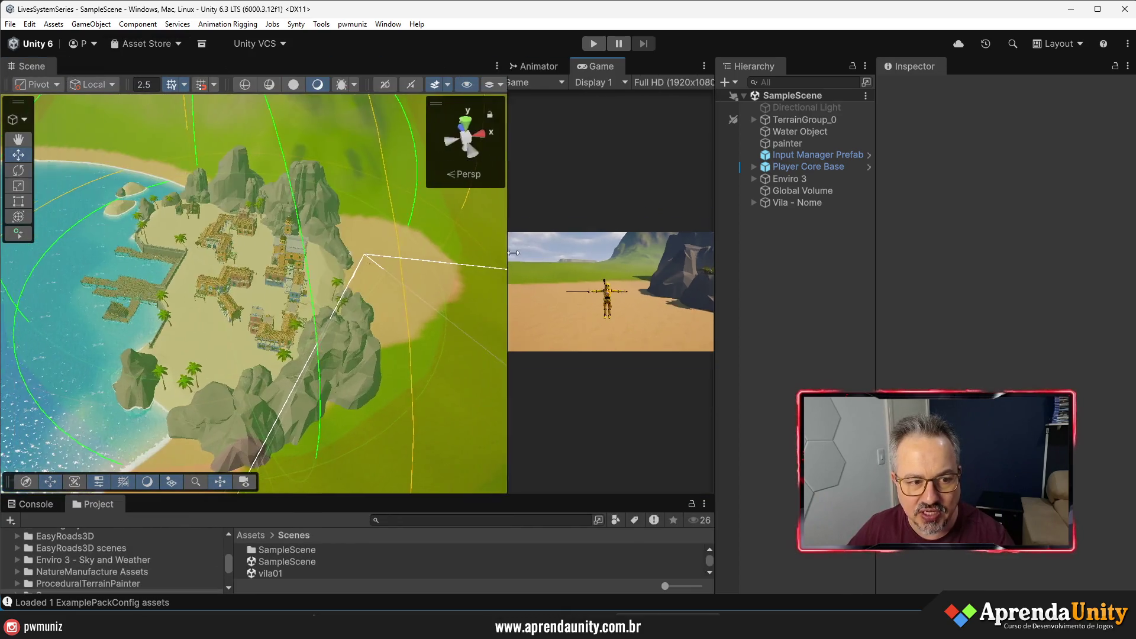
scroll(407, 278, up, 5)
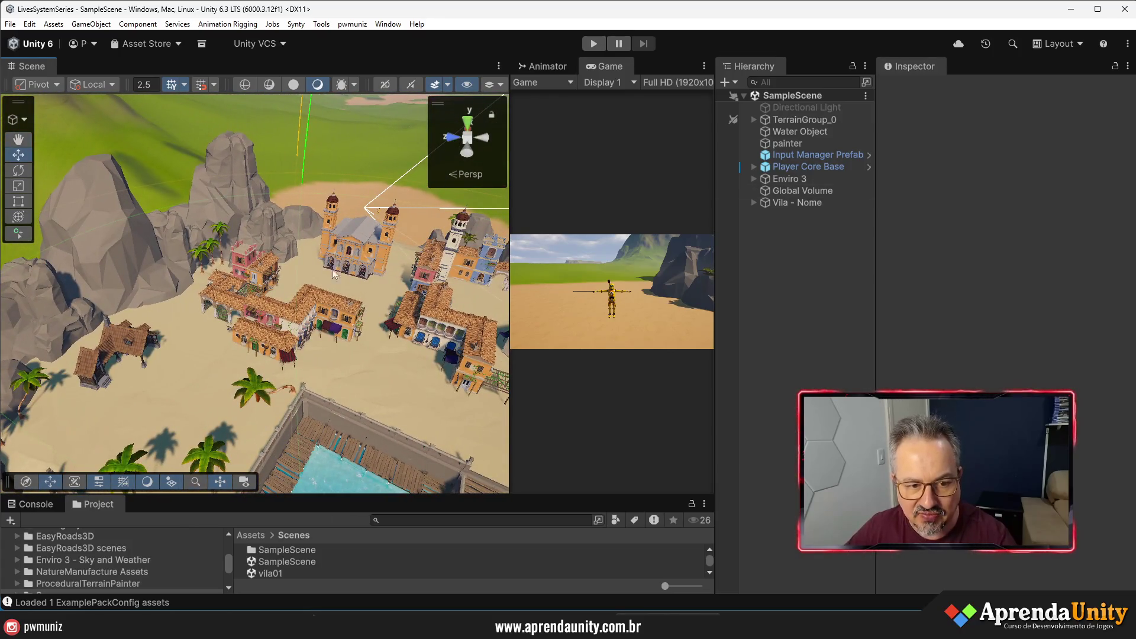
- Resize the Hierarchy, Inspector and preview panels while checking Player Core Base and Vila - Nome
click(790, 166)
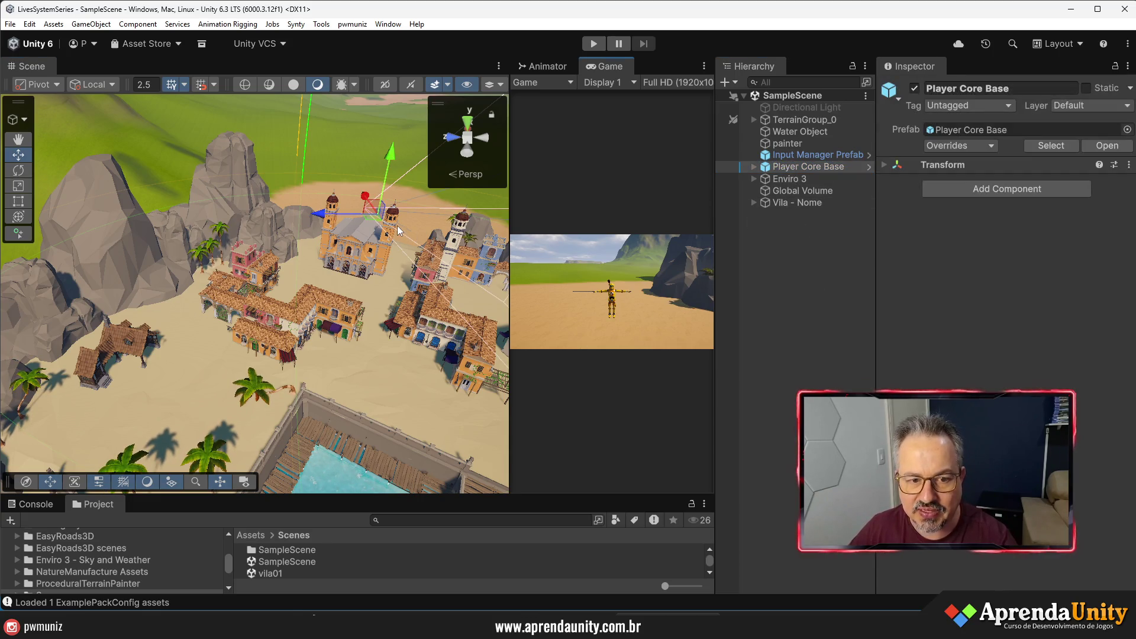
drag(875, 314, 990, 319)
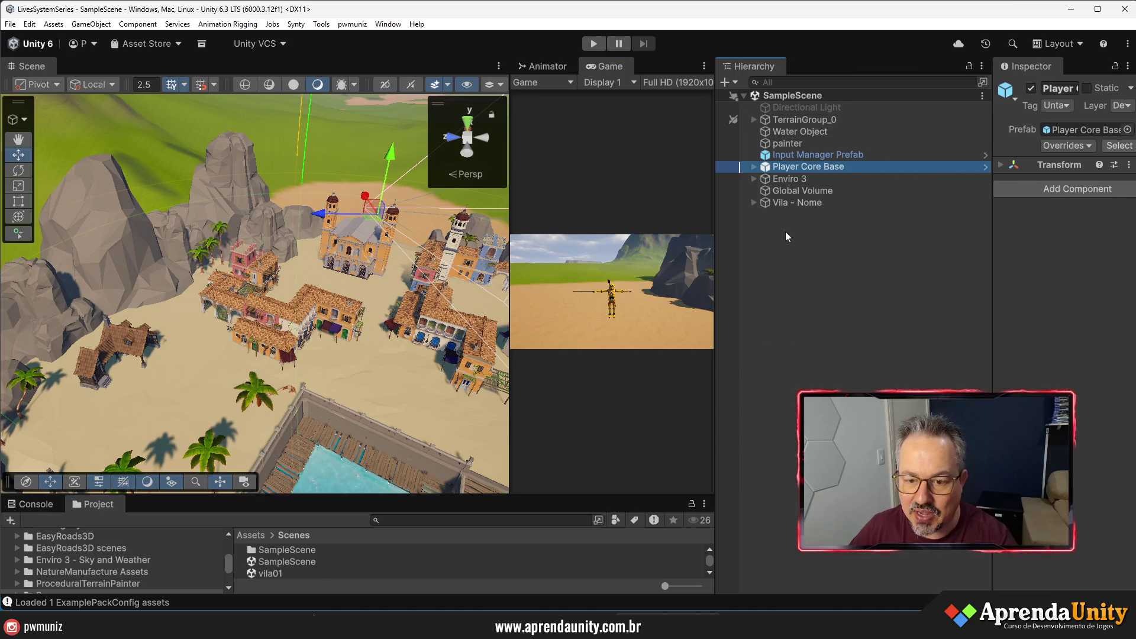
click(793, 203)
drag(992, 277, 793, 278)
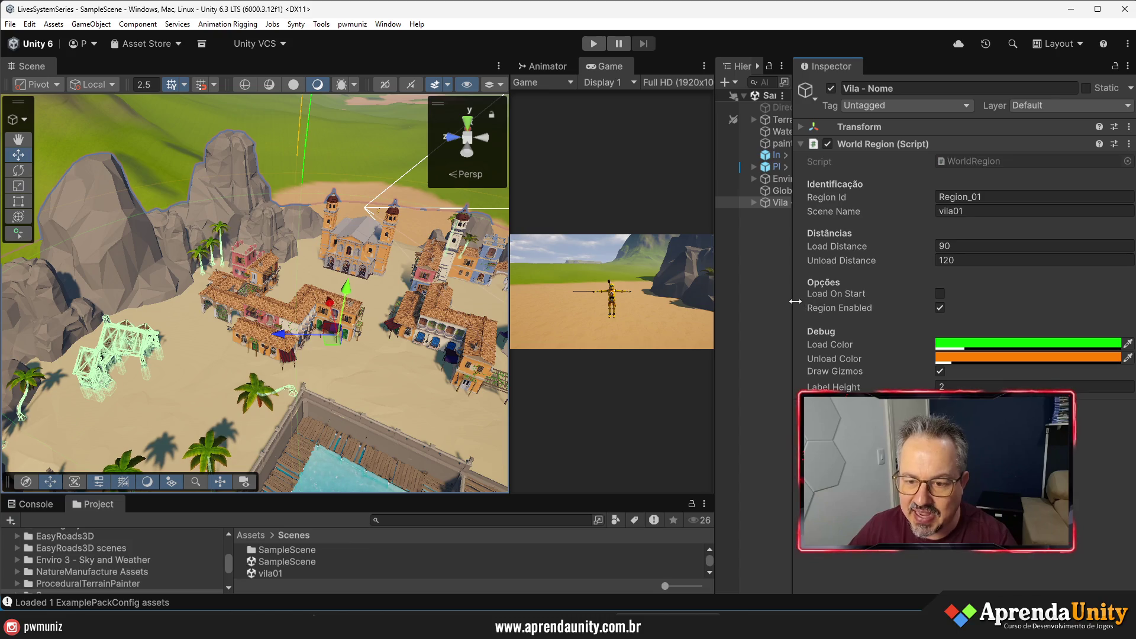
drag(793, 284, 923, 296)
drag(716, 333, 799, 331)
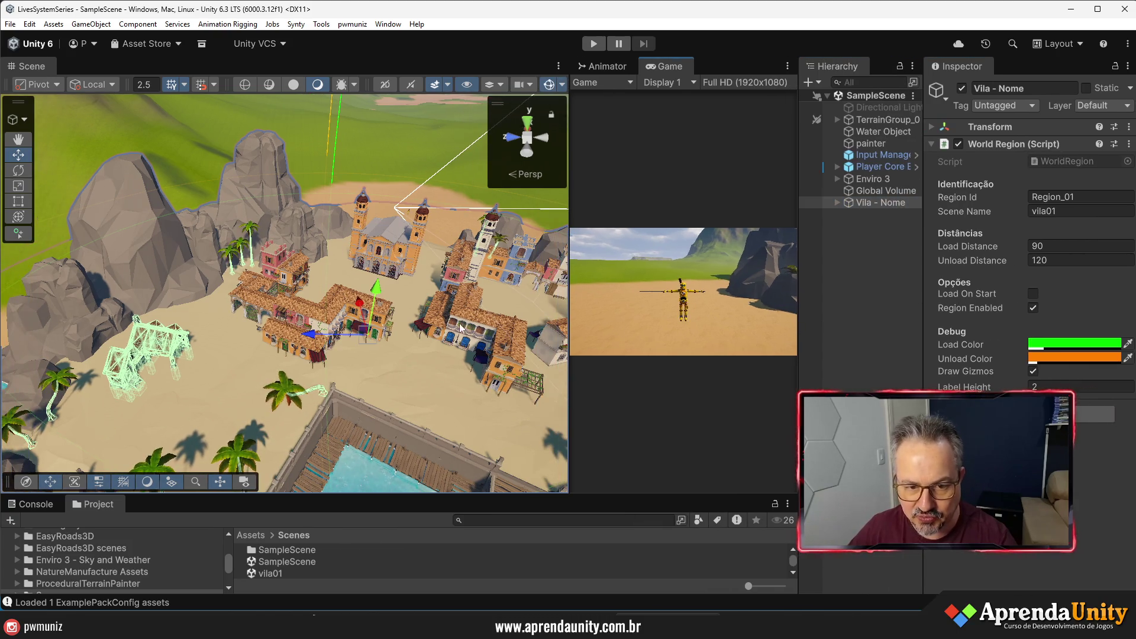
drag(319, 296, 284, 295)
scroll(285, 295, down, 10)
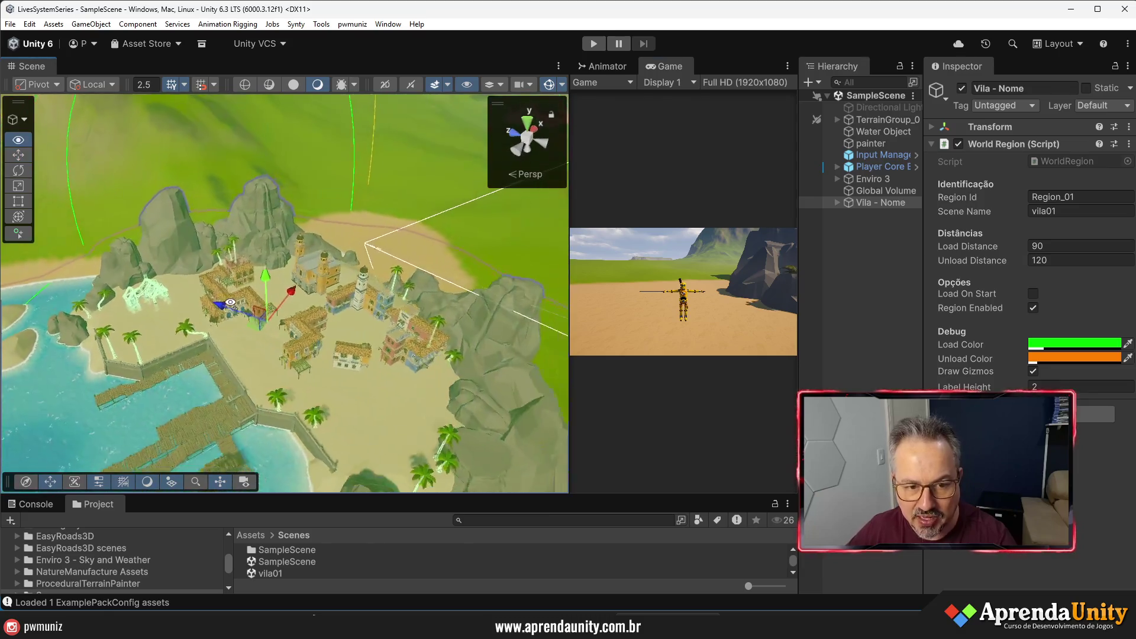
drag(129, 333, 83, 325)
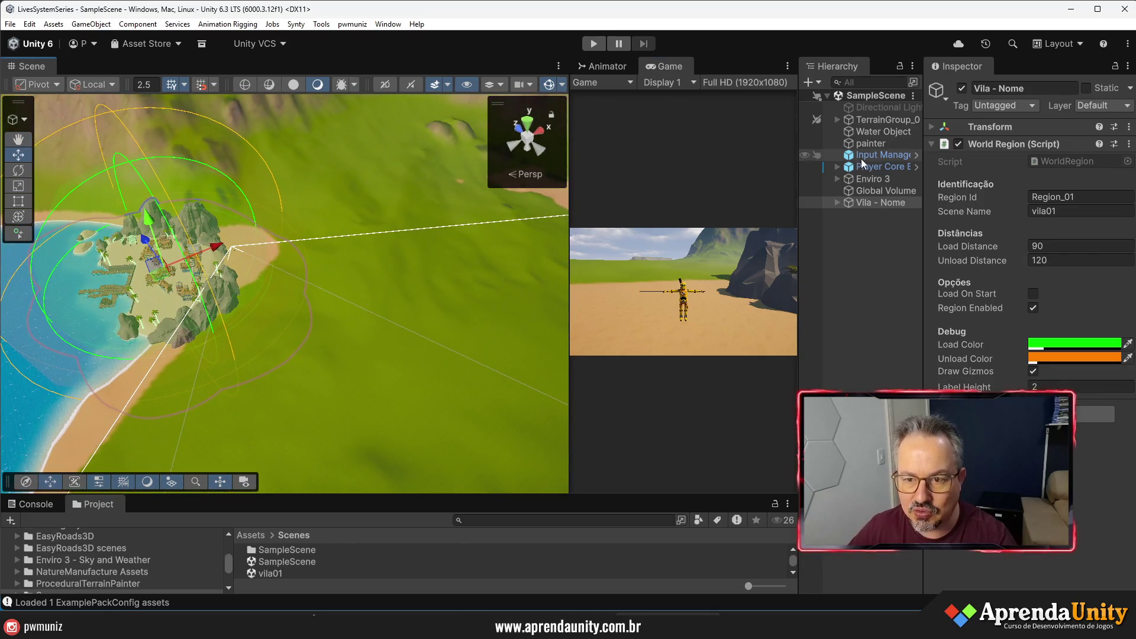
- Move Player Core Base off the sand onto the grass outside the village
click(864, 167)
mouse_move(281, 237)
mouse_down()
mouse_move(349, 212)
mouse_move(290, 219)
mouse_move(304, 217)
mouse_up()
drag(322, 177, 353, 190)
drag(373, 259, 379, 249)
scroll(379, 248, up, 15)
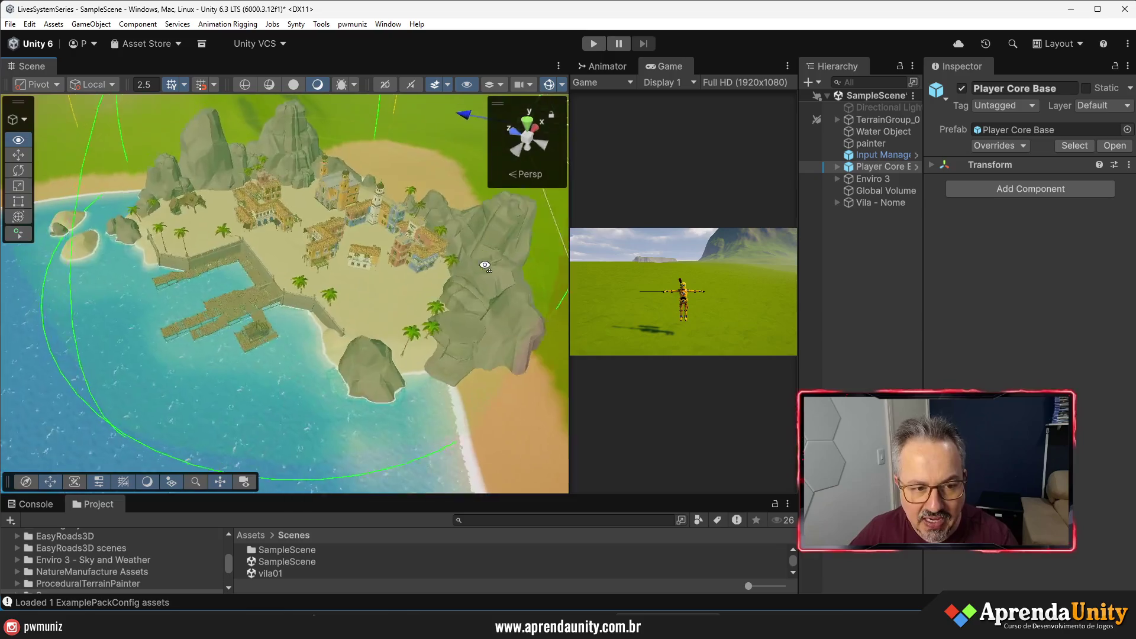
mouse_move(569, 166)
mouse_down()
mouse_move(601, 154)
mouse_move(577, 130)
mouse_move(580, 140)
mouse_move(581, 117)
mouse_move(579, 157)
mouse_up()
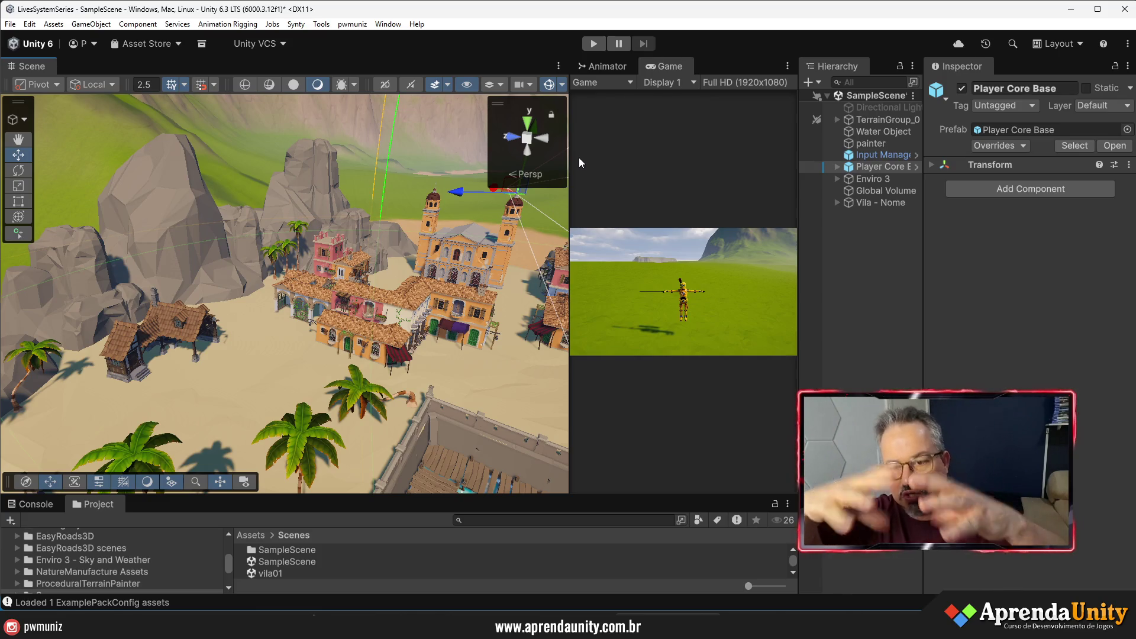
- Create an empty Hierarchy object named World Manager
drag(924, 297, 1025, 299)
right_click(851, 232)
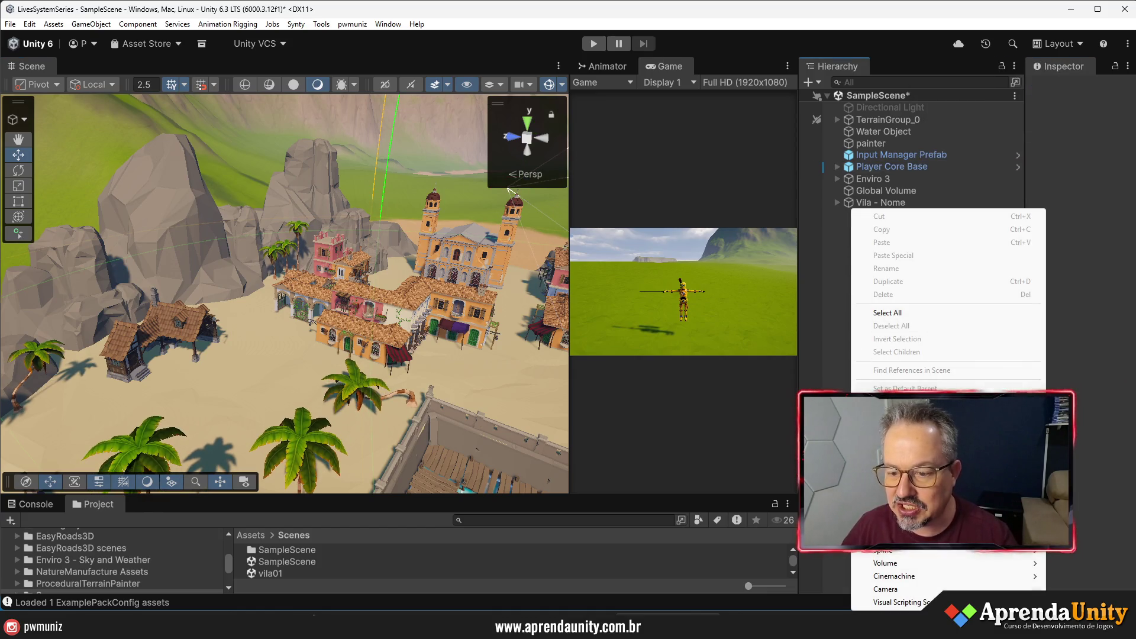
click(894, 407)
text(W)
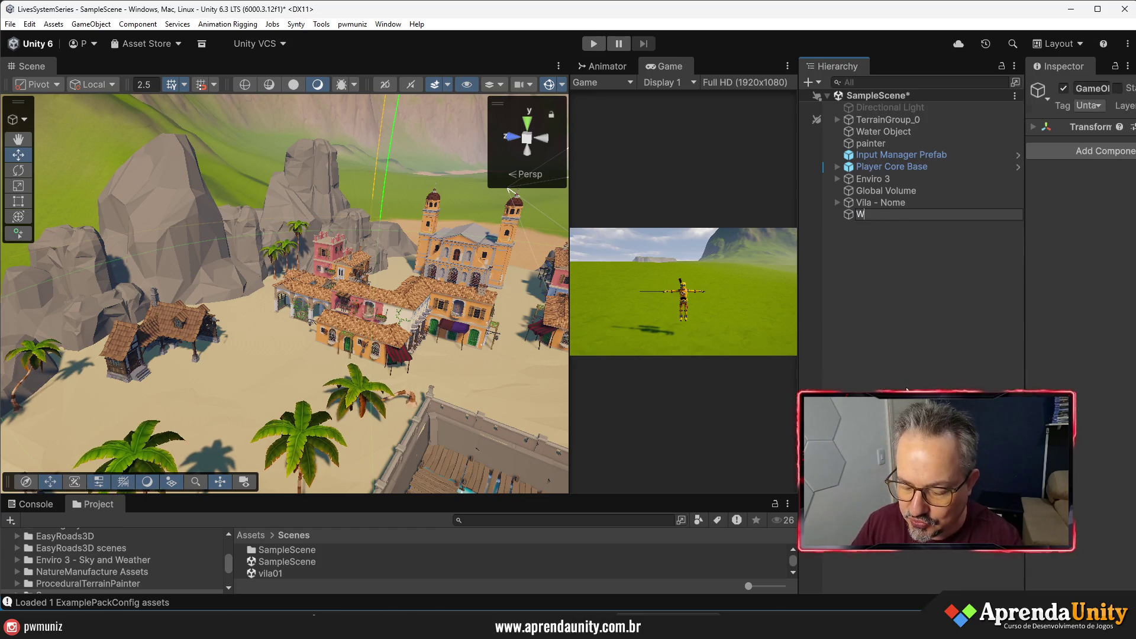
text(orld Manager)
key(Return)
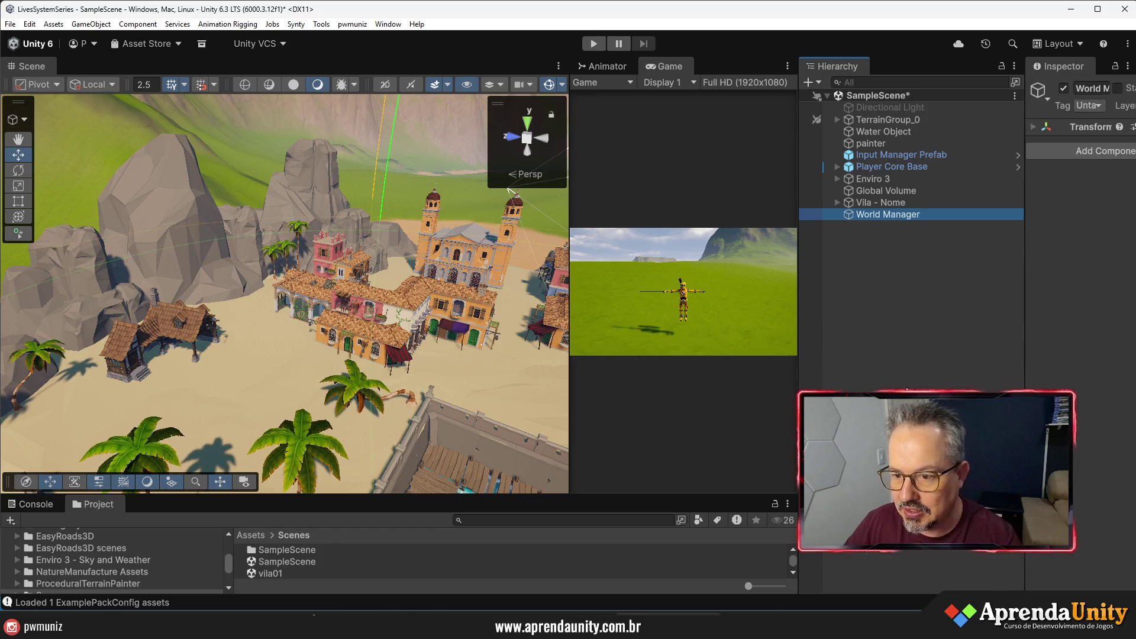
- Add a World Region Streaming Manager and assign the PlayerDumy child as its Player
drag(1025, 362, 921, 364)
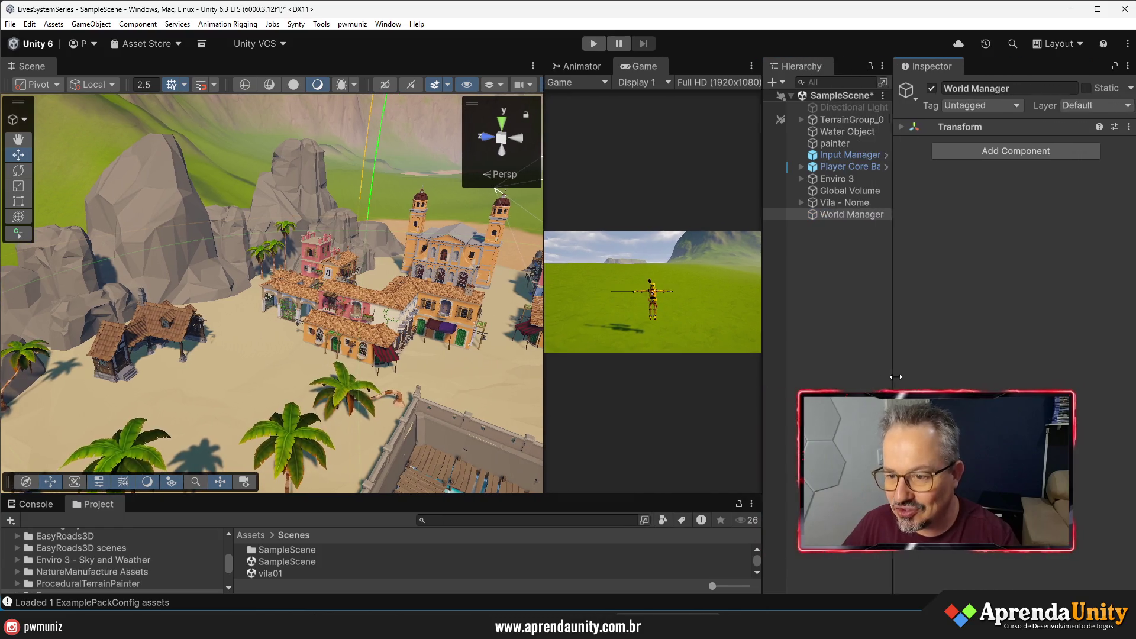
click(1013, 152)
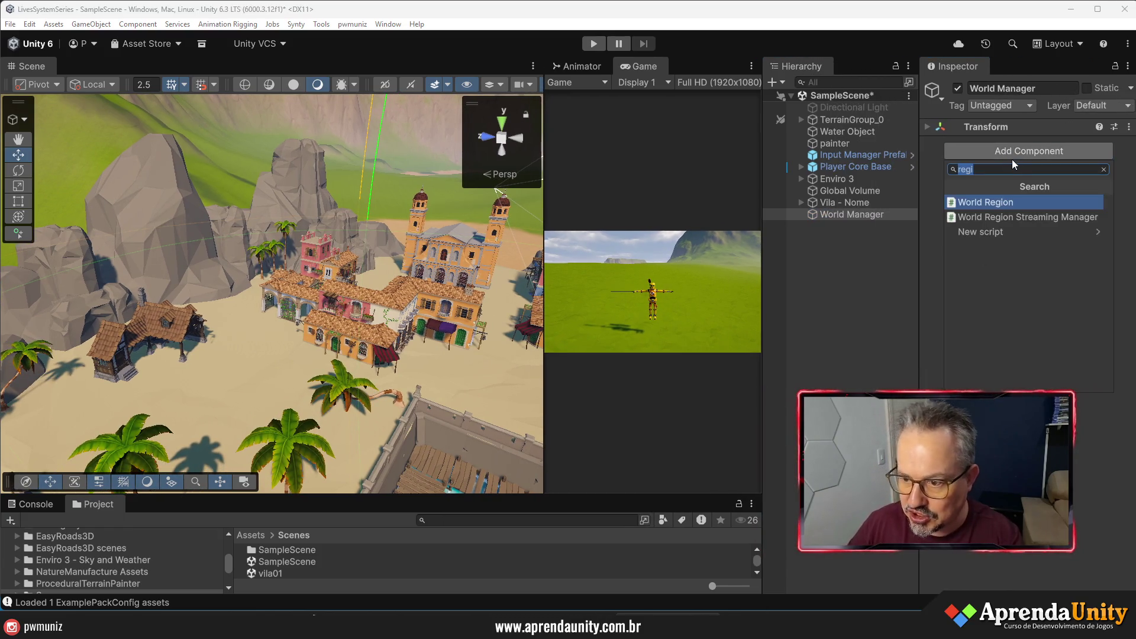
click(1013, 217)
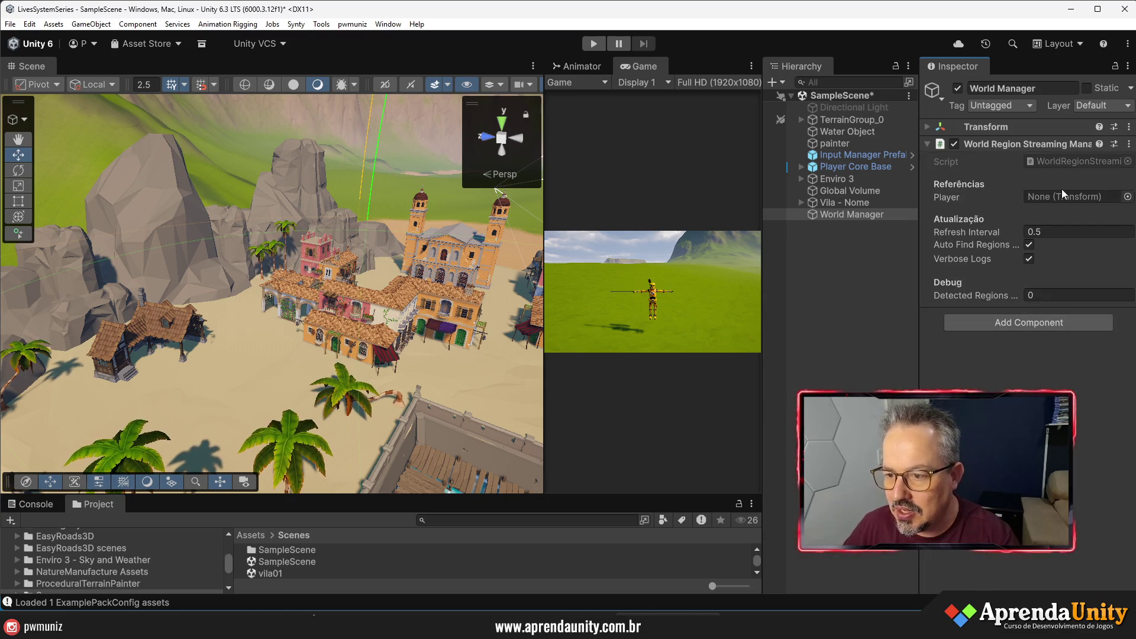
click(801, 170)
click(801, 168)
drag(846, 168, 1066, 197)
click(801, 169)
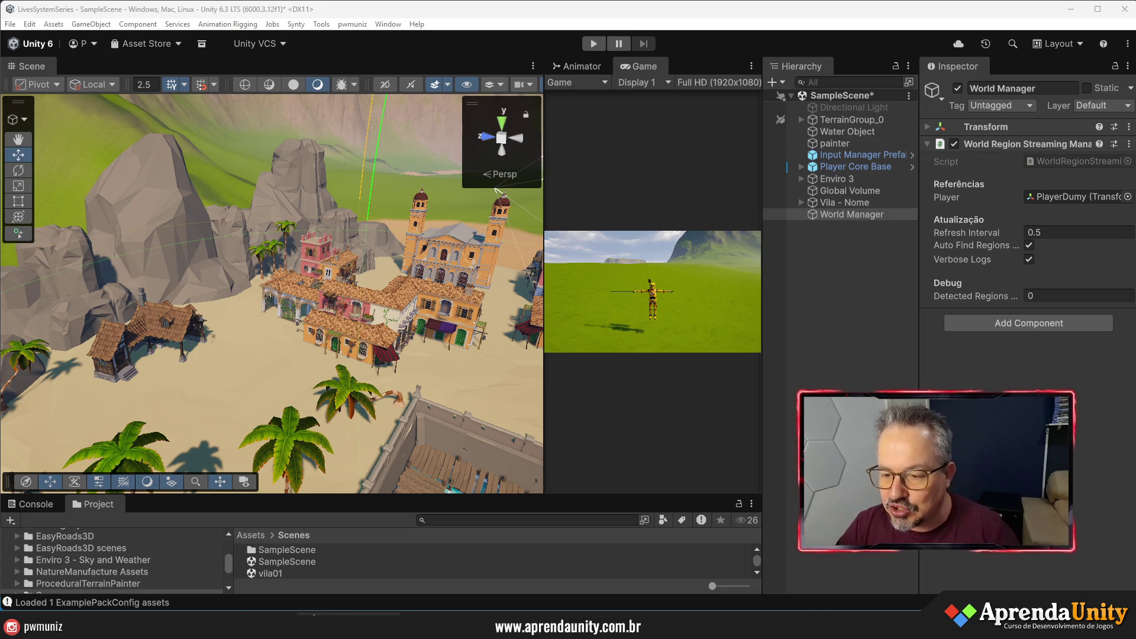
mouse_move(296, 331)
mouse_down()
mouse_move(219, 259)
mouse_move(210, 397)
mouse_move(240, 396)
mouse_up()
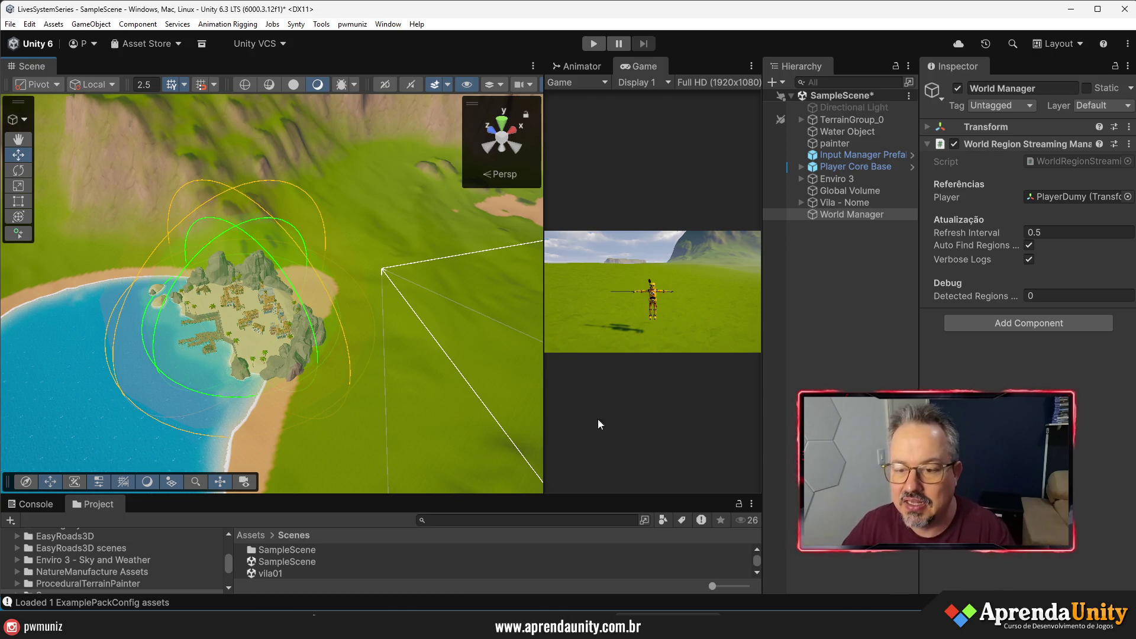
drag(920, 355, 1010, 355)
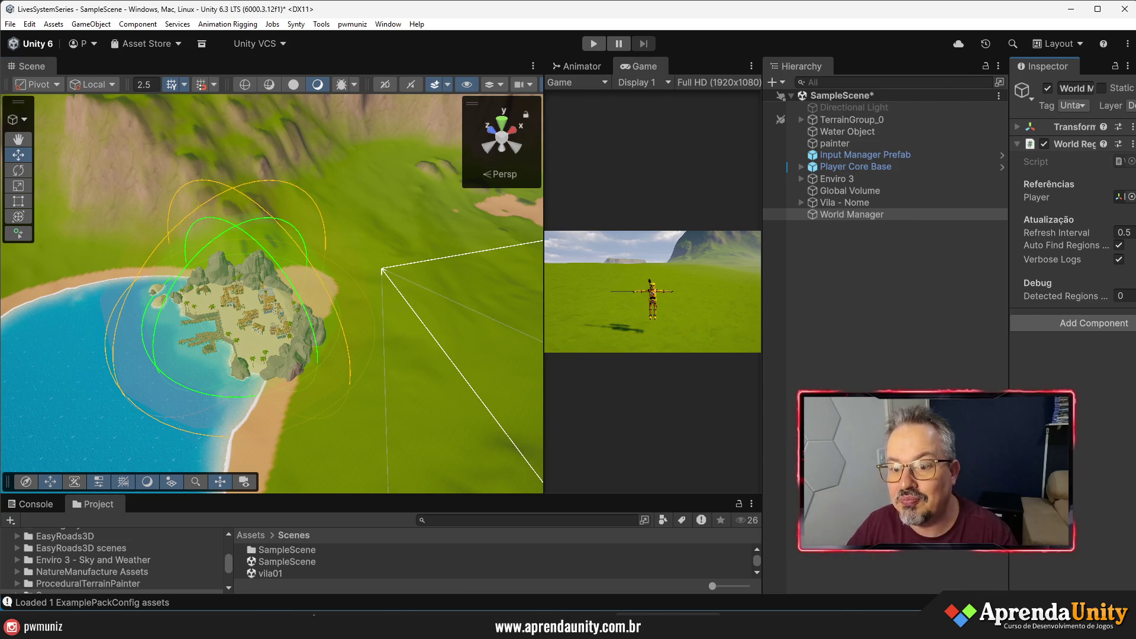
drag(765, 412, 991, 412)
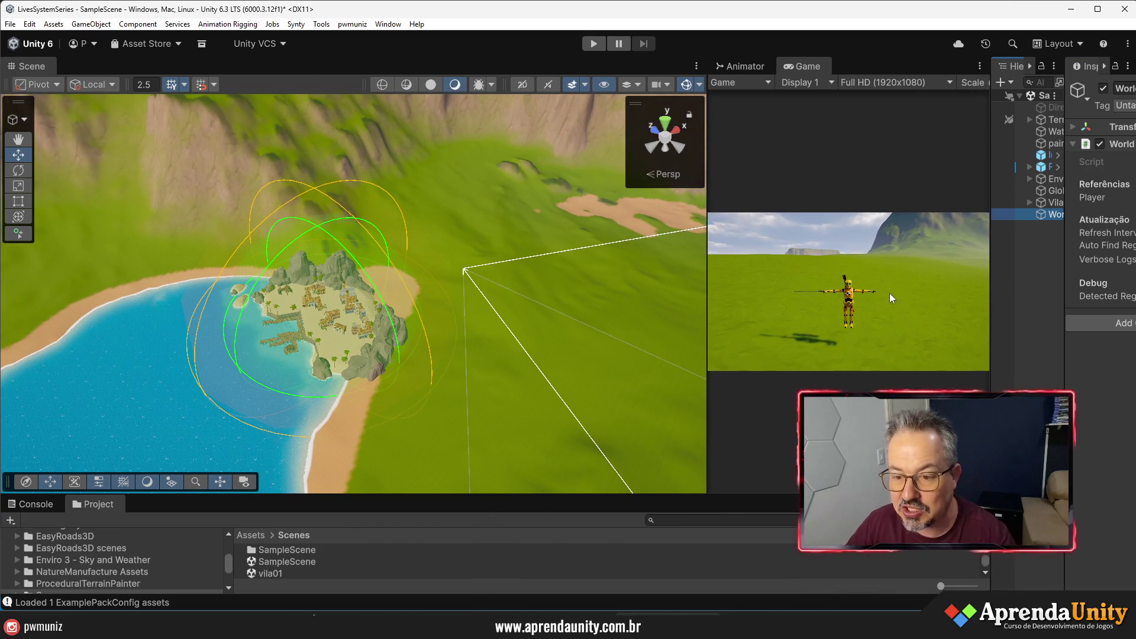
mouse_move(1065, 341)
mouse_down()
mouse_move(802, 345)
mouse_move(921, 373)
mouse_move(967, 371)
mouse_up()
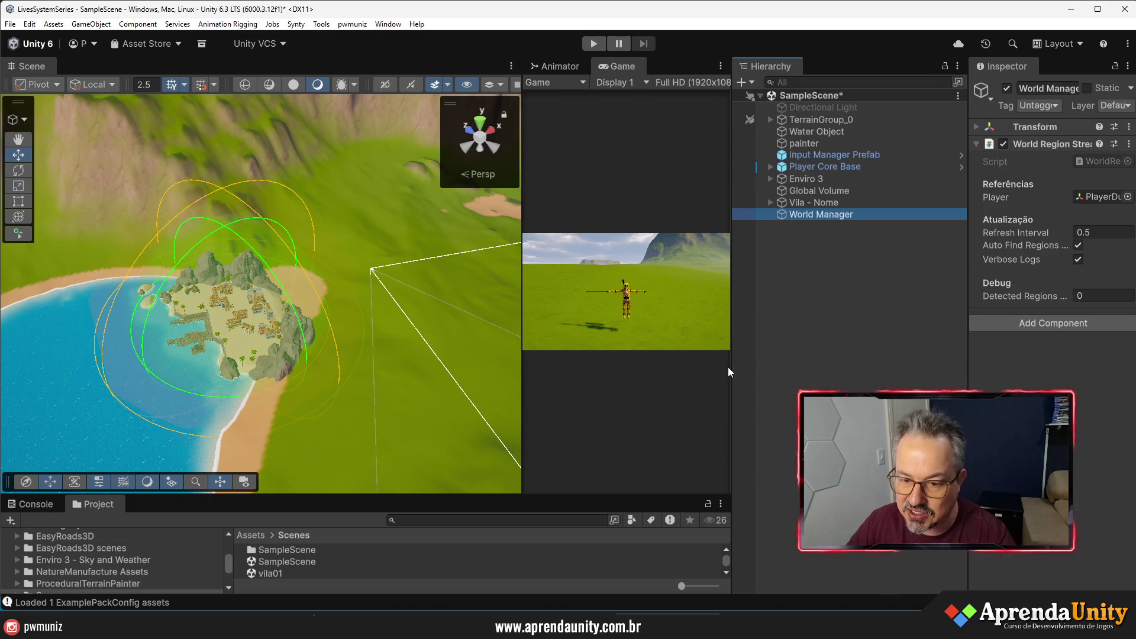
drag(729, 372, 867, 373)
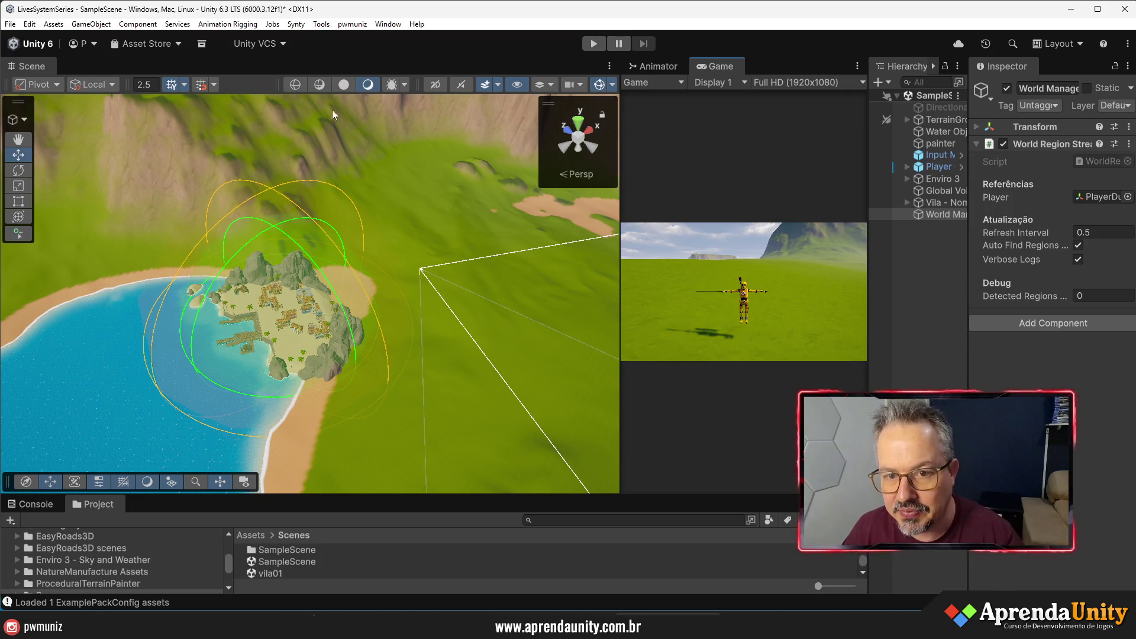
mouse_move(404, 211)
mouse_down()
mouse_move(347, 239)
mouse_move(531, 212)
mouse_move(545, 182)
mouse_up()
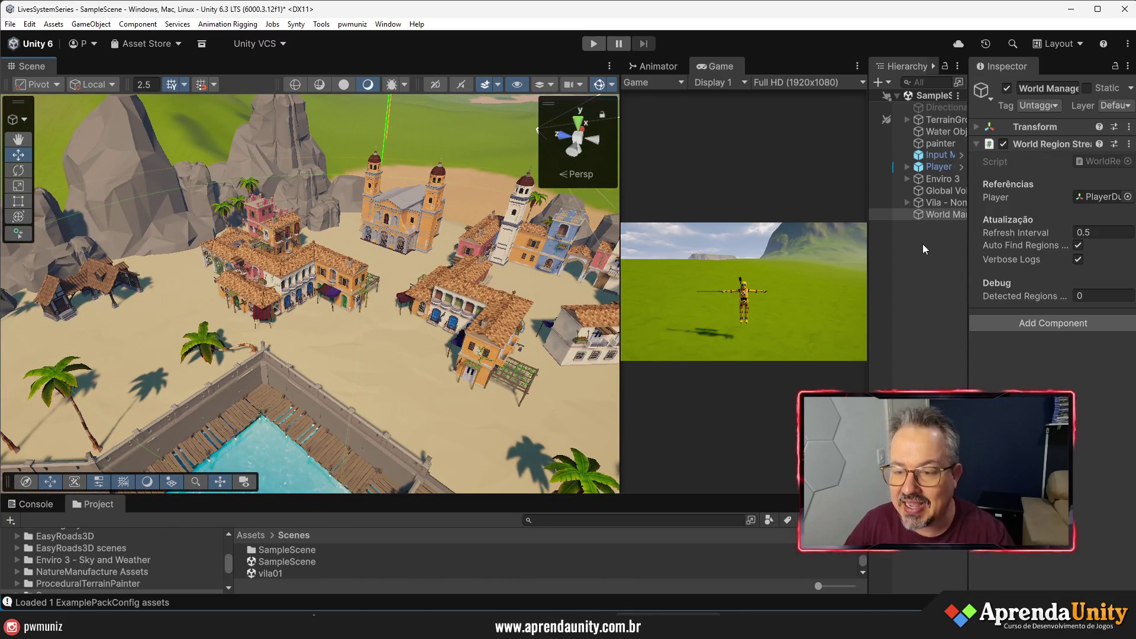
drag(969, 248, 1009, 249)
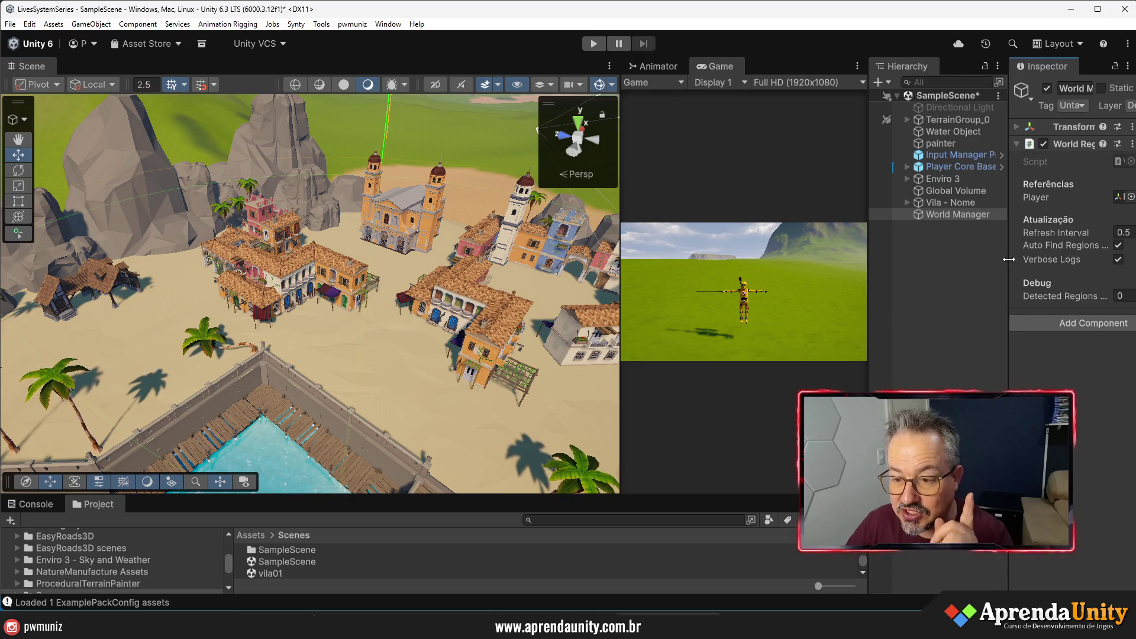
- Deactivate Vila - Nome and inspect its child objects in the Hierarchy
click(947, 203)
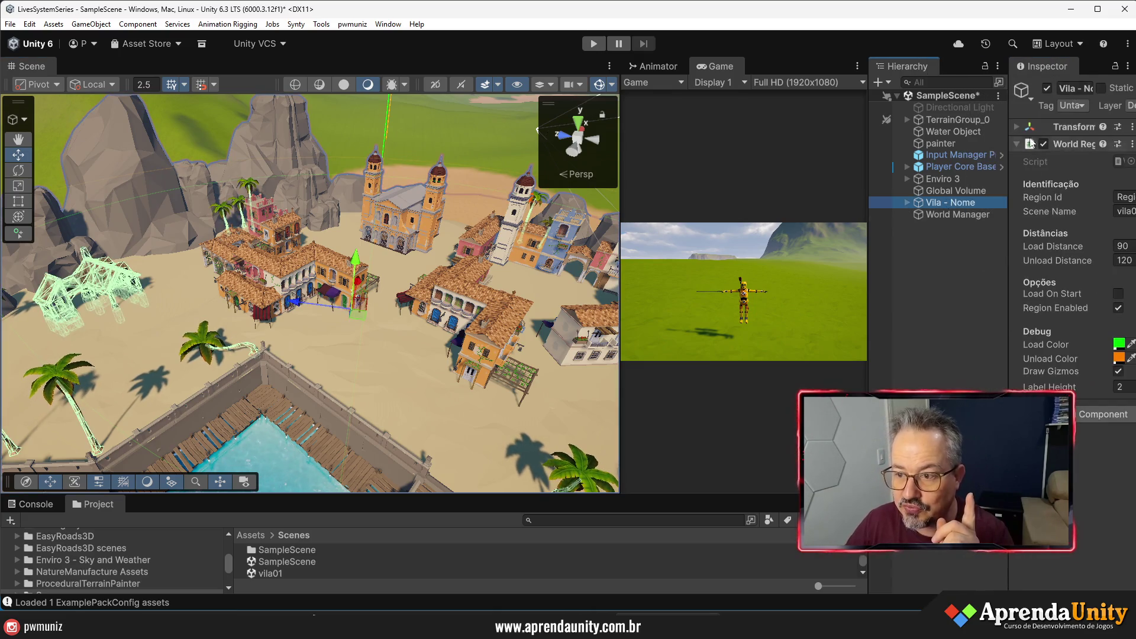
click(1048, 88)
scroll(478, 289, up, 3)
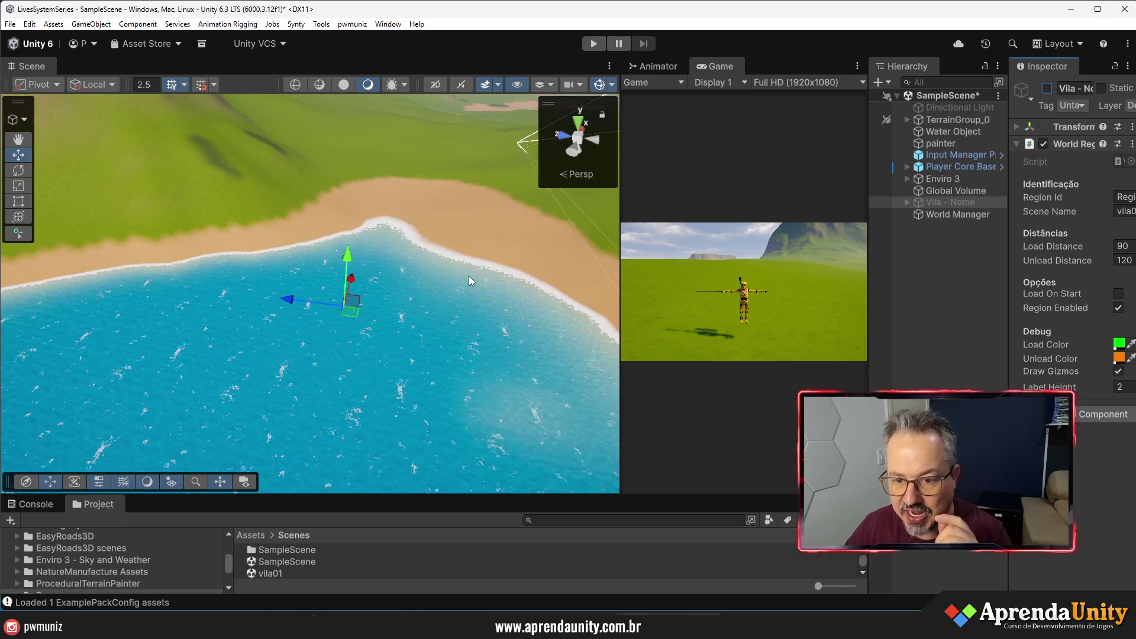
scroll(457, 293, up, 2)
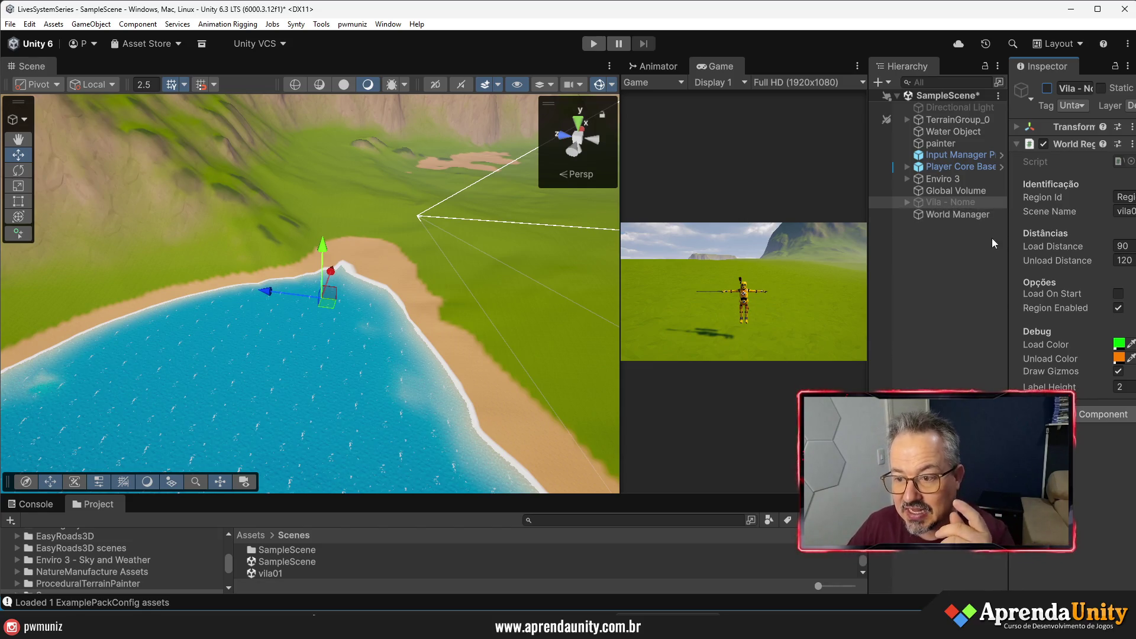
click(905, 202)
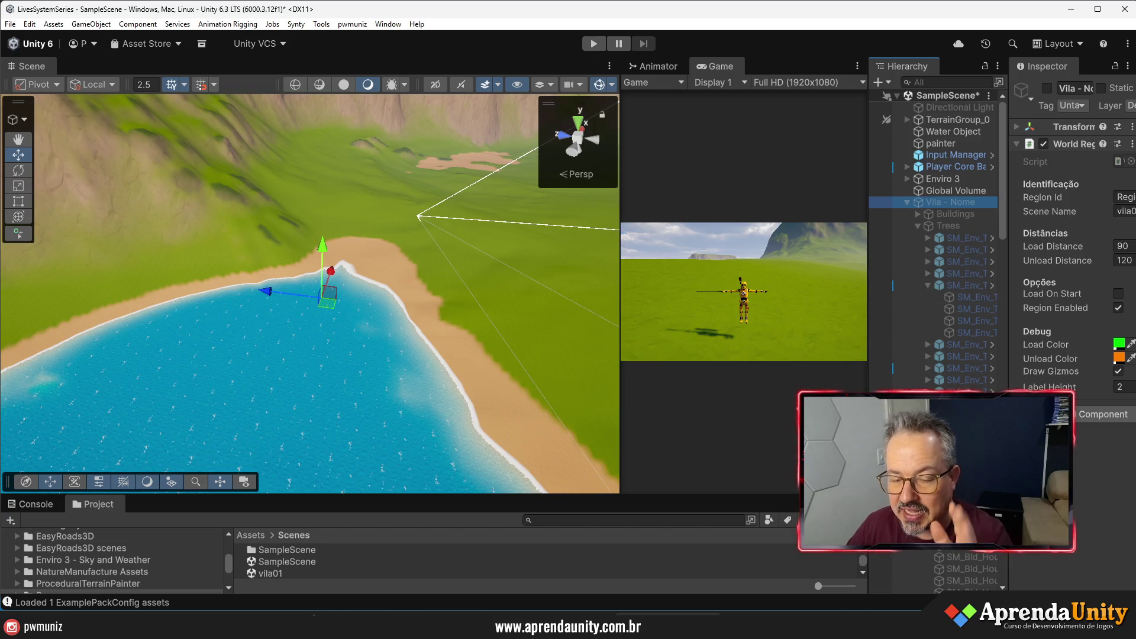
click(909, 203)
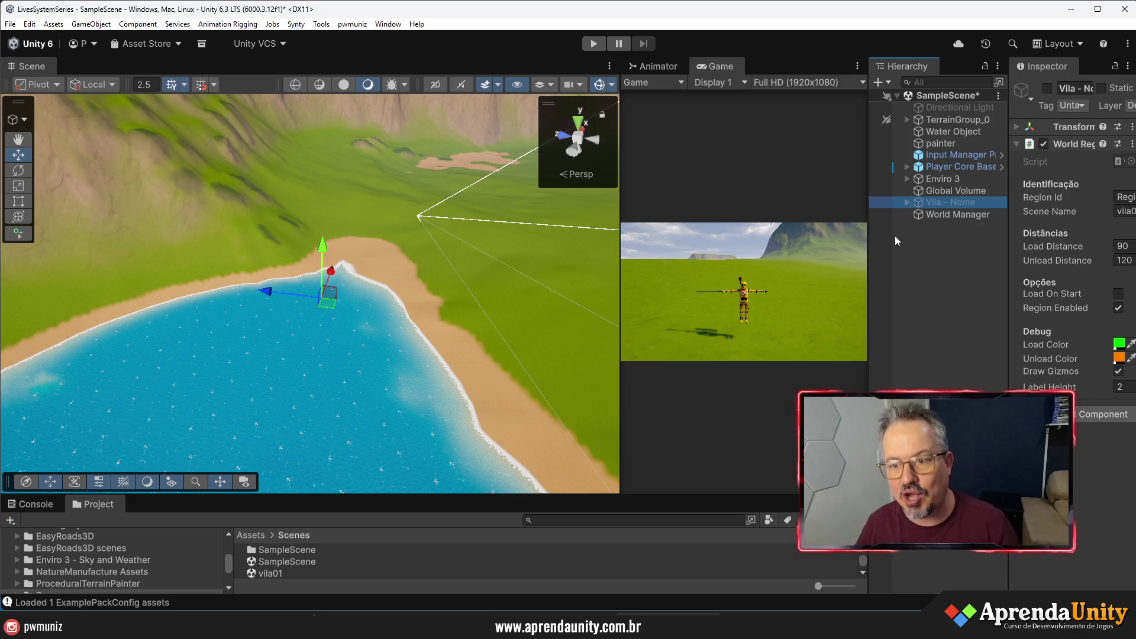
- Reactivate Vila - Nome, save the scene, widen the Hierarchy and enter Play mode
click(1047, 88)
click(899, 298)
key(ctrl+s)
drag(1009, 296, 1045, 296)
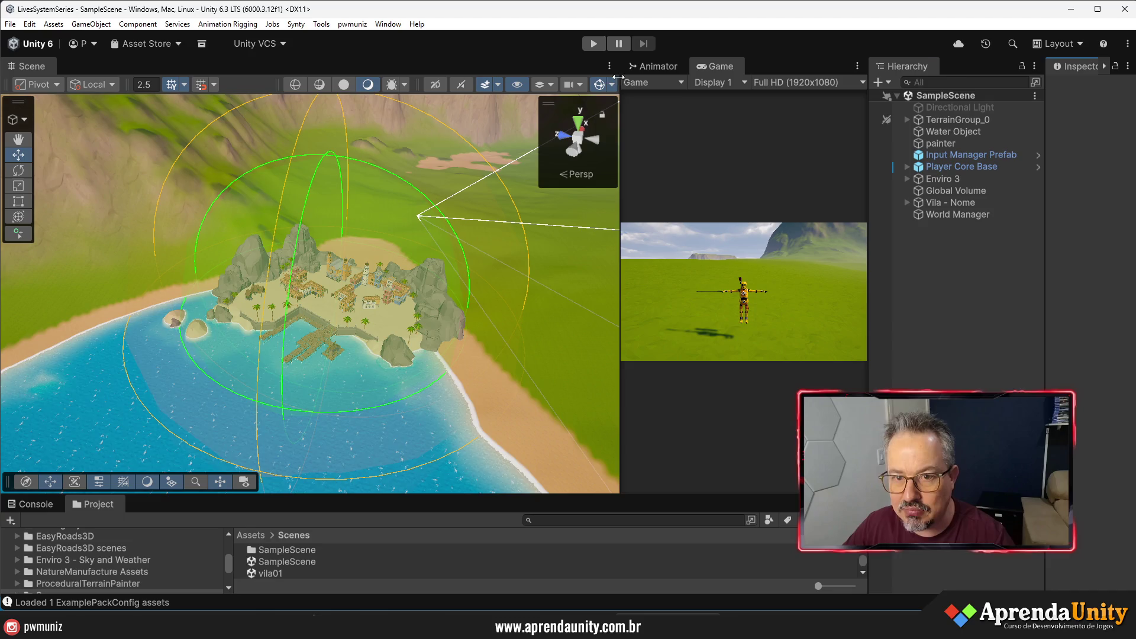
click(594, 45)
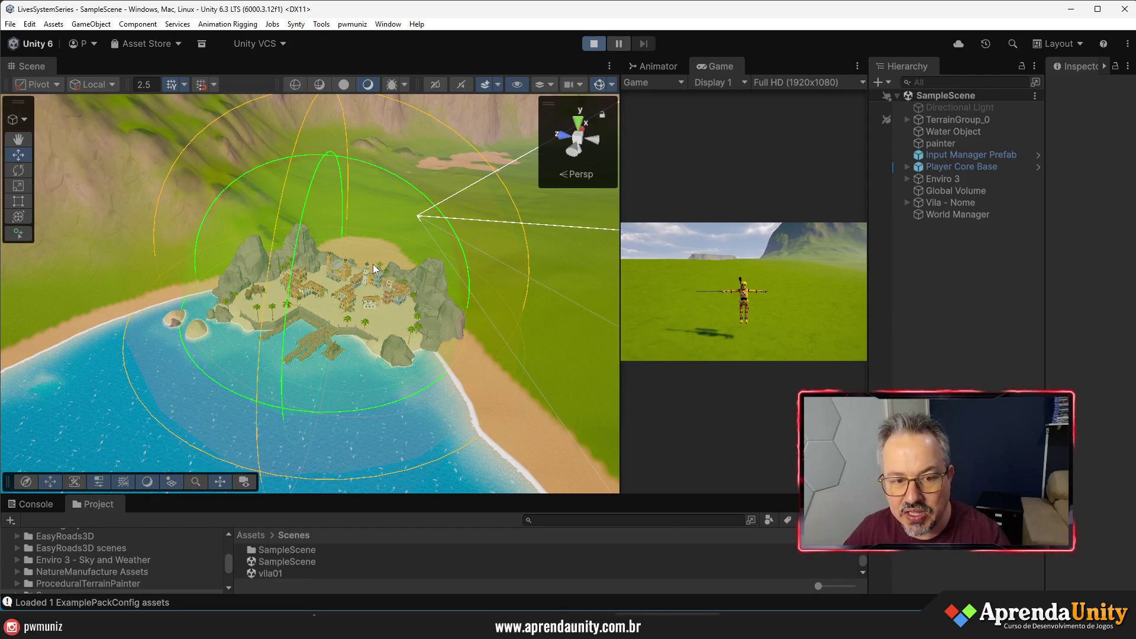
- Play-test with the Scene view framed on the village, then stop Play mode
drag(374, 270, 355, 263)
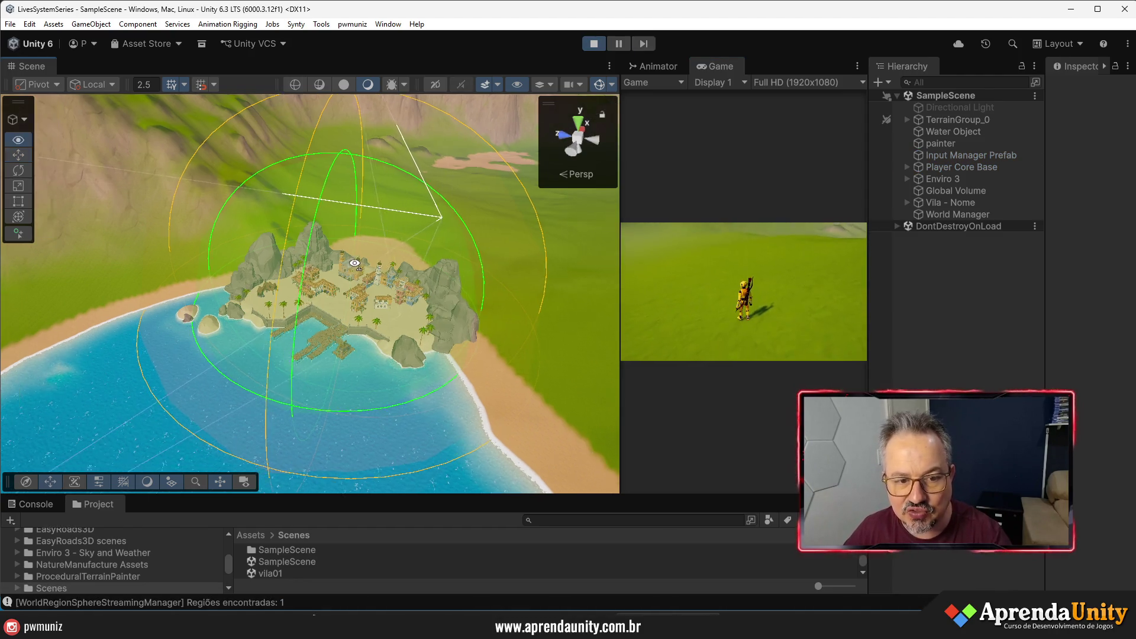
scroll(355, 263, up, 10)
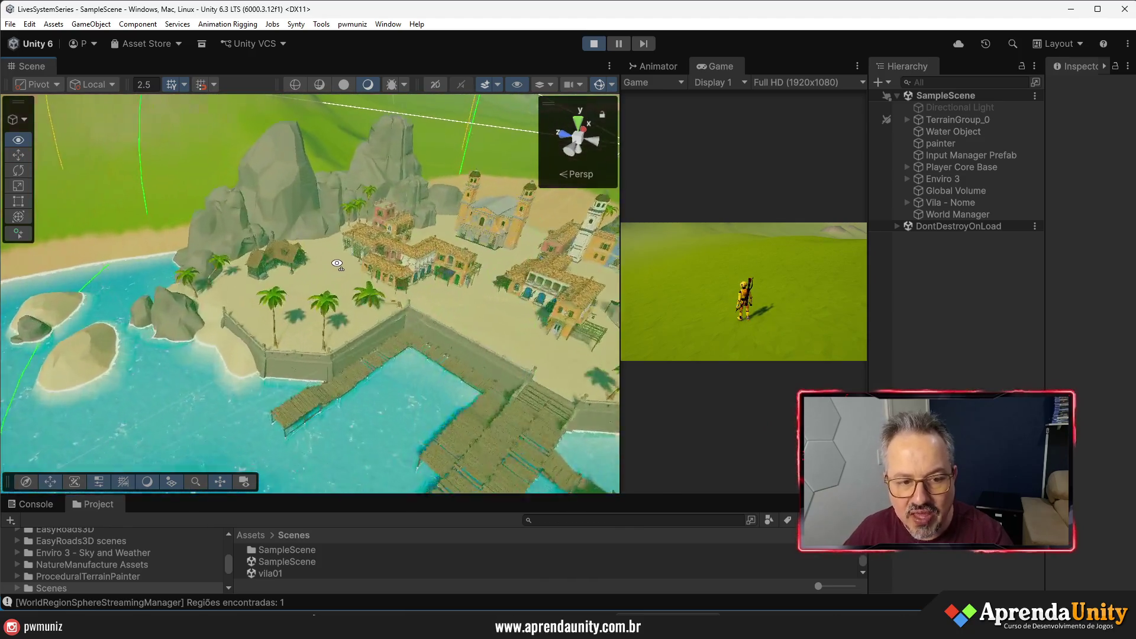
scroll(337, 263, up, 10)
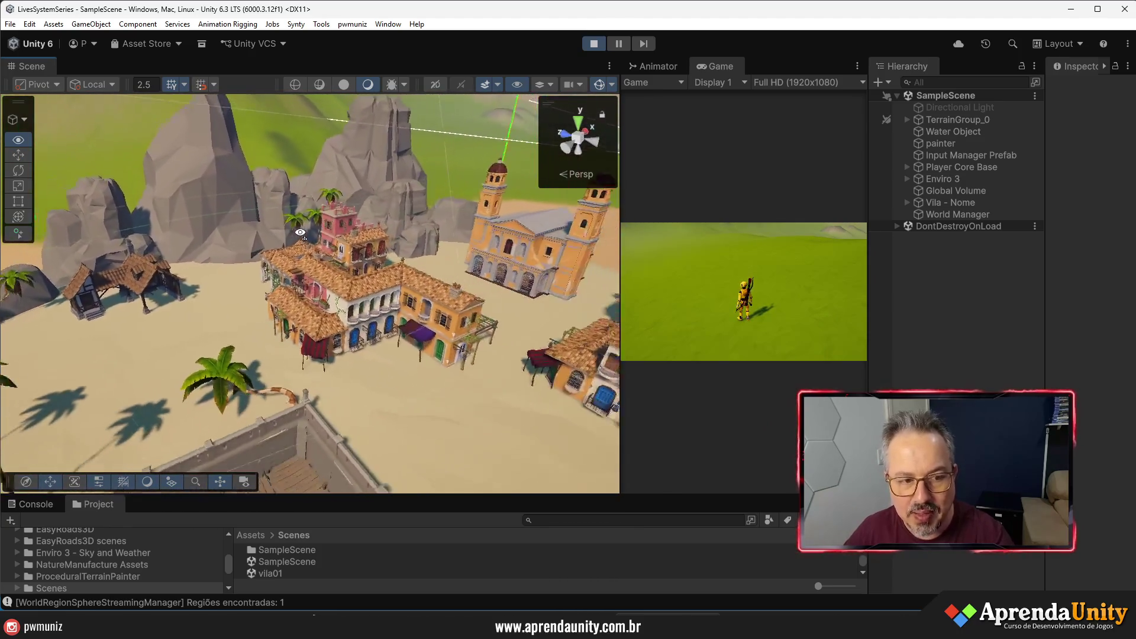
drag(301, 233, 149, 290)
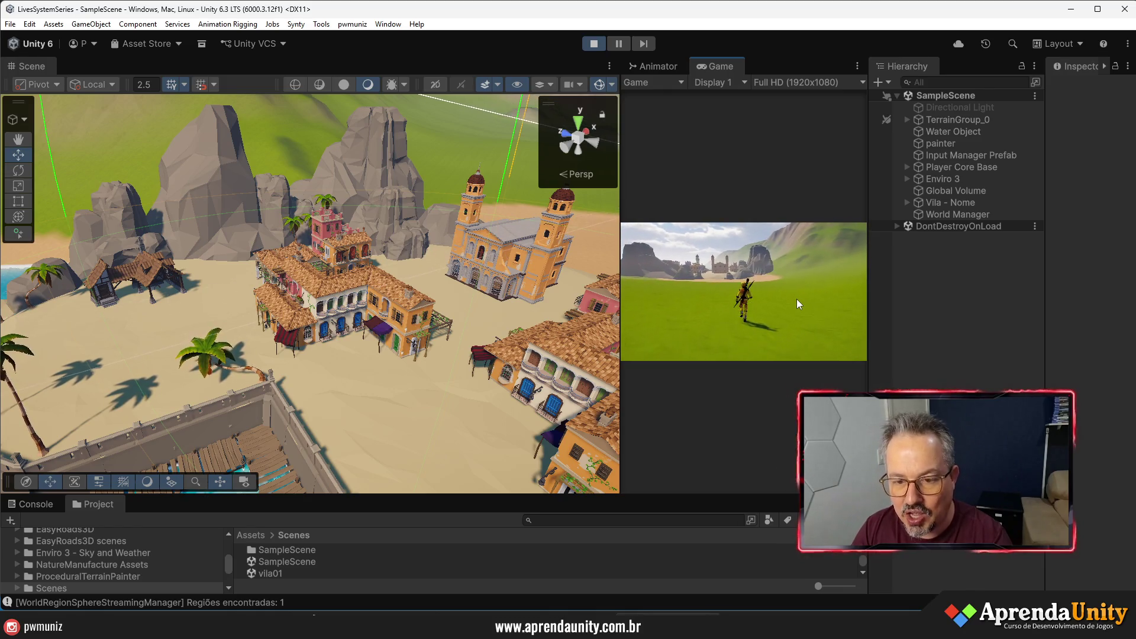
drag(868, 378, 981, 378)
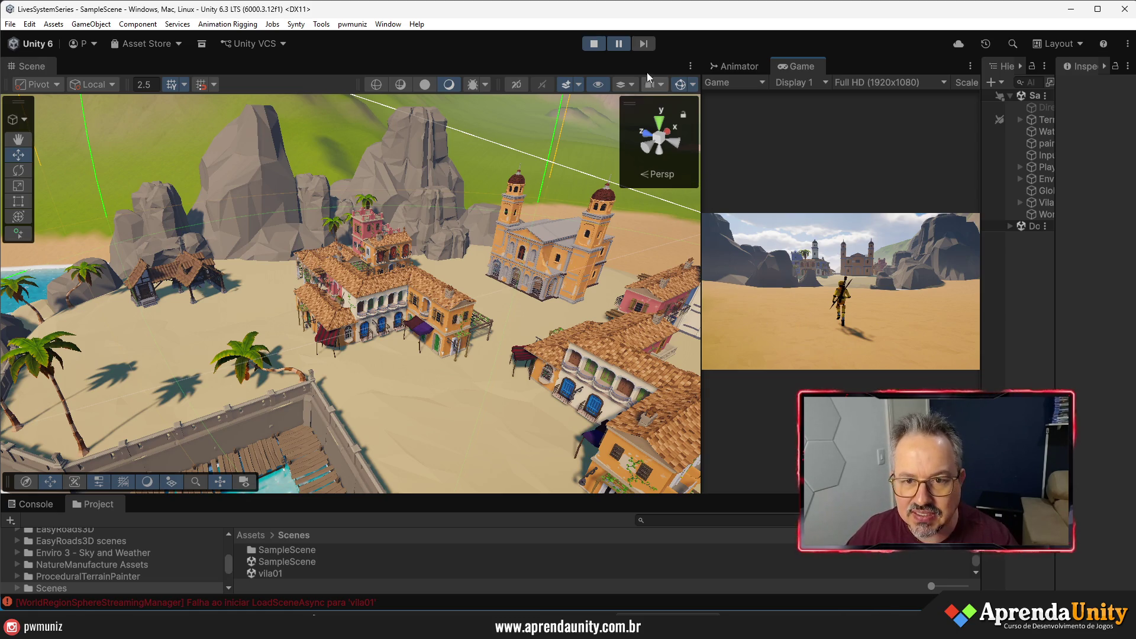
click(595, 47)
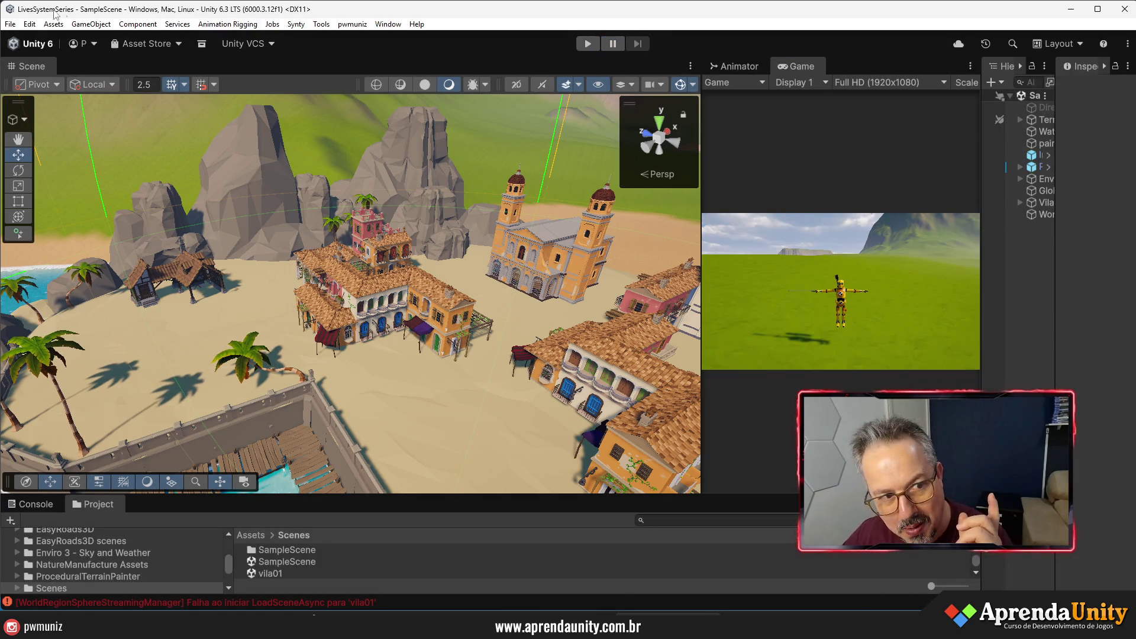
- Add Scenes/vila01 at index 1 of the Build Profiles scene list, then press Play
click(10, 24)
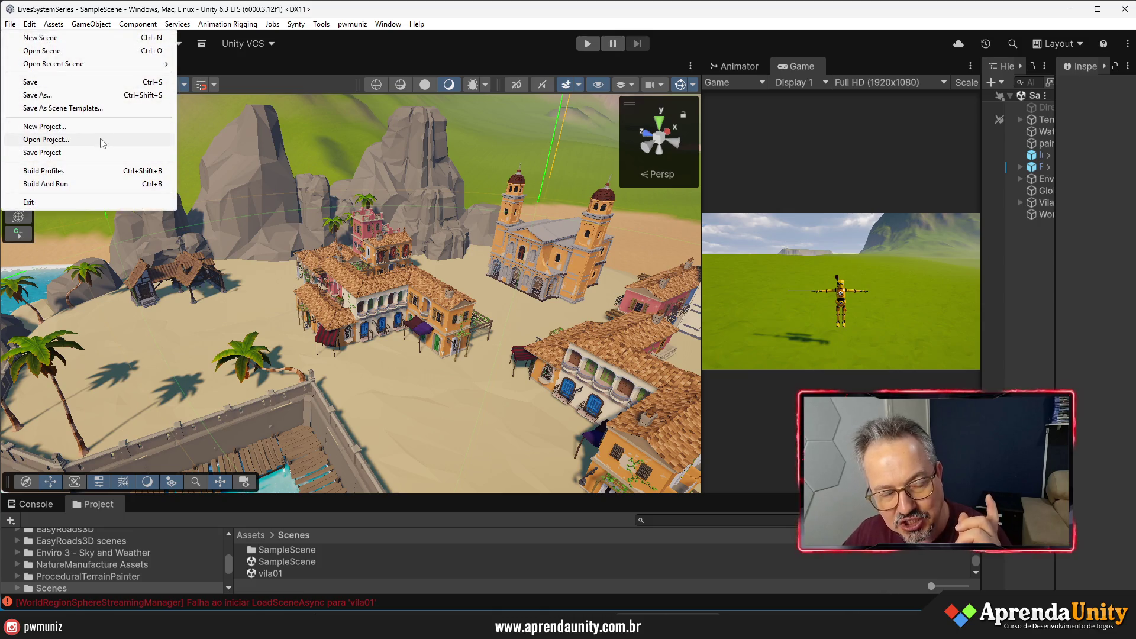
click(101, 171)
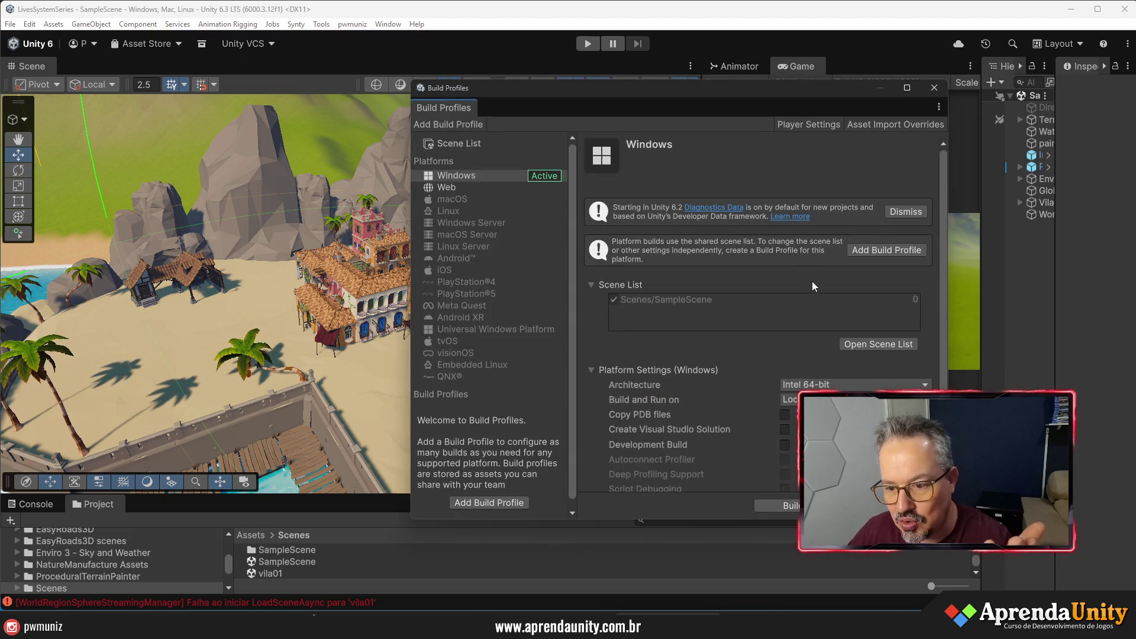
click(882, 348)
mouse_move(277, 582)
mouse_down()
mouse_move(713, 319)
mouse_move(721, 254)
mouse_up()
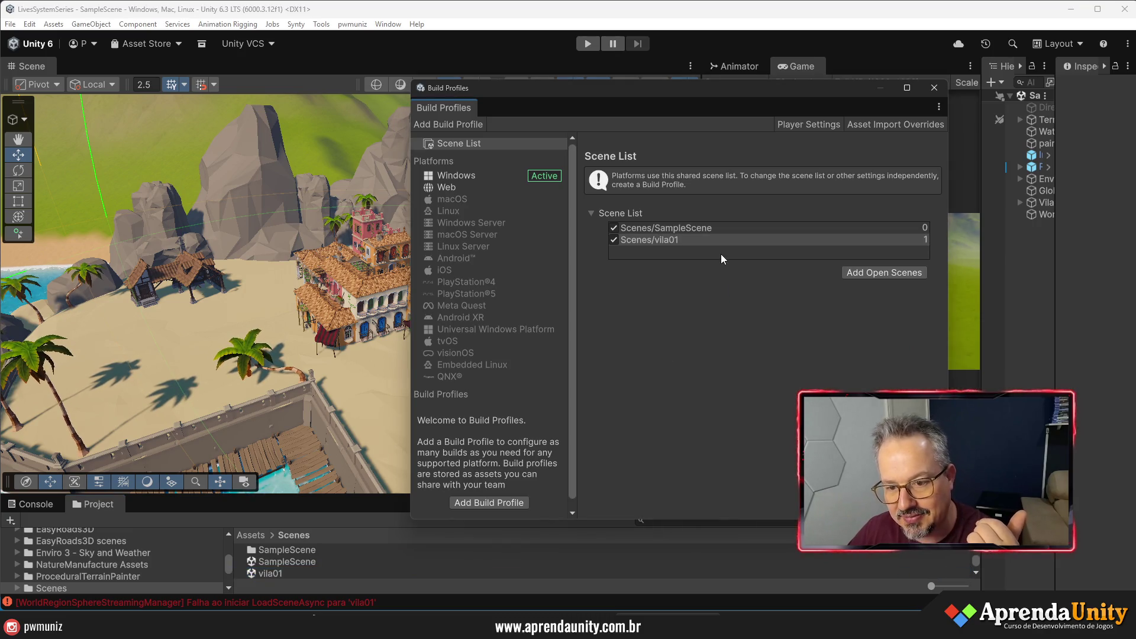
click(935, 88)
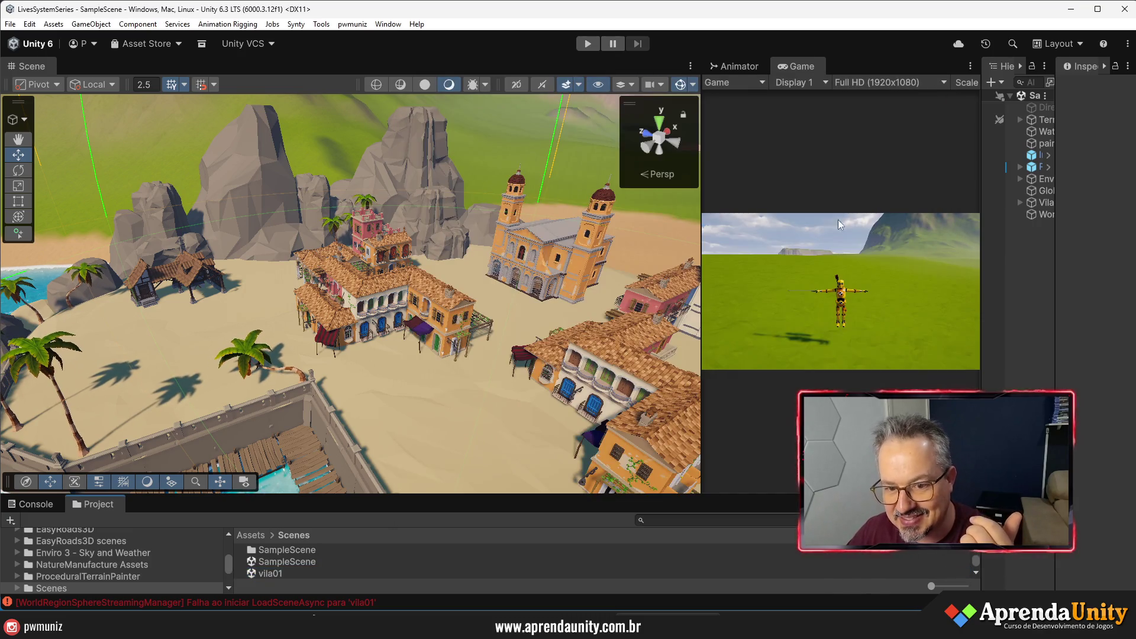
click(589, 45)
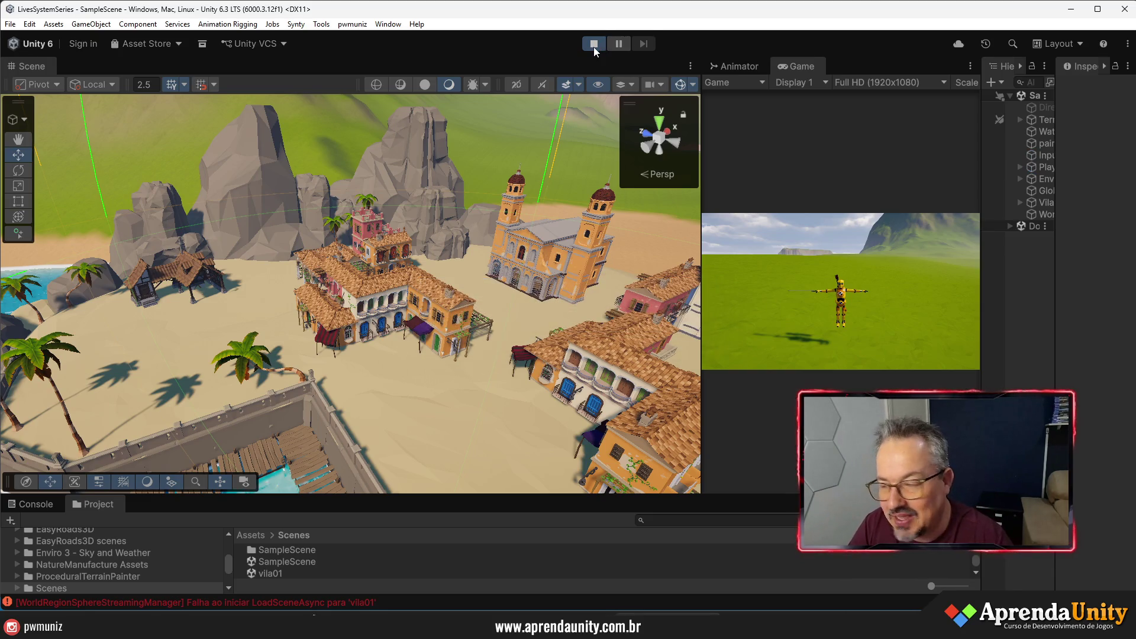
- Run the character with WASD into the village to watch vila01 stream in, then stop
key(w)
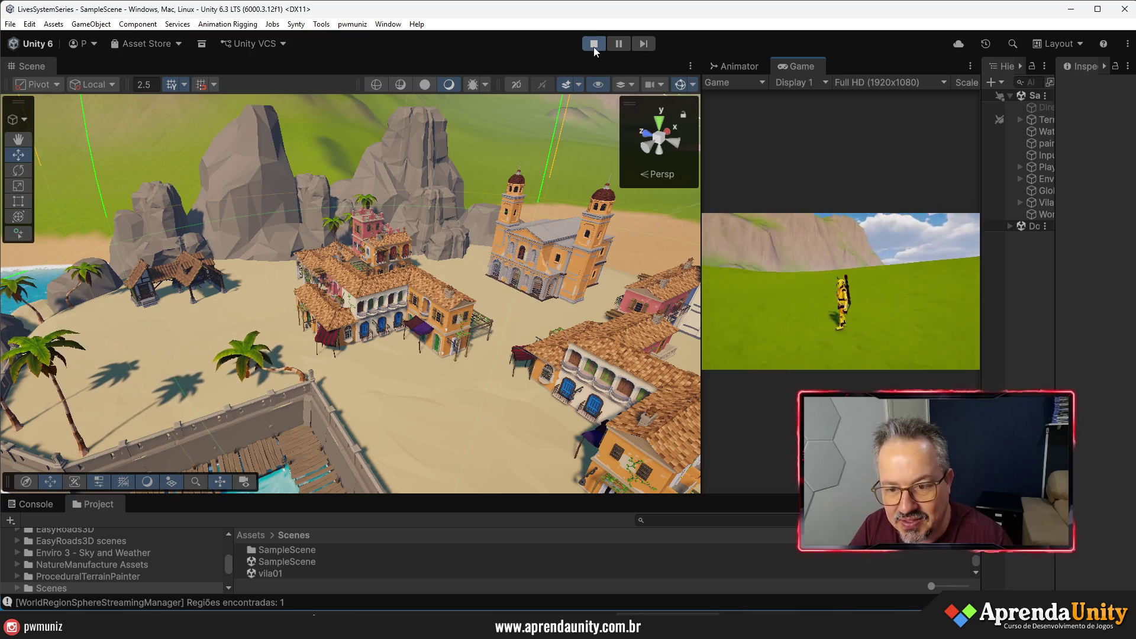
key(a)
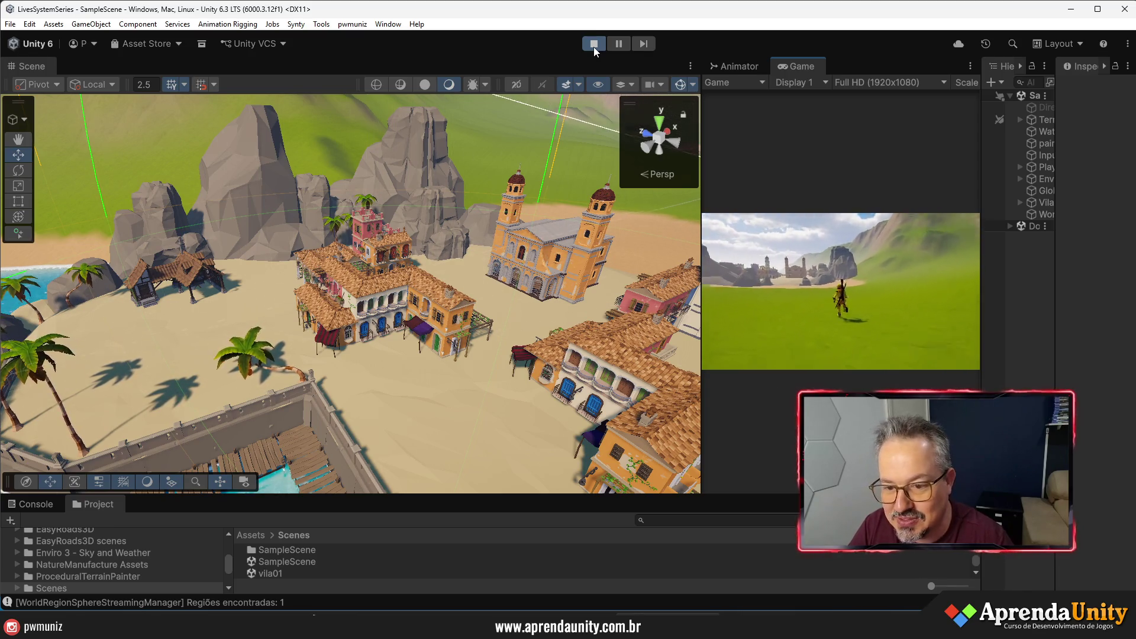
key(d)
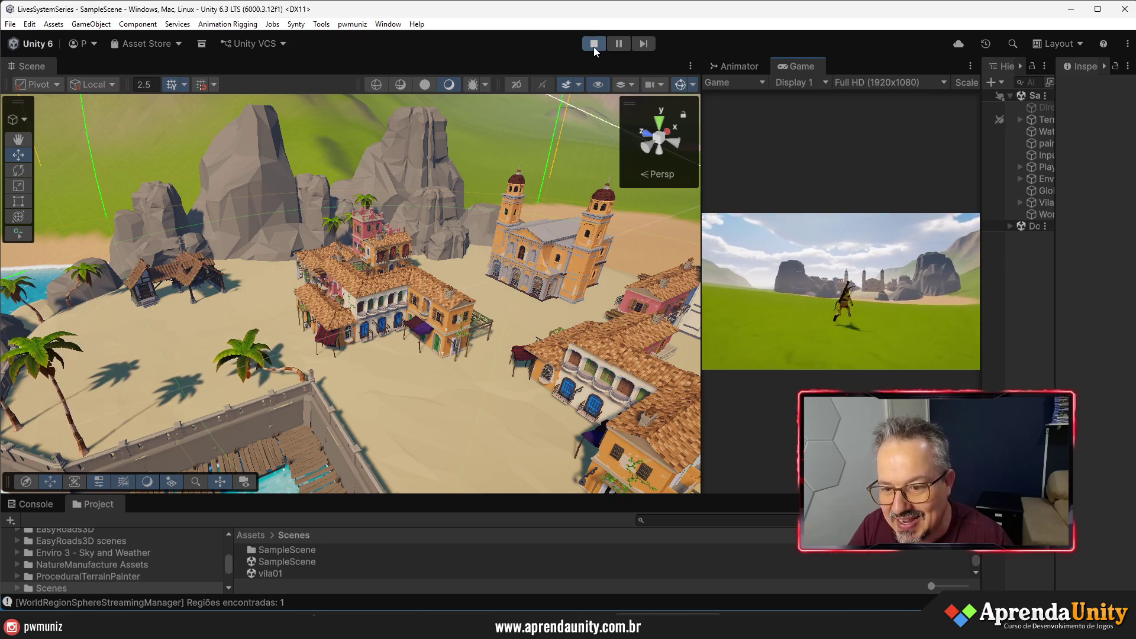
key(w)
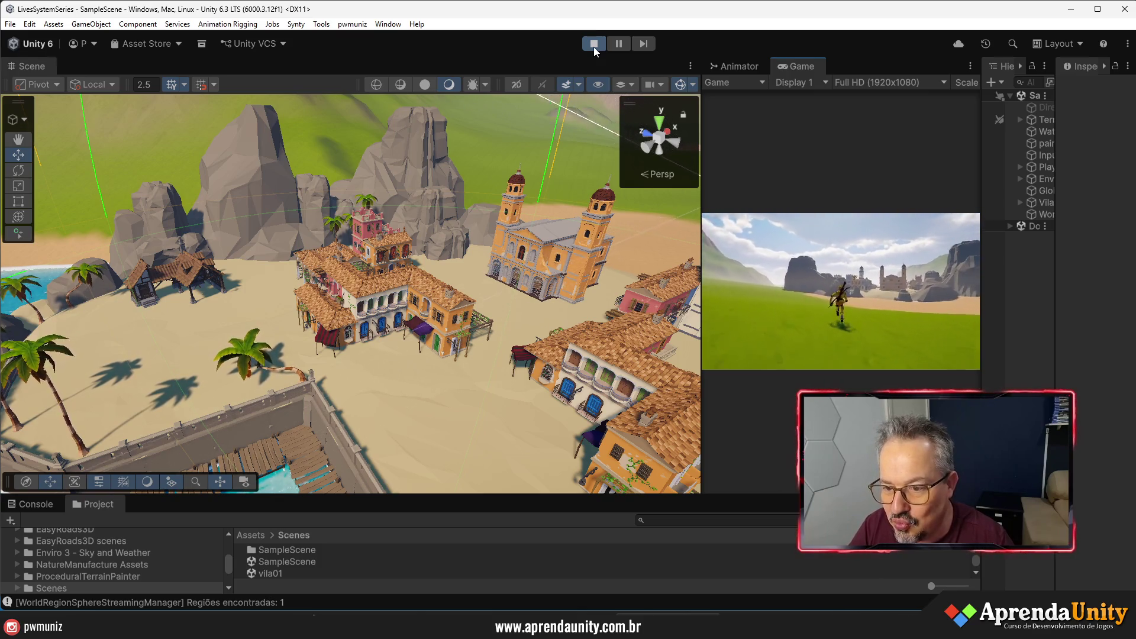
key(w)
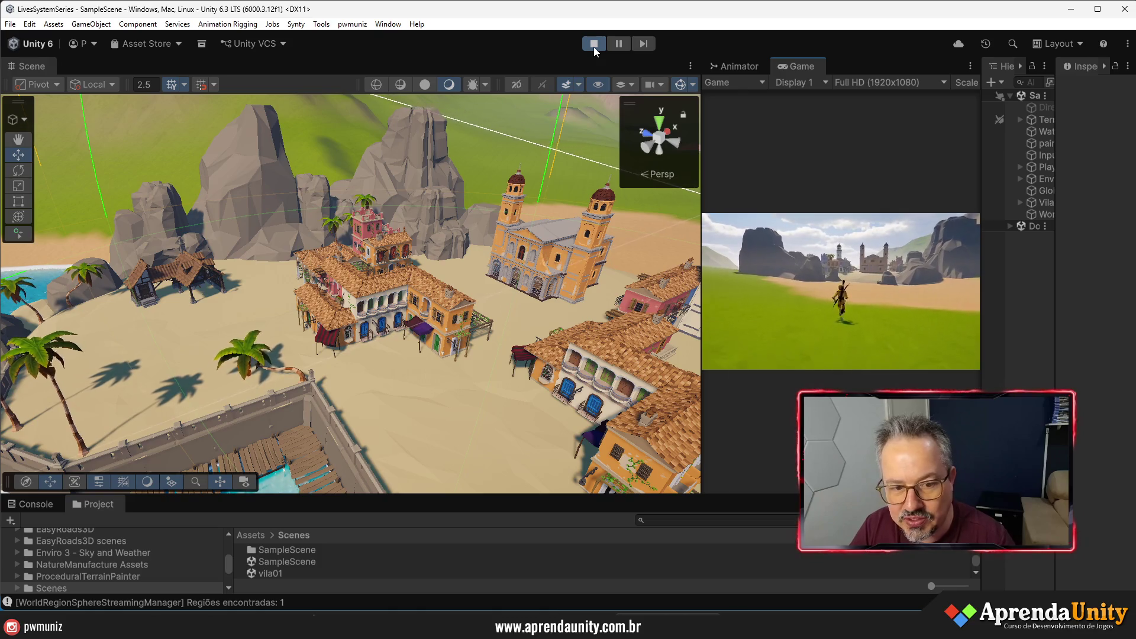
key(w)
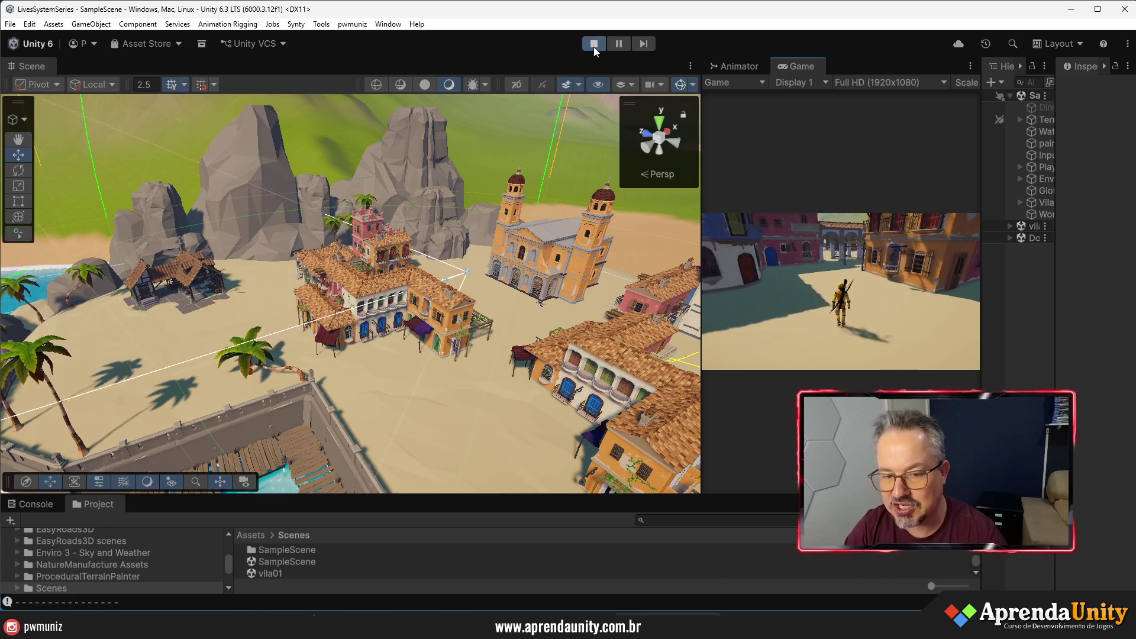
click(593, 48)
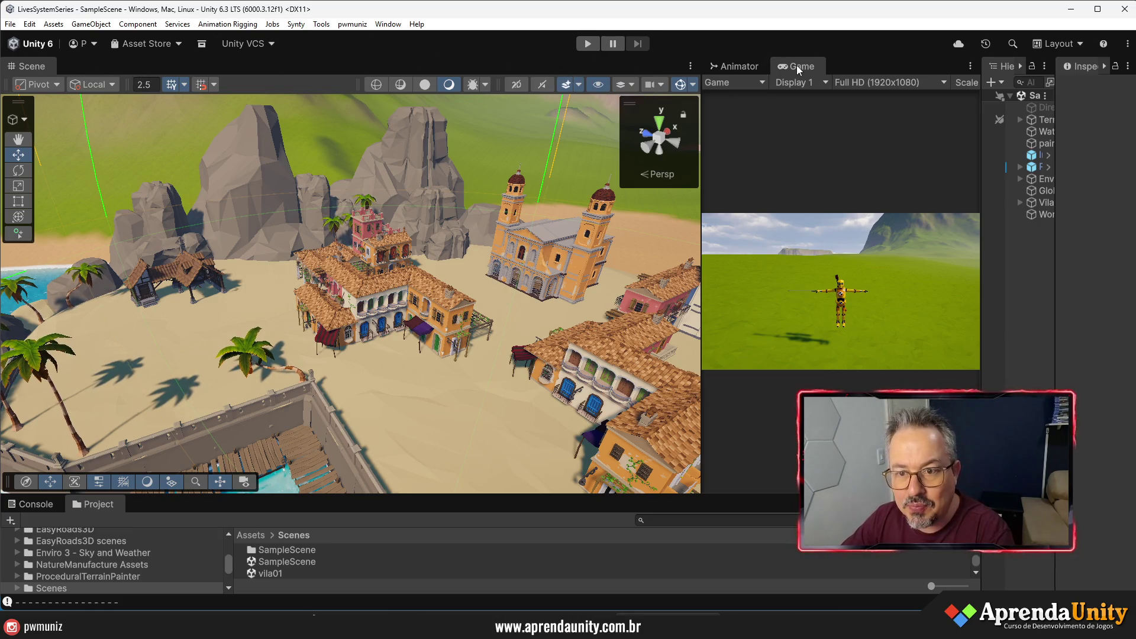
- Dock Game and Animator as tabs beside Scene, then frame the village and its streaming spheres
drag(797, 65, 301, 68)
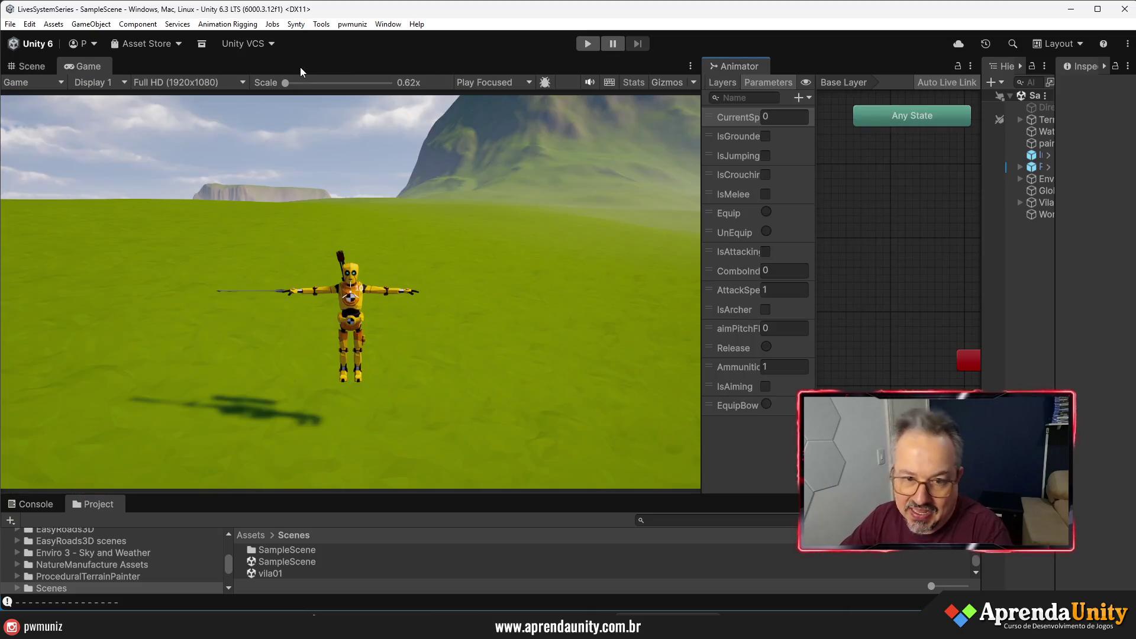
drag(746, 66, 371, 76)
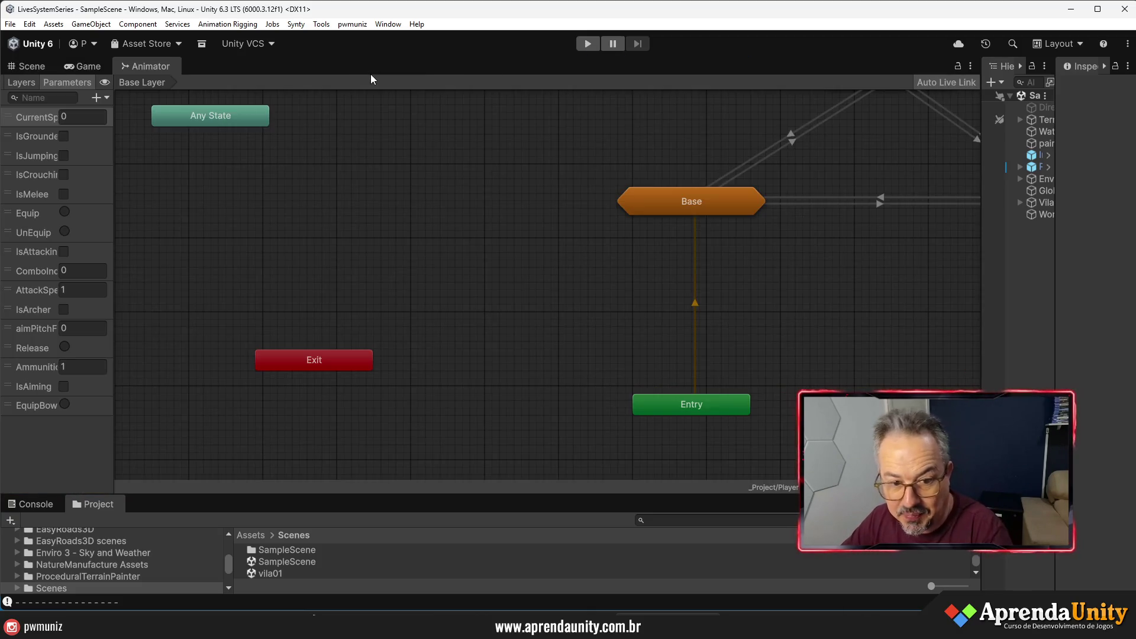
click(83, 68)
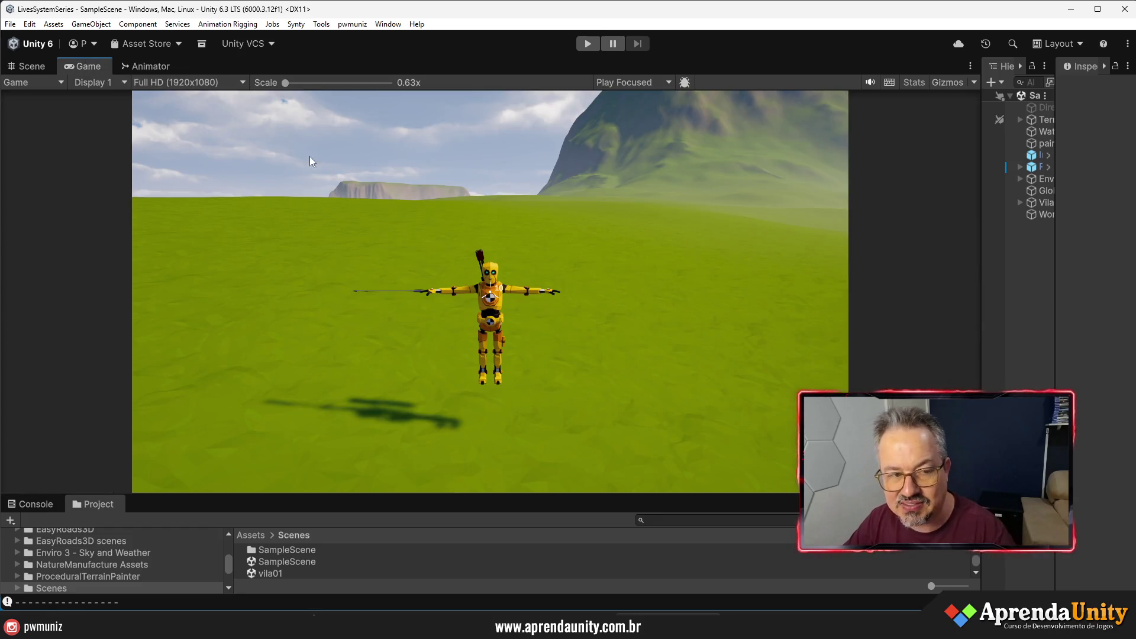
click(36, 67)
drag(382, 215, 788, 343)
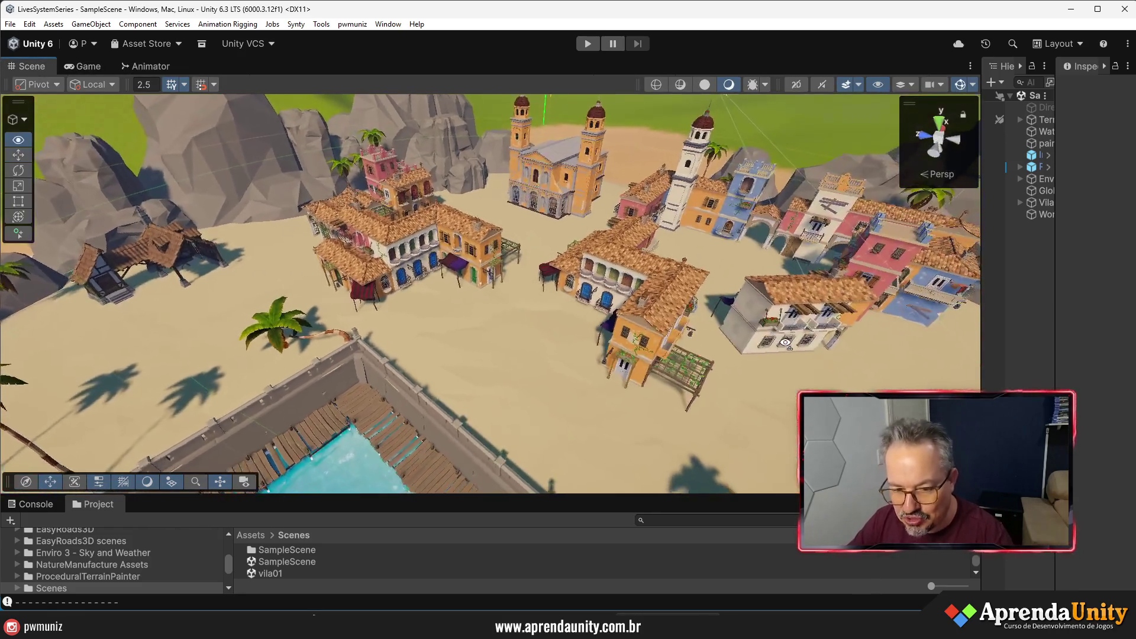
scroll(785, 342, down, 10)
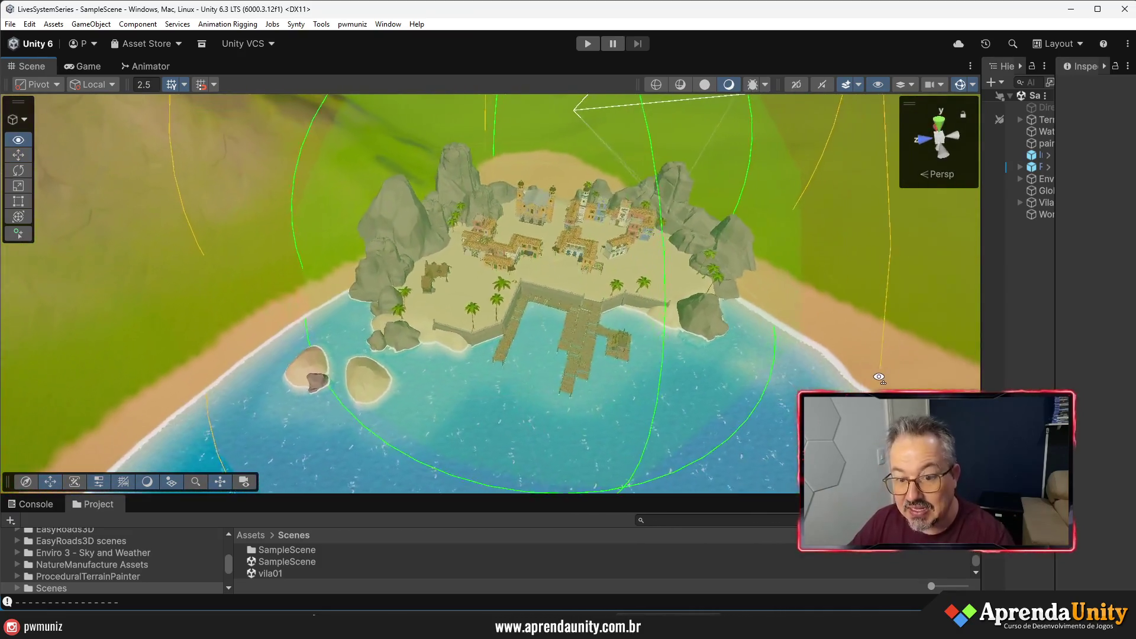
drag(879, 377, 774, 280)
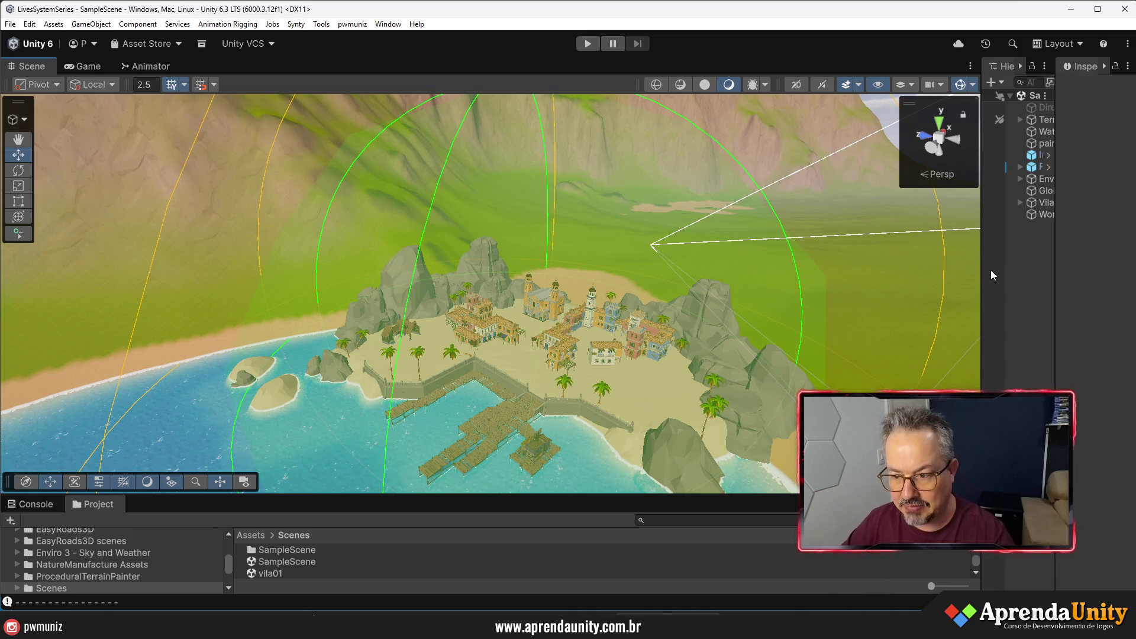
- Widen the Hierarchy, refocus on the village, and enlarge the Project panel
drag(983, 280, 774, 280)
drag(423, 283, 437, 289)
scroll(438, 278, up, 8)
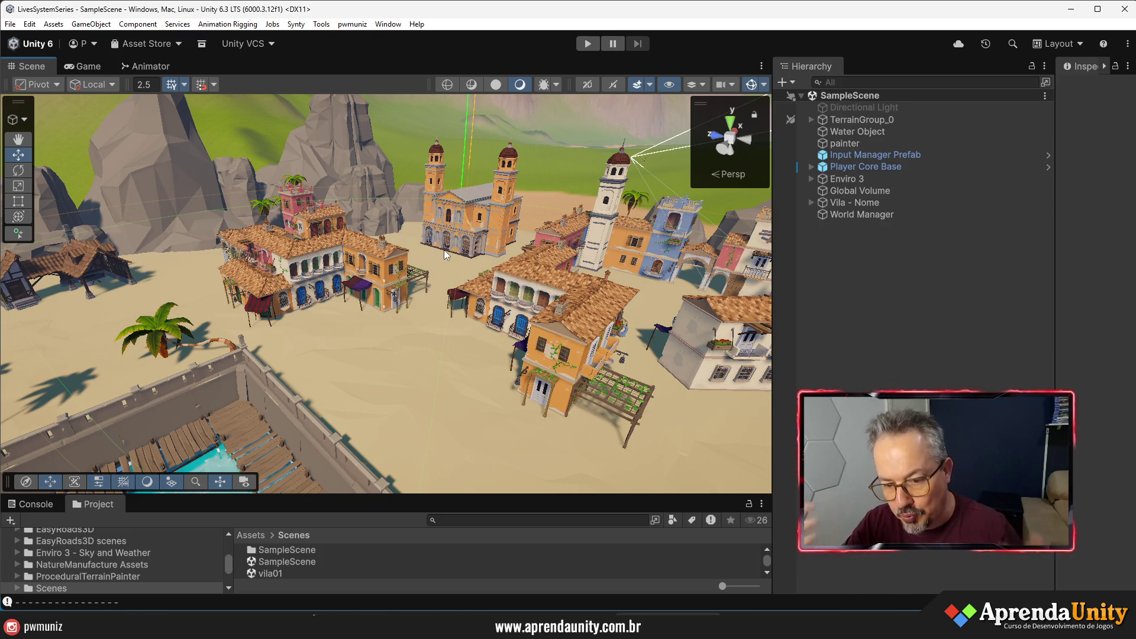
drag(497, 496, 516, 383)
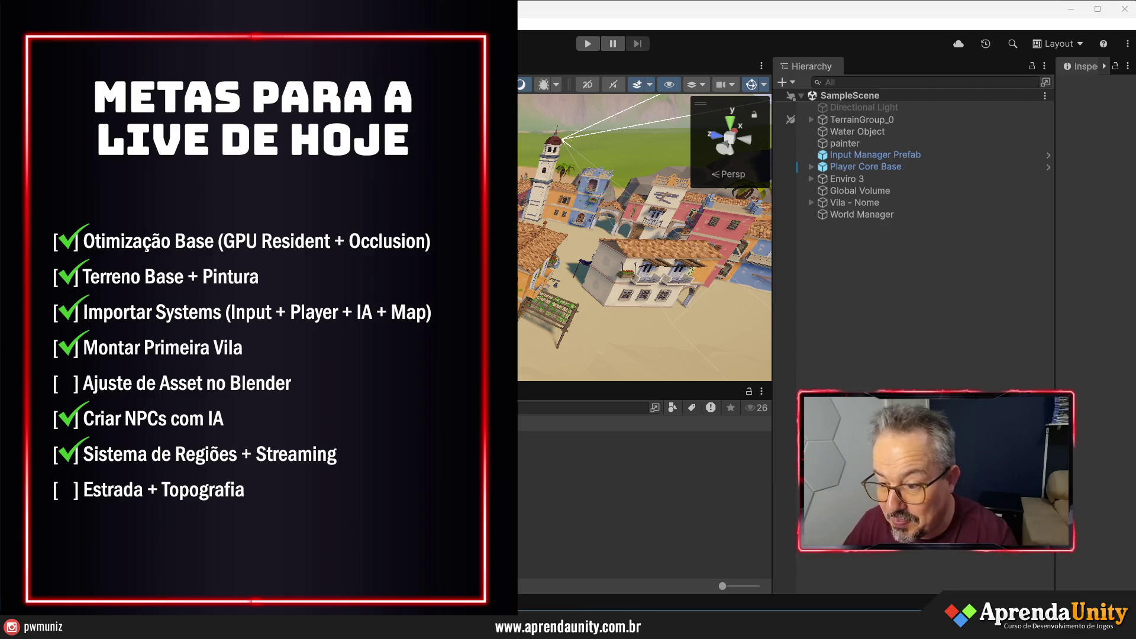
- Adjust the splitters for a larger Scene view and pull back from the village toward the hills
mouse_move(1056, 266)
mouse_down()
mouse_move(948, 266)
mouse_move(1034, 266)
mouse_move(1016, 267)
mouse_up()
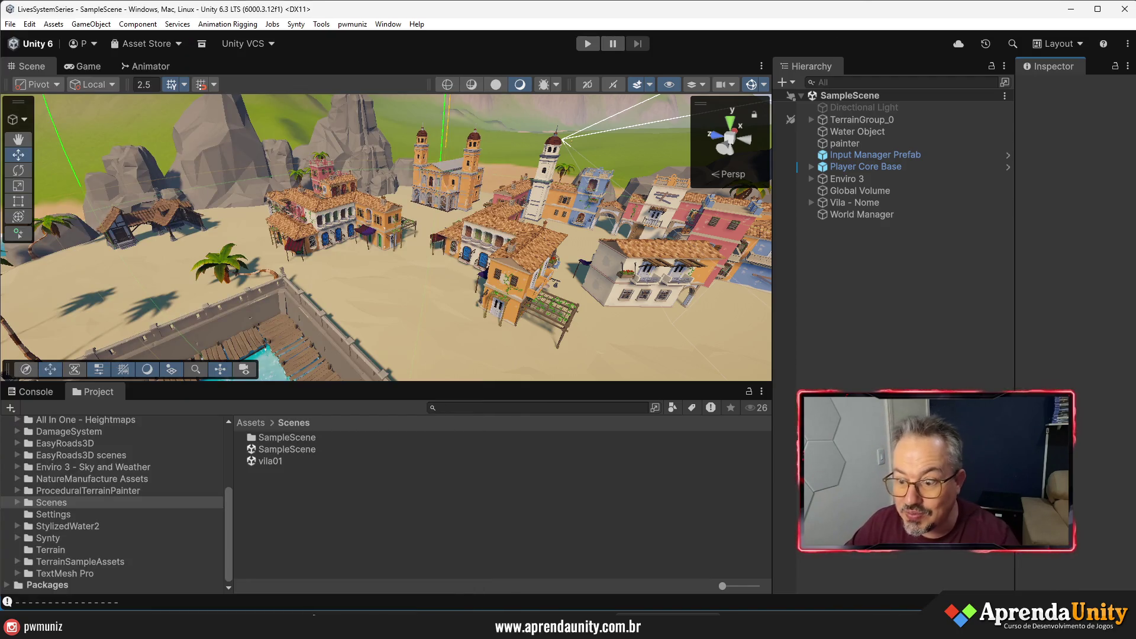
drag(1016, 355, 1048, 355)
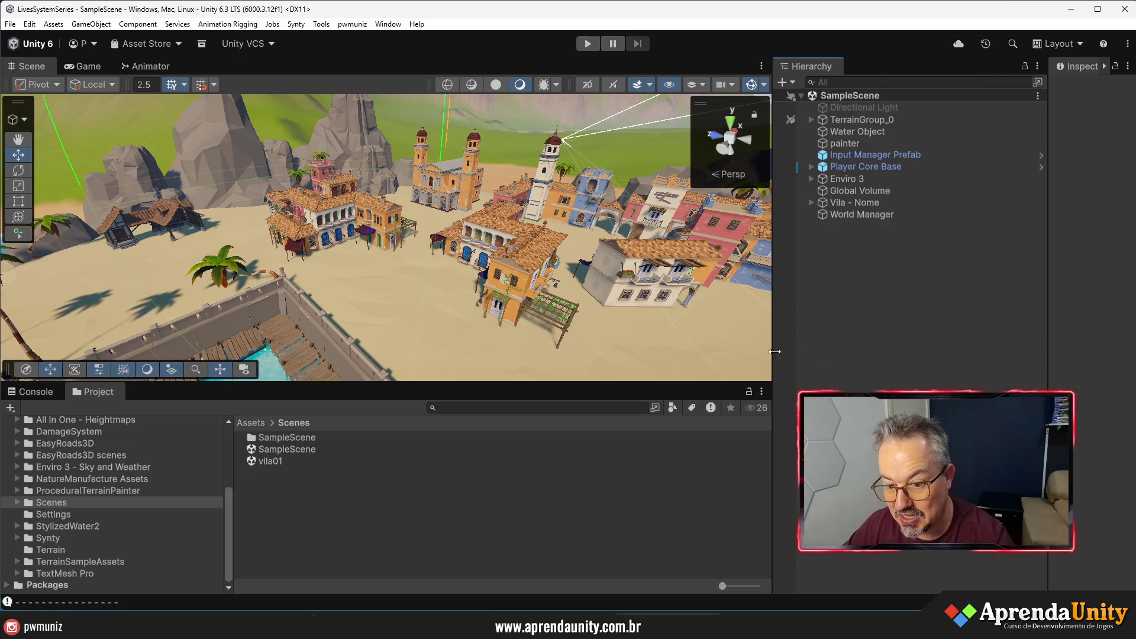
drag(773, 355, 843, 355)
drag(751, 383, 633, 496)
scroll(633, 397, down, 10)
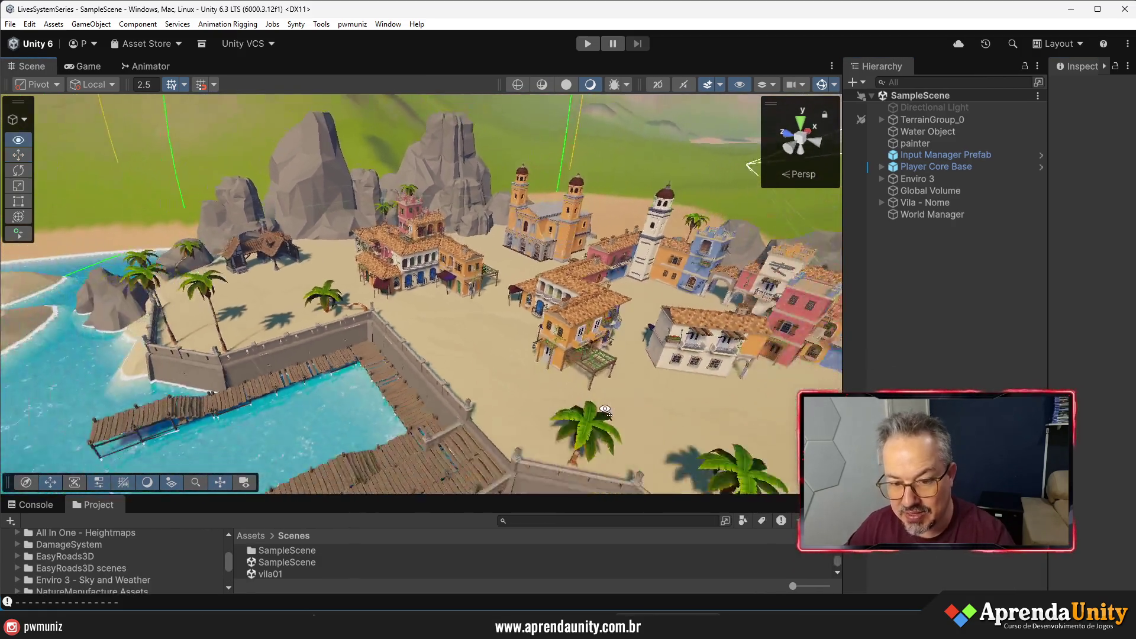
mouse_move(633, 397)
mouse_down()
mouse_move(740, 259)
mouse_move(699, 265)
mouse_move(618, 345)
mouse_move(578, 347)
mouse_move(663, 403)
mouse_up()
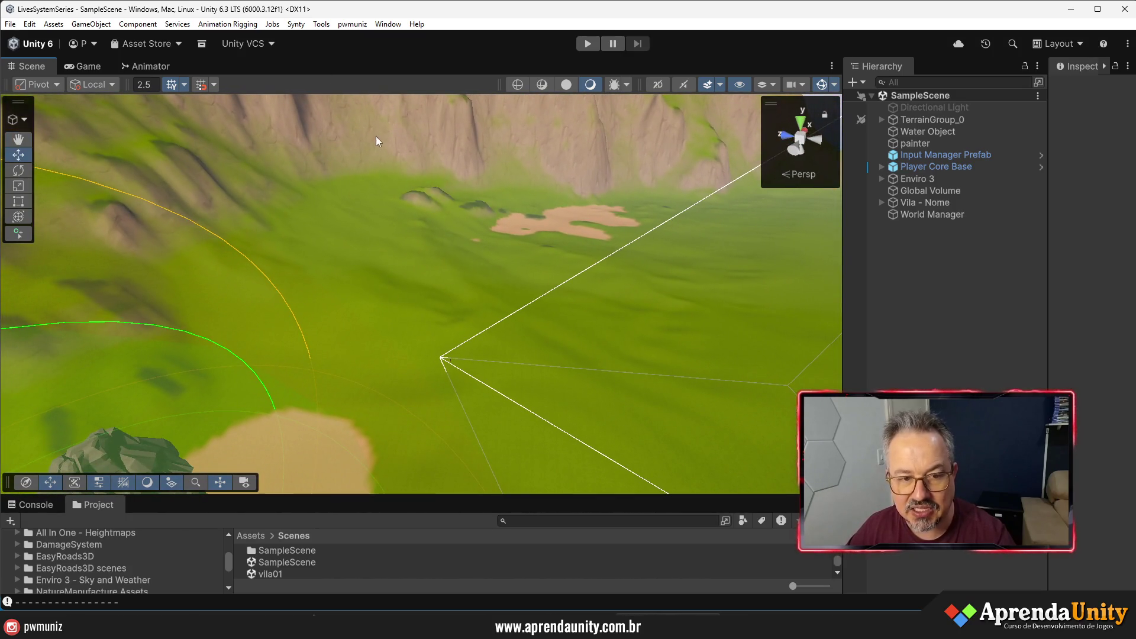
- Launch the Terrain Topographic Map Exporter from Tools, then dock it beside Hierarchy and widen it
click(321, 24)
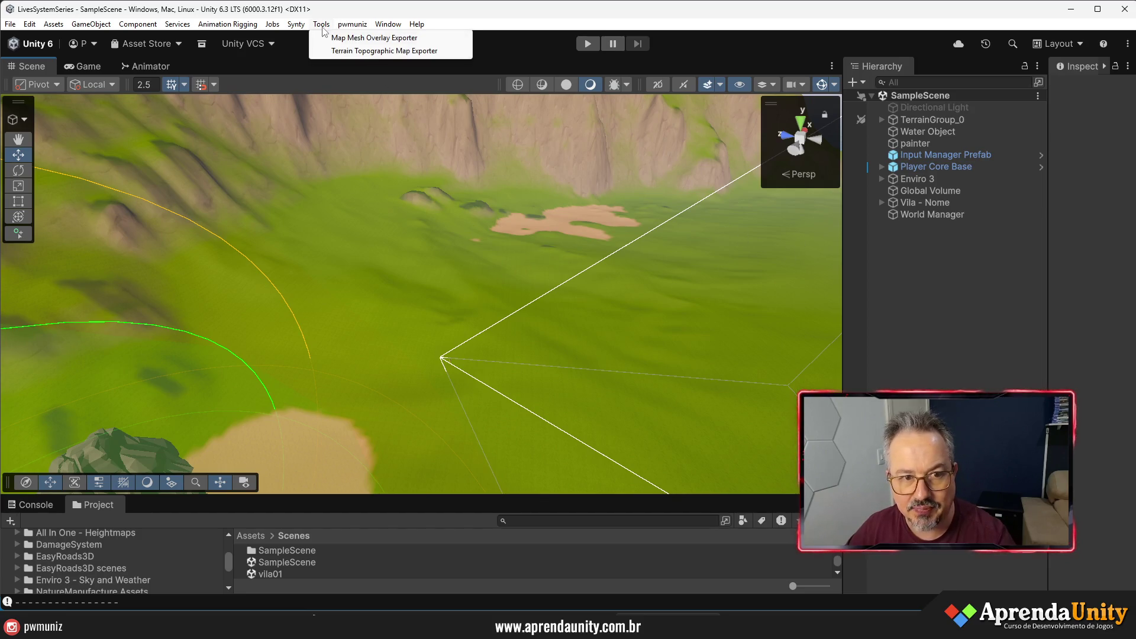
click(353, 51)
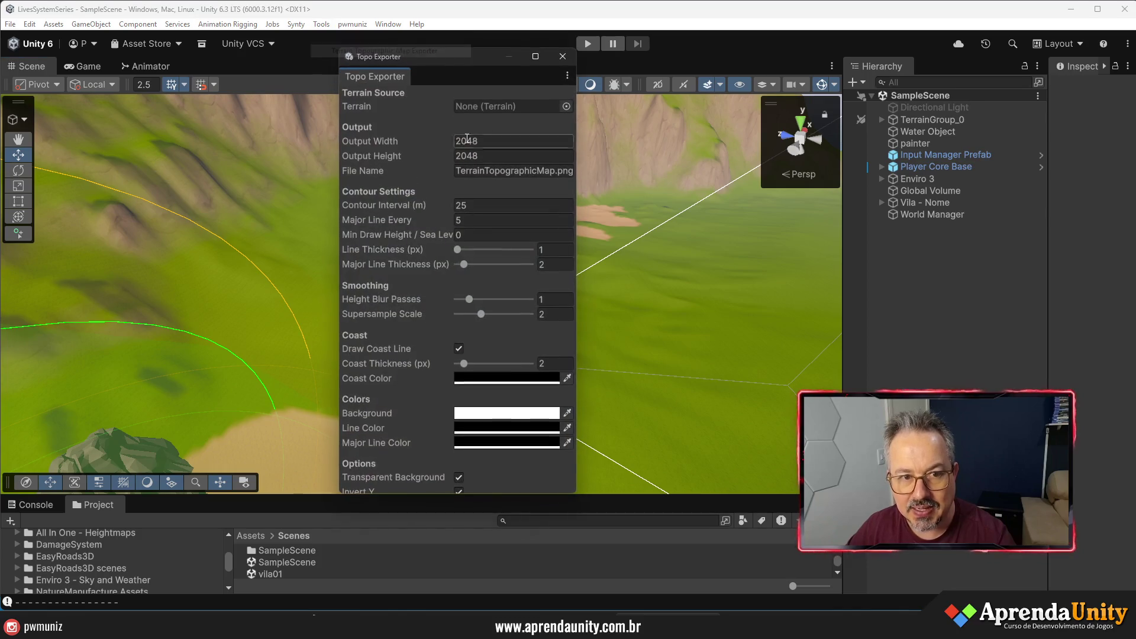
mouse_move(373, 76)
mouse_down()
mouse_move(1011, 212)
mouse_move(1026, 225)
mouse_up()
mouse_move(972, 263)
mouse_down()
mouse_move(671, 270)
mouse_move(787, 276)
mouse_up()
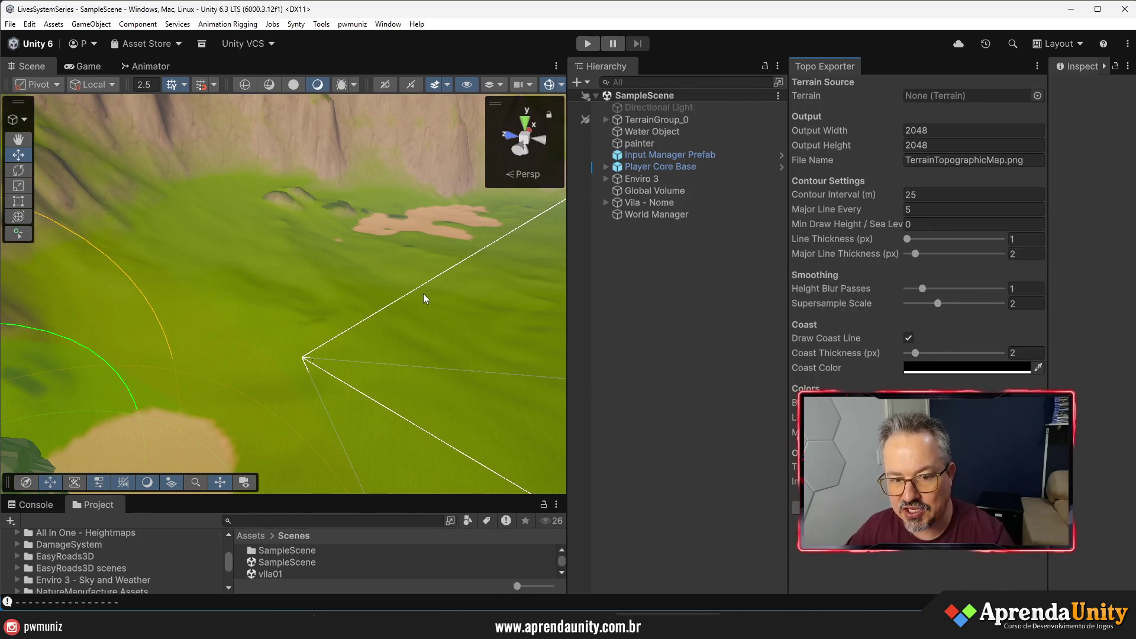
- Zoom out and orbit to show the whole island, and expand Enviro 3 to reveal its children
scroll(424, 294, down, 15)
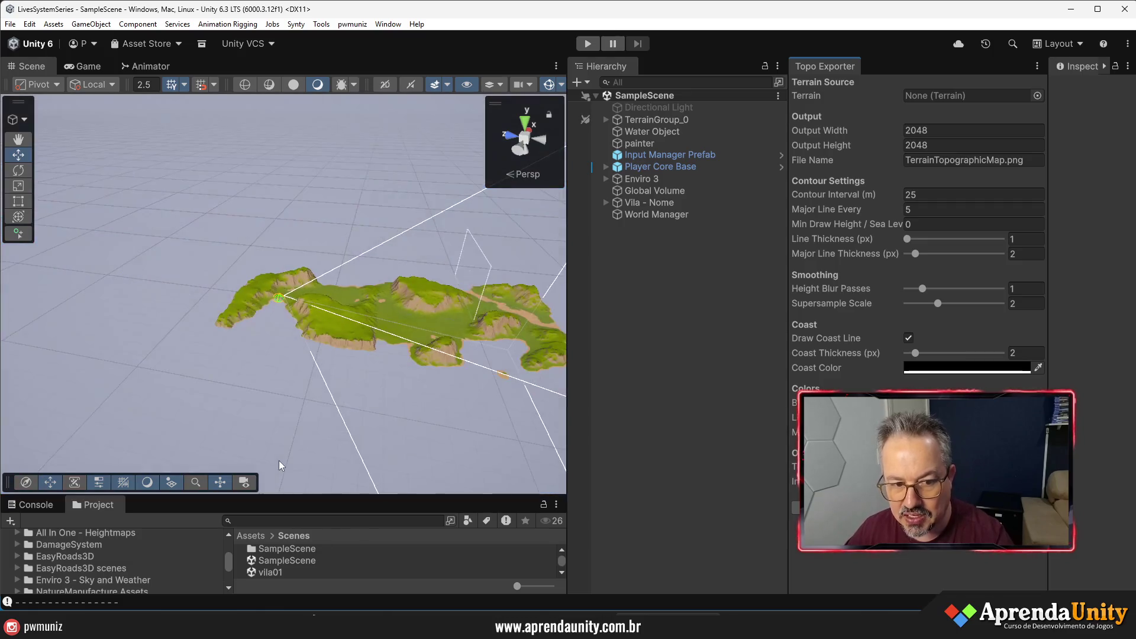
mouse_move(279, 465)
mouse_down()
mouse_move(369, 303)
mouse_move(345, 329)
mouse_move(358, 357)
mouse_move(345, 385)
mouse_up()
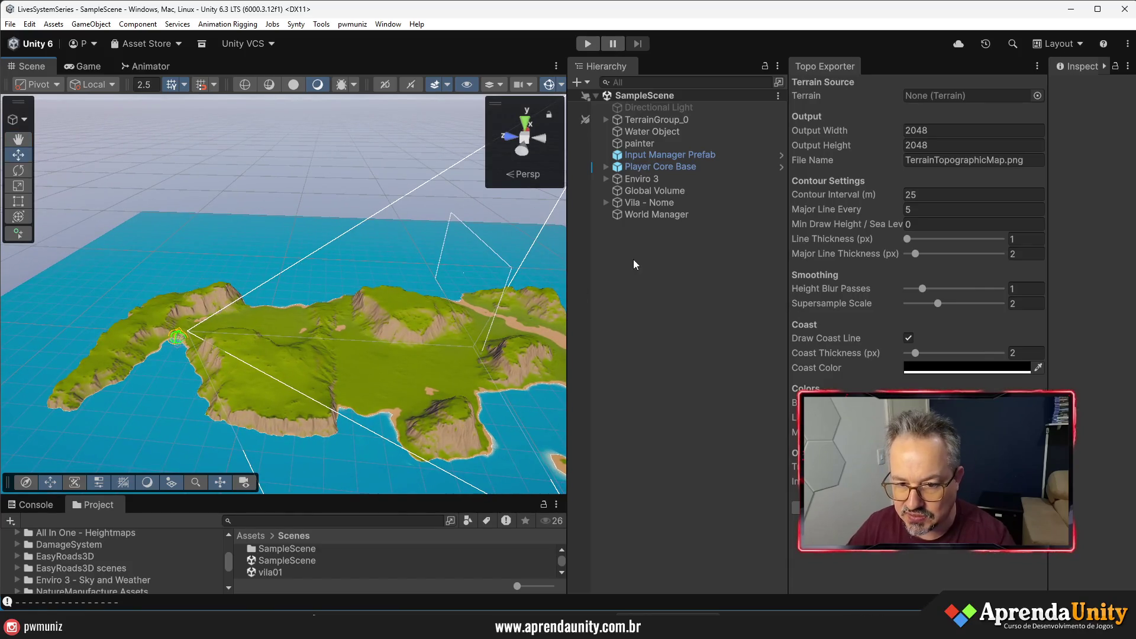
click(605, 180)
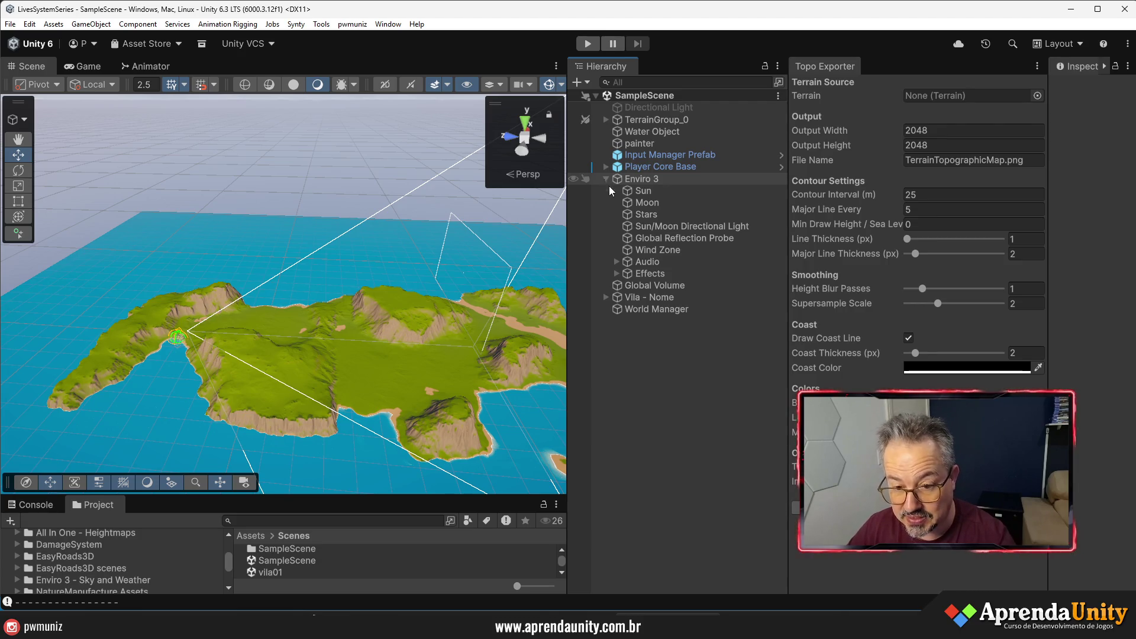
- Assign TerrainGroup_0's second Terrain tile as the exporter's source and set Output Width to 4096
click(604, 177)
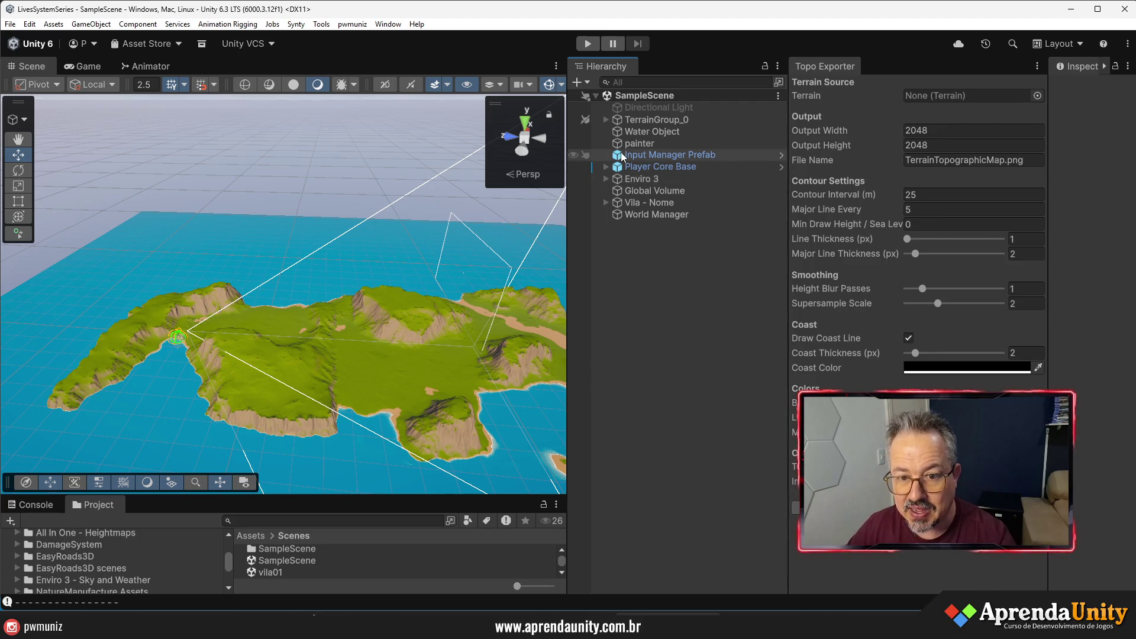
click(606, 120)
click(639, 131)
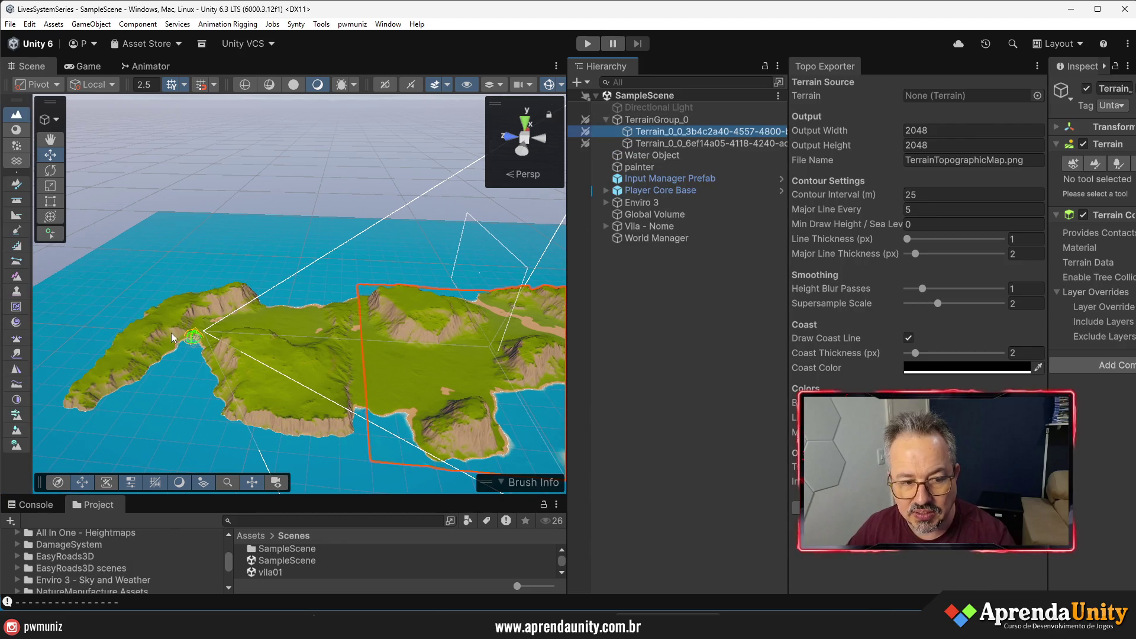
click(681, 144)
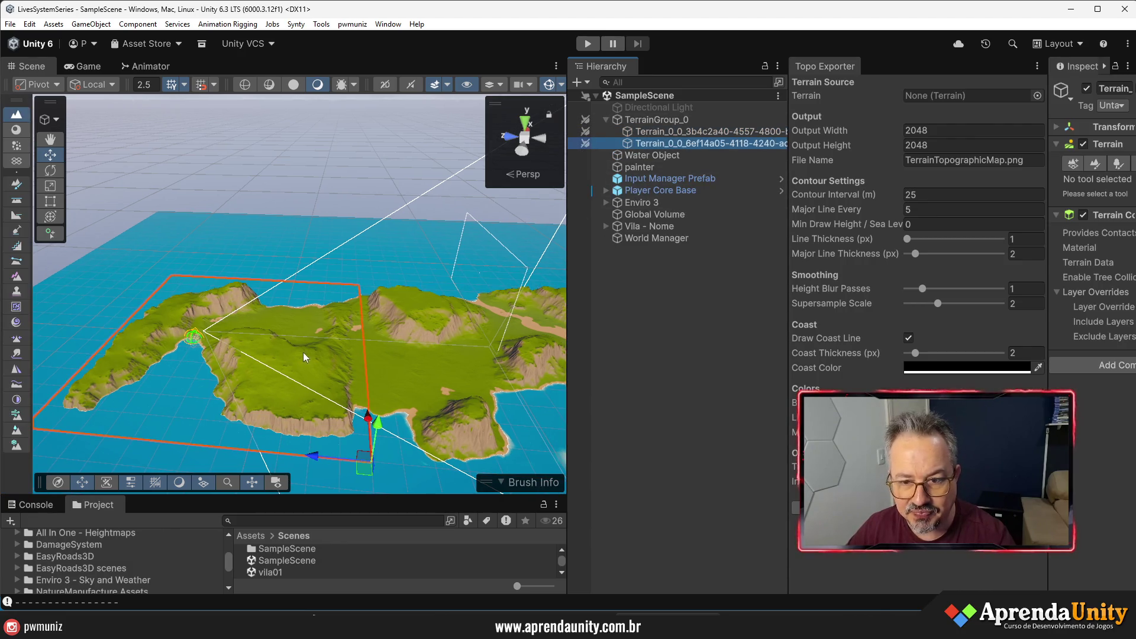
drag(695, 145, 932, 100)
click(962, 133)
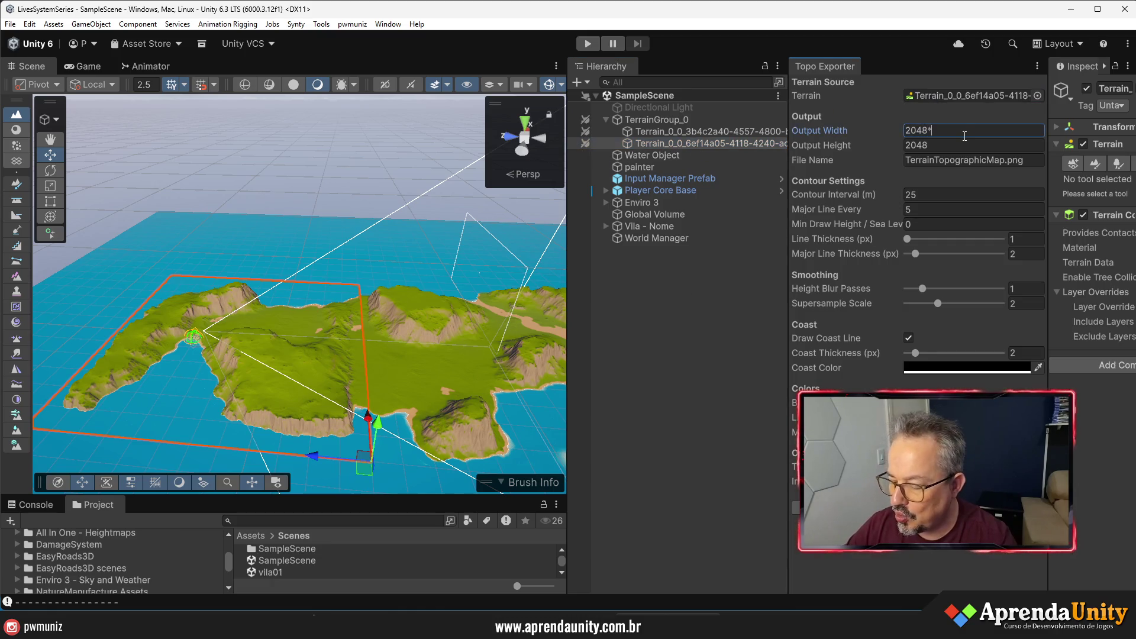
click(984, 146)
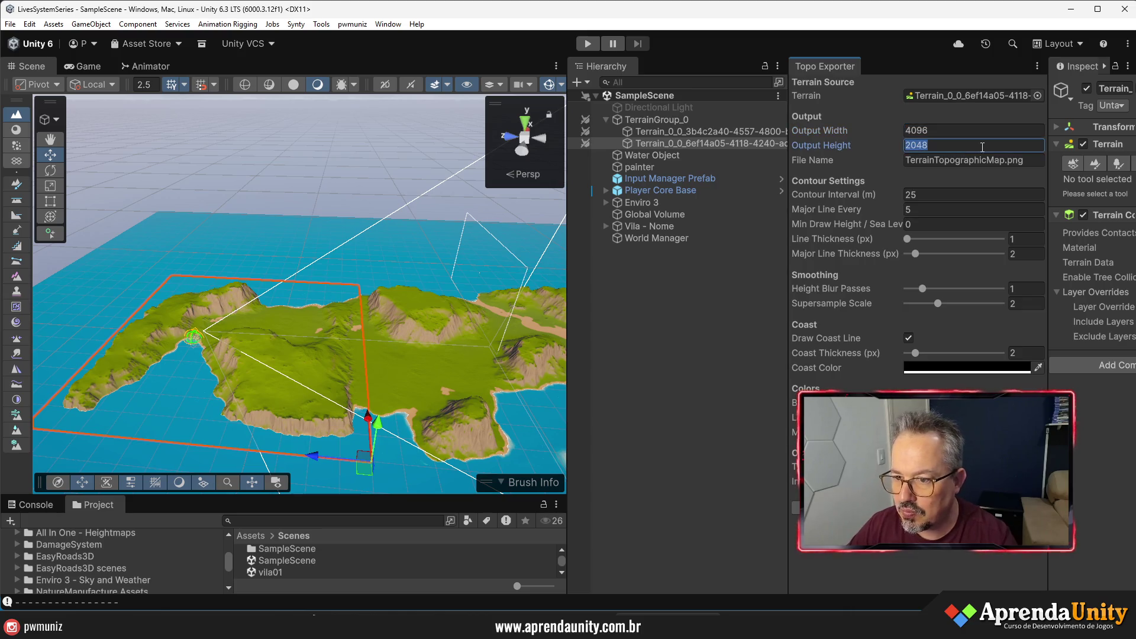
text(4096)
- Rename the export file to MAPA_01.png, keeping the .png extension
click(987, 157)
click(1005, 160)
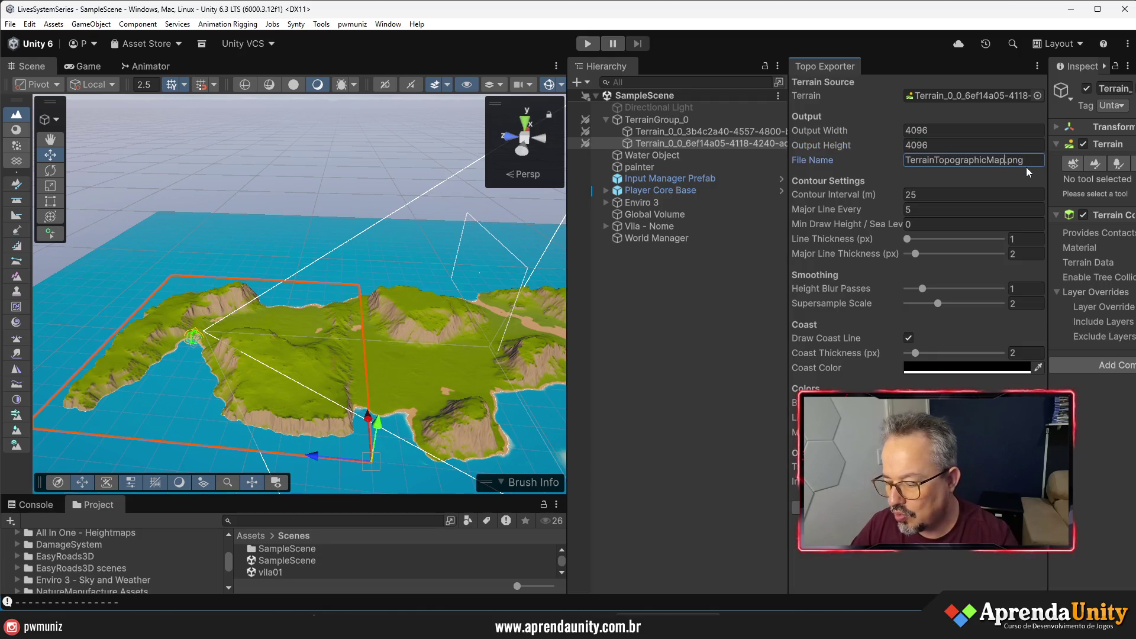
key(shift+Home)
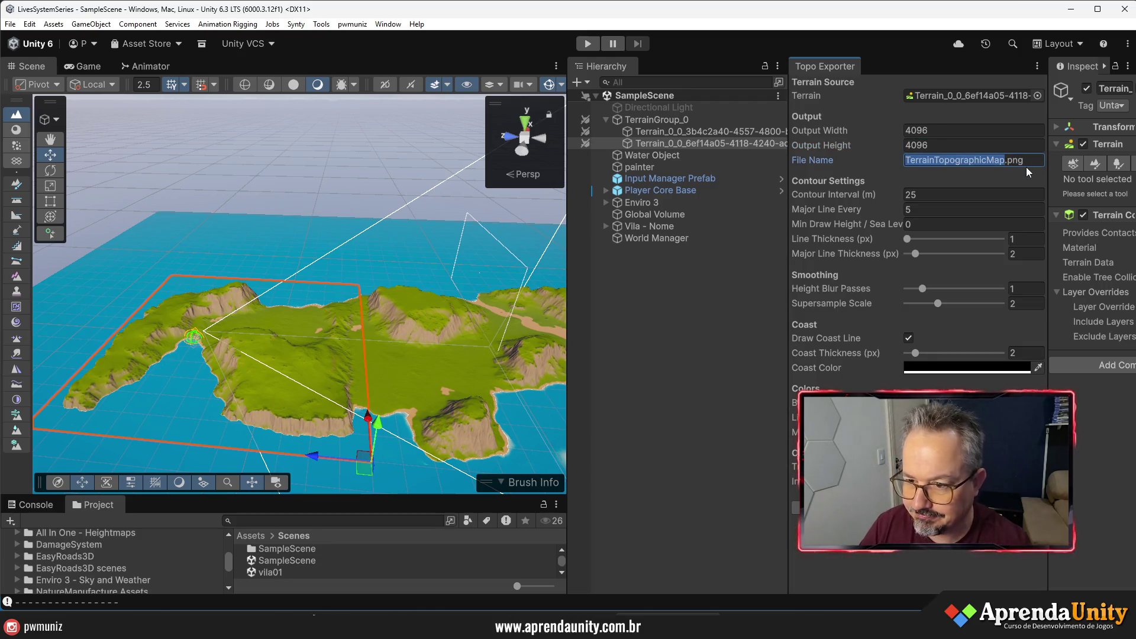
text(MAPA_)
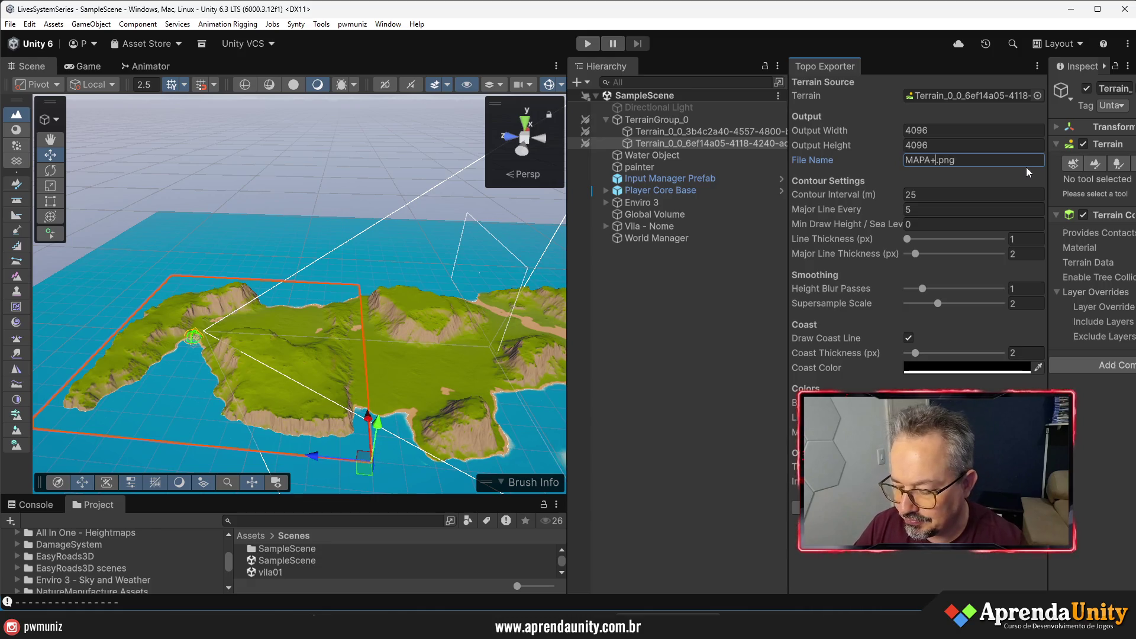
text(01)
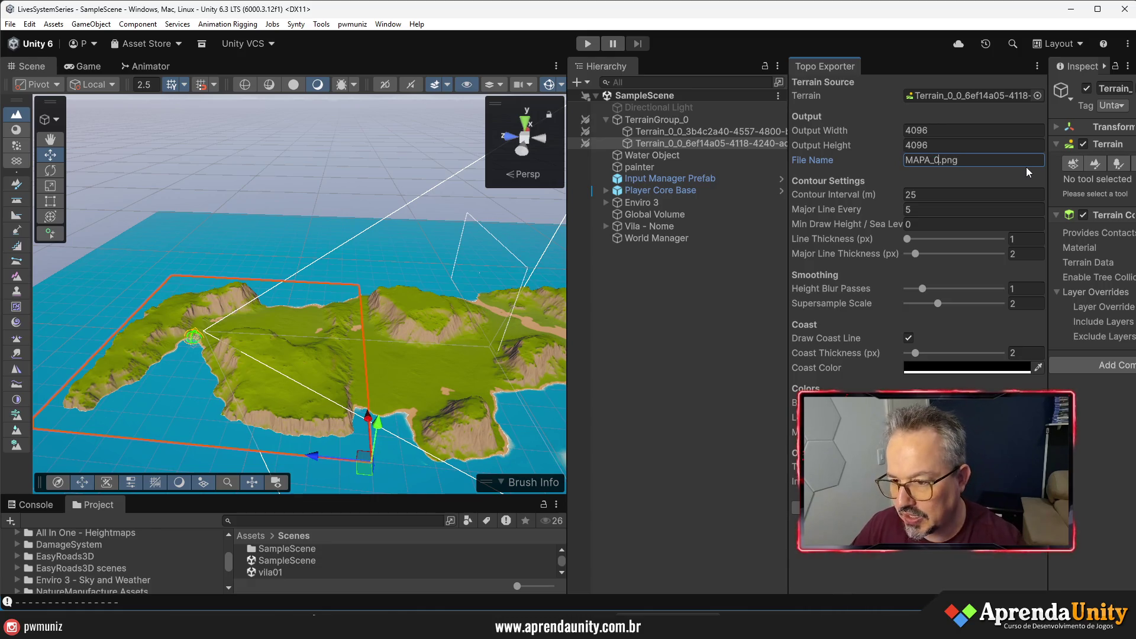
- Adjust the contour interval, Major Line Every count and minimum draw height in the widened panel
click(919, 194)
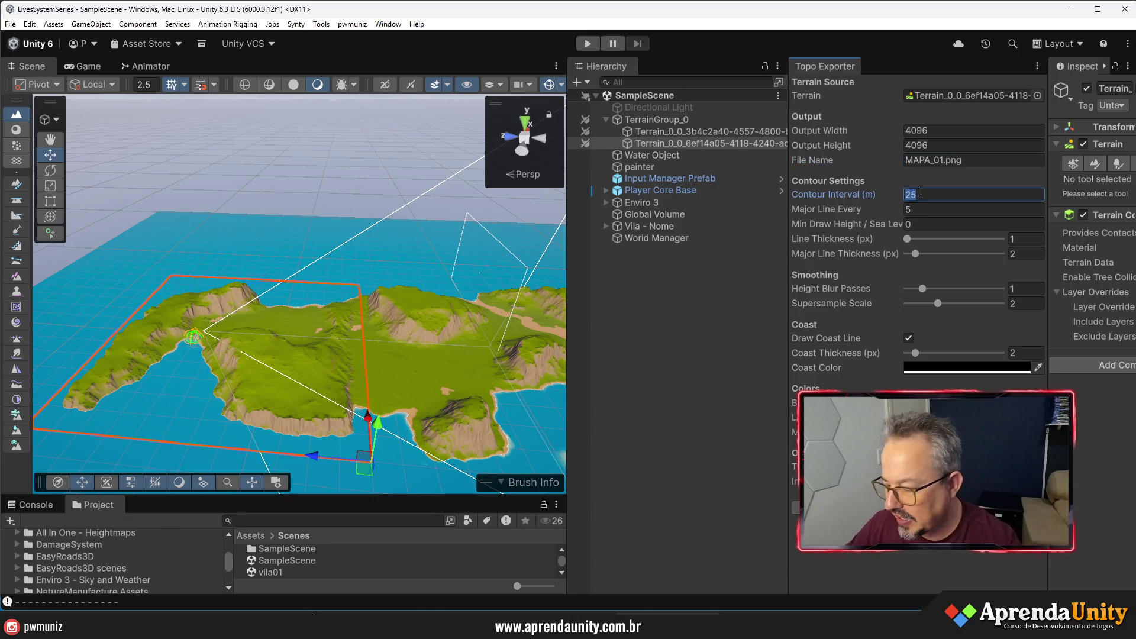
text(35)
click(962, 210)
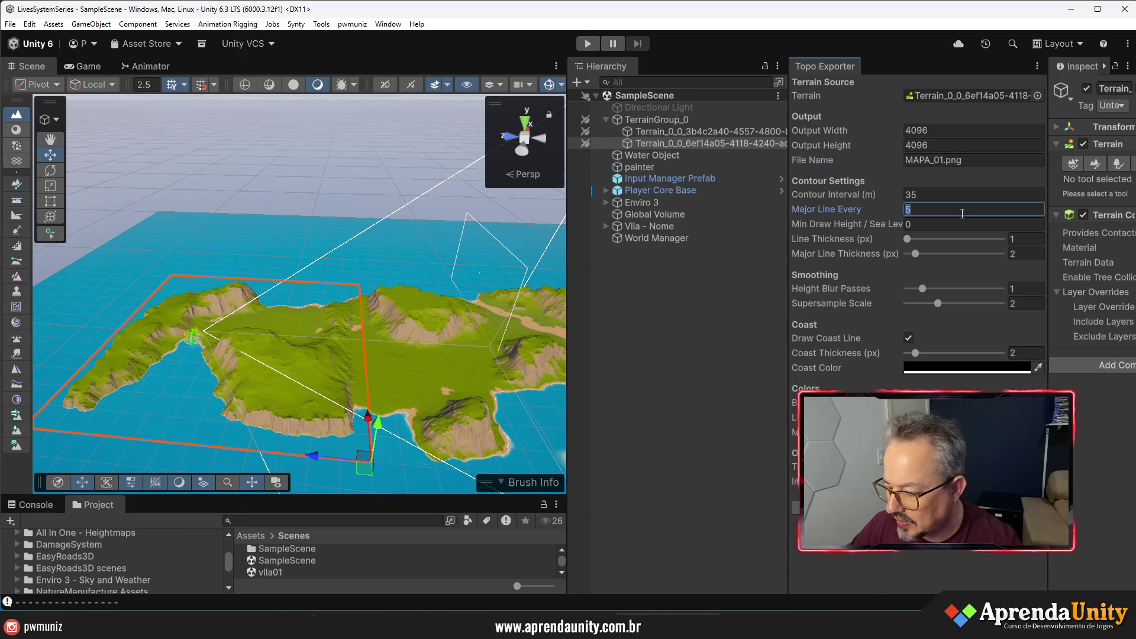
text(4)
drag(787, 265, 761, 265)
mouse_move(508, 338)
mouse_down()
mouse_move(379, 394)
mouse_move(413, 391)
mouse_up()
scroll(394, 388, up, 5)
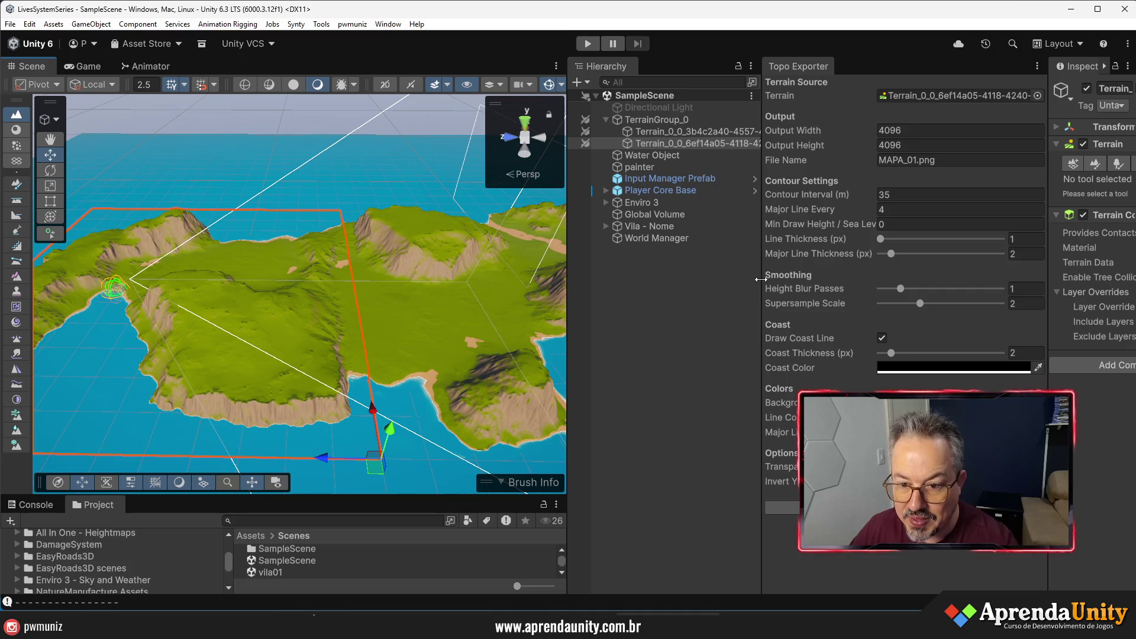
mouse_move(760, 279)
mouse_down()
mouse_move(563, 278)
mouse_move(643, 278)
mouse_up()
click(859, 229)
text(25)
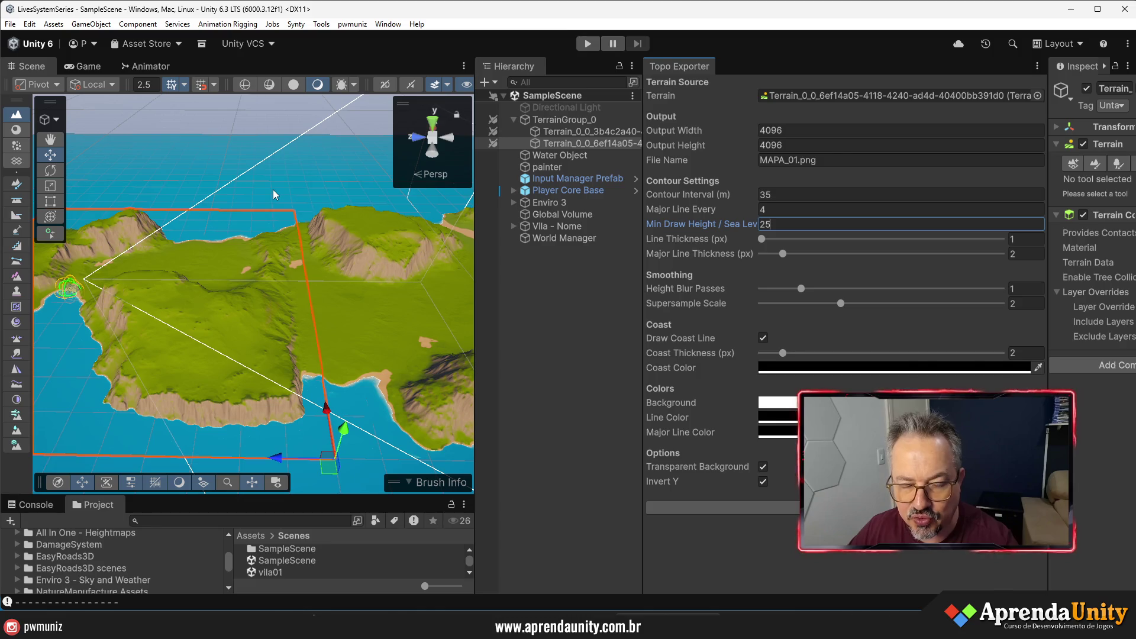
- Set the coast line thickness to 3 and its colour to bright blue
click(1016, 353)
text(3)
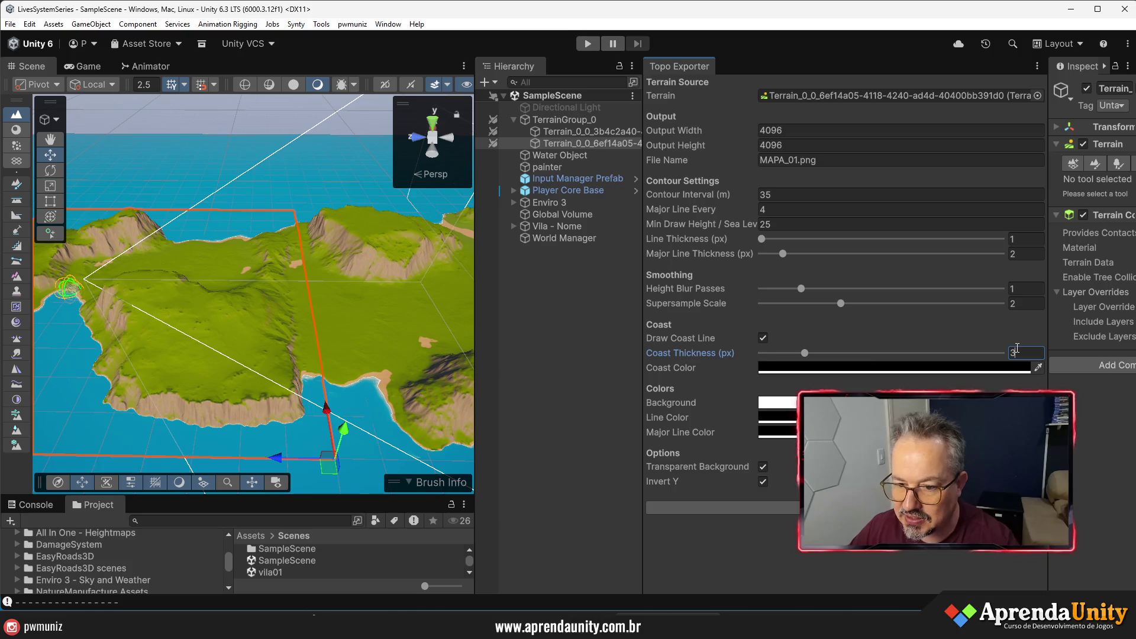
click(924, 368)
drag(817, 258, 832, 297)
click(923, 208)
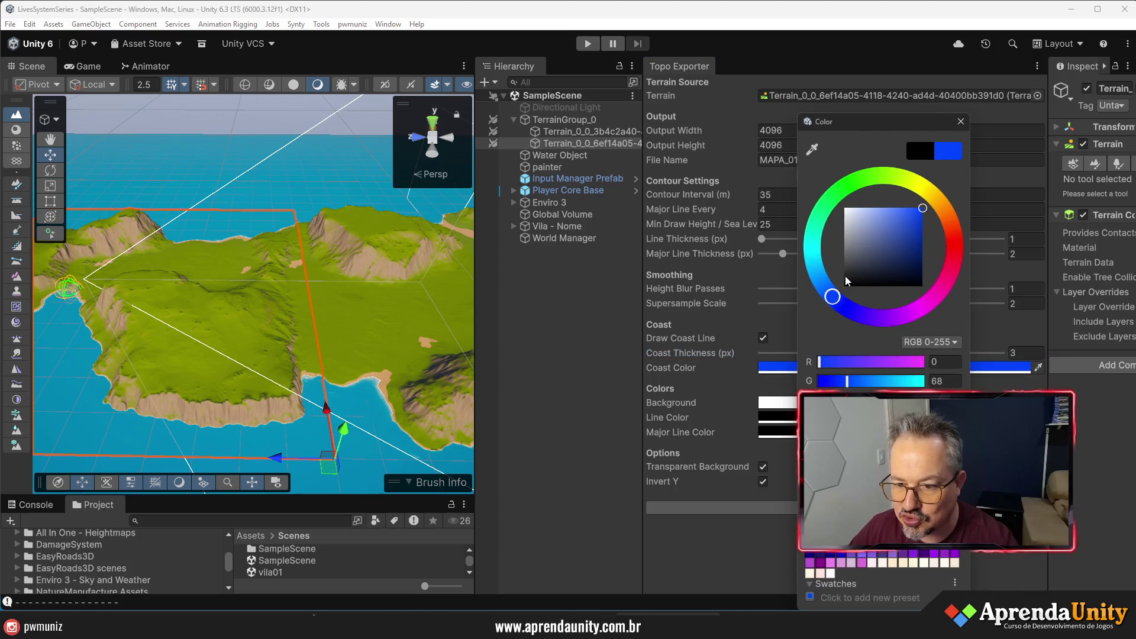
click(834, 298)
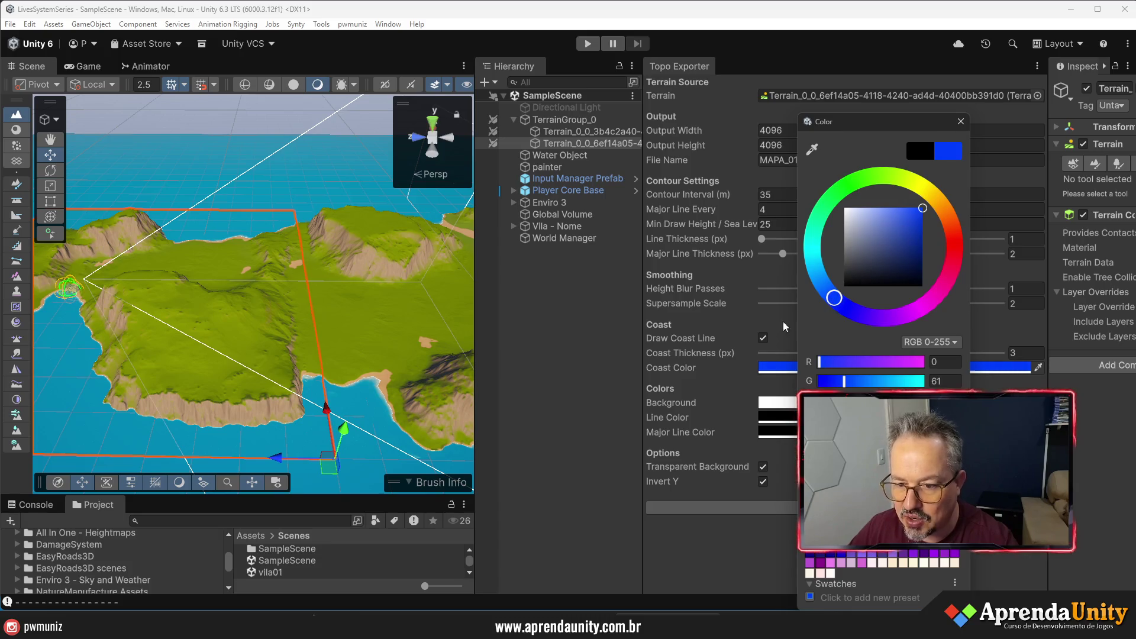
click(739, 322)
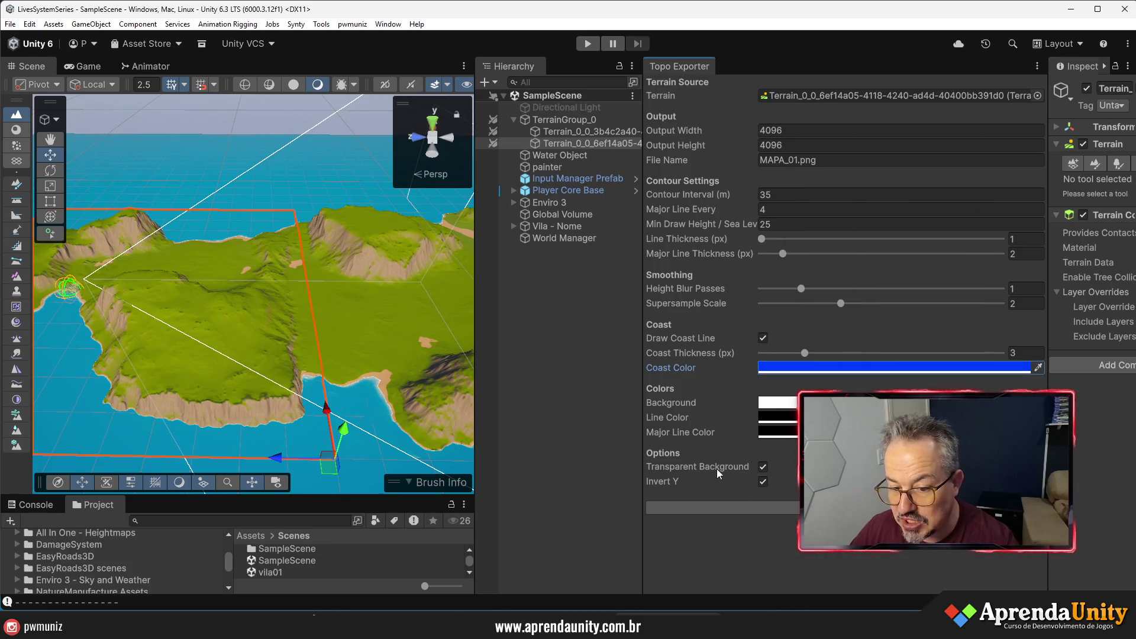
- Turn off the transparent background and make the map background a light beige
click(763, 481)
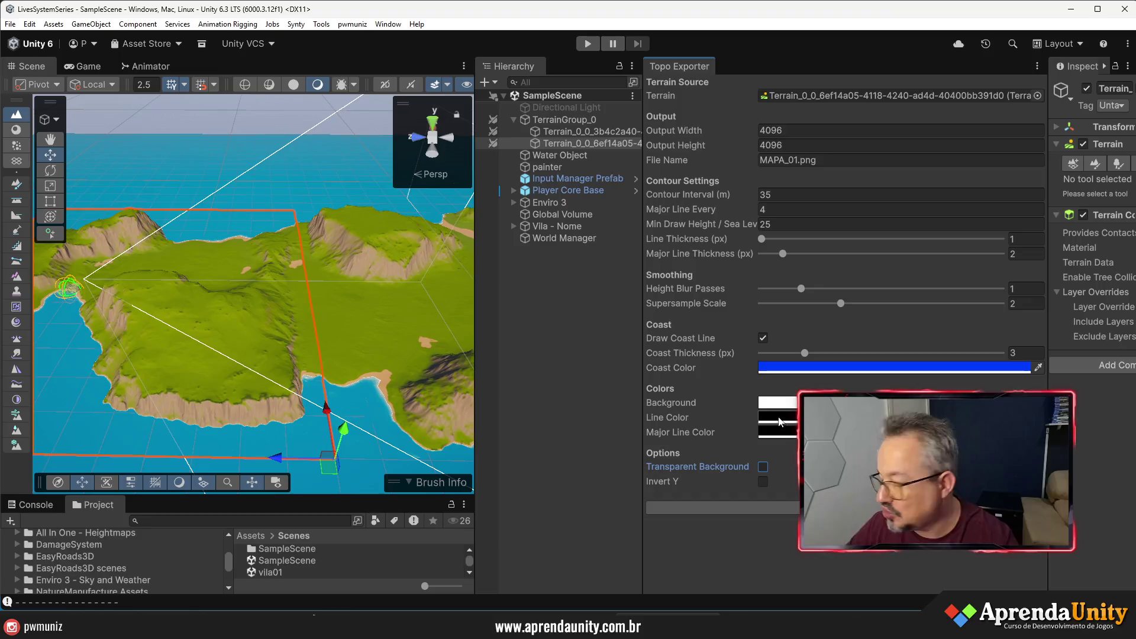
click(776, 403)
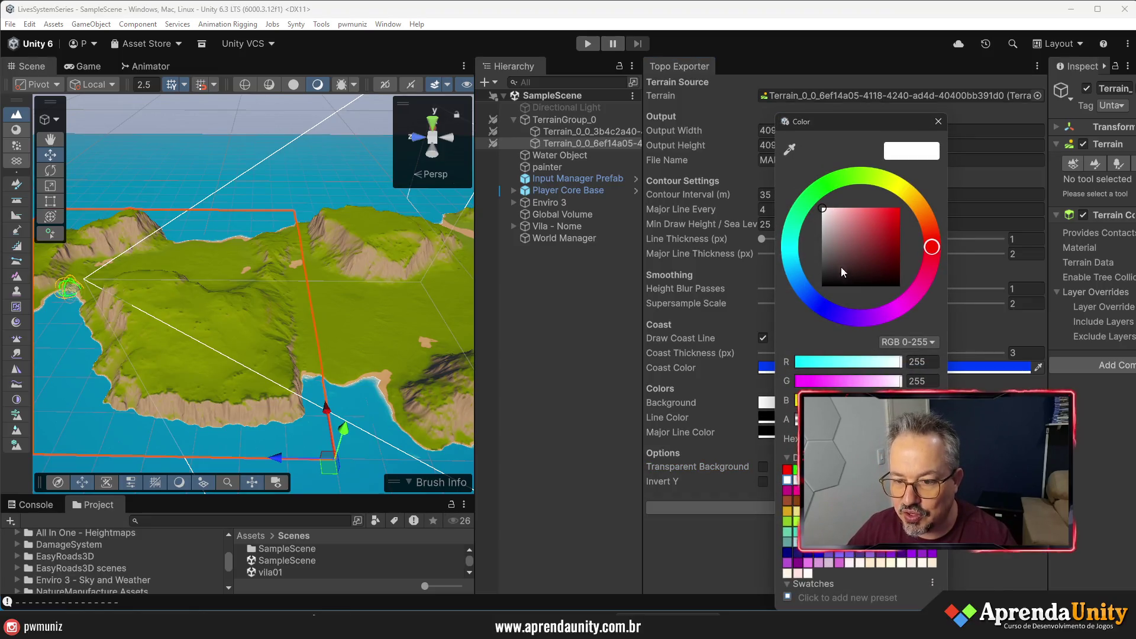
click(802, 243)
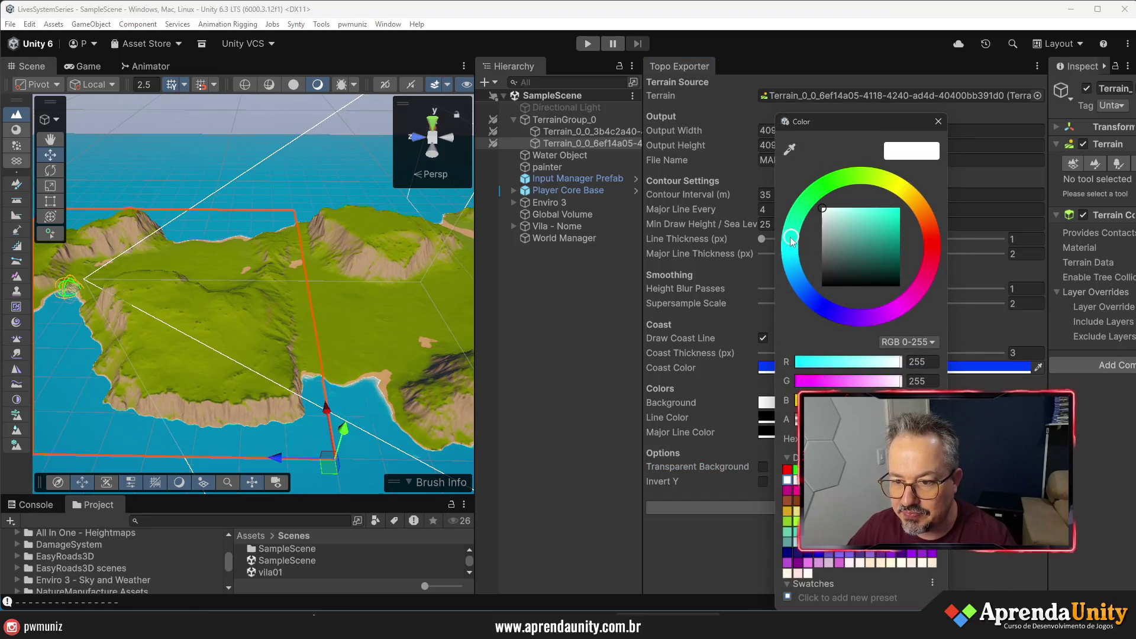
click(923, 207)
drag(925, 207, 909, 192)
click(849, 230)
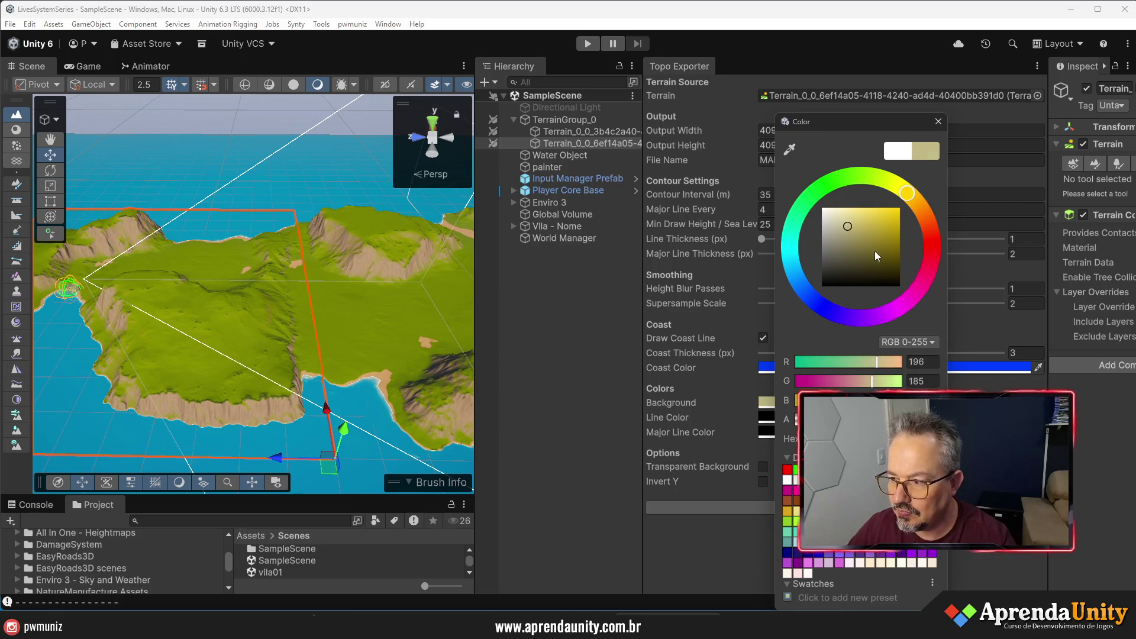
click(708, 288)
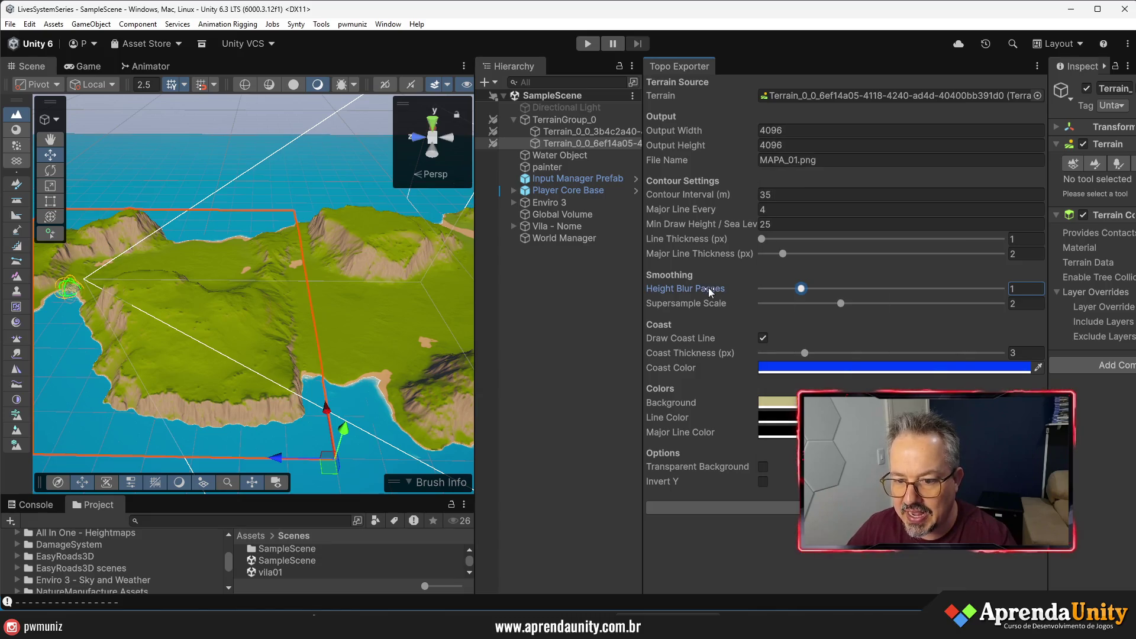
- Set the contour and major line colours to dark grey, then export the map image
click(769, 418)
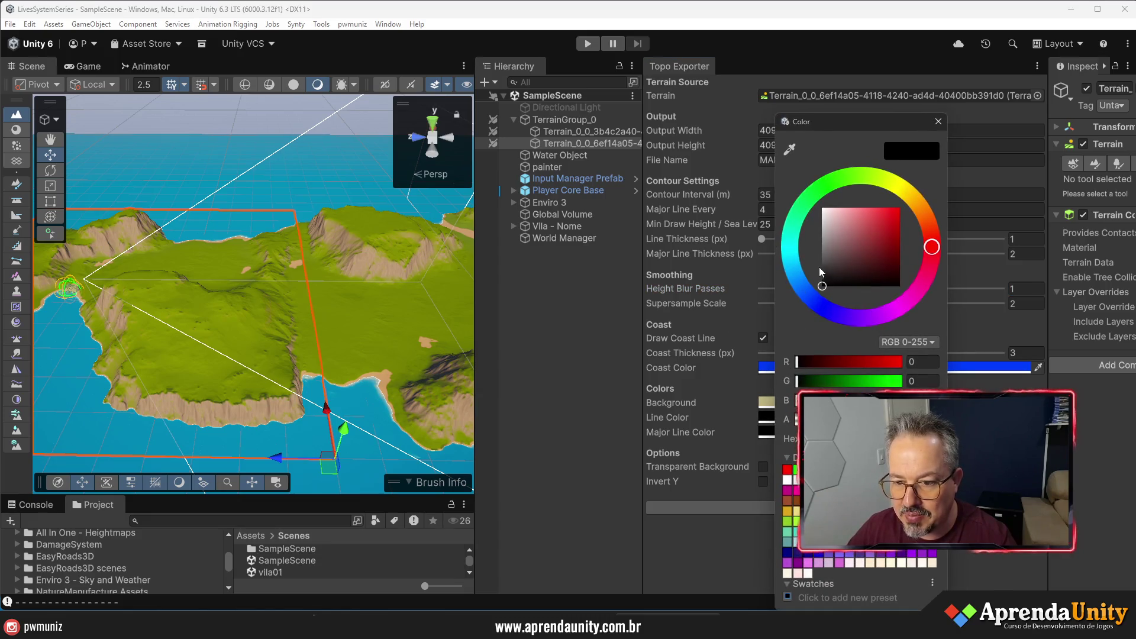
click(821, 264)
drag(819, 264, 819, 260)
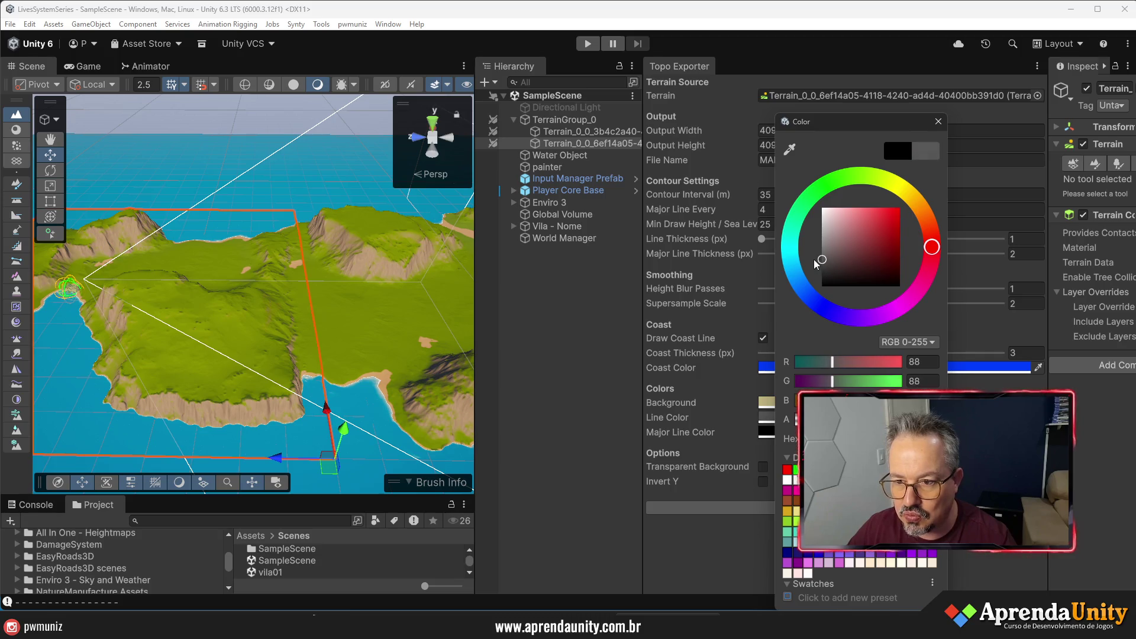
click(767, 432)
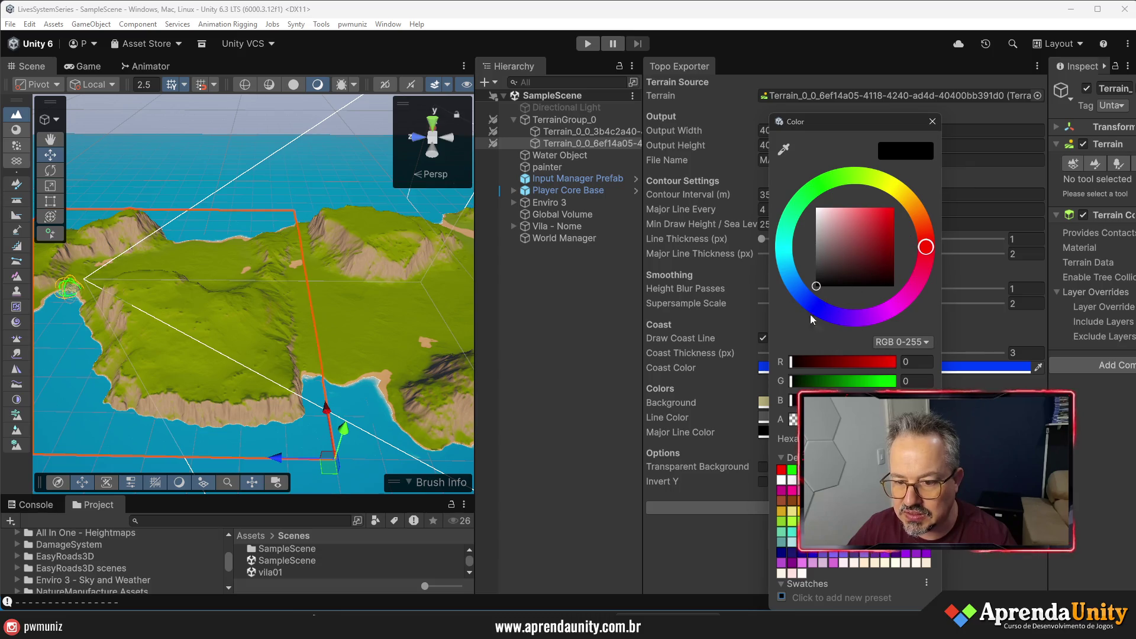
click(786, 151)
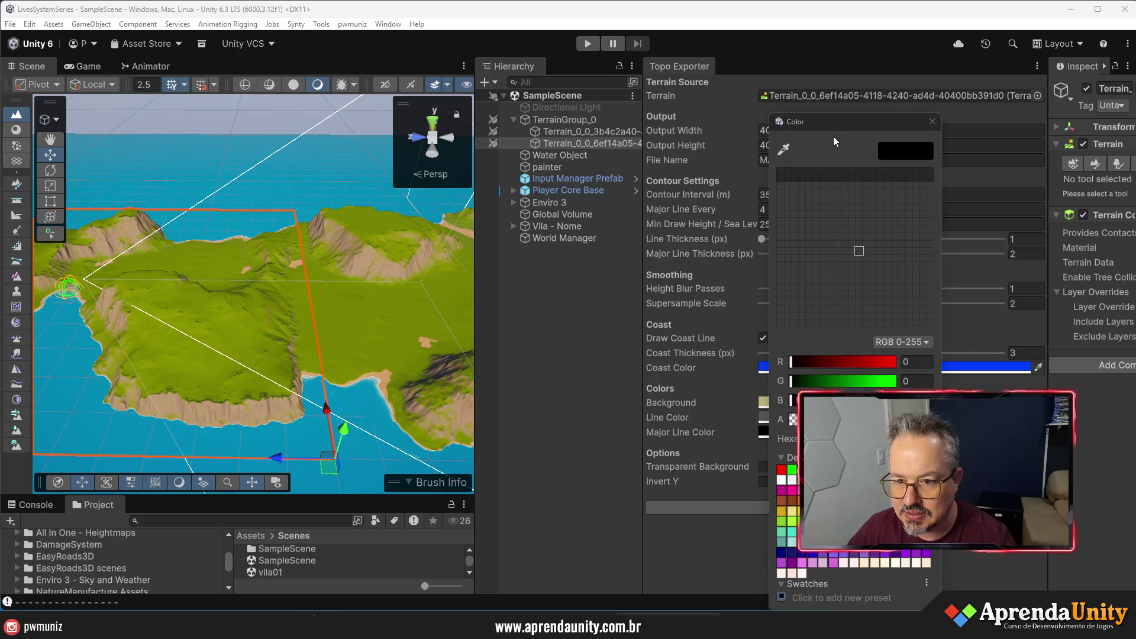
click(833, 136)
click(775, 434)
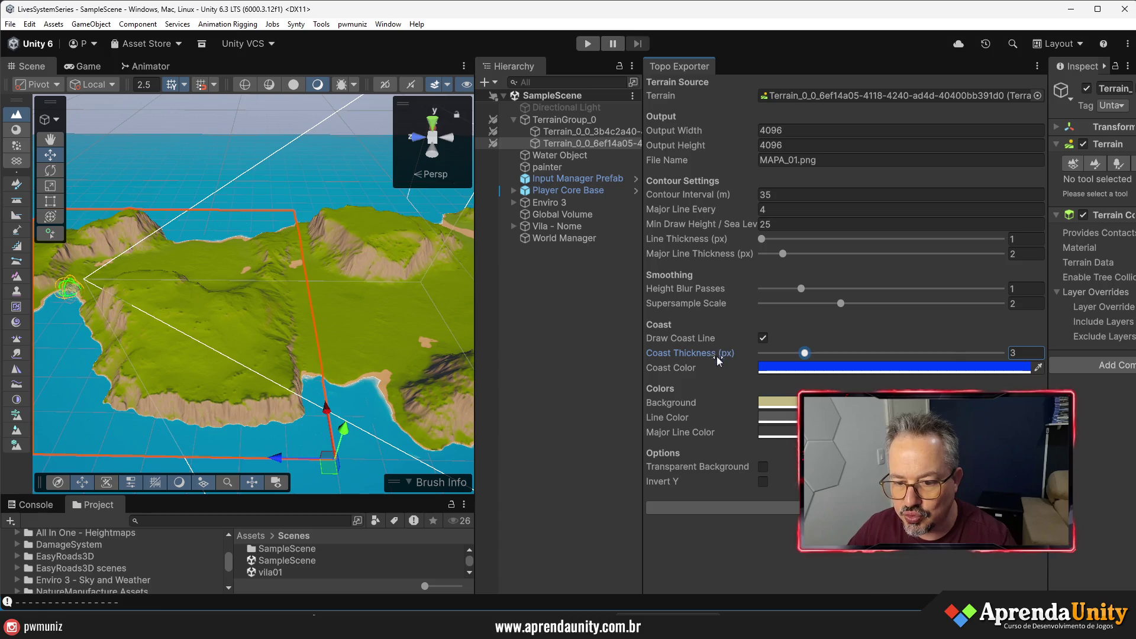
click(776, 433)
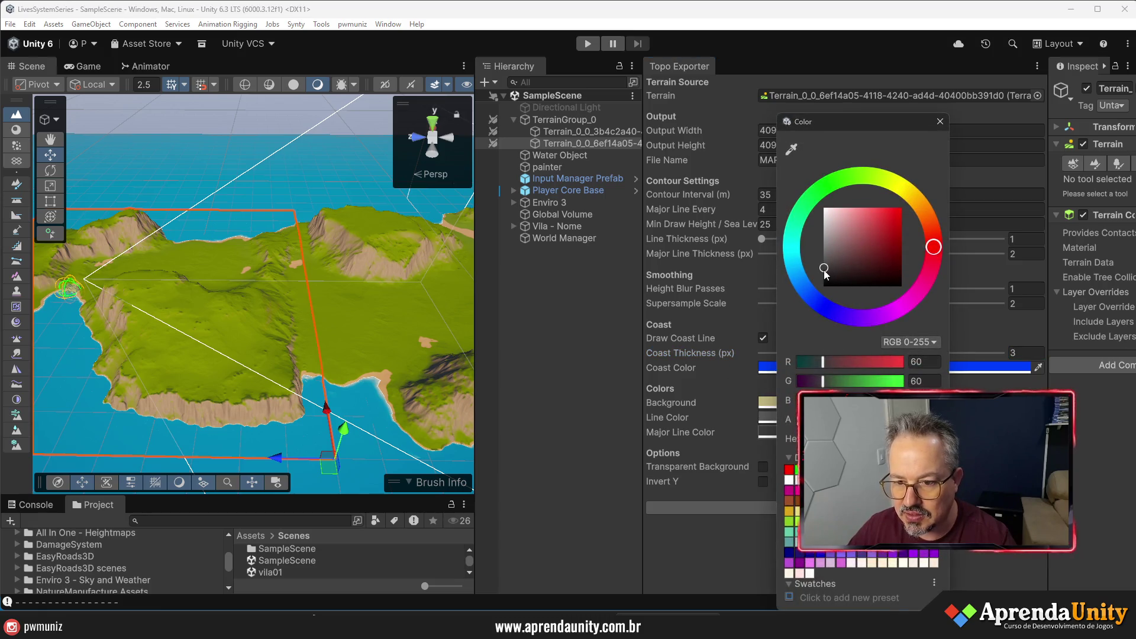
drag(826, 273, 825, 277)
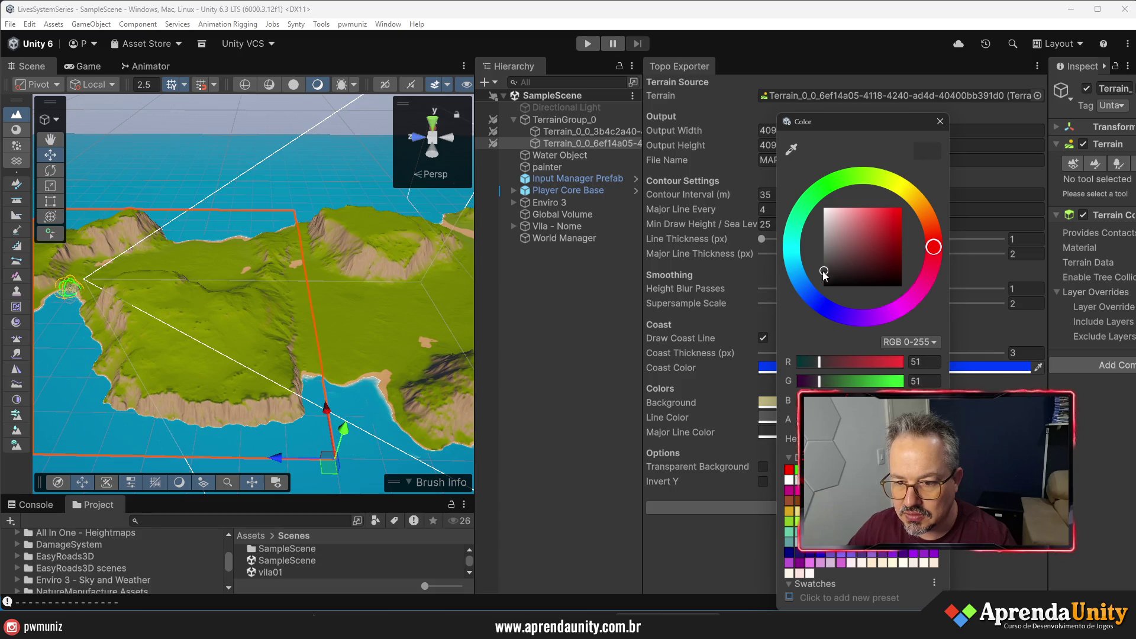
click(703, 336)
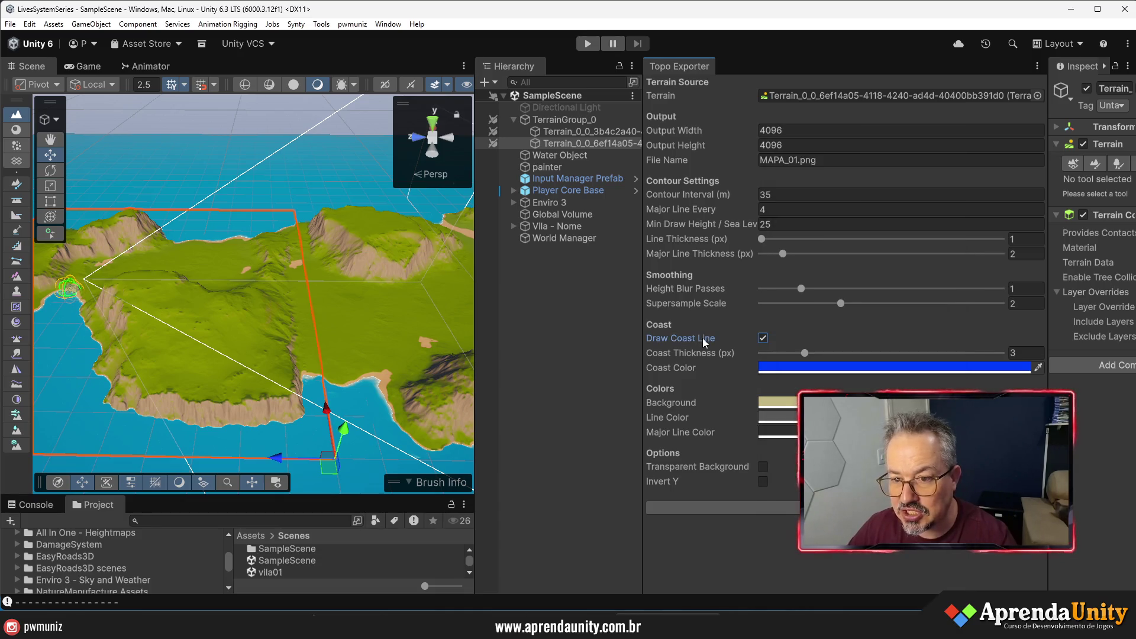
click(829, 508)
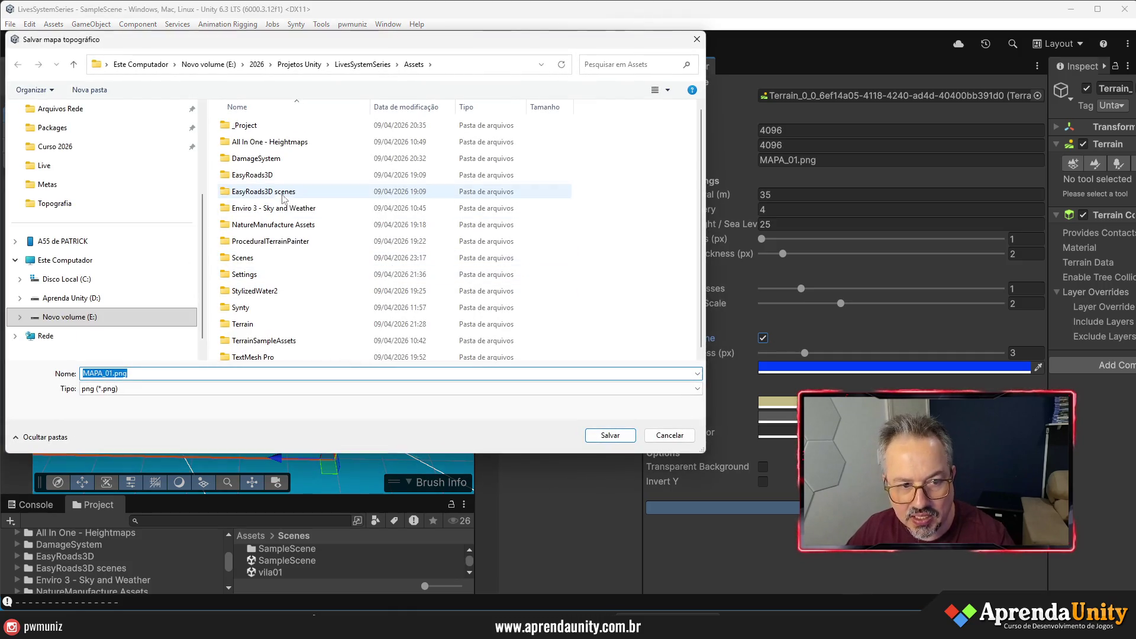
- Save the map as MAPA_01.png in _Project/Topografia and dismiss the export-complete message
double_click(243, 125)
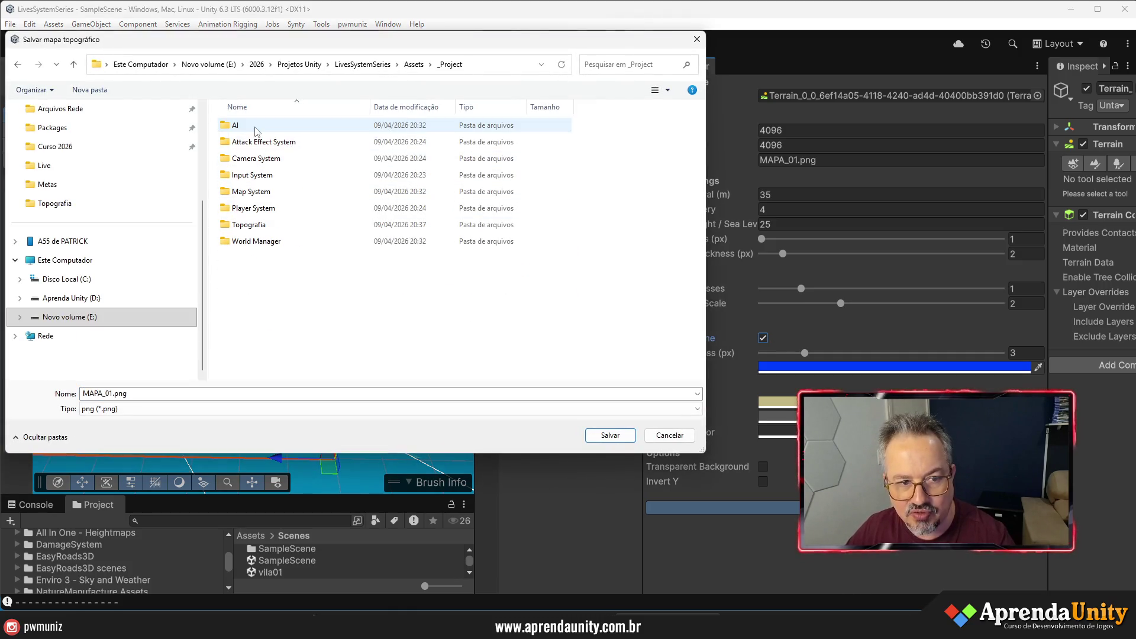
double_click(274, 228)
click(608, 436)
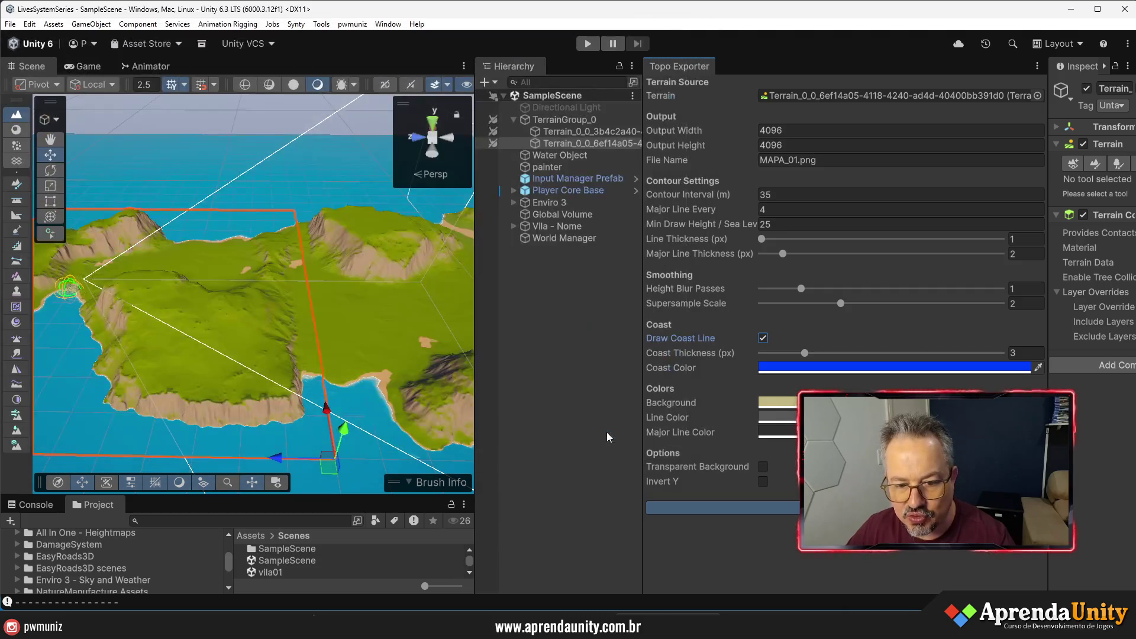
click(667, 330)
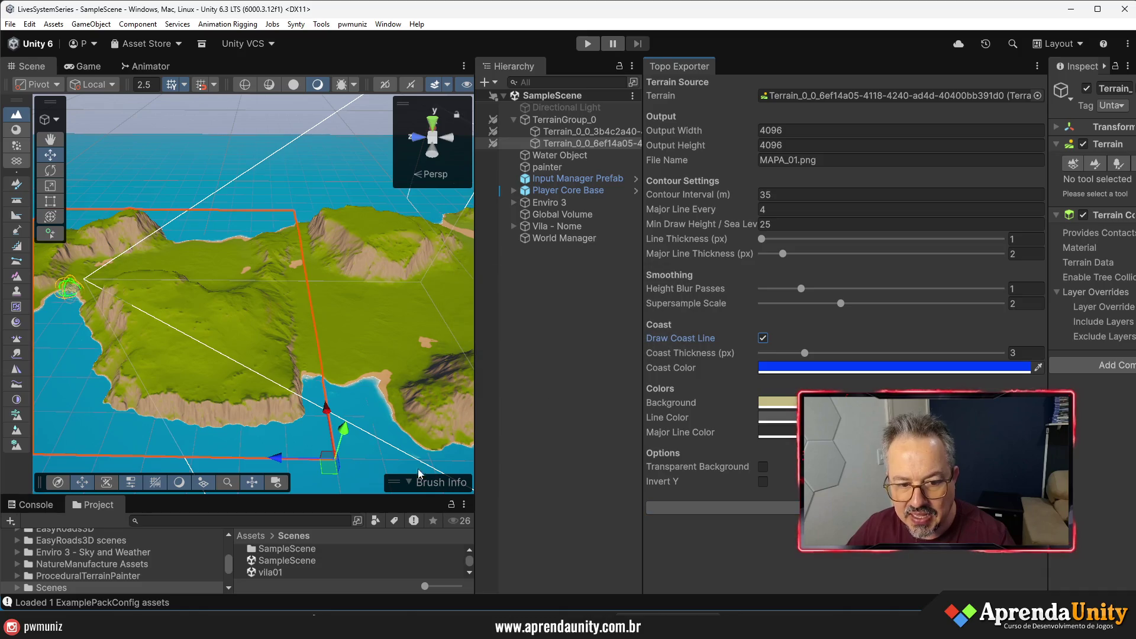
- Enlarge the Project panel, open Assets/_Project/Topografia, and reveal MAPA_01 in File Explorer
drag(388, 496, 415, 284)
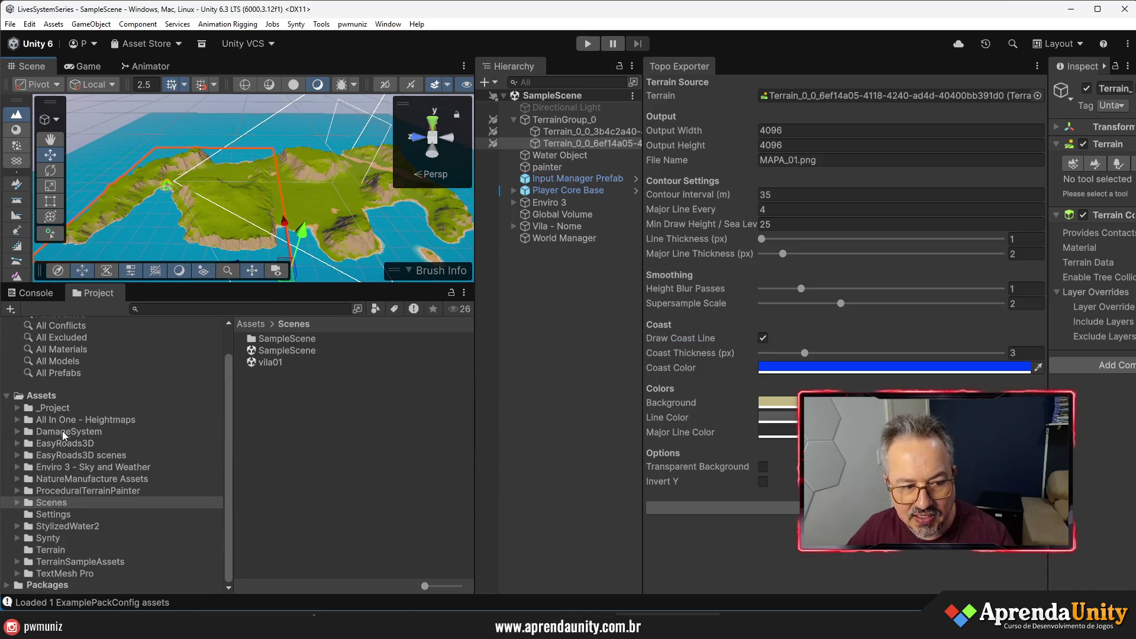
click(59, 408)
click(301, 388)
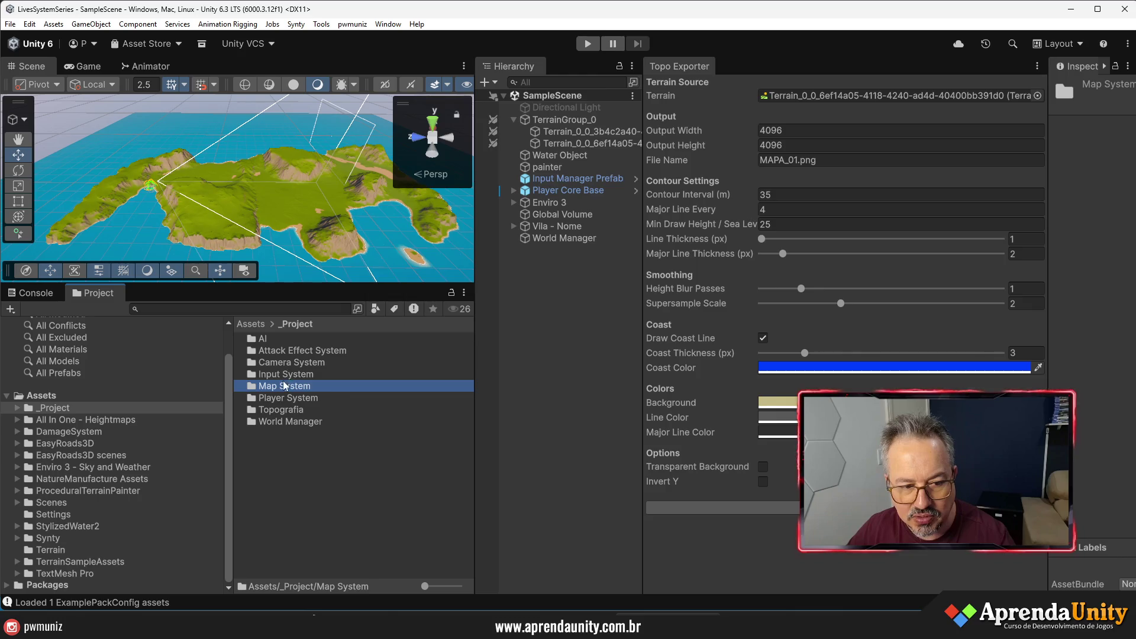
double_click(273, 409)
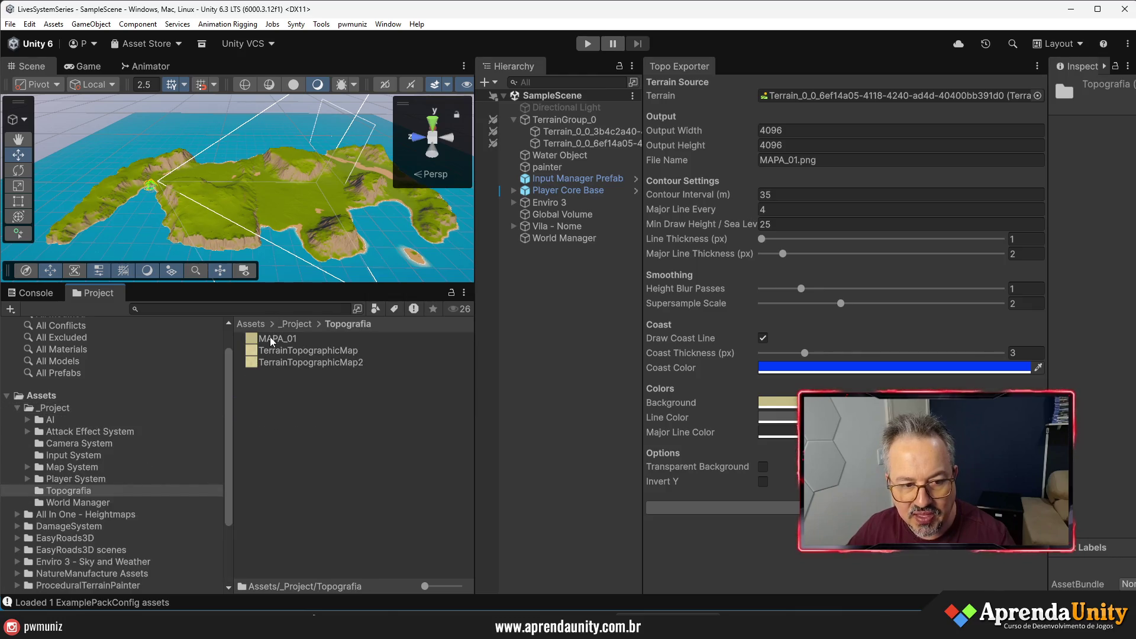
right_click(276, 421)
click(314, 101)
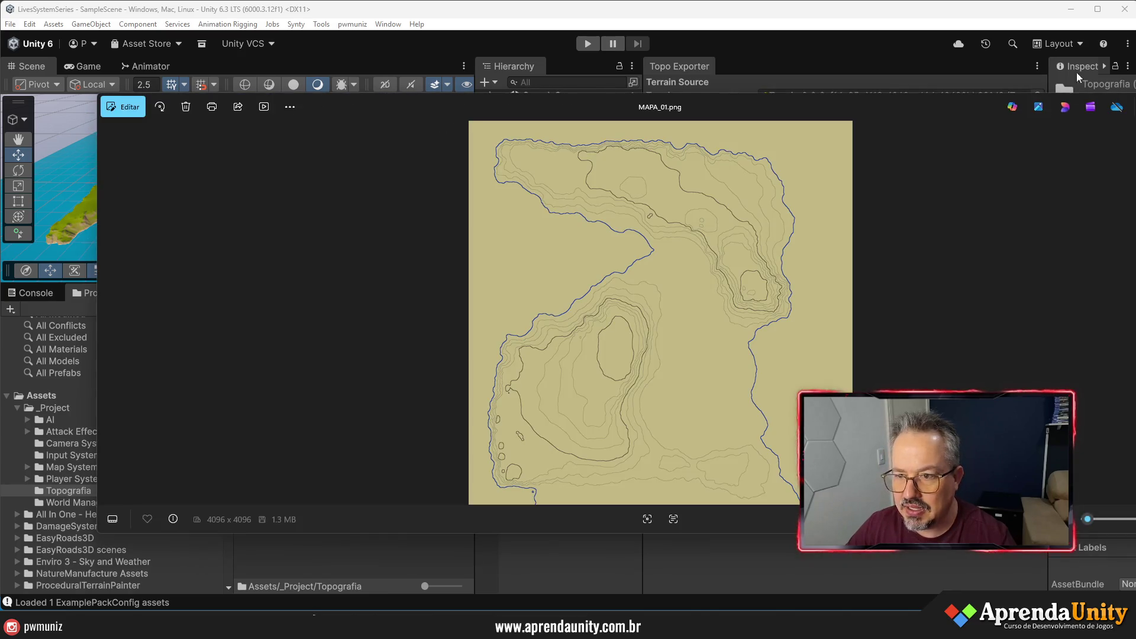
- Zoom and pan around MAPA_01.png in Photos to inspect the contours, then close the viewer
mouse_move(966, 106)
mouse_down()
mouse_move(754, 96)
mouse_move(785, 138)
mouse_up()
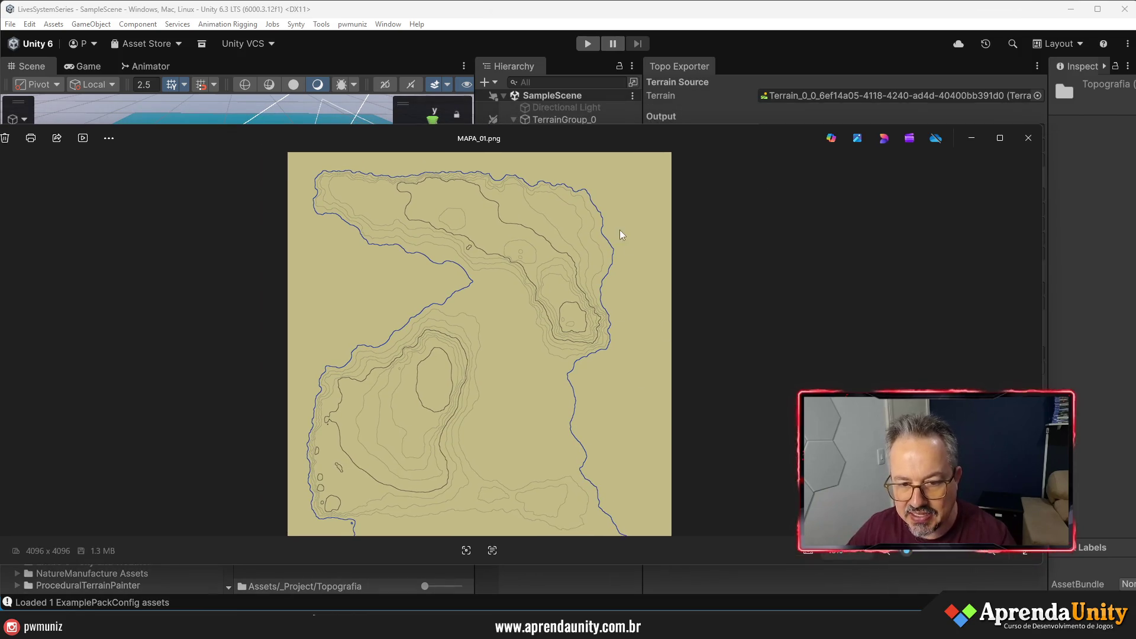
scroll(478, 325, up, 5)
mouse_move(495, 251)
mouse_down()
mouse_move(568, 329)
mouse_move(555, 451)
mouse_up()
scroll(444, 381, up, 4)
scroll(486, 329, down, 2)
scroll(486, 329, down, 5)
drag(533, 385, 552, 204)
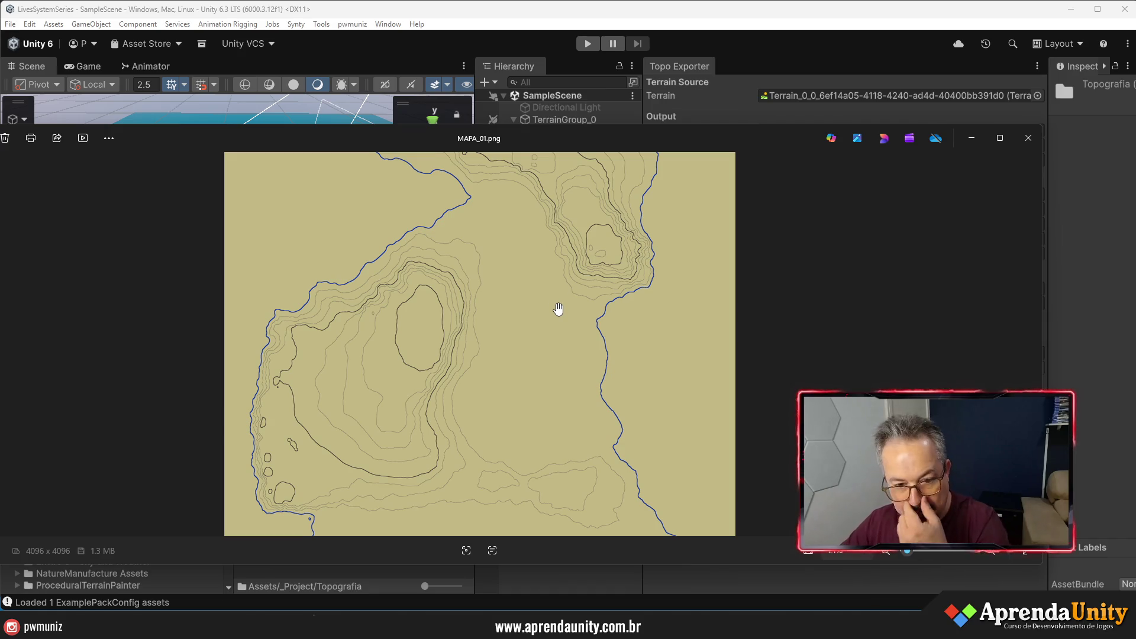
drag(538, 267, 548, 358)
drag(474, 278, 474, 326)
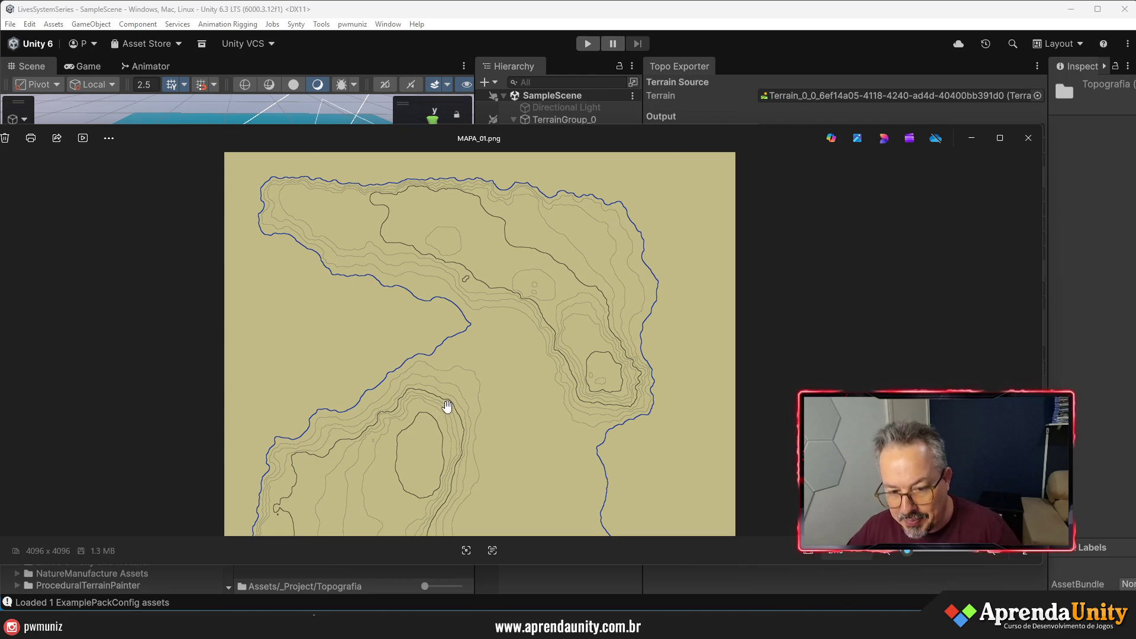
click(1033, 139)
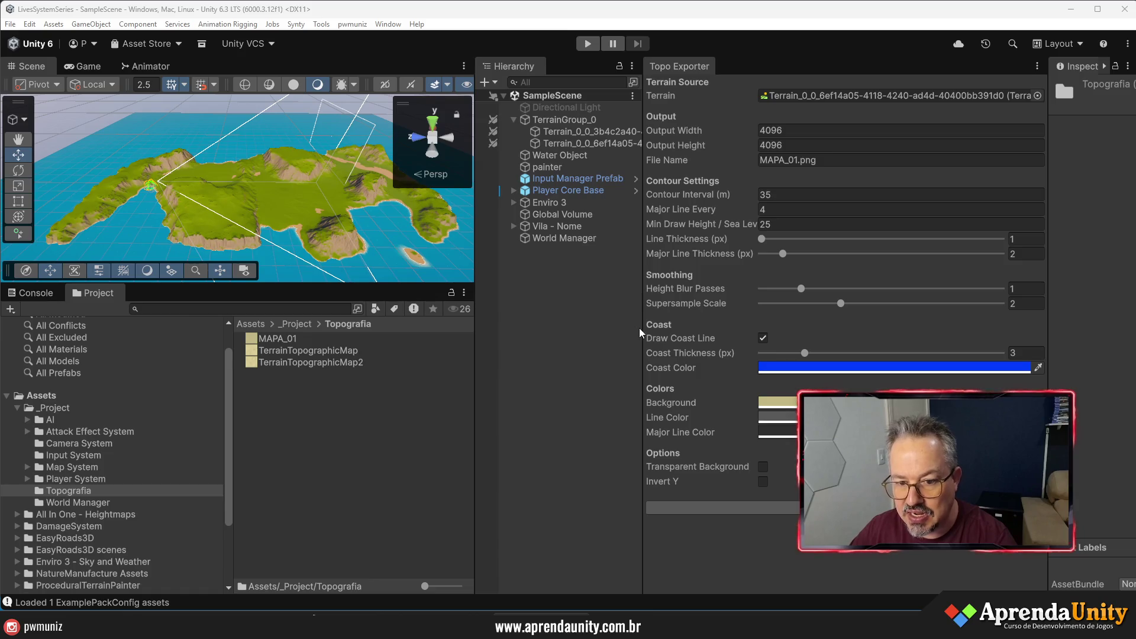
- Widen the Hierarchy and close the Topo Exporter tab
drag(646, 332, 788, 328)
right_click(846, 66)
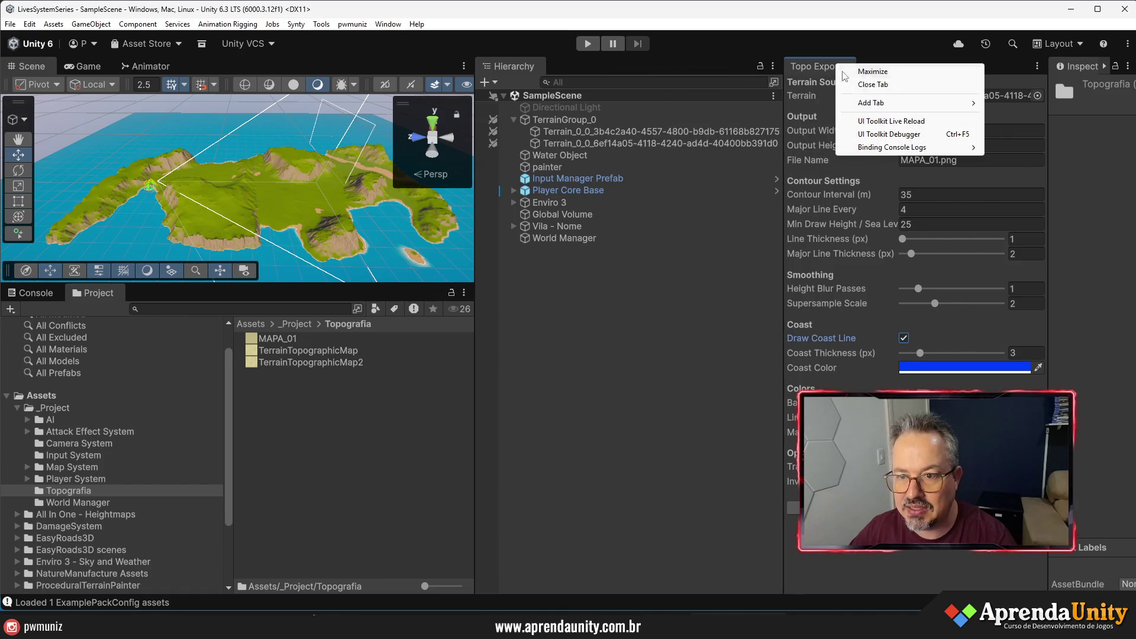
click(871, 86)
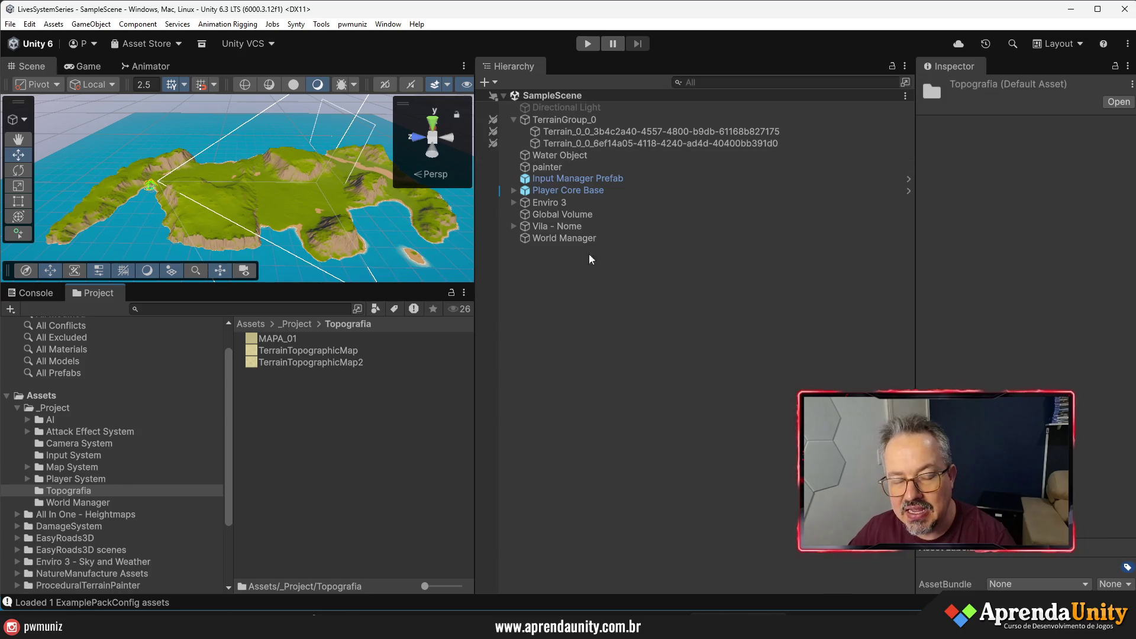
- Enlarge the Scene view and orbit and zoom toward the Vila - Nome coastal village
drag(478, 362, 740, 355)
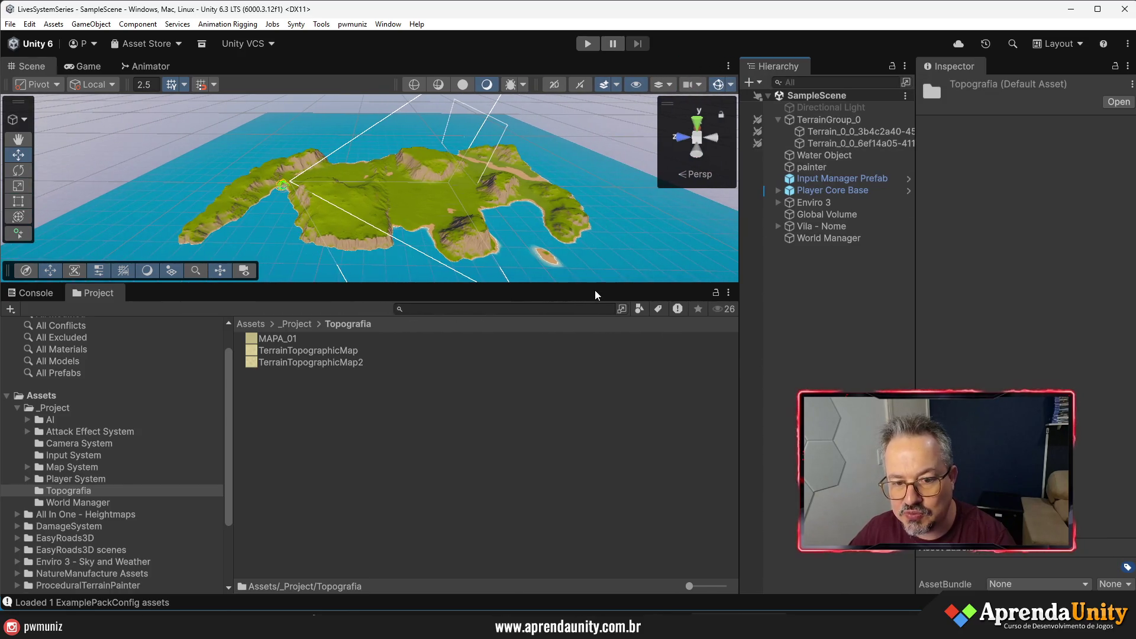
drag(594, 284, 594, 433)
mouse_move(379, 261)
mouse_down()
mouse_move(389, 251)
mouse_move(399, 297)
mouse_move(488, 356)
mouse_move(648, 390)
mouse_move(387, 314)
mouse_up()
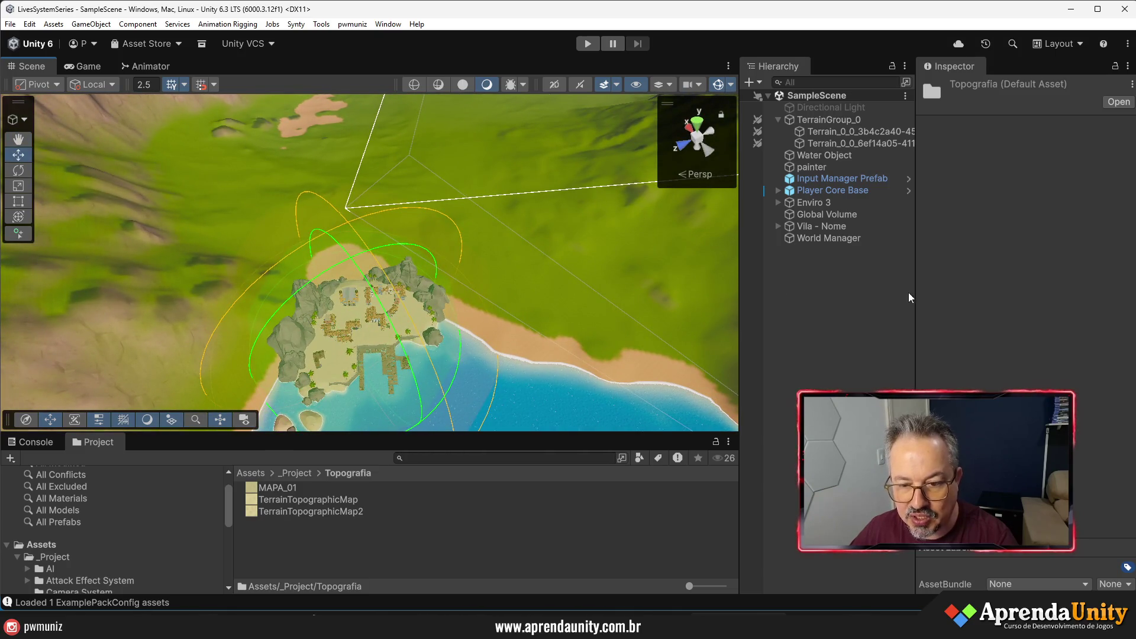
drag(918, 318, 973, 323)
drag(739, 337, 780, 335)
click(829, 333)
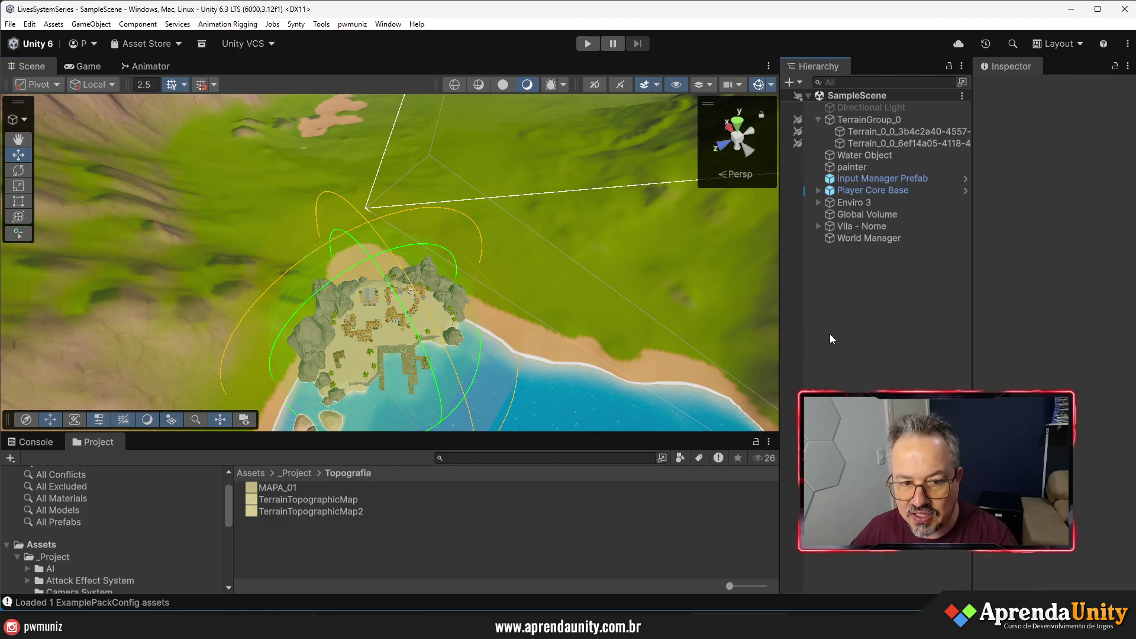
- Select Vila - Nome, toggle its active state off and on, and enable World Region
click(860, 227)
click(1011, 88)
click(1011, 88)
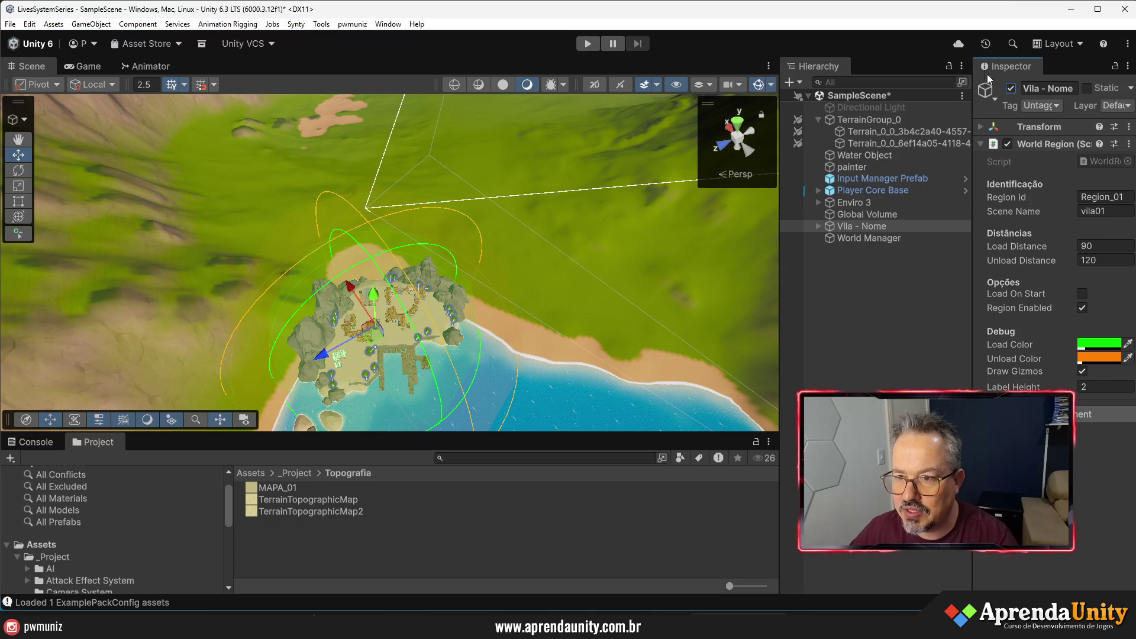
click(1012, 88)
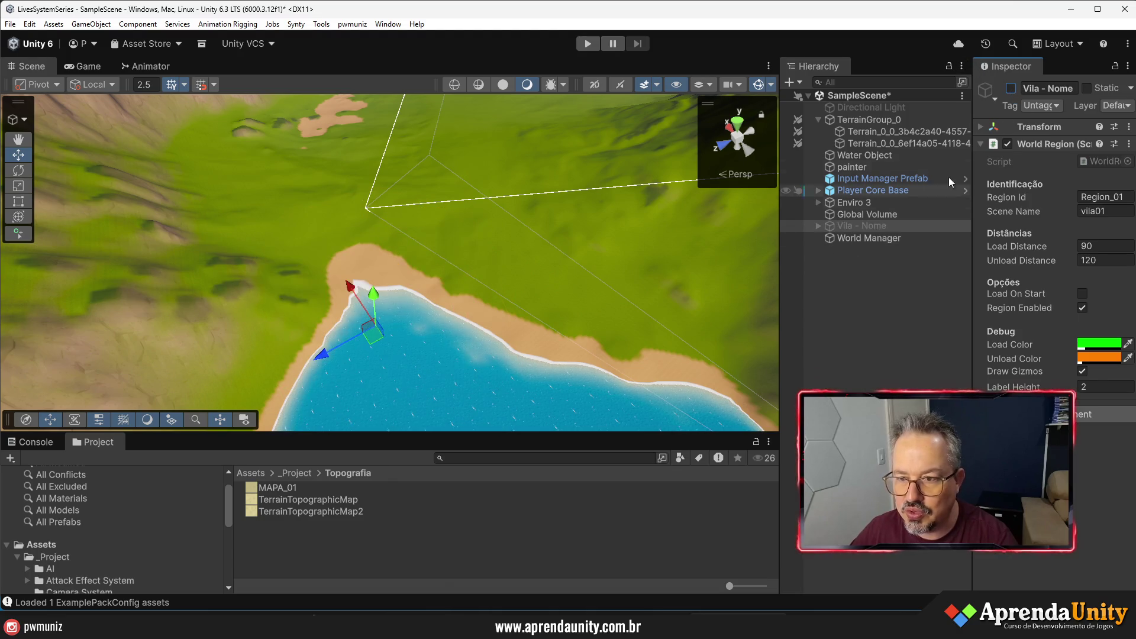
click(1011, 89)
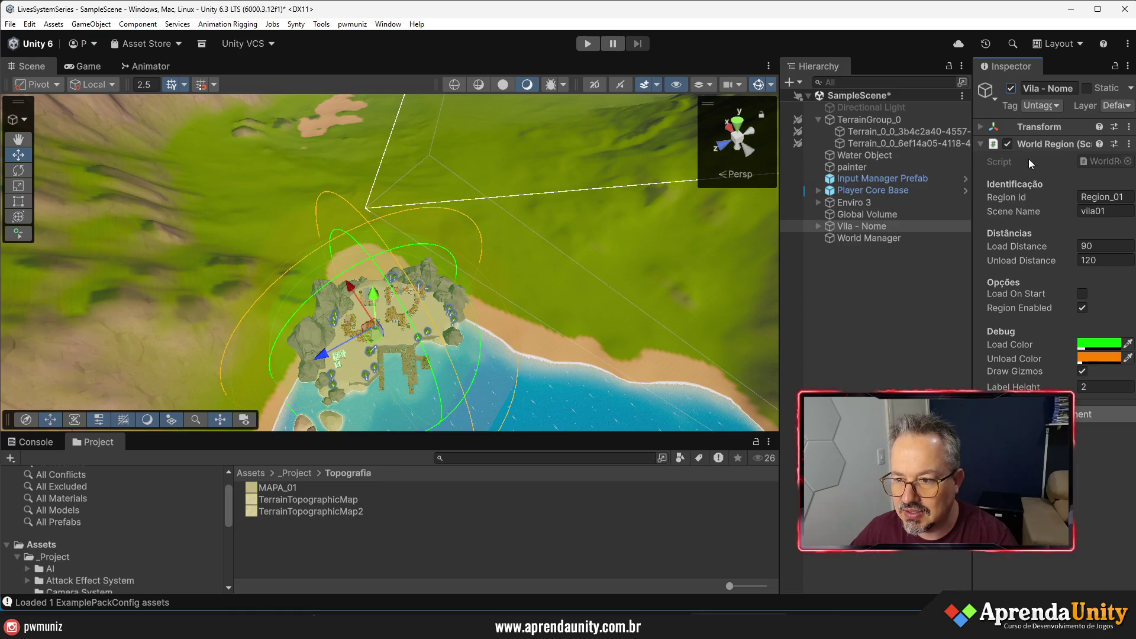
click(1008, 145)
click(1129, 144)
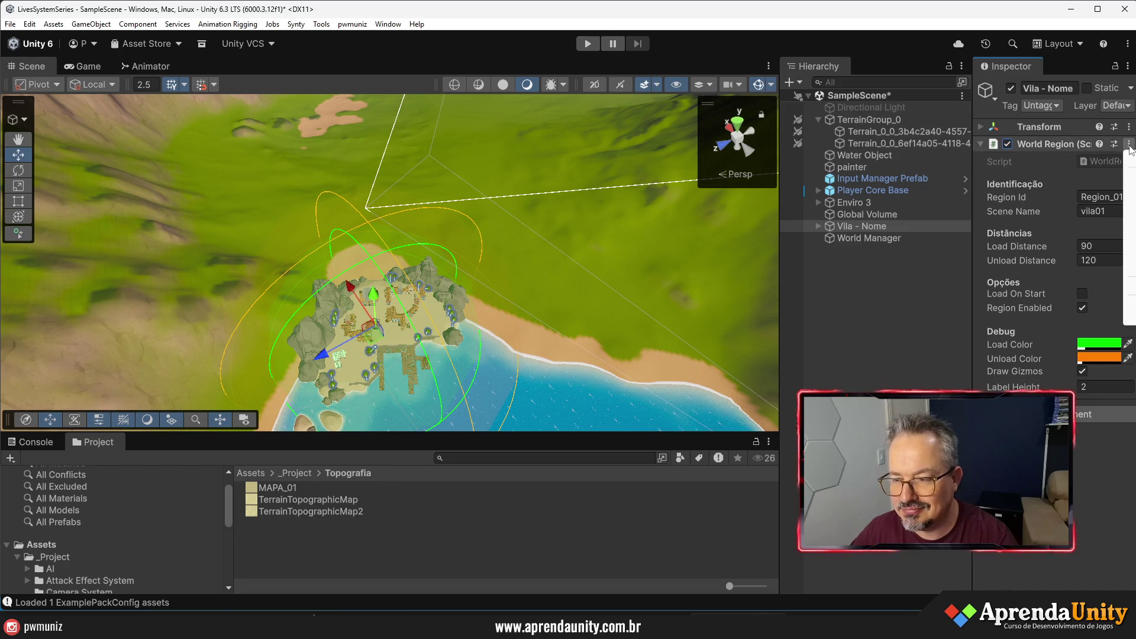
- Reframe the Scene view on the terrain and bring up the Hierarchy's 3D Object menu
mouse_move(450, 249)
mouse_down()
mouse_move(484, 268)
mouse_move(487, 233)
mouse_up()
scroll(487, 233, up, 5)
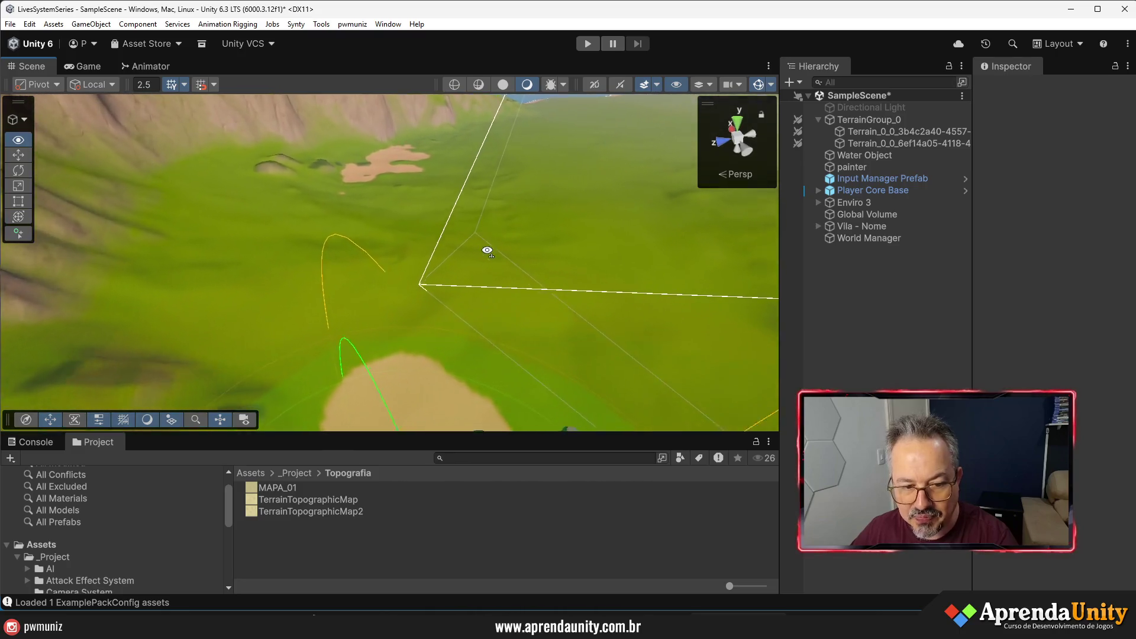
drag(551, 430, 554, 484)
mouse_move(591, 290)
mouse_down()
mouse_move(473, 216)
mouse_move(469, 261)
mouse_move(516, 273)
mouse_up()
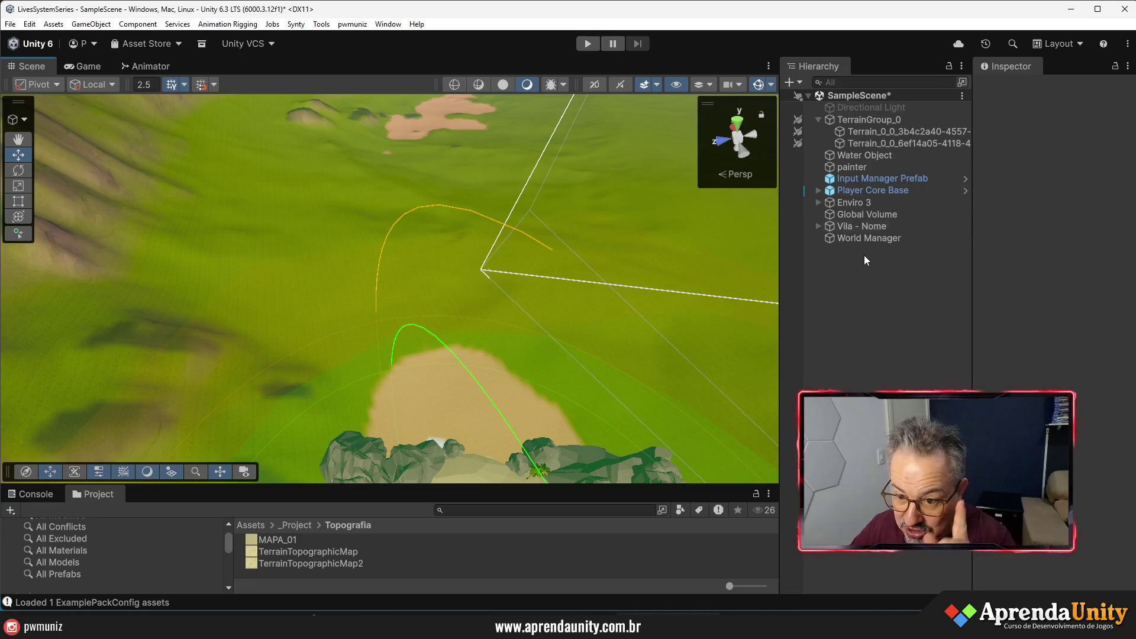
right_click(840, 260)
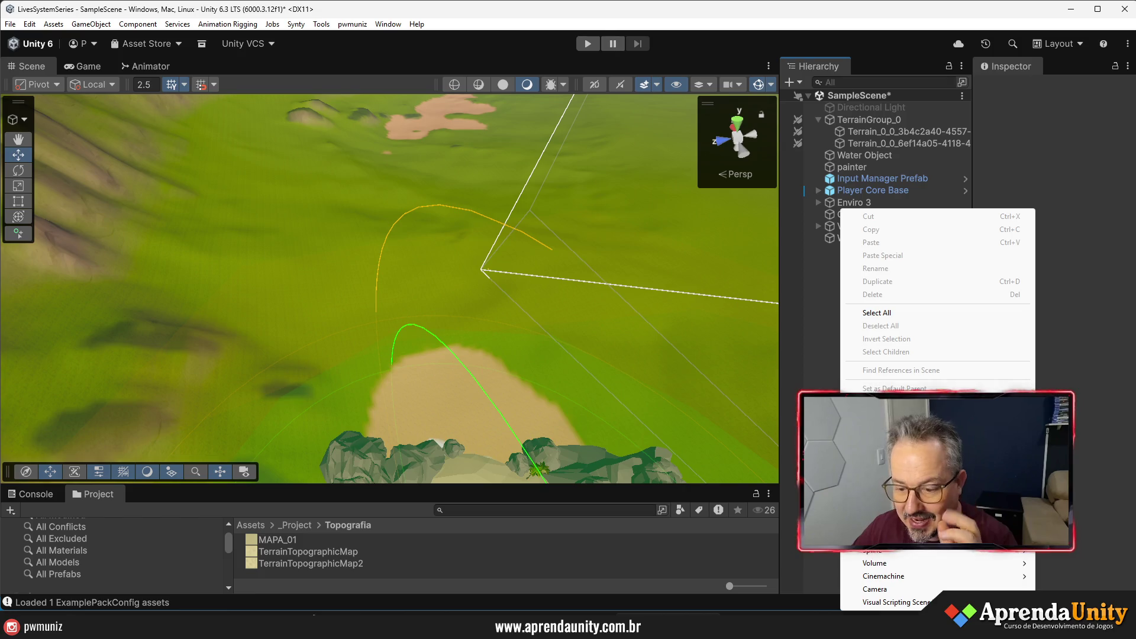
mouse_move(948, 460)
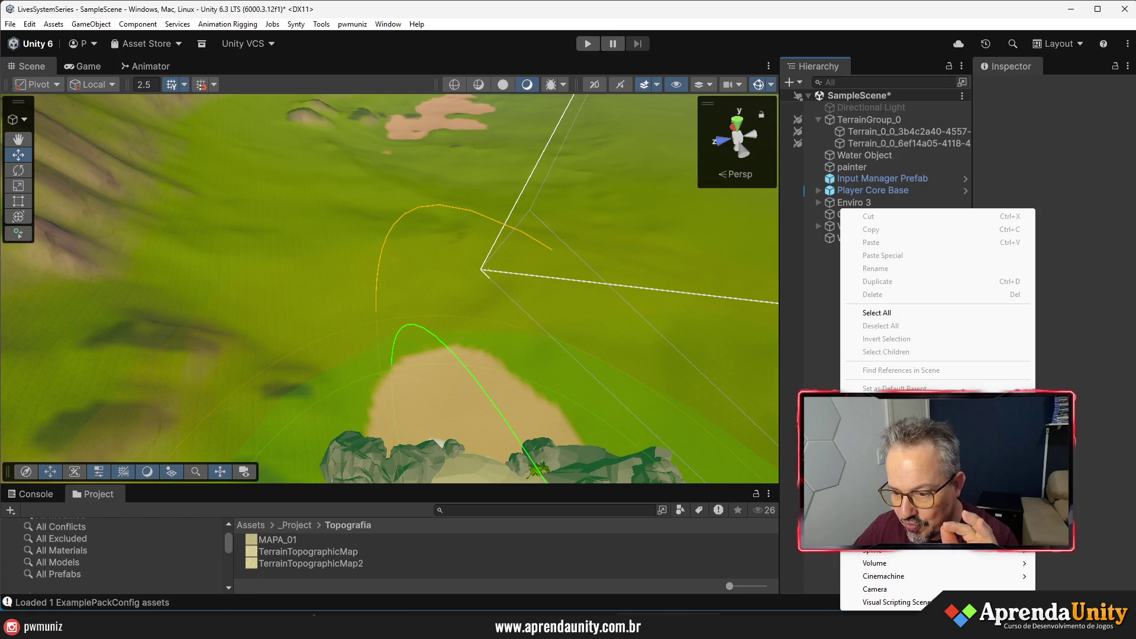
mouse_move(923, 432)
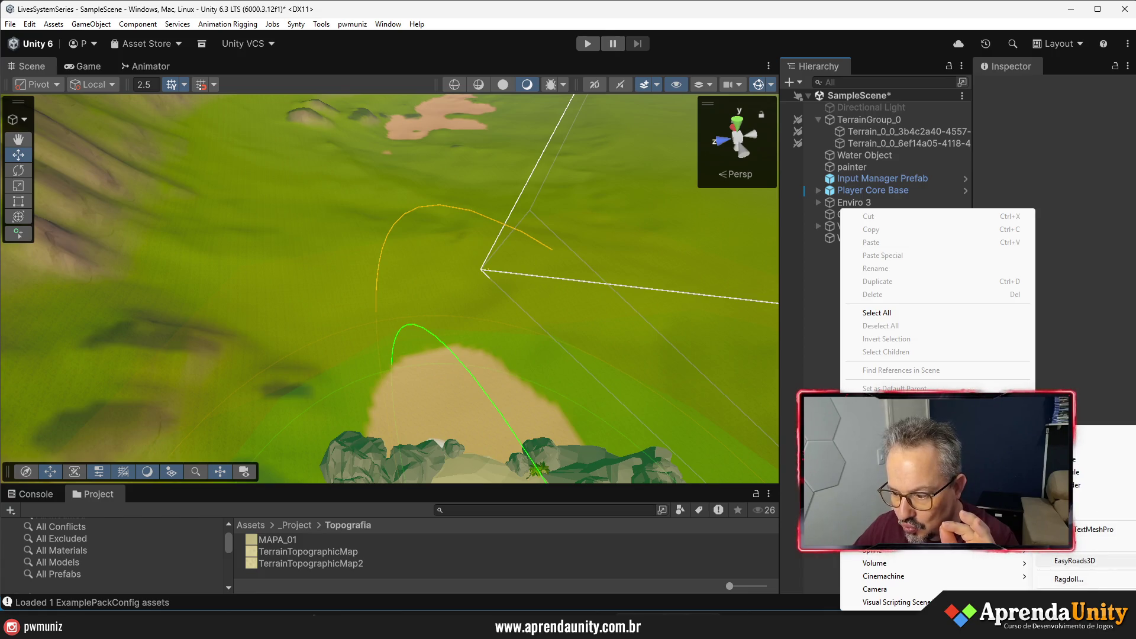
- Confirm the EasyRoads3D terrain backup and acknowledge the backup and Side Objects notices
key(Escape)
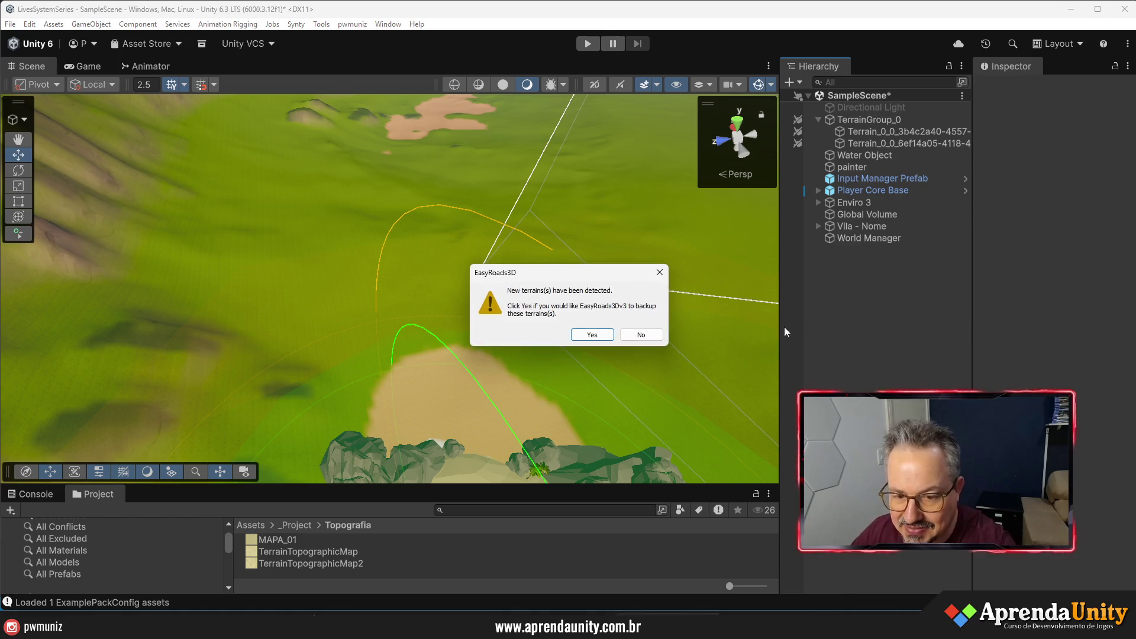
click(592, 334)
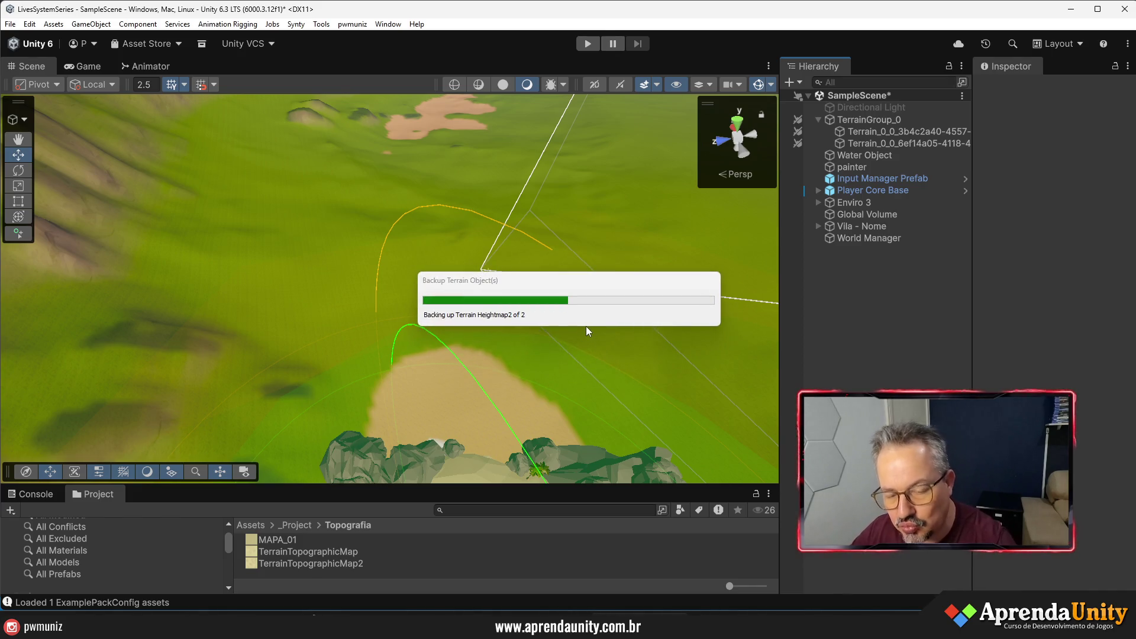
click(587, 330)
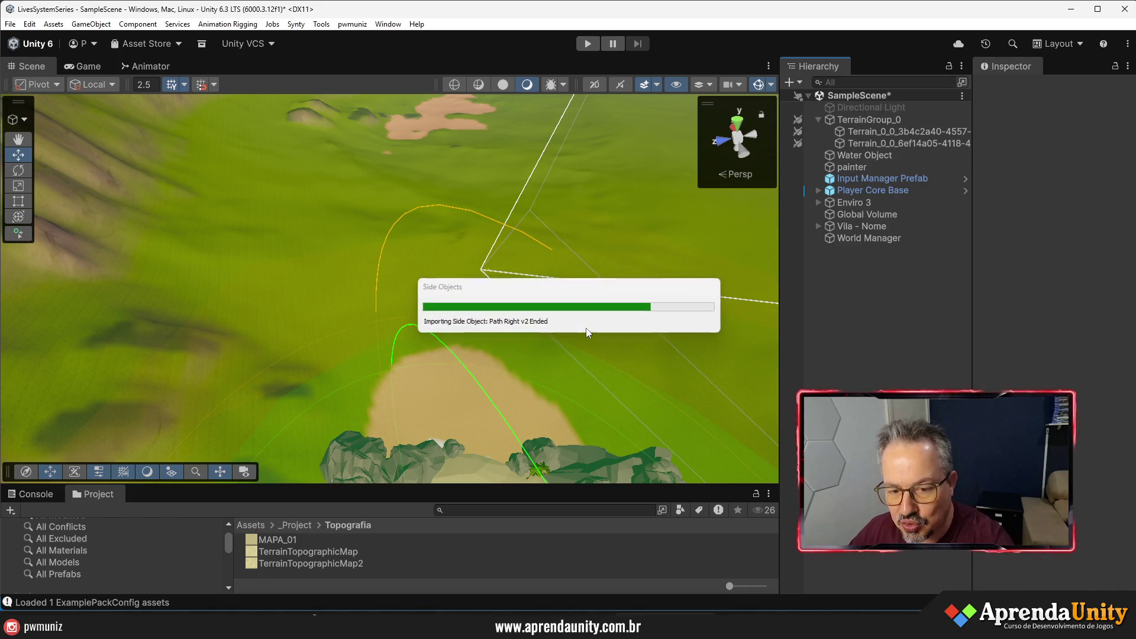
click(599, 329)
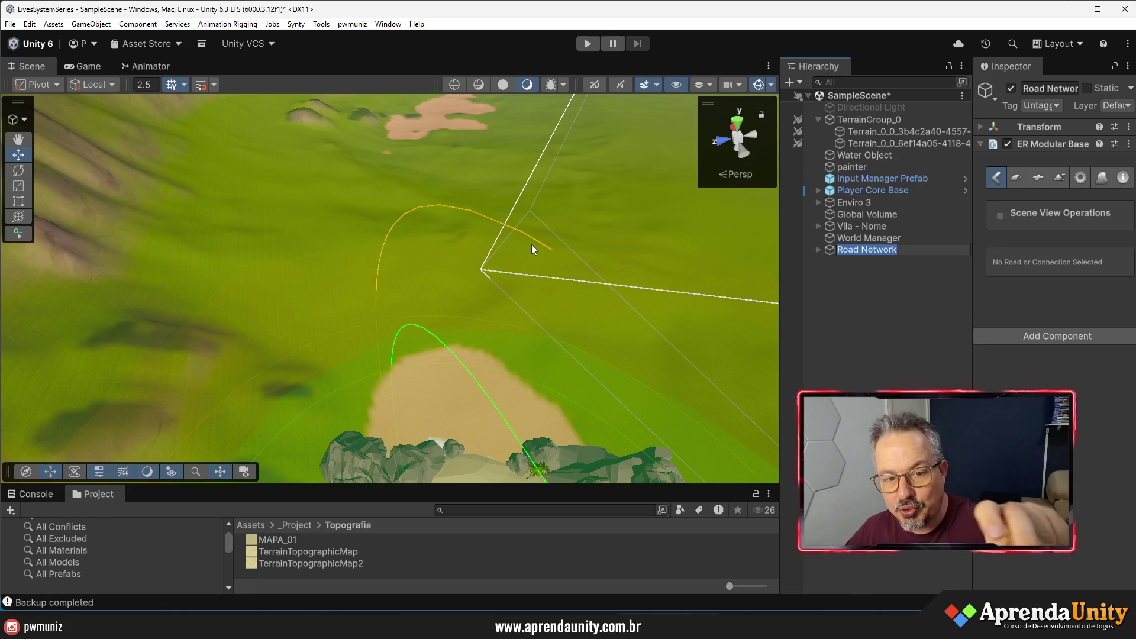
- Add a new road of type 23. NM_Dirty, named NM_Dirty 001, from the widened Inspector
mouse_move(973, 310)
mouse_down()
mouse_move(763, 310)
mouse_move(845, 310)
mouse_move(817, 315)
mouse_up()
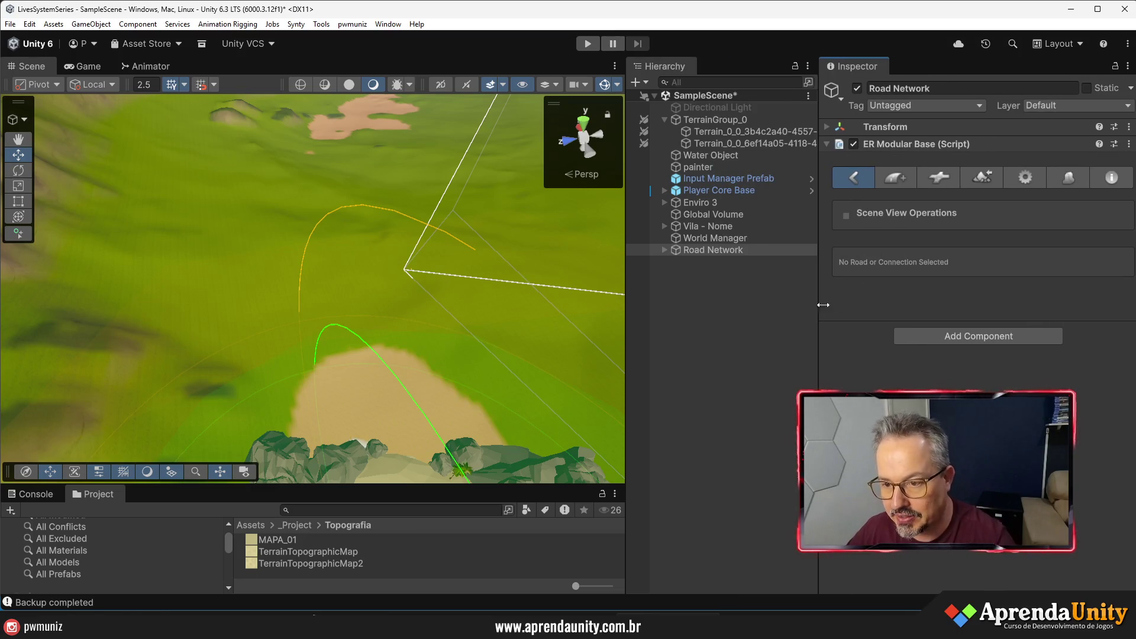
click(897, 179)
click(1013, 322)
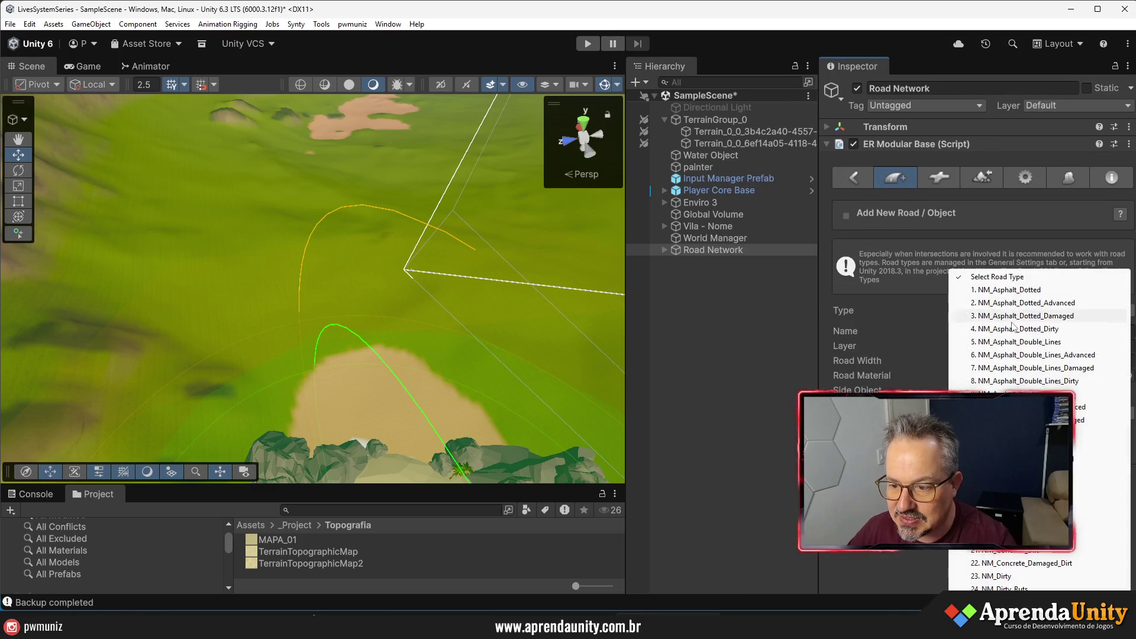
click(1004, 577)
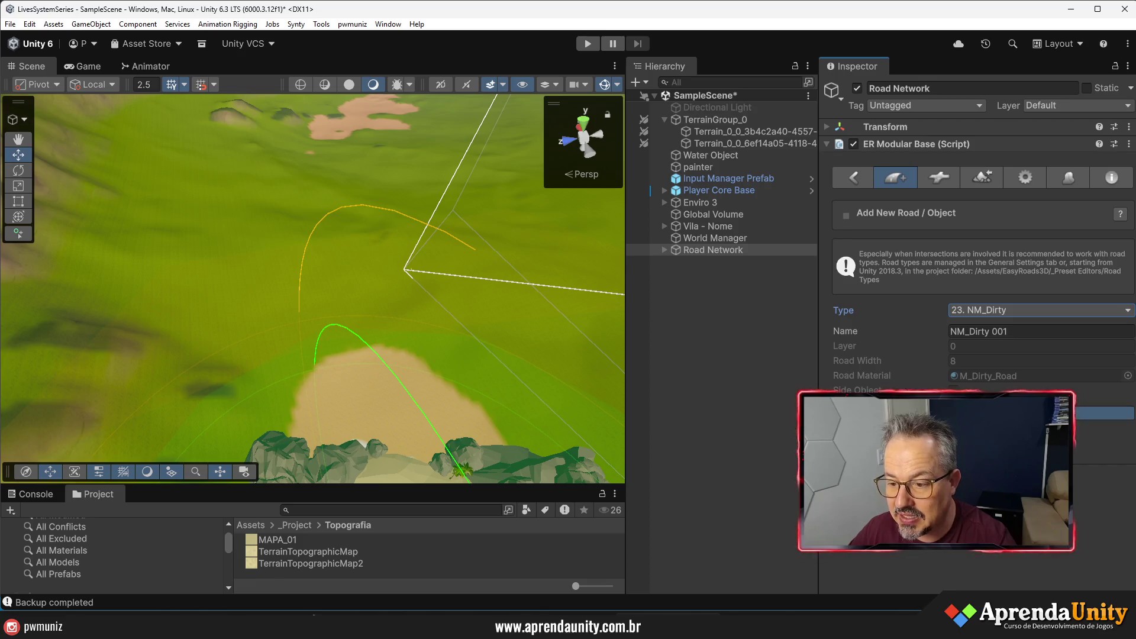
click(982, 412)
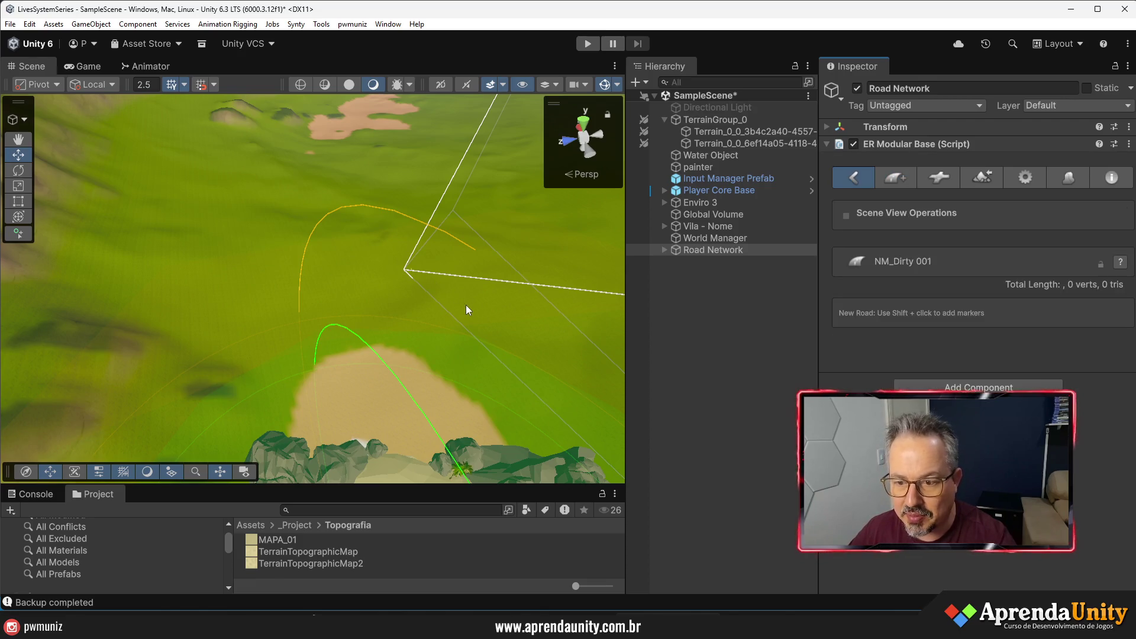
- Place the first road markers from the village, reframing the view on the road
shift+click(388, 410)
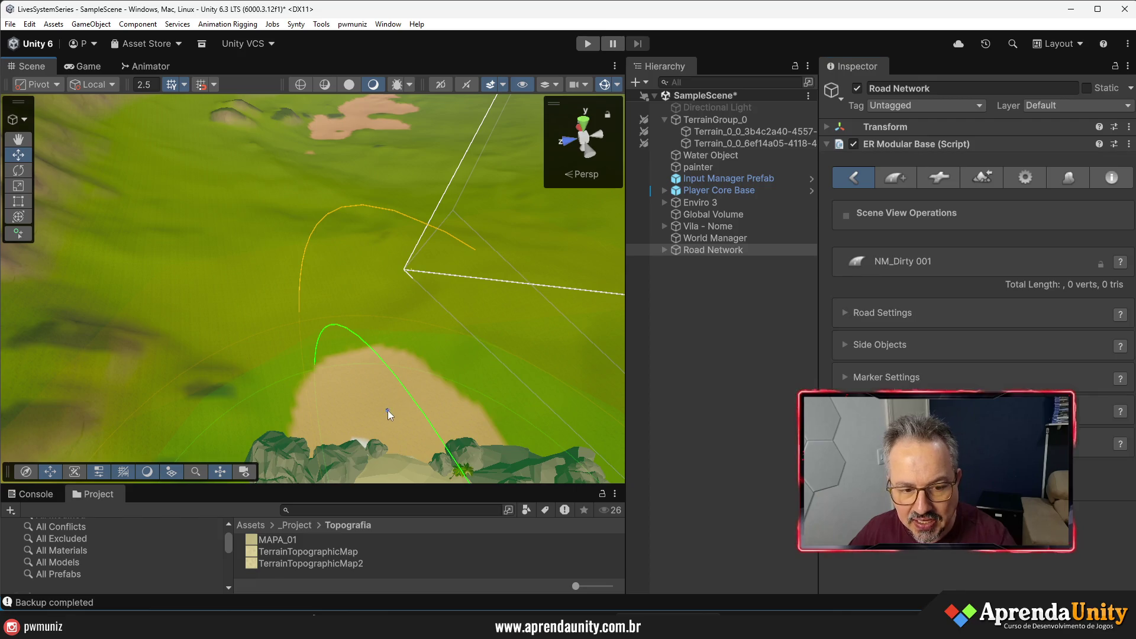
shift+click(392, 241)
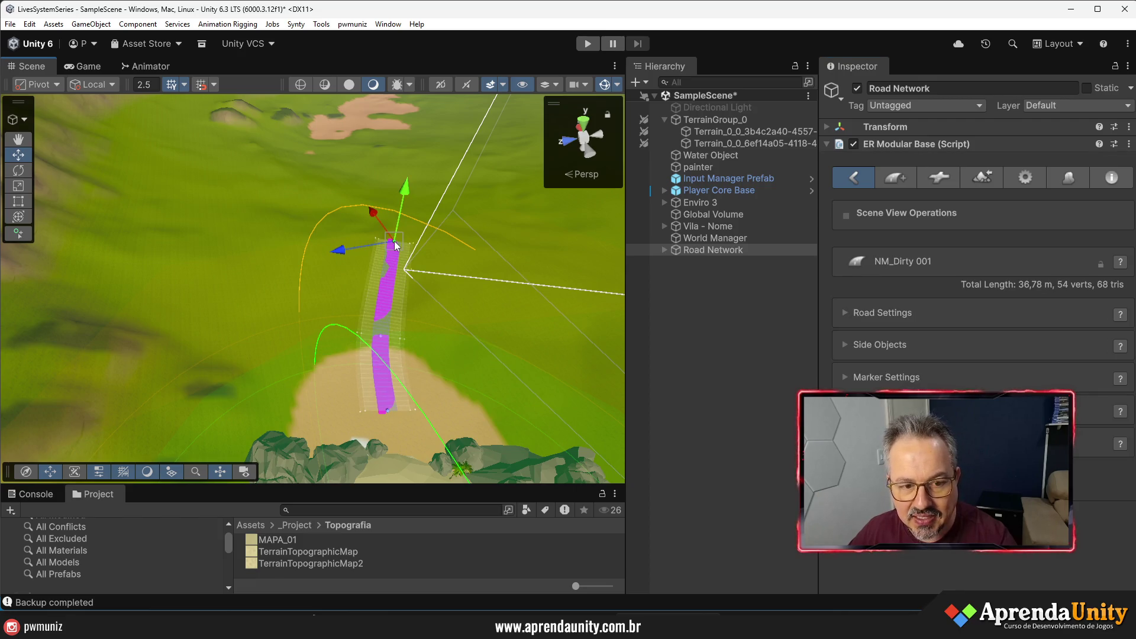
key(f)
scroll(381, 254, up, 3)
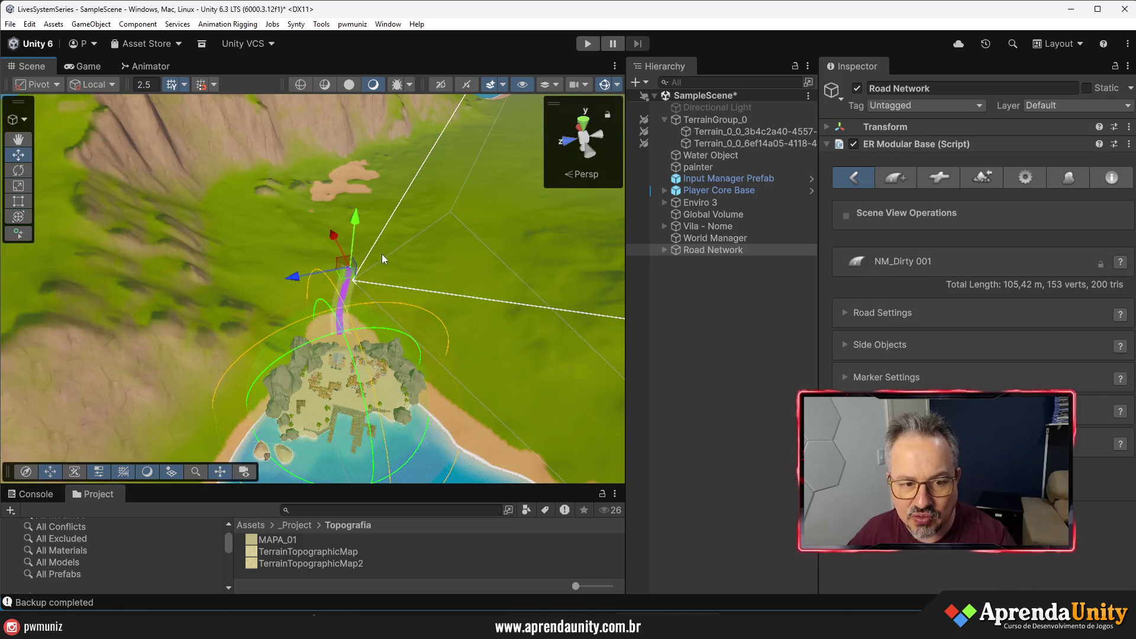
shift+click(408, 231)
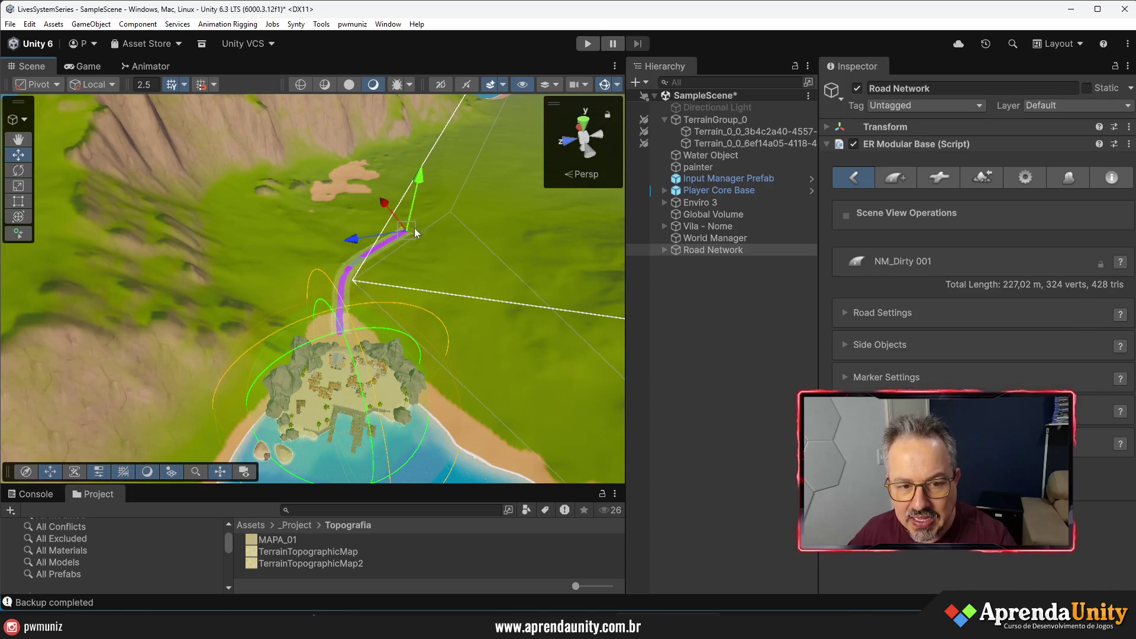
shift+click(479, 214)
key(f)
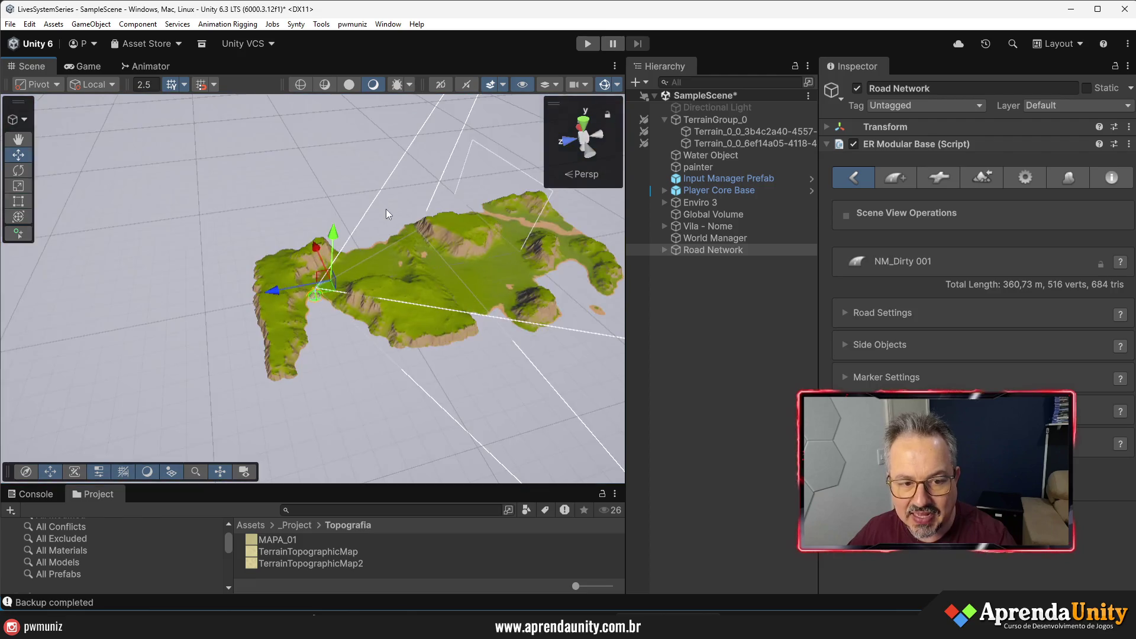
scroll(416, 215, up, 2)
mouse_move(415, 215)
mouse_down()
mouse_move(412, 137)
mouse_move(452, 199)
mouse_move(486, 173)
mouse_move(533, 235)
mouse_move(521, 248)
mouse_up()
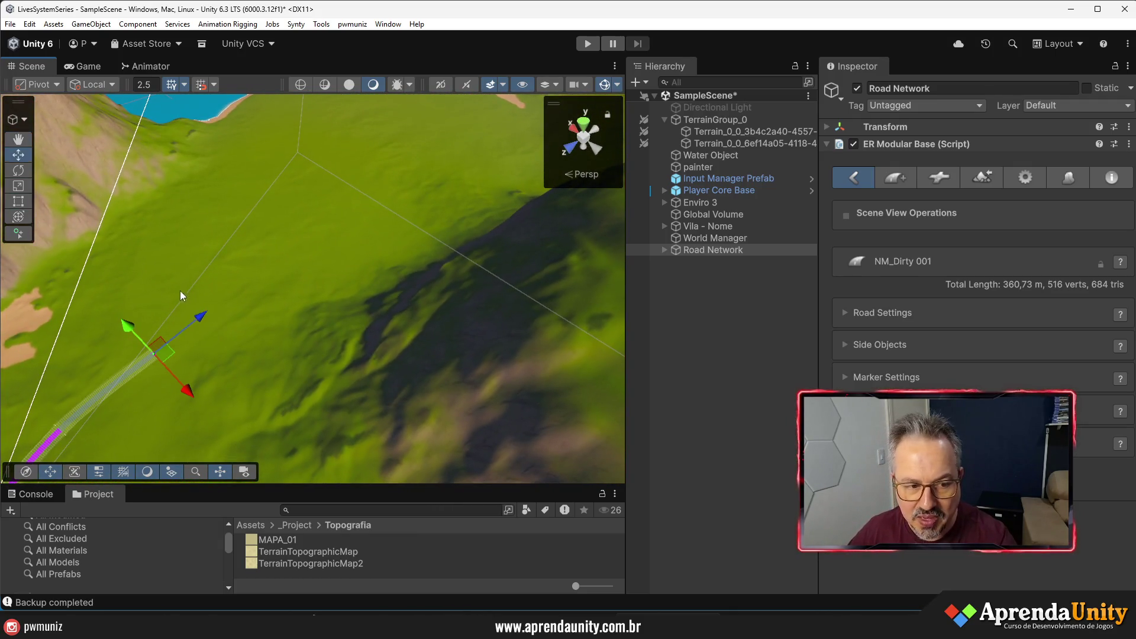
- Extend the road up the slopes to about 1,794 km and show the Terrain build settings
shift+click(256, 294)
shift+click(290, 219)
shift+click(264, 180)
shift+click(271, 133)
shift+click(334, 143)
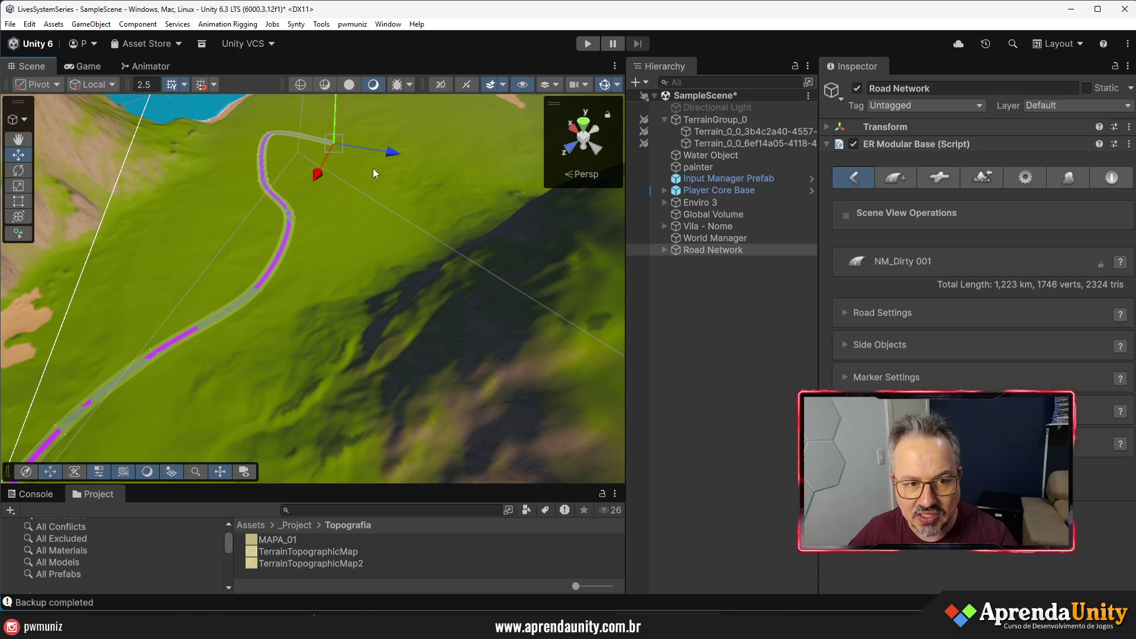
shift+click(451, 155)
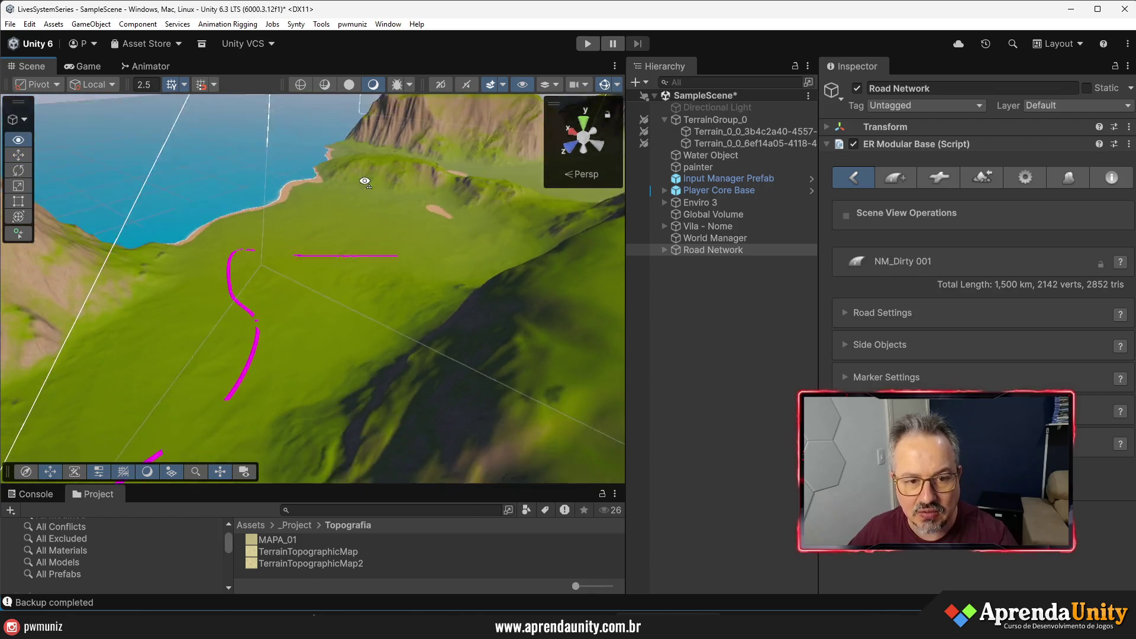
shift+click(421, 182)
mouse_move(413, 161)
mouse_down()
mouse_move(329, 284)
mouse_move(253, 317)
mouse_up()
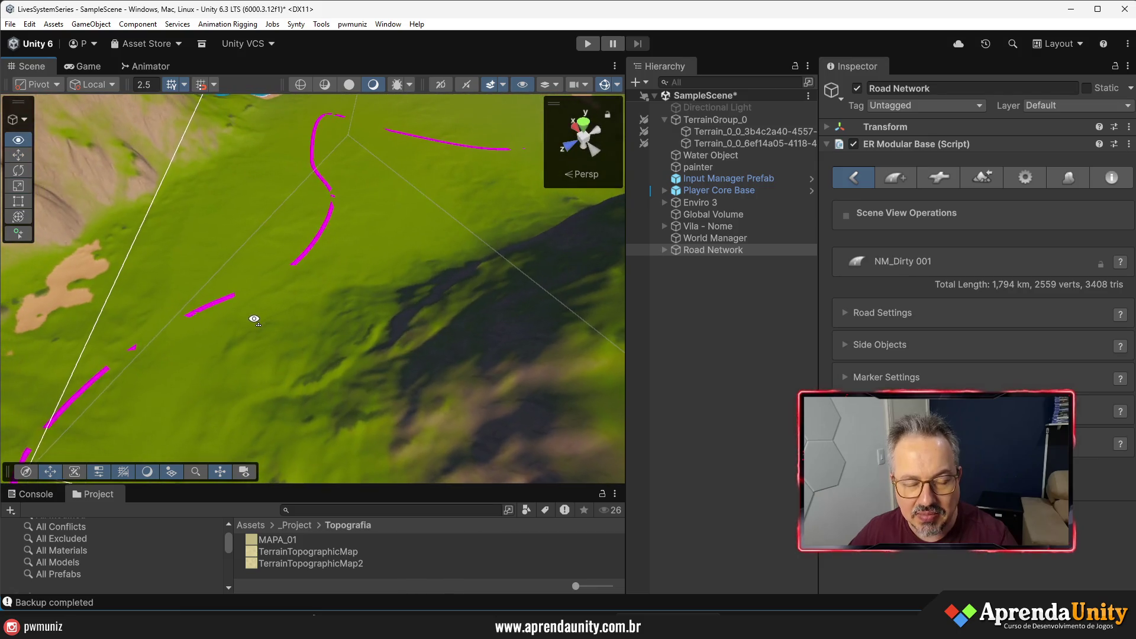
click(981, 181)
mouse_move(332, 284)
mouse_down()
mouse_move(190, 292)
mouse_move(237, 293)
mouse_up()
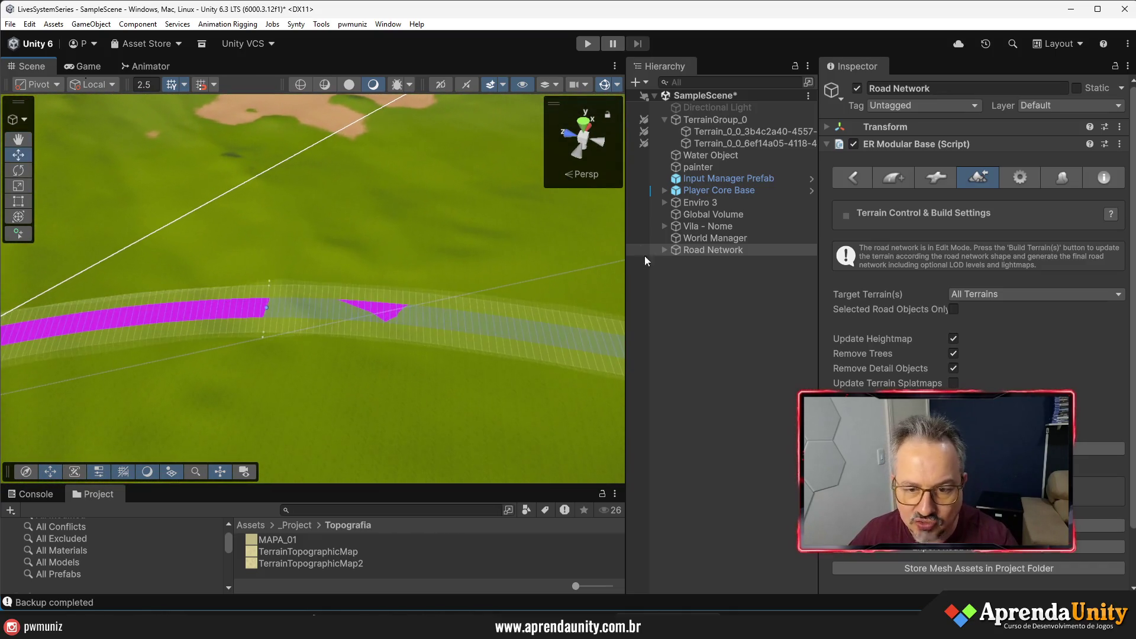
- Expand Road Network to inspect NM_Dirty 001 and Road Objects, then reselect Road Network
click(665, 250)
click(675, 274)
double_click(699, 285)
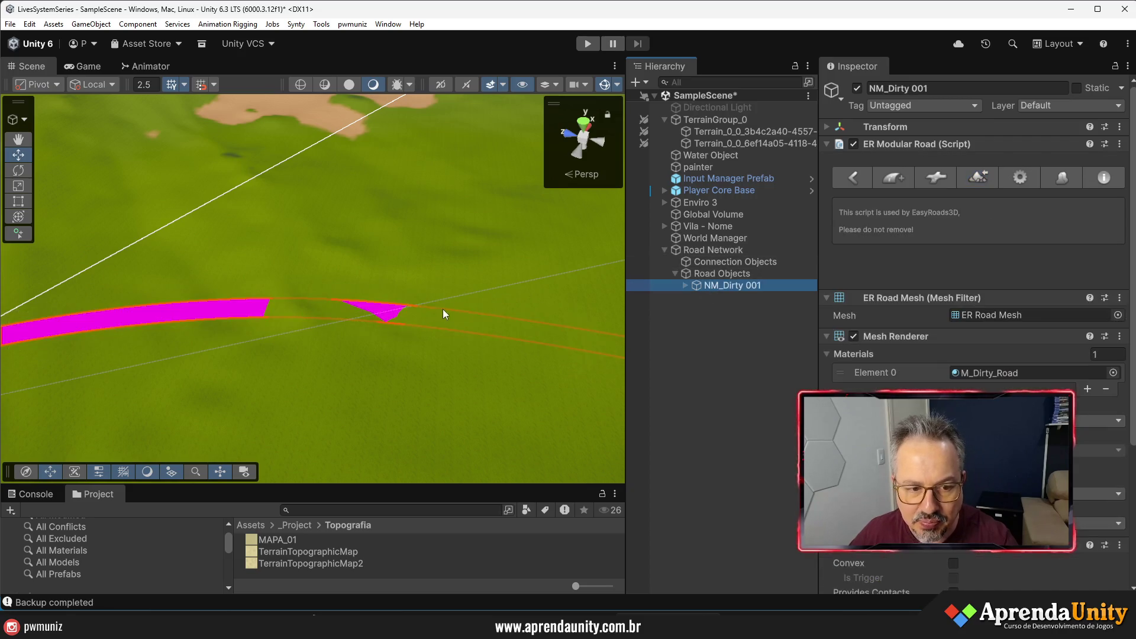
double_click(700, 275)
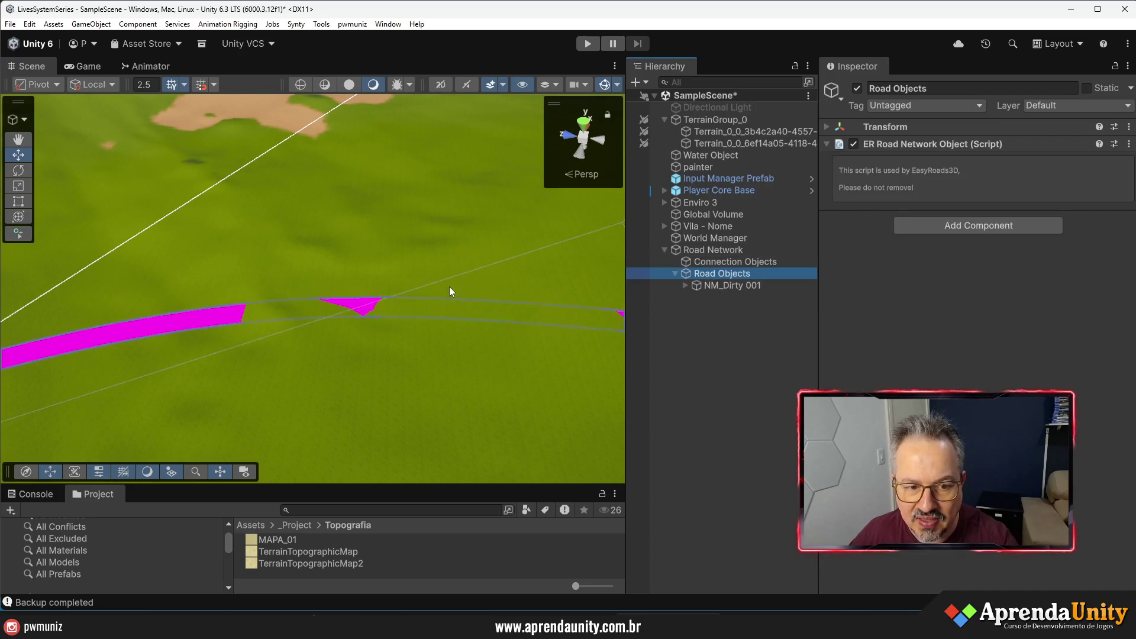
click(709, 264)
click(744, 253)
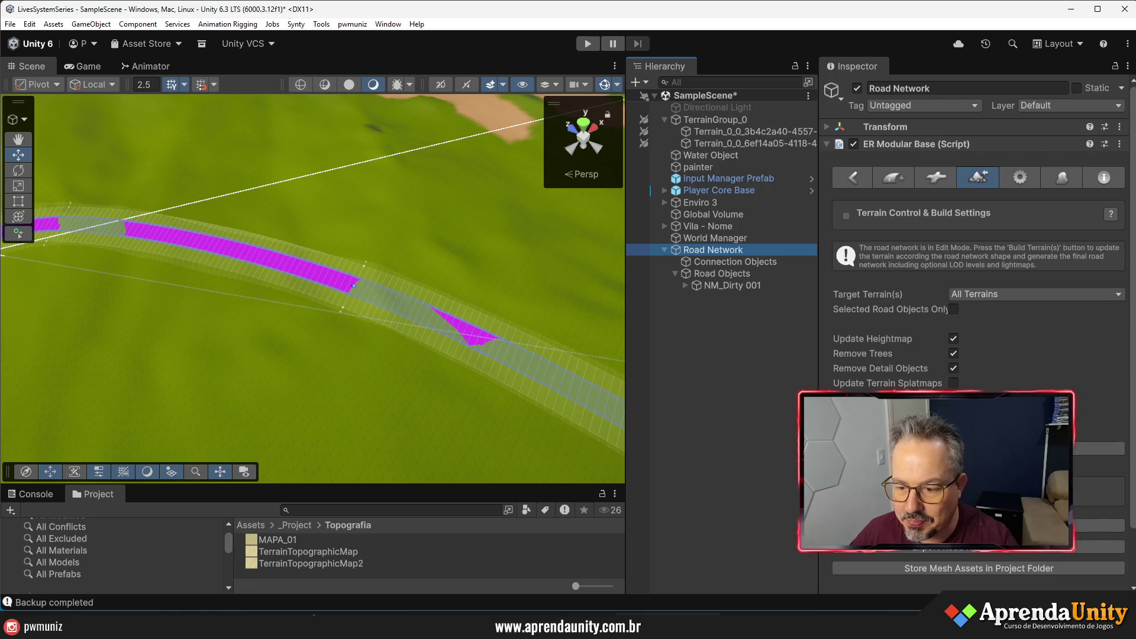
- Frame a road segment in the scene and run Build Terrain(s) on the road network
click(357, 288)
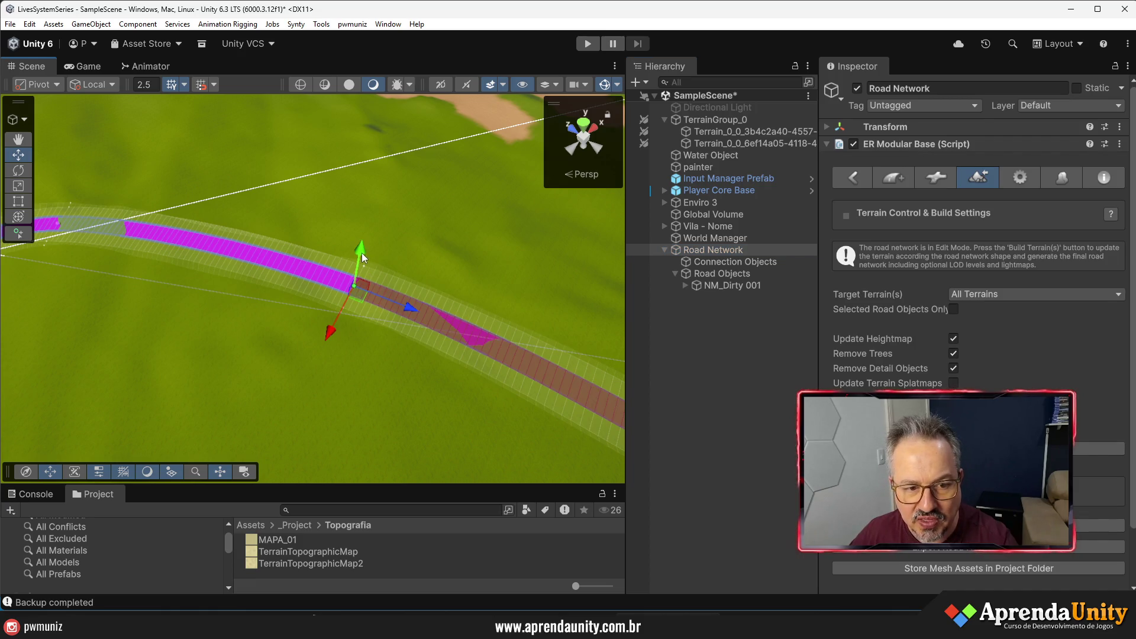
mouse_move(333, 335)
mouse_down()
mouse_move(347, 297)
mouse_move(328, 330)
mouse_move(304, 329)
mouse_move(421, 373)
mouse_move(421, 311)
mouse_up()
key(f)
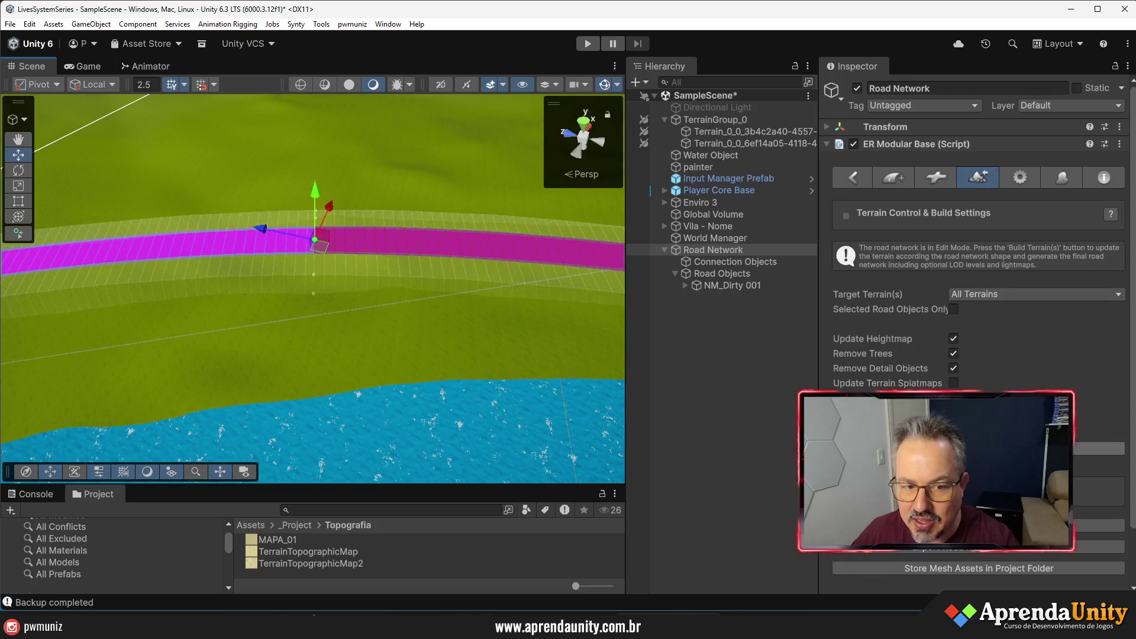
click(980, 448)
- Orbit along the built road toward the village, check NM_Dirty 001's children, and reselect Road Network
click(563, 322)
mouse_move(563, 322)
mouse_down()
mouse_move(254, 259)
mouse_move(363, 253)
mouse_move(307, 269)
mouse_move(320, 266)
mouse_up()
mouse_move(686, 239)
mouse_down()
mouse_move(629, 318)
mouse_move(537, 372)
mouse_move(408, 260)
mouse_up()
click(686, 287)
click(695, 287)
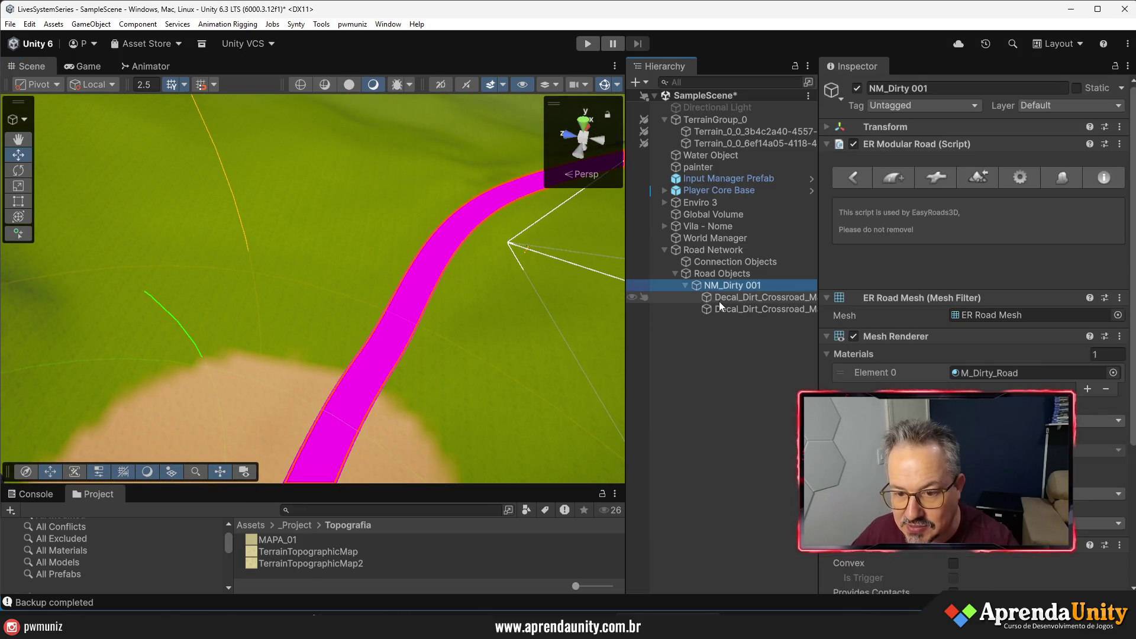
click(712, 251)
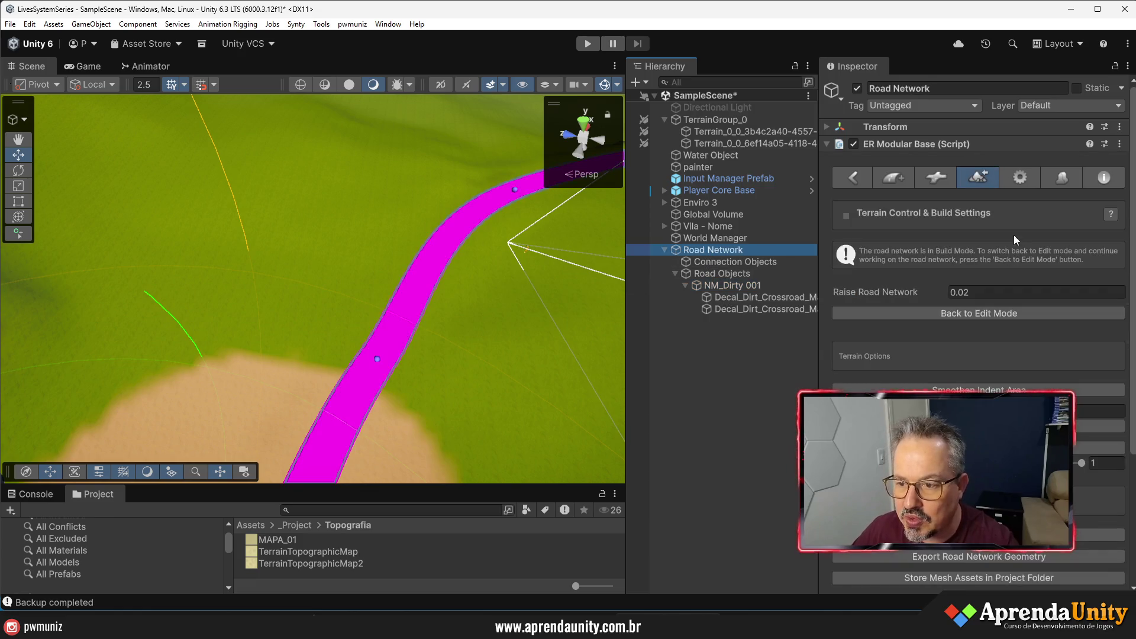
- Finalize the road network from the Inspector and confirm with Yes
scroll(979, 331, down, 3)
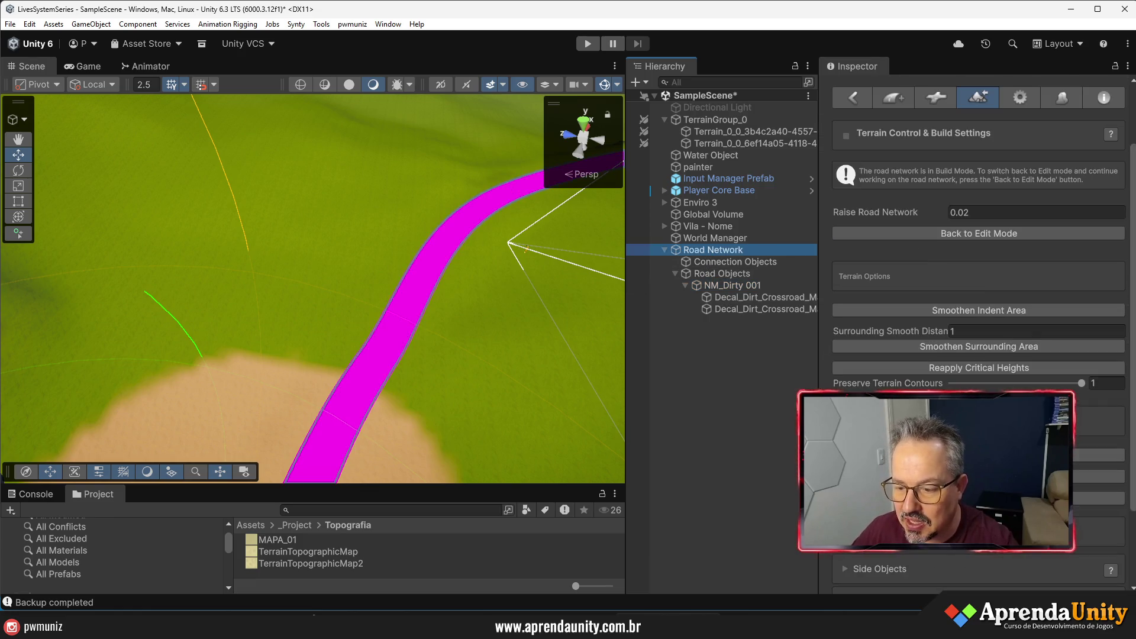
scroll(980, 331, down, 6)
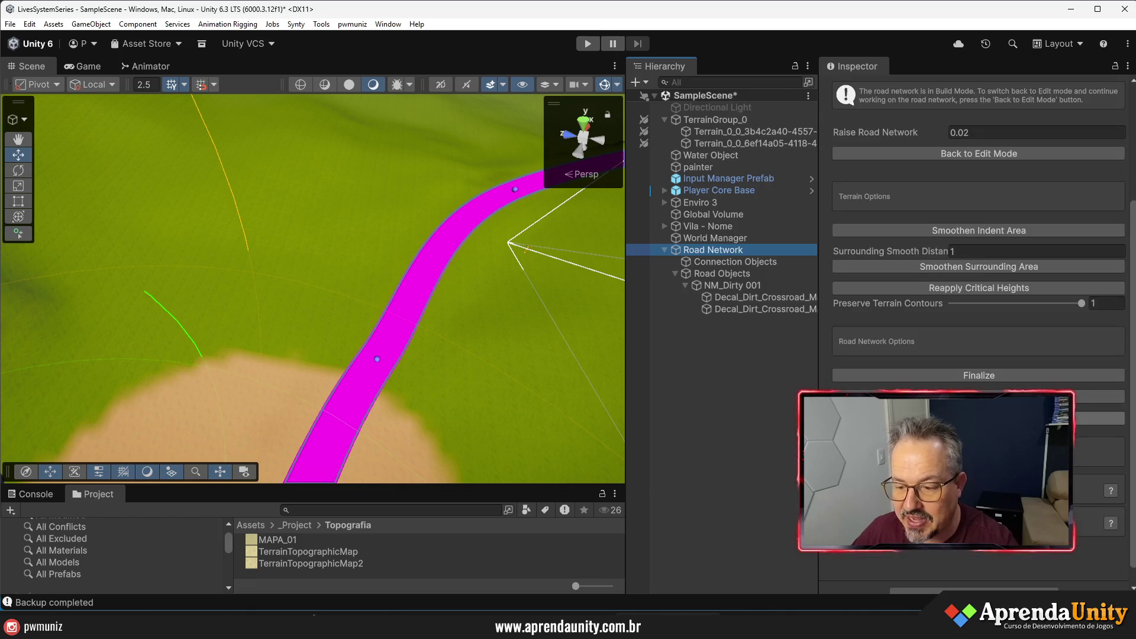
click(1003, 379)
click(590, 348)
- Delete both Decal_Dirt_Crossroad objects under NM_Dirty 001 and enlarge the Project panel
click(726, 296)
shift+click(719, 308)
key(Delete)
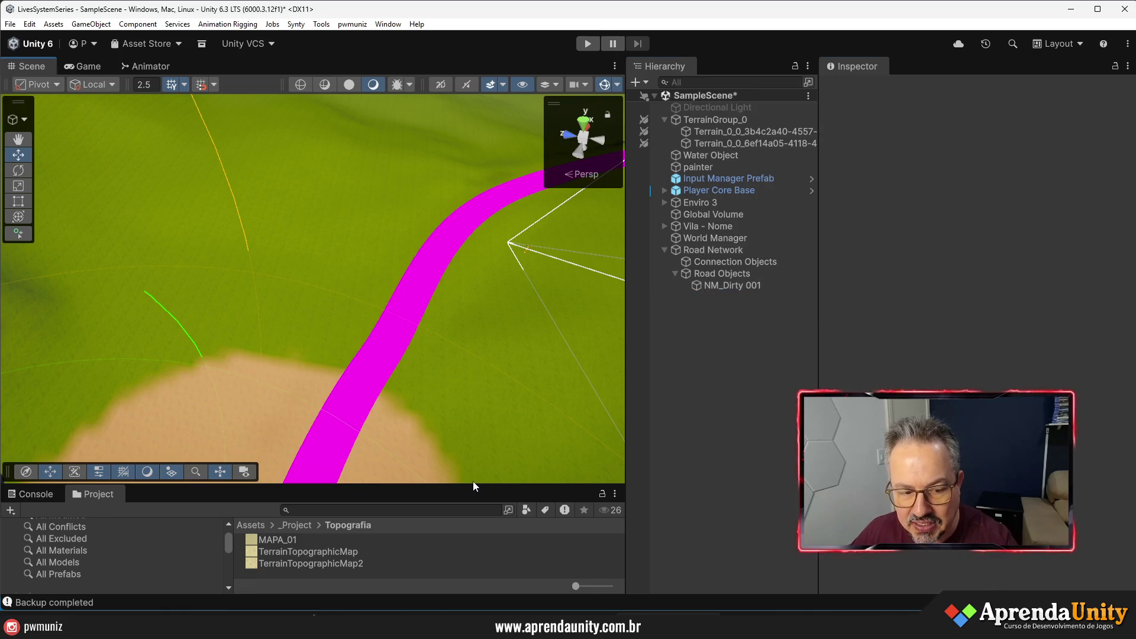
drag(473, 483, 356, 244)
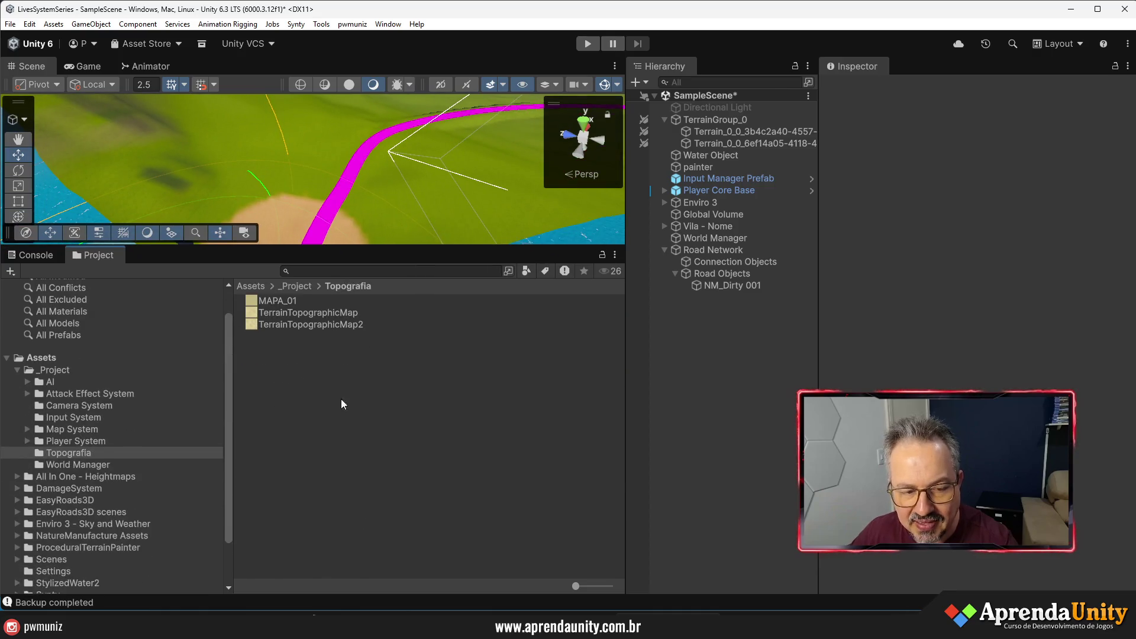
- Create a new material named RoadMap in the Topografia folder
right_click(354, 414)
mouse_move(437, 82)
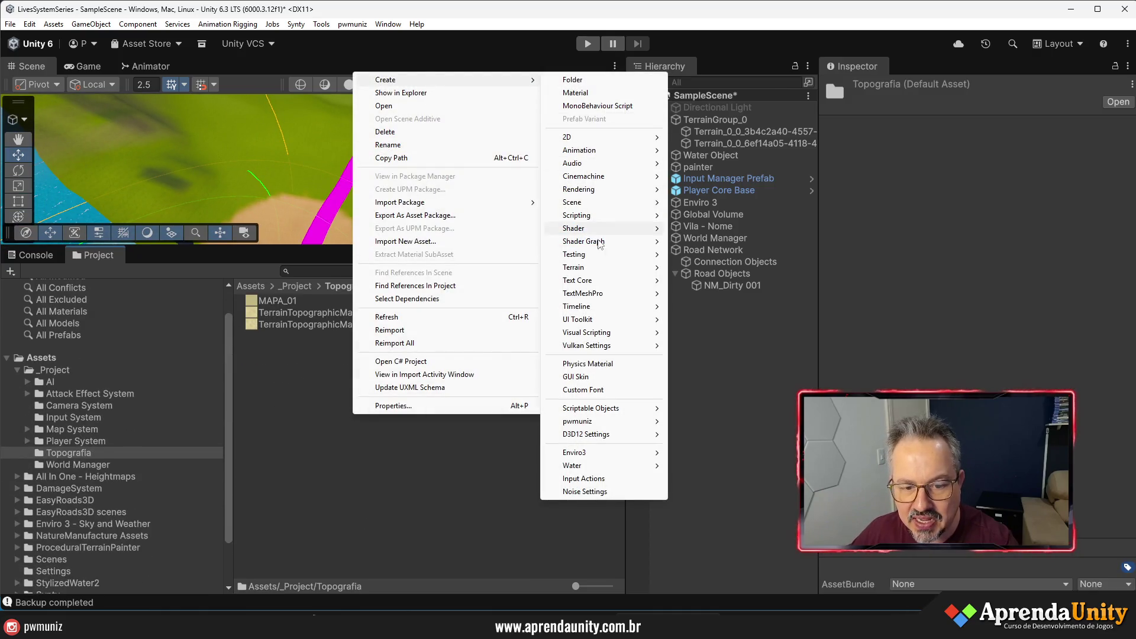
click(592, 93)
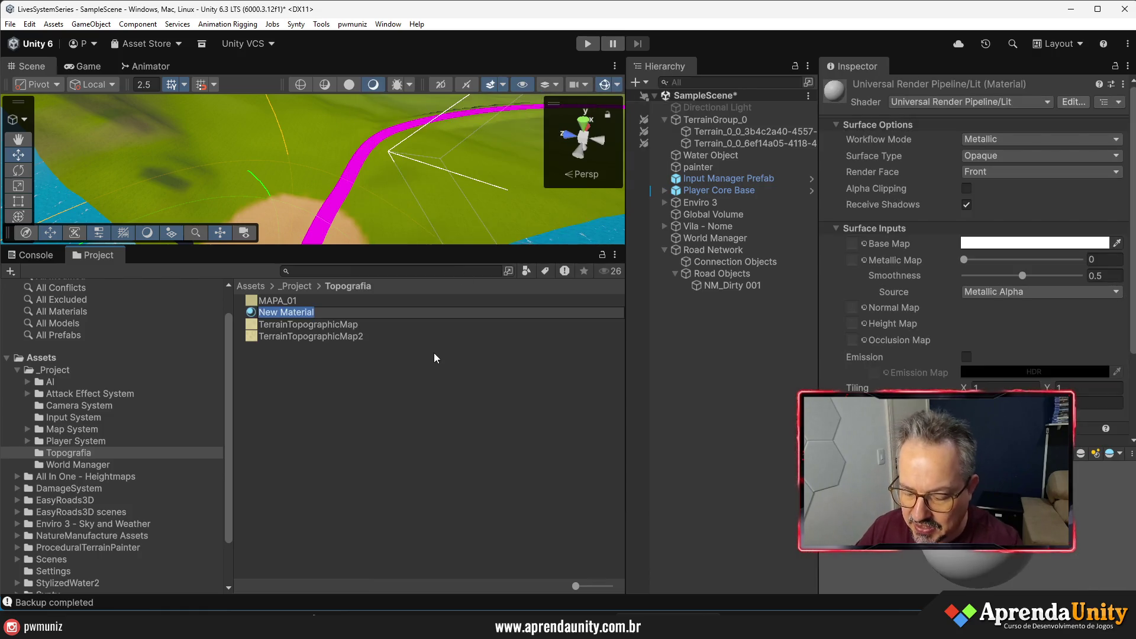
text(Mat)
key(BackSpace)
key(BackSpace)
key(BackSpace)
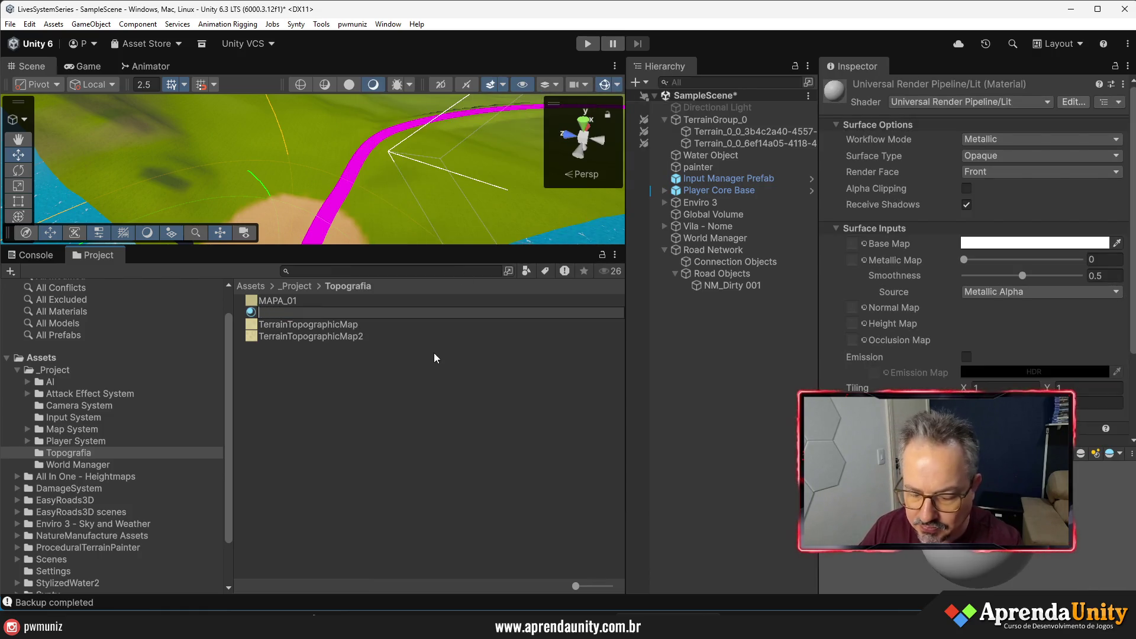
text(RoadMap)
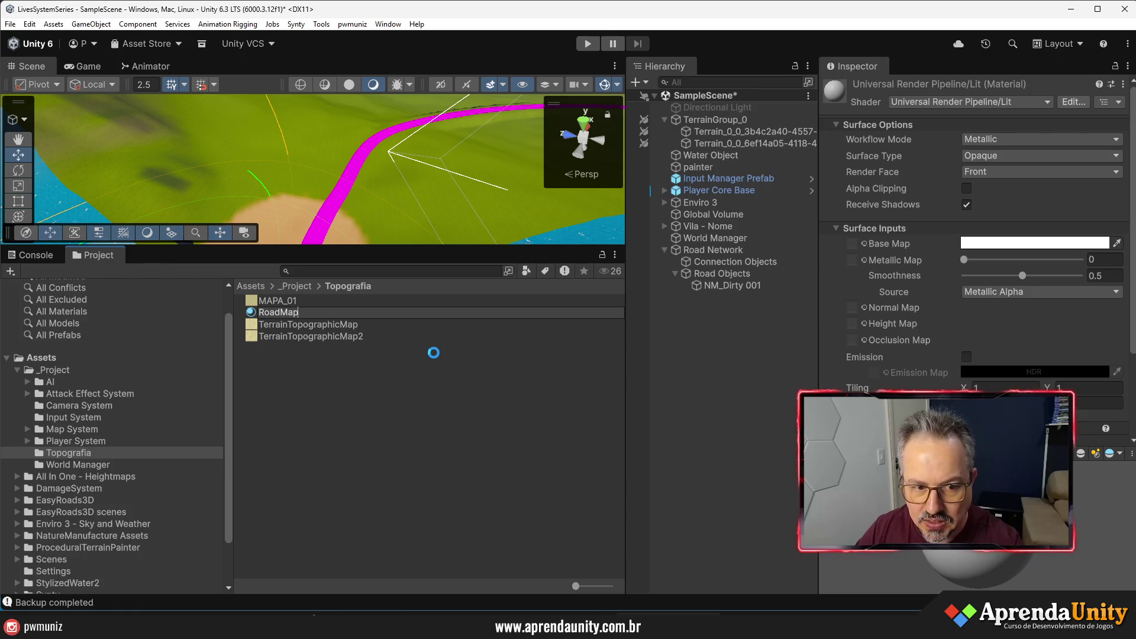
key(Return)
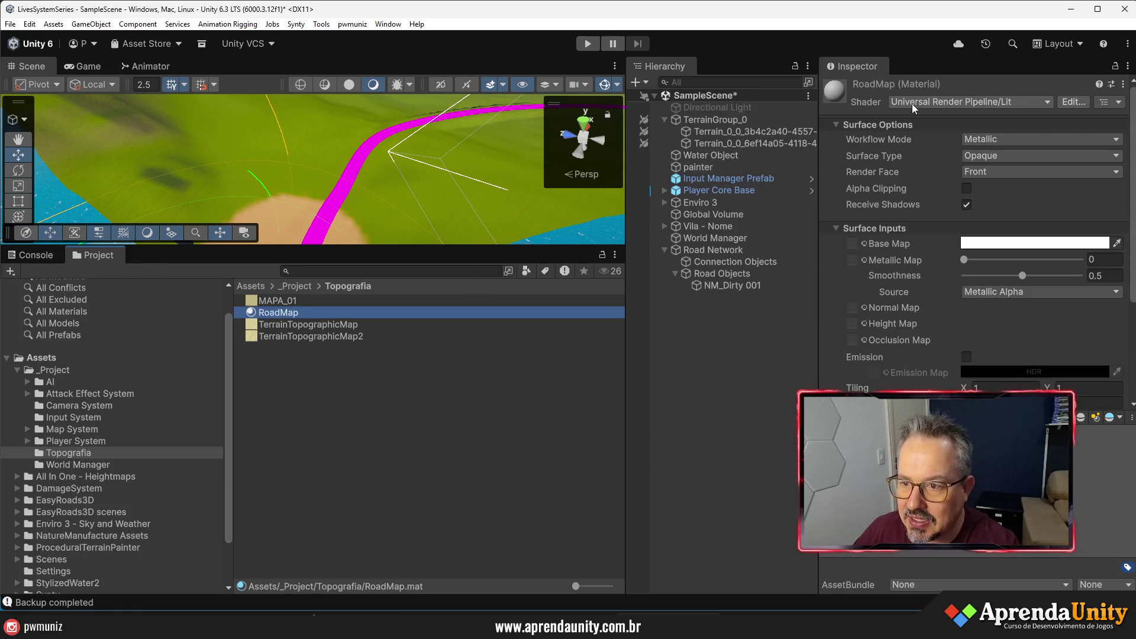
- Switch RoadMap to the URP/Unlit shader with an olive-brown Base Map colour
click(915, 107)
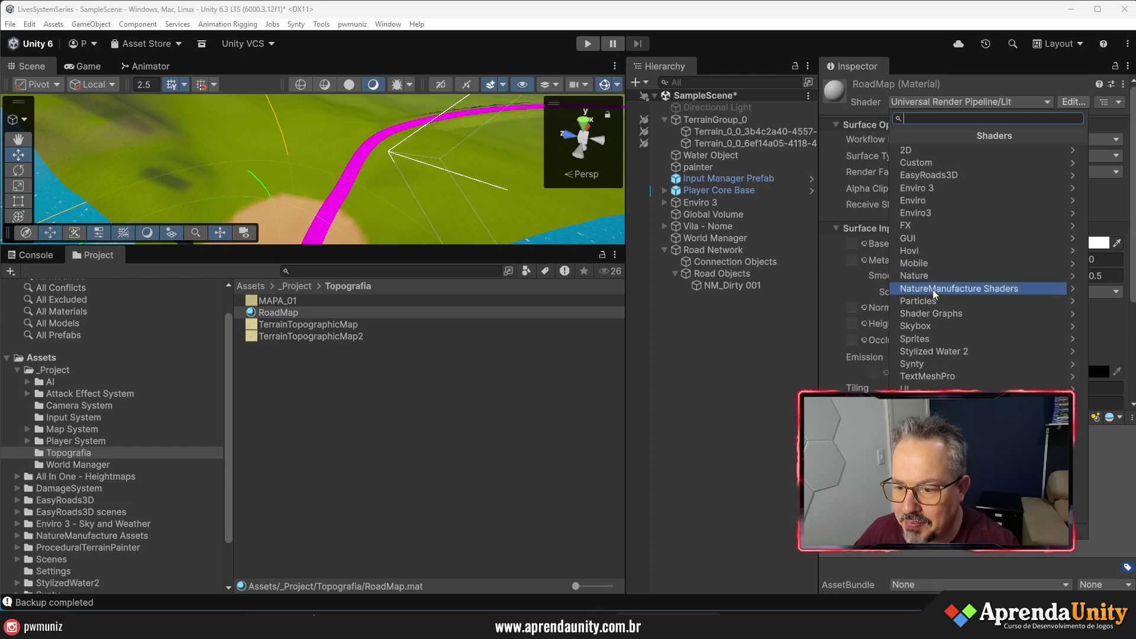
scroll(929, 355, down, 3)
click(930, 320)
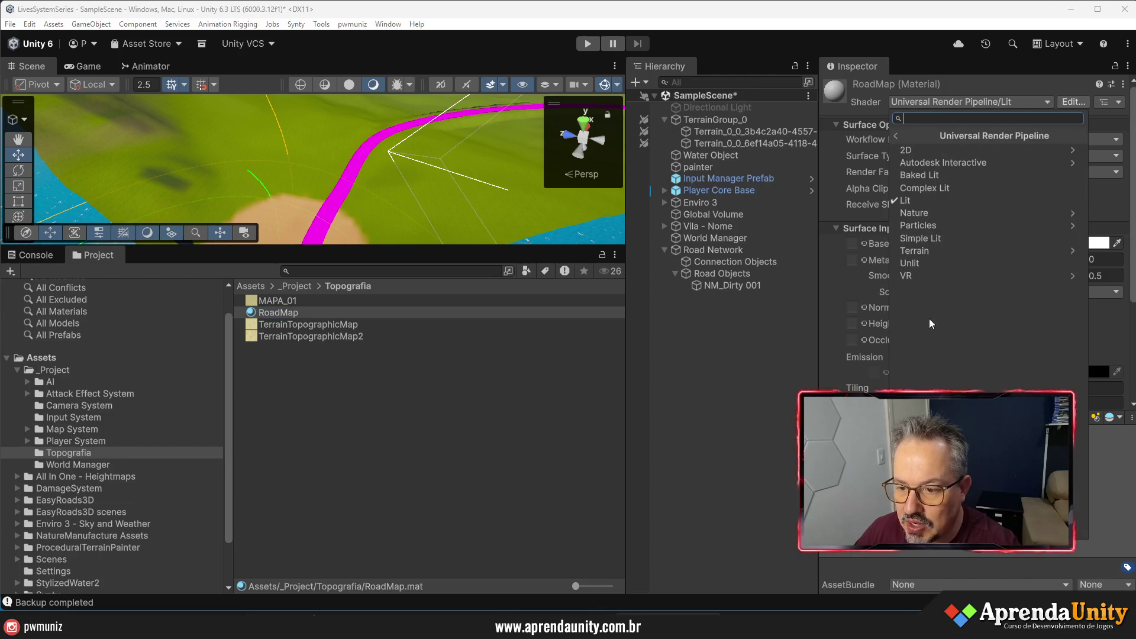
click(919, 265)
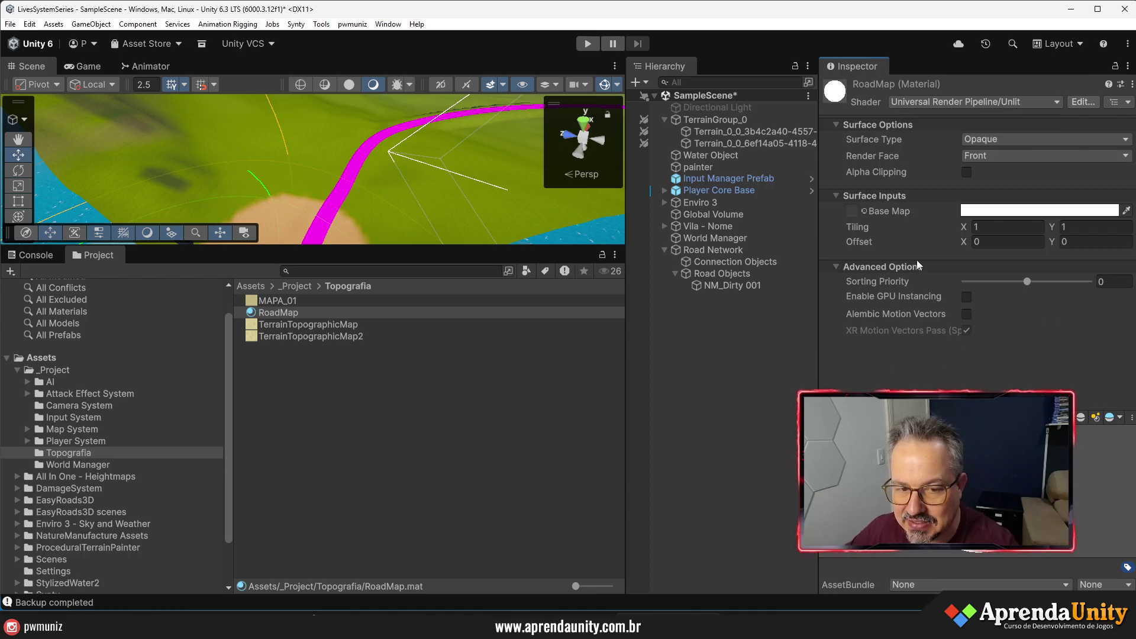
click(979, 212)
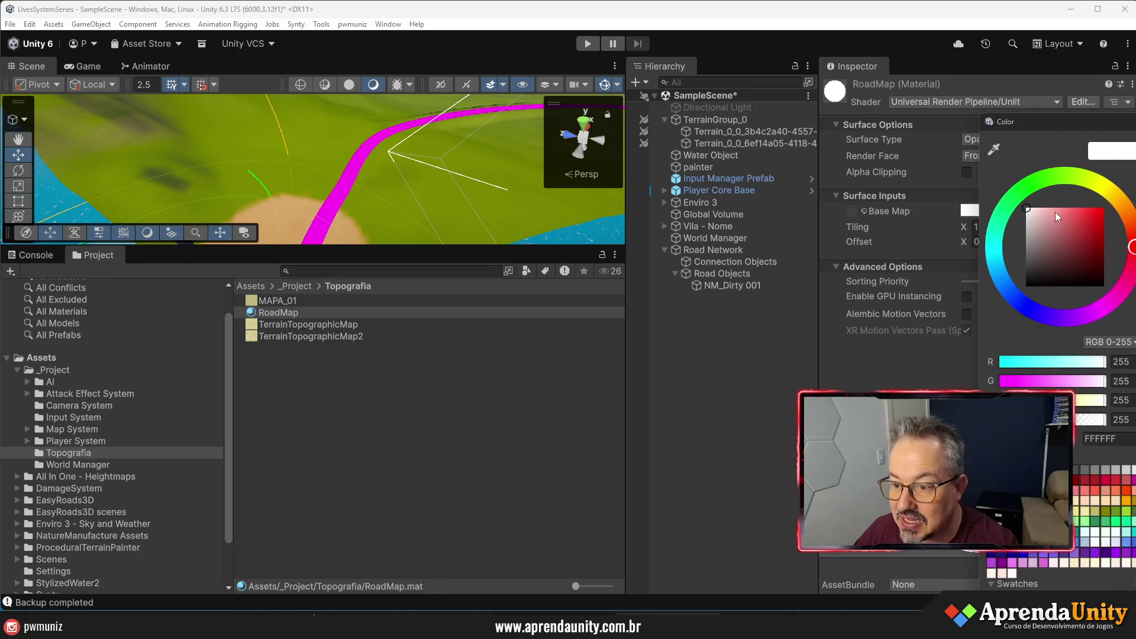
drag(1091, 189, 1120, 199)
mouse_move(1069, 222)
mouse_down()
mouse_move(1100, 230)
mouse_move(1106, 245)
mouse_move(1087, 251)
mouse_up()
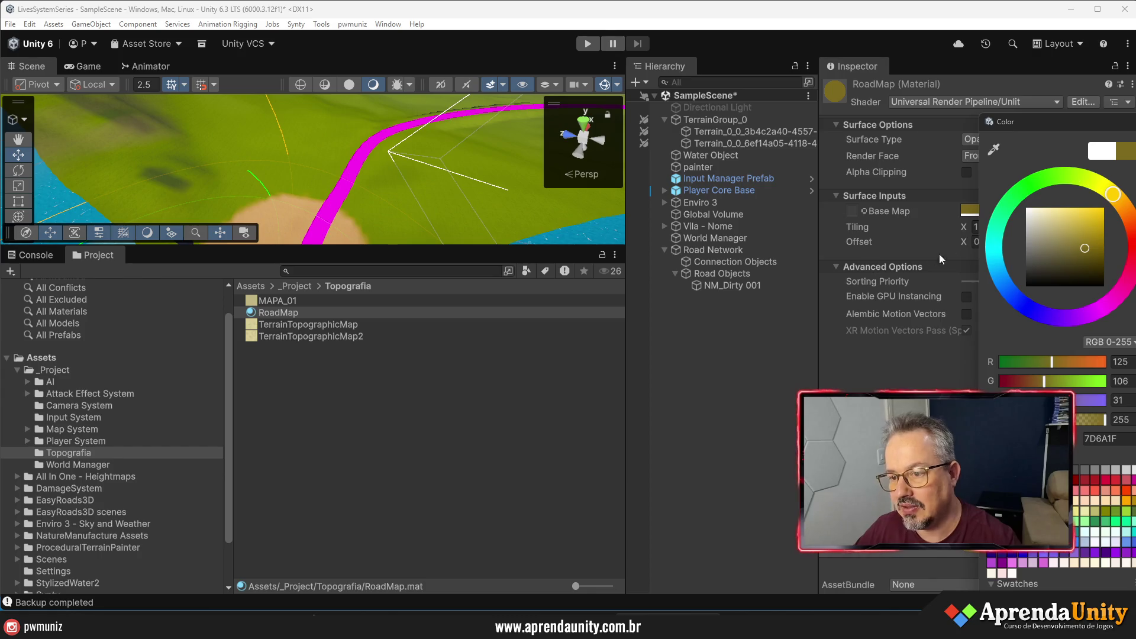
- Apply RoadMap to NM_Dirty 001's Element 0 and choose Add Layer from its Layer menu
click(726, 289)
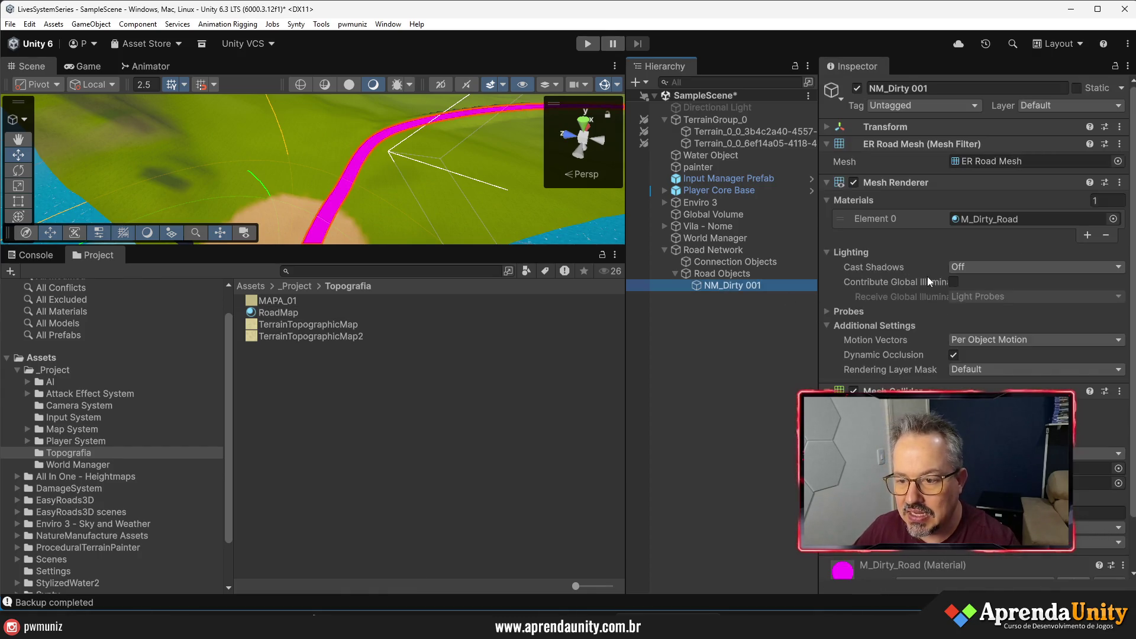
mouse_move(274, 309)
mouse_down()
mouse_move(740, 283)
mouse_move(992, 225)
mouse_up()
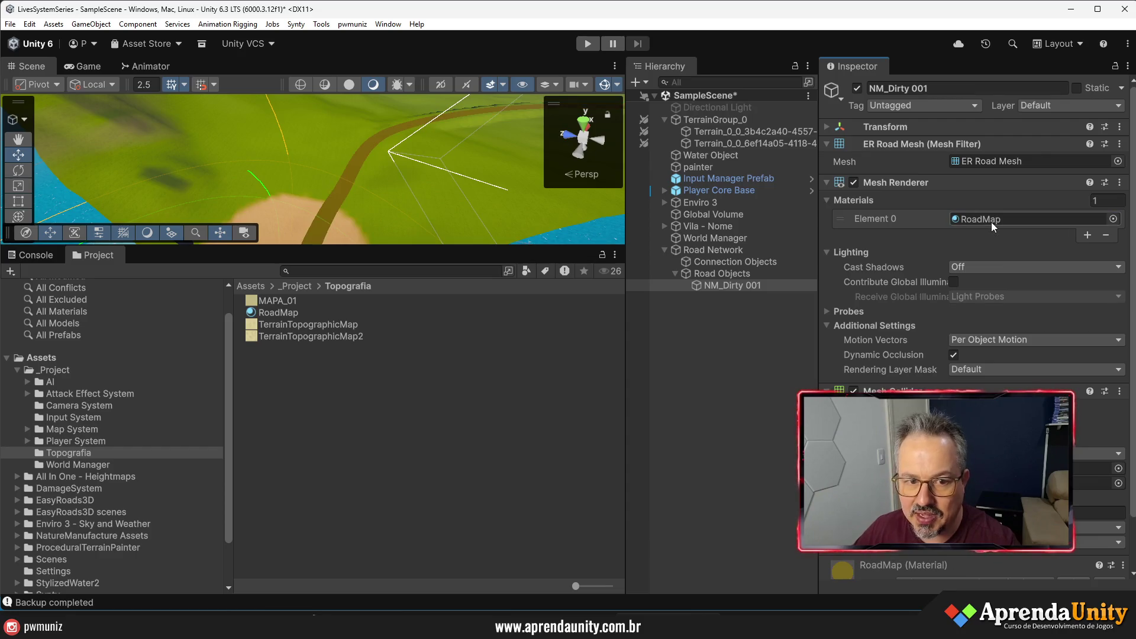
click(1042, 106)
click(1055, 215)
text(Mapa)
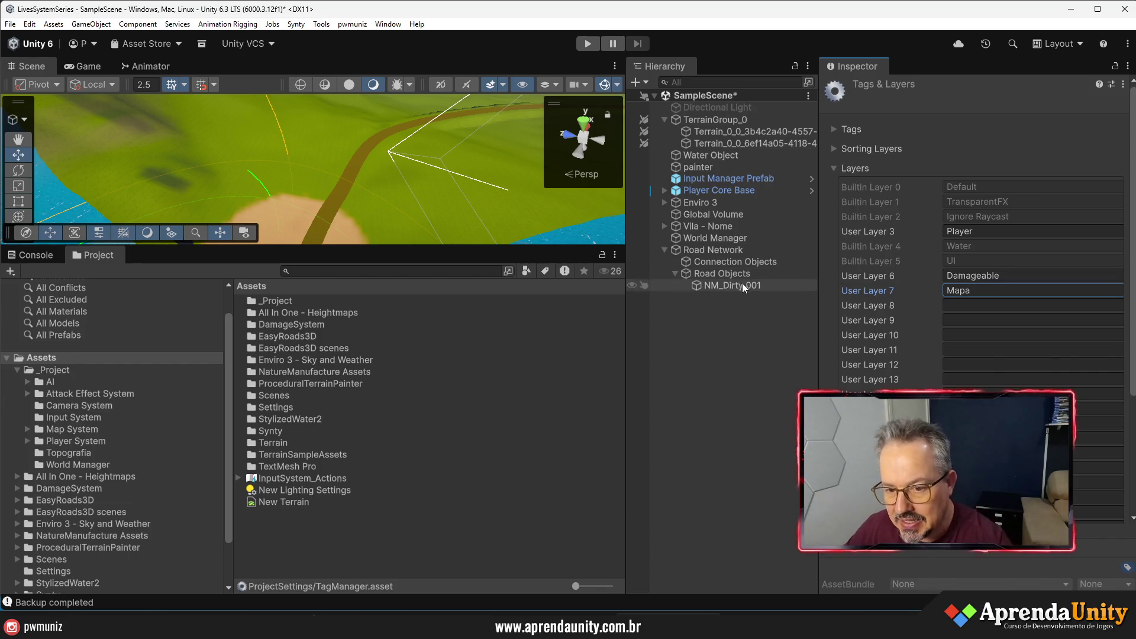
- Put NM_Dirty 001 on the new Mapa layer
click(743, 284)
click(1032, 107)
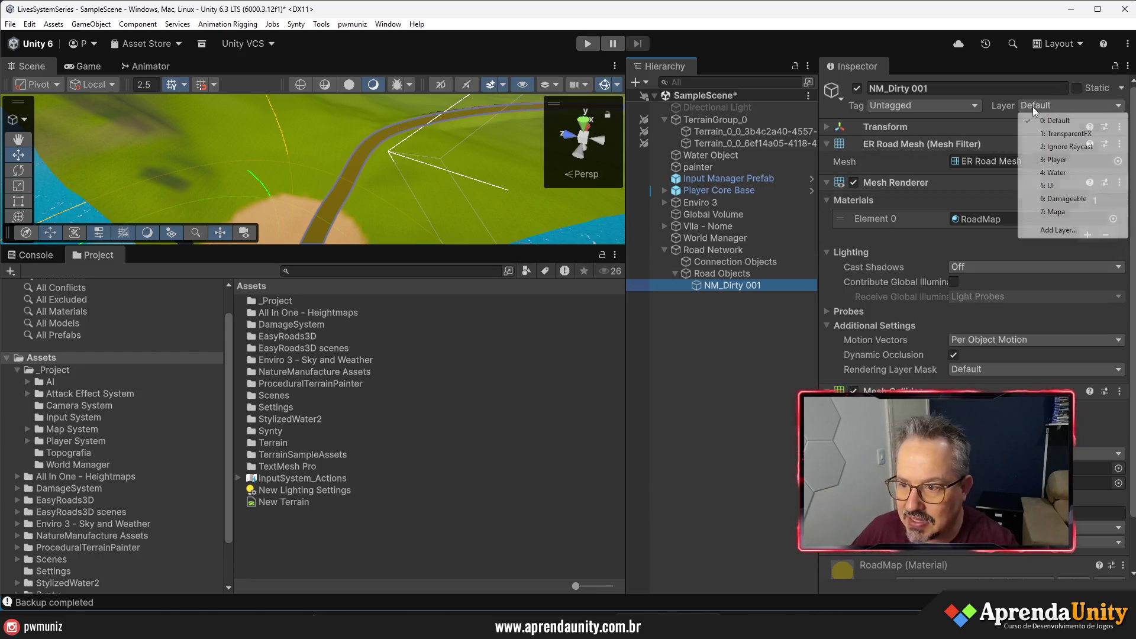
click(1039, 213)
- Widen the Hierarchy, enlarge the Scene view, and orbit to look along the road
click(751, 293)
drag(818, 303, 850, 303)
drag(561, 247, 562, 428)
mouse_move(419, 399)
mouse_down()
mouse_move(521, 296)
mouse_move(604, 253)
mouse_move(569, 279)
mouse_move(380, 325)
mouse_move(518, 335)
mouse_move(540, 314)
mouse_move(538, 286)
mouse_move(457, 172)
mouse_up()
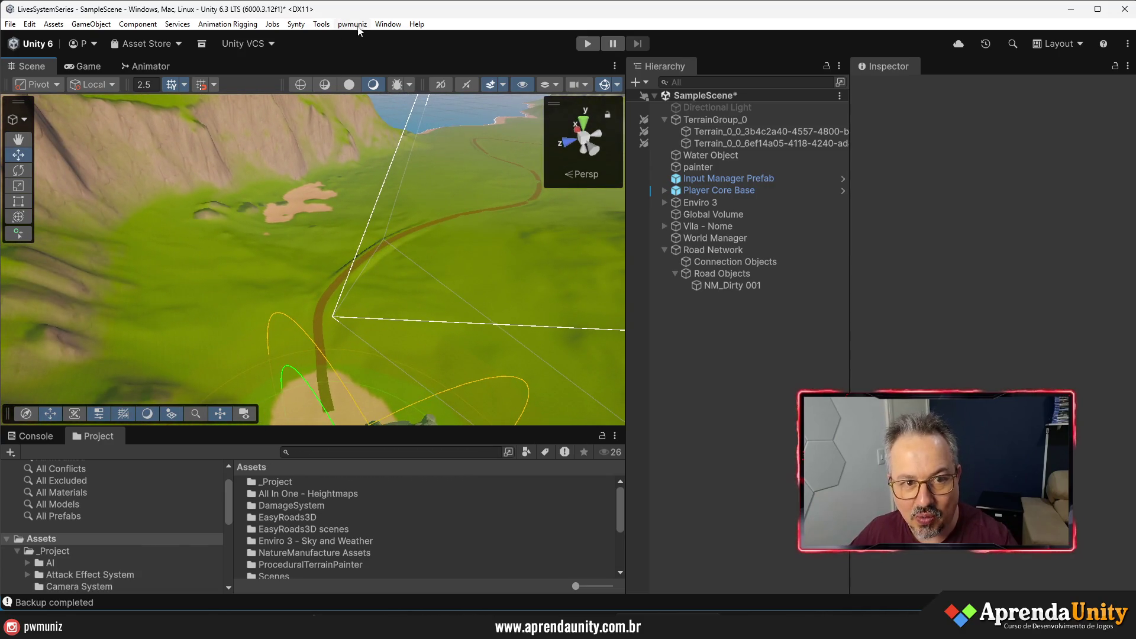
- Open Tools > Map Mesh Overlay Exporter and dock it beside the Hierarchy
click(356, 25)
mouse_move(321, 24)
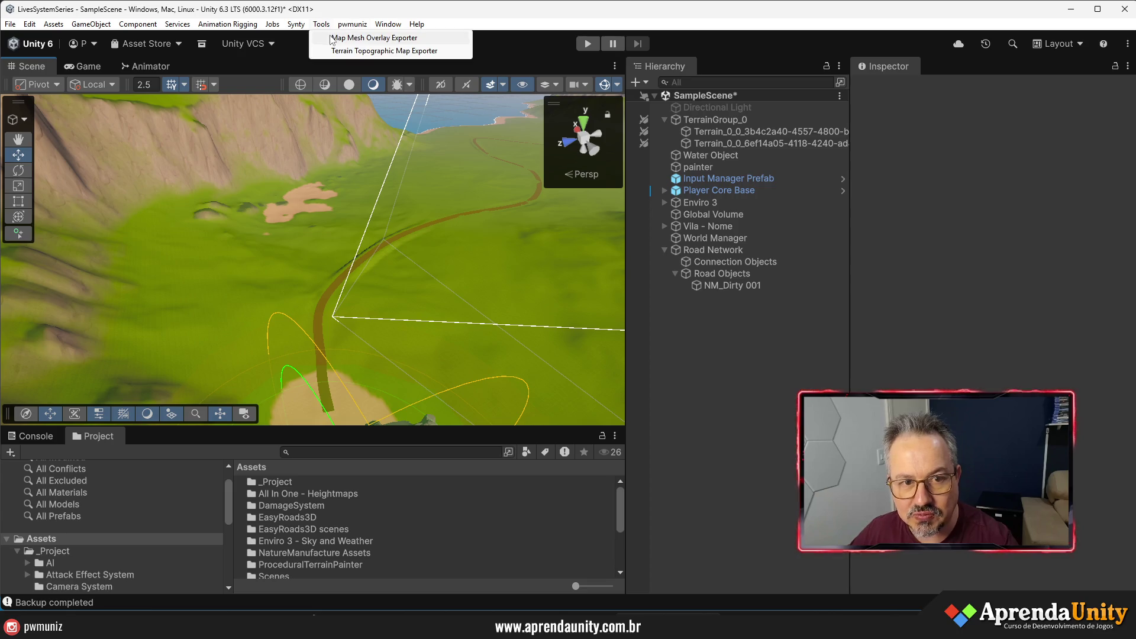
click(332, 38)
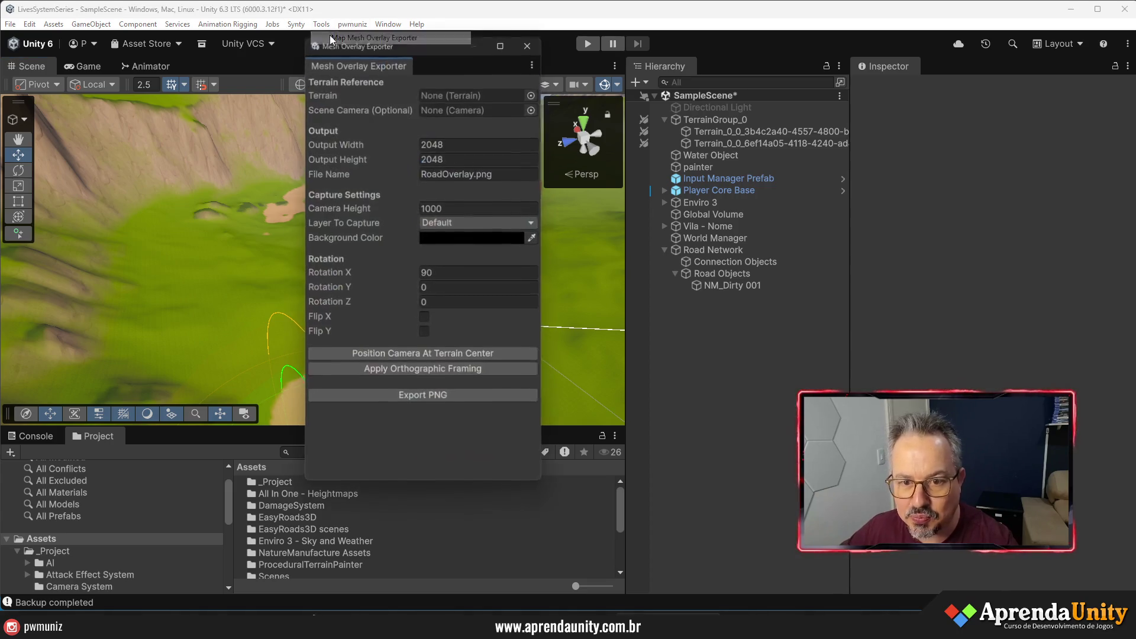
drag(335, 65, 838, 162)
mouse_move(779, 208)
mouse_down()
mouse_move(393, 213)
mouse_move(523, 235)
mouse_up()
- Collapse Road Network and add a new Camera to the scene from the Hierarchy
click(391, 250)
right_click(403, 280)
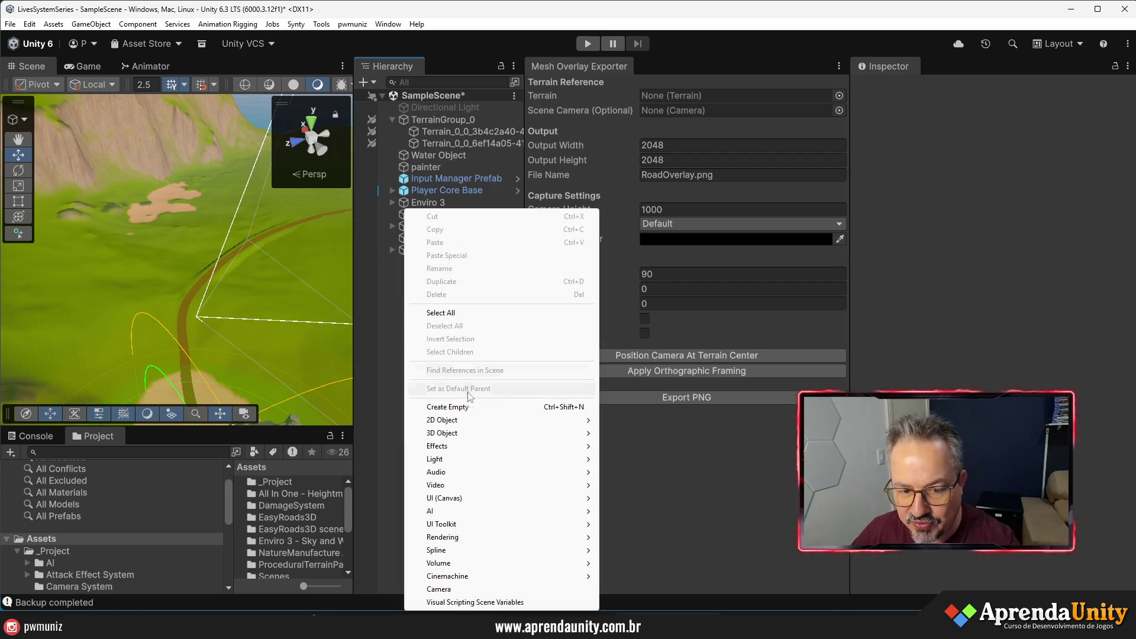
mouse_move(450, 537)
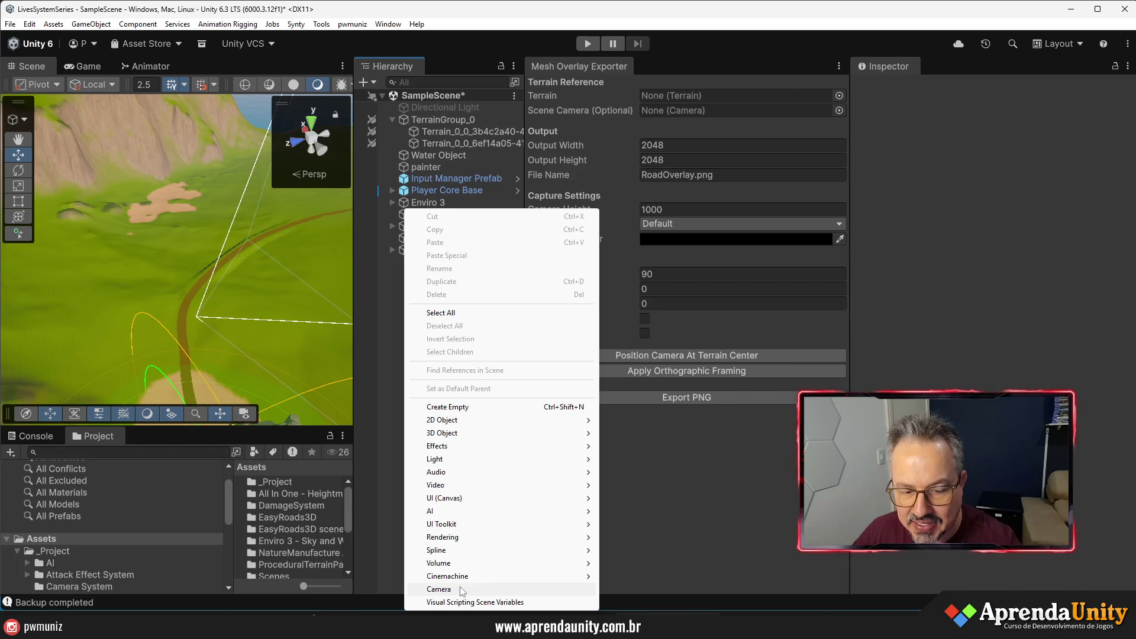
click(462, 591)
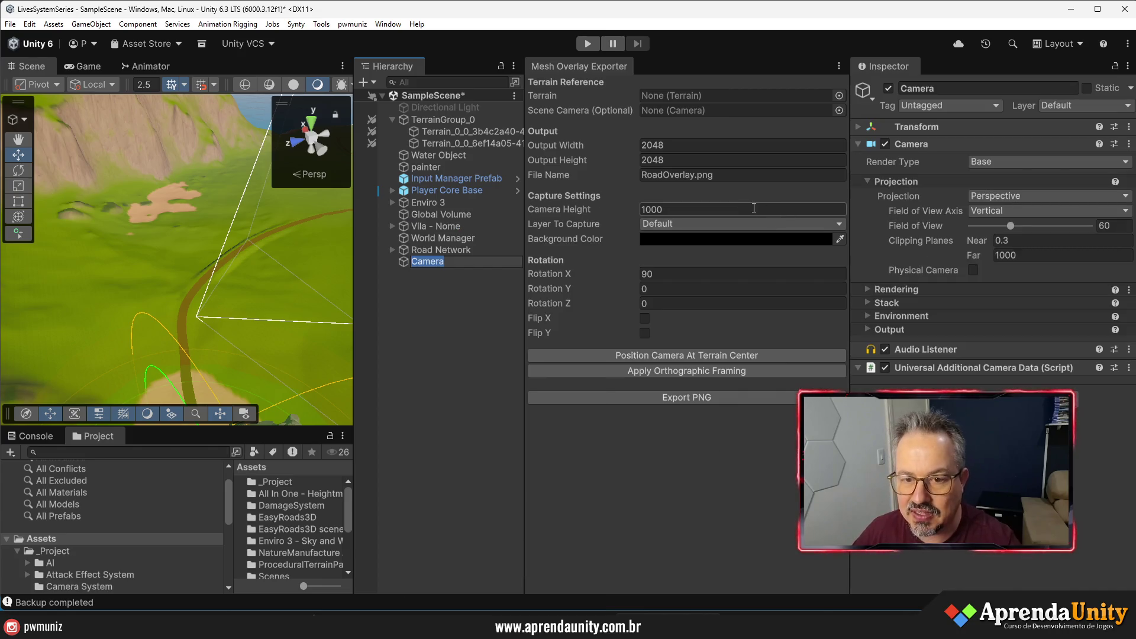
- Assign the second terrain tile as the exporter's Terrain and the new Camera as Scene Camera
click(451, 142)
mouse_move(225, 278)
mouse_down()
mouse_move(228, 307)
mouse_move(282, 208)
mouse_move(332, 261)
mouse_up()
drag(452, 145, 659, 98)
mouse_move(428, 261)
mouse_down()
mouse_move(445, 266)
mouse_move(659, 110)
mouse_up()
click(705, 146)
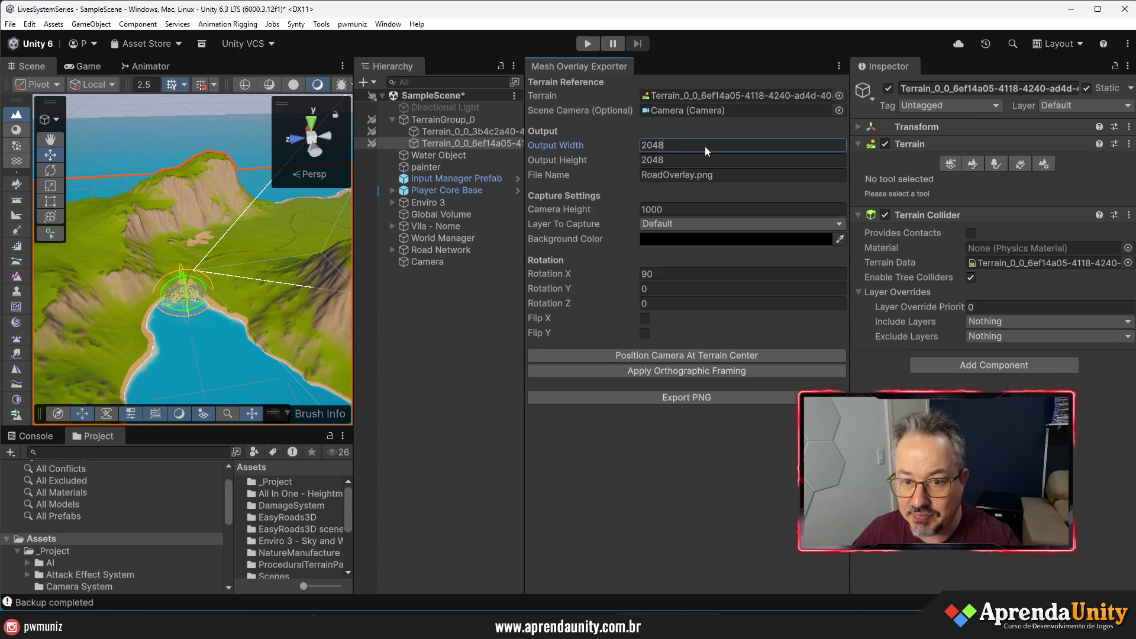
text(4096)
- Set the output height to 4096 and apply orthographic top-down framing to the capture camera
click(745, 160)
text(4096)
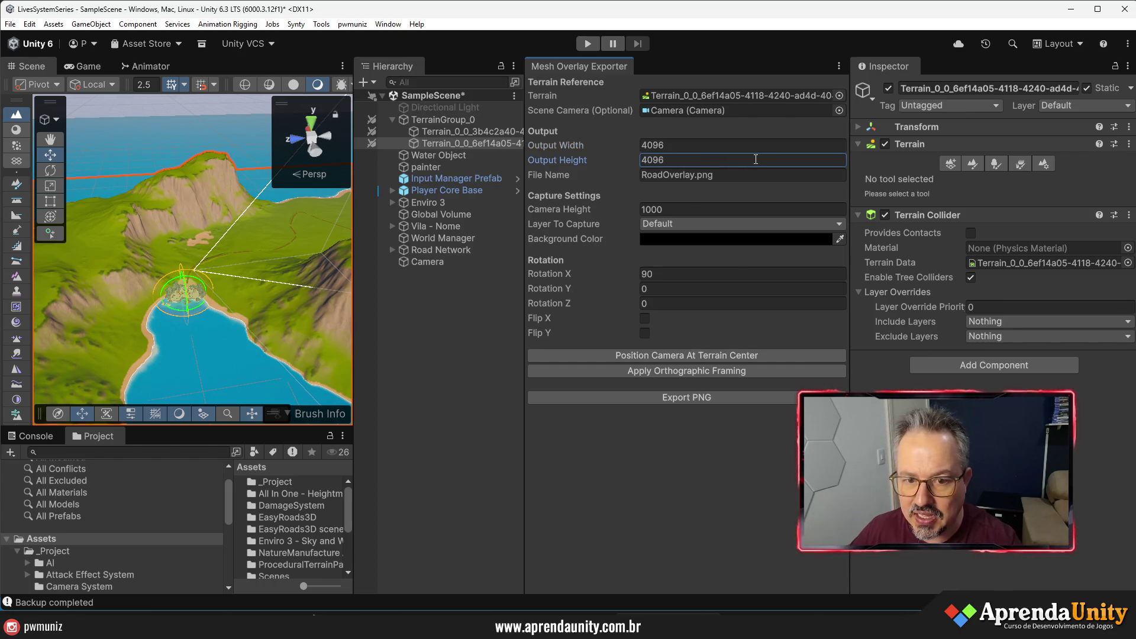
click(674, 356)
click(673, 369)
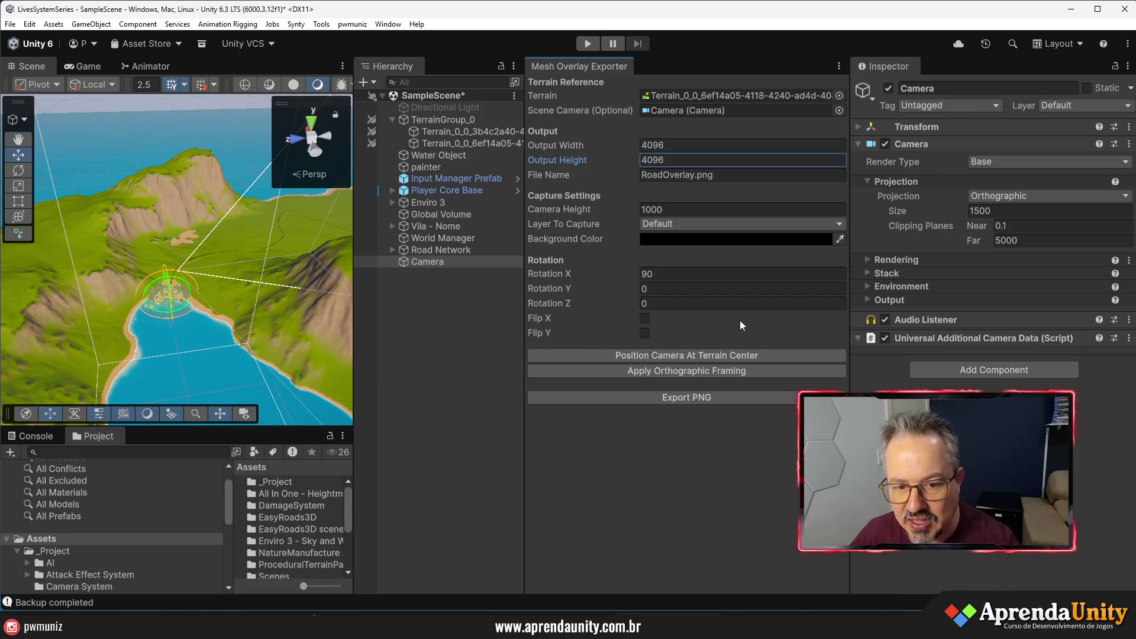
- Export RoadOverlay.png into Assets/_Project/Topografia, then open that folder in the Project window
click(660, 397)
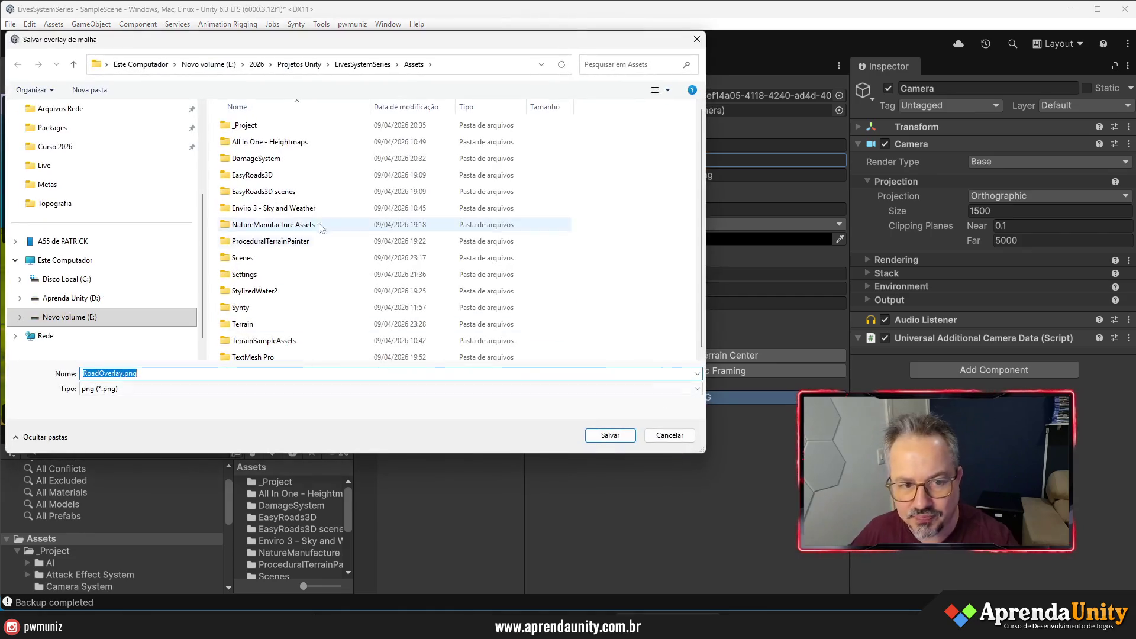
double_click(245, 125)
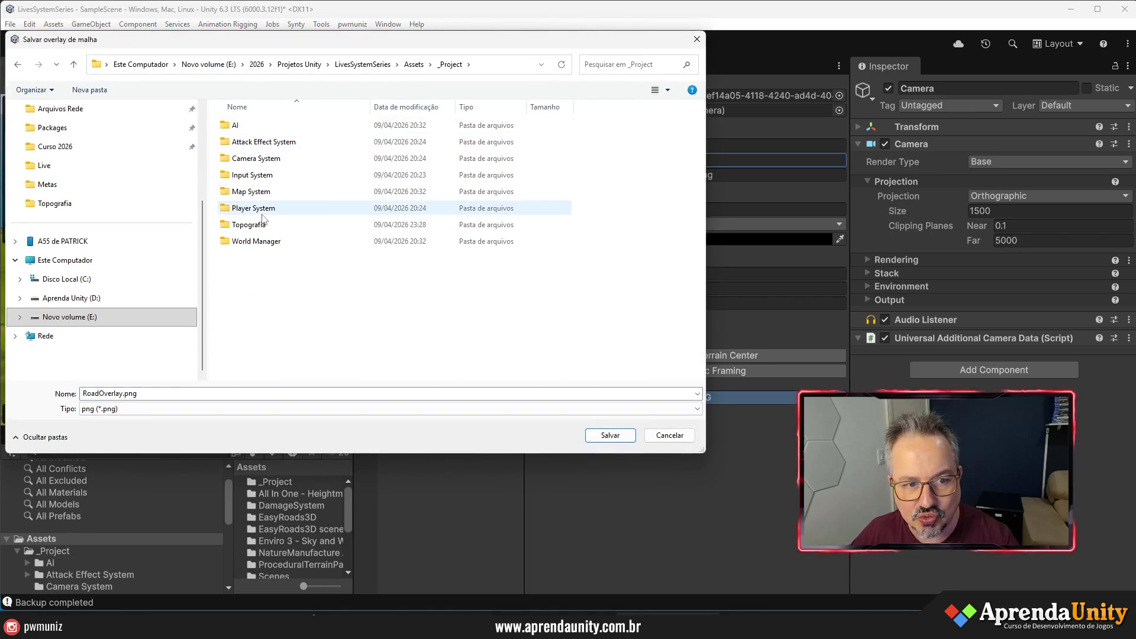
double_click(259, 228)
click(606, 434)
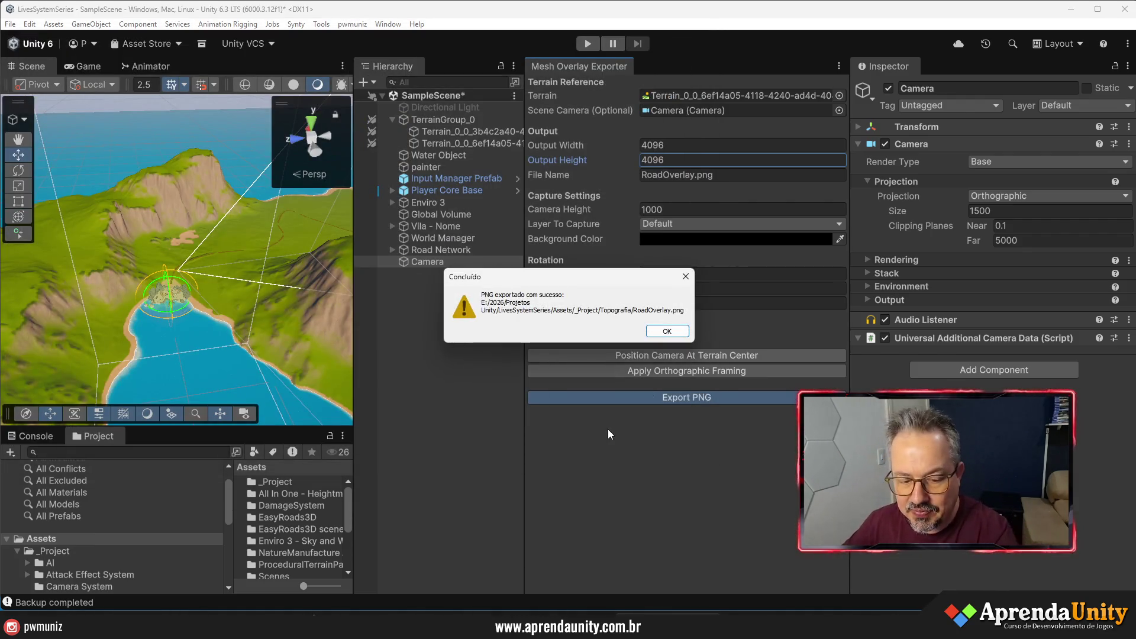
click(666, 332)
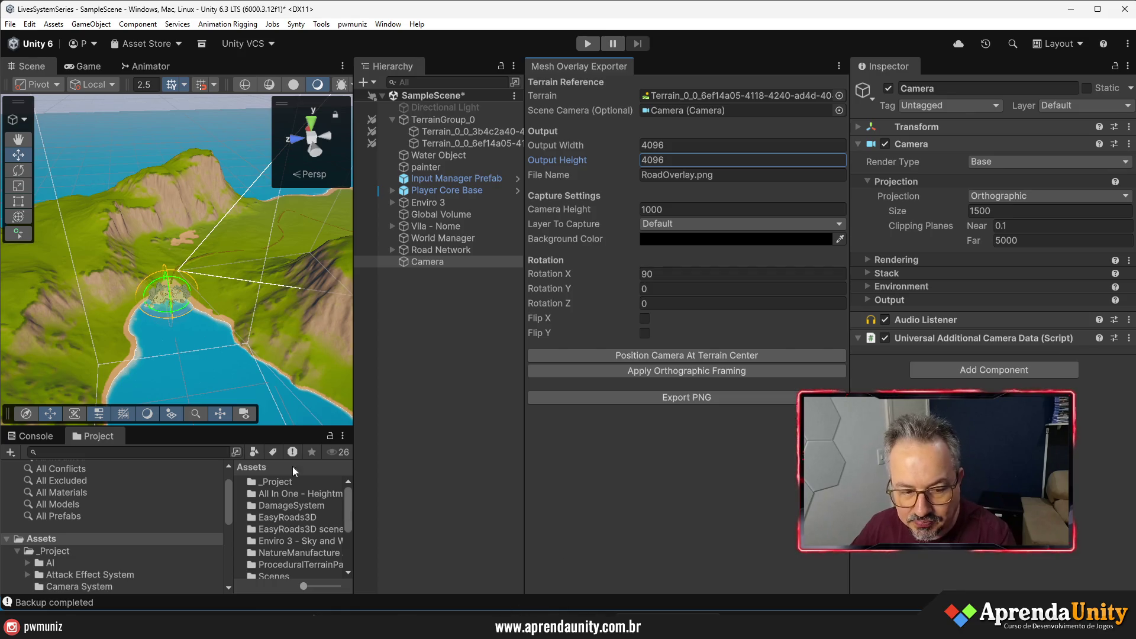
click(95, 552)
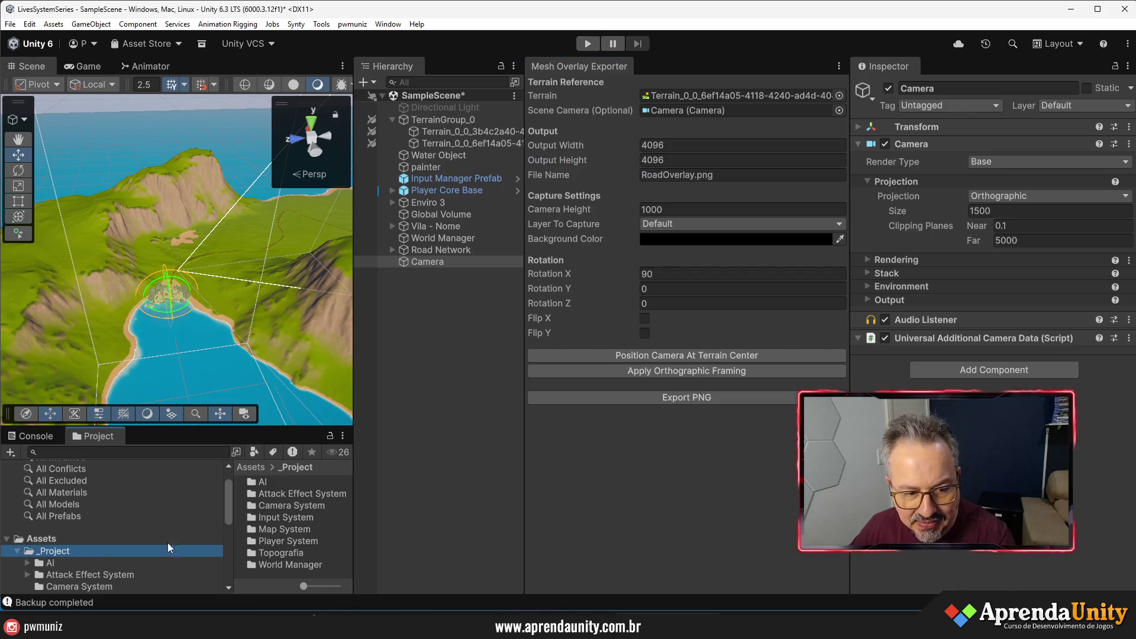
drag(357, 470, 492, 469)
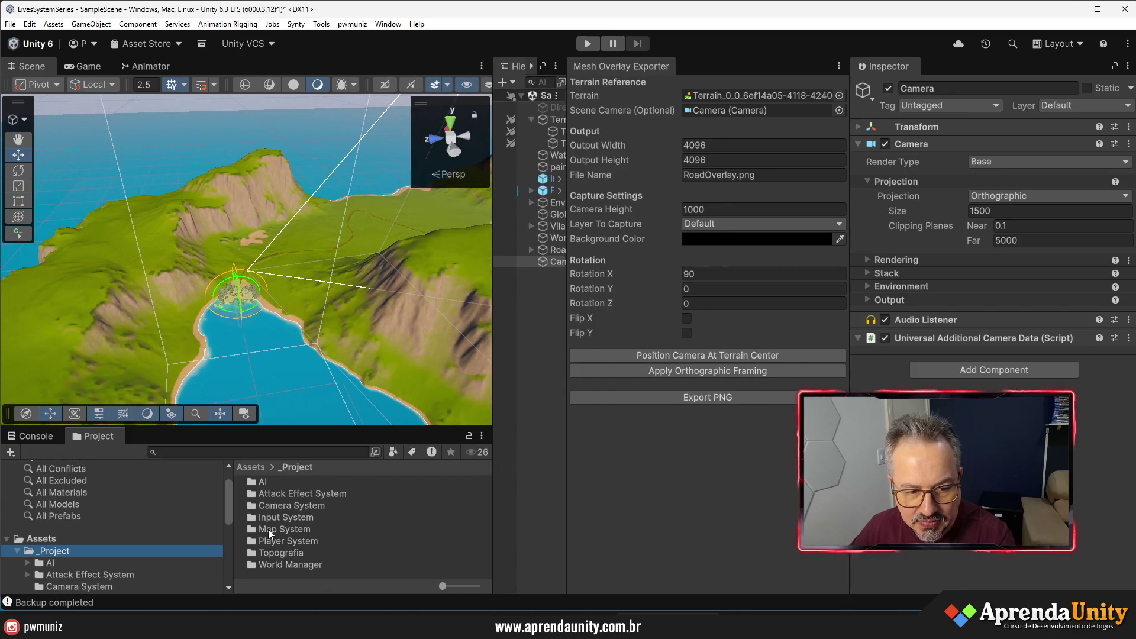
double_click(284, 553)
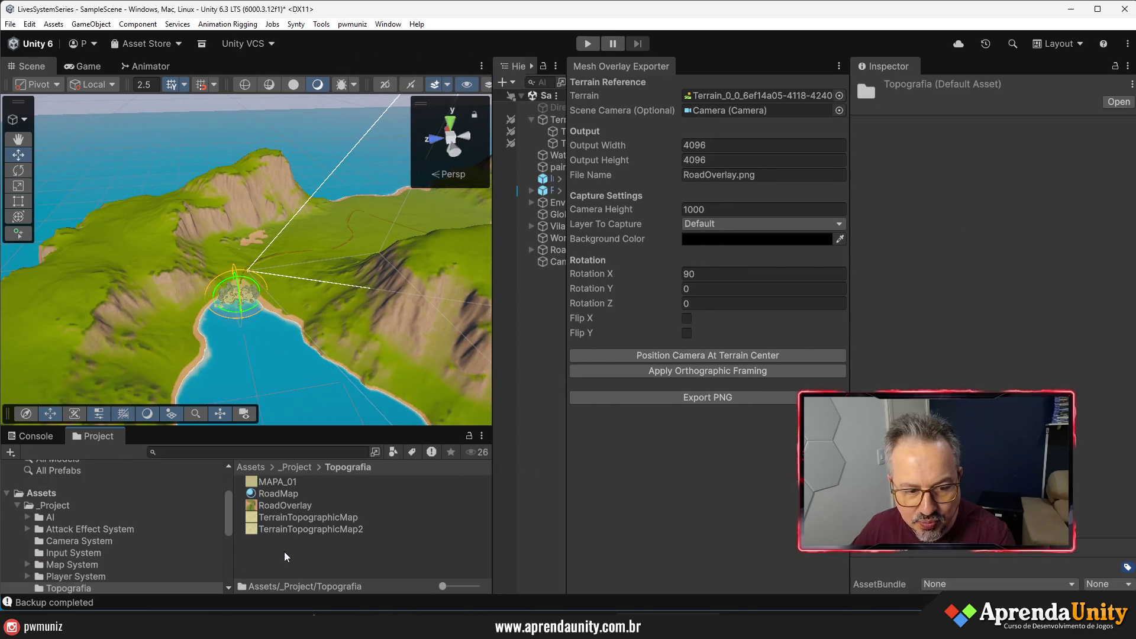
- Set the exporter to capture only the Mapa layer
click(304, 506)
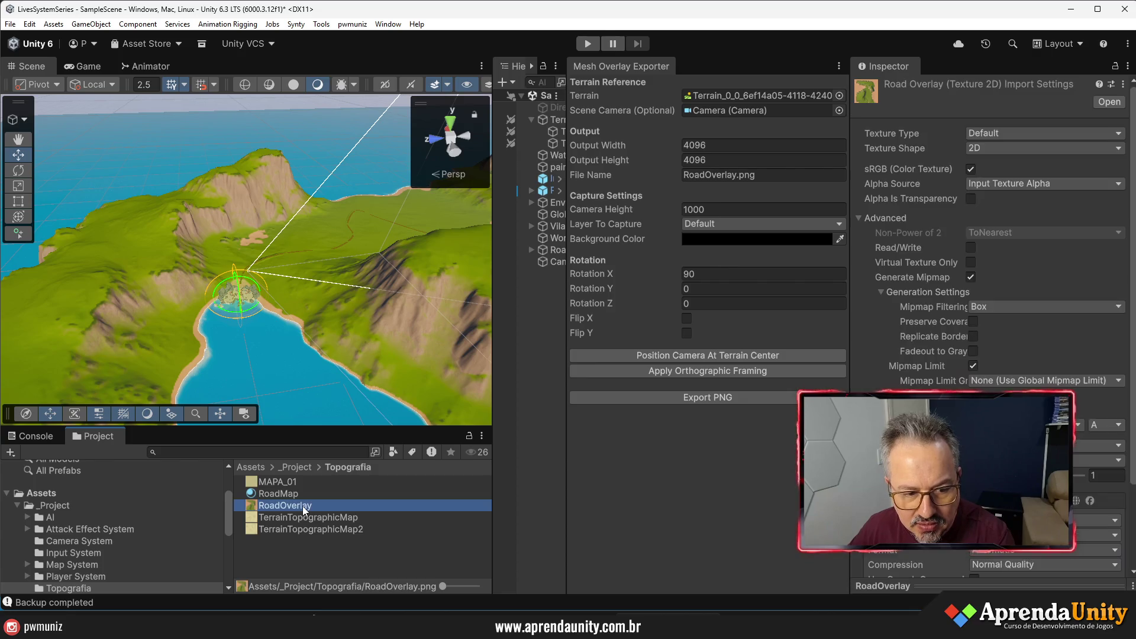
click(704, 226)
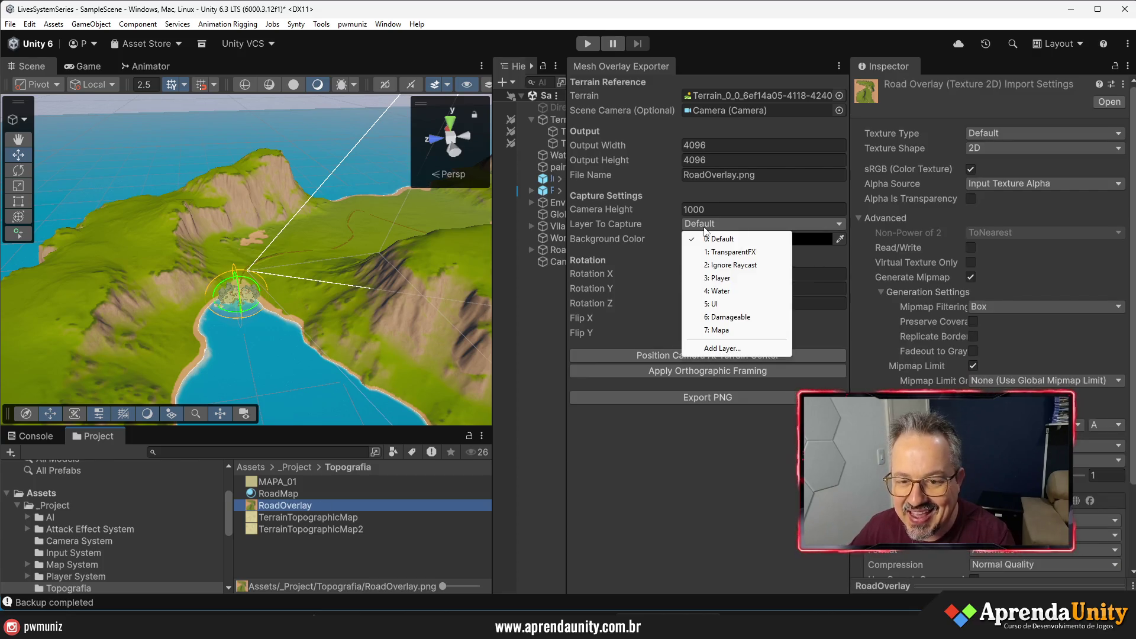
click(723, 331)
click(708, 225)
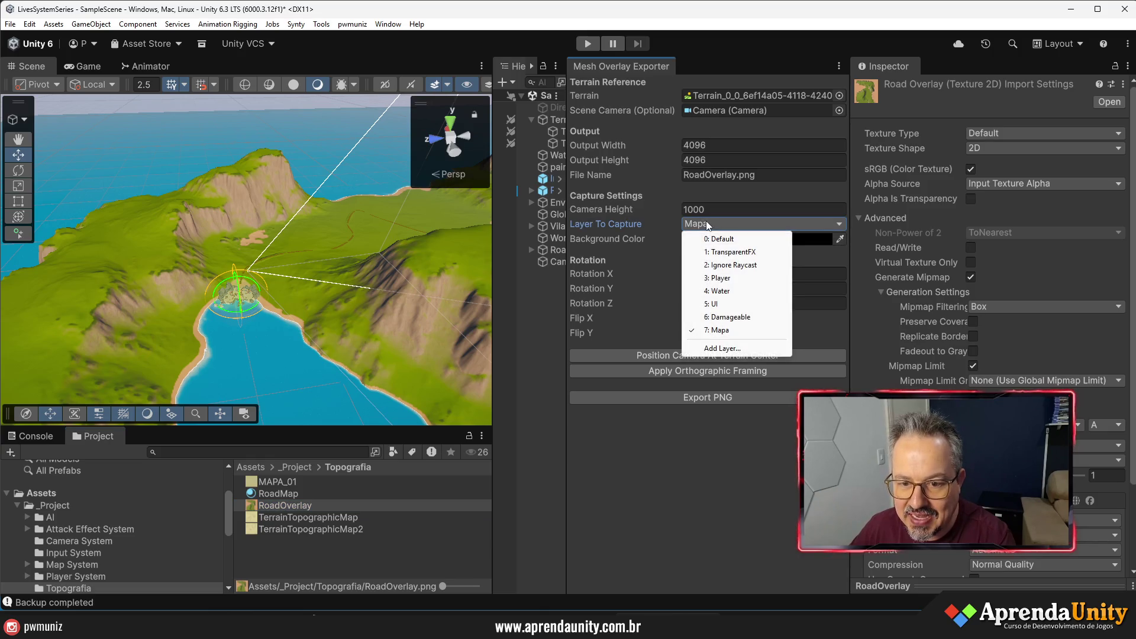
click(690, 395)
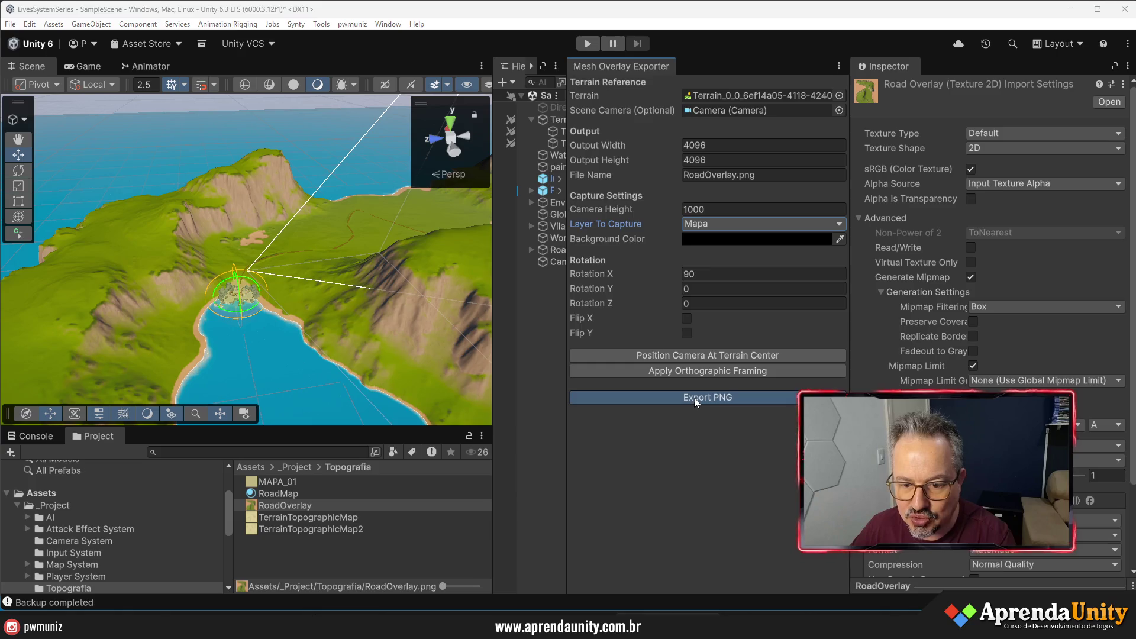
- Re-export the PNG, overwriting RoadOverlay.png in _Project/Topografia, and dismiss the completion message
click(694, 398)
double_click(243, 125)
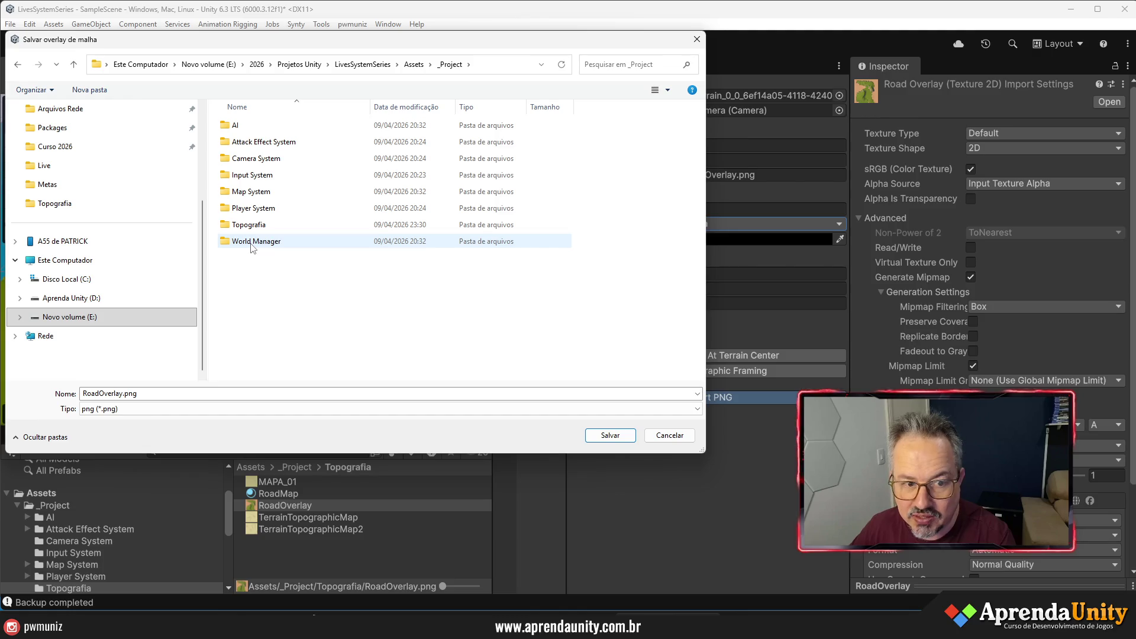
double_click(249, 225)
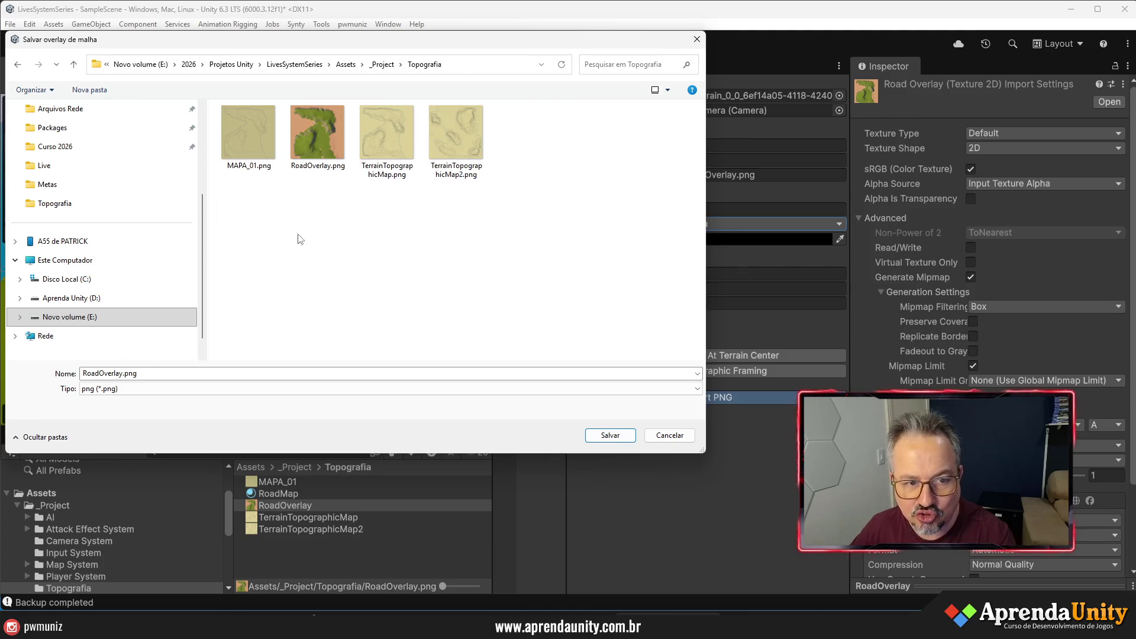
click(317, 143)
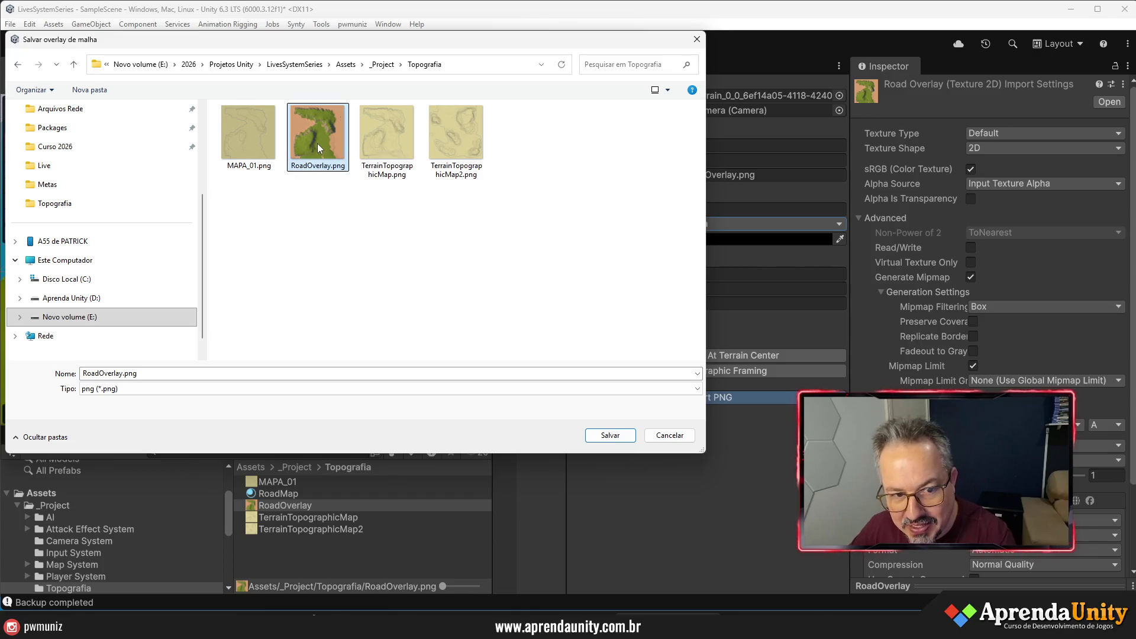
click(621, 442)
click(787, 310)
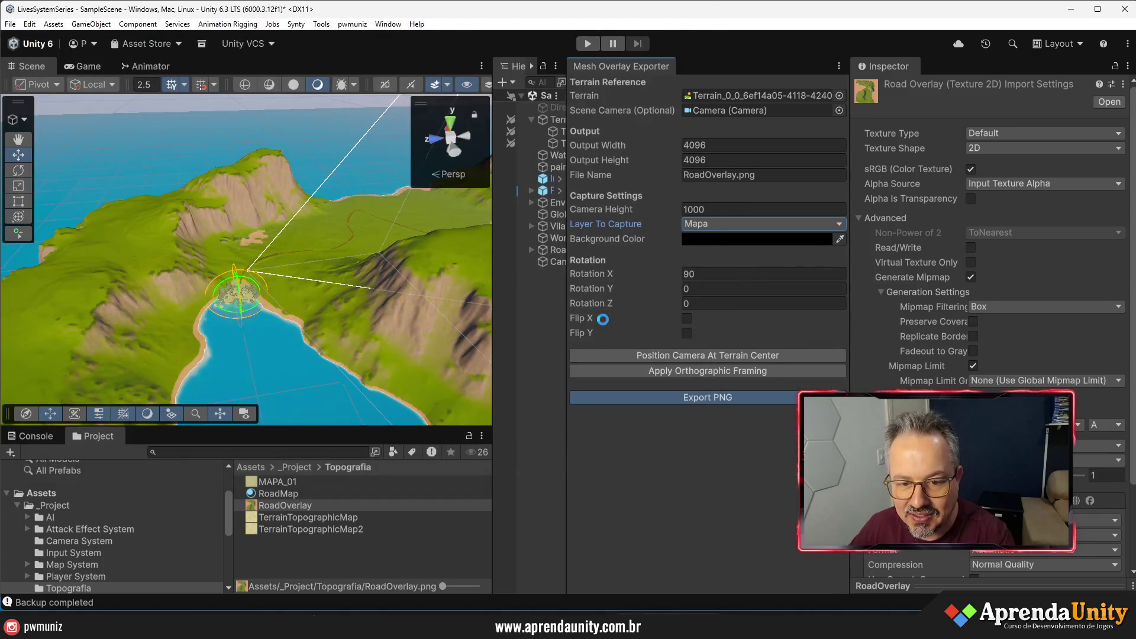
click(678, 357)
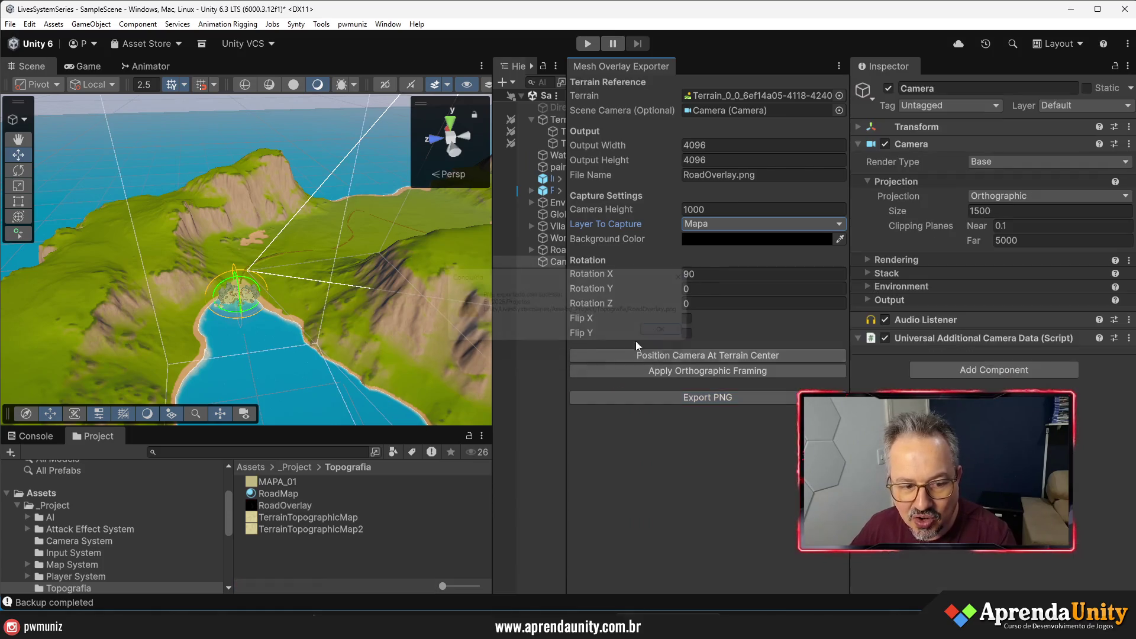
right_click(291, 507)
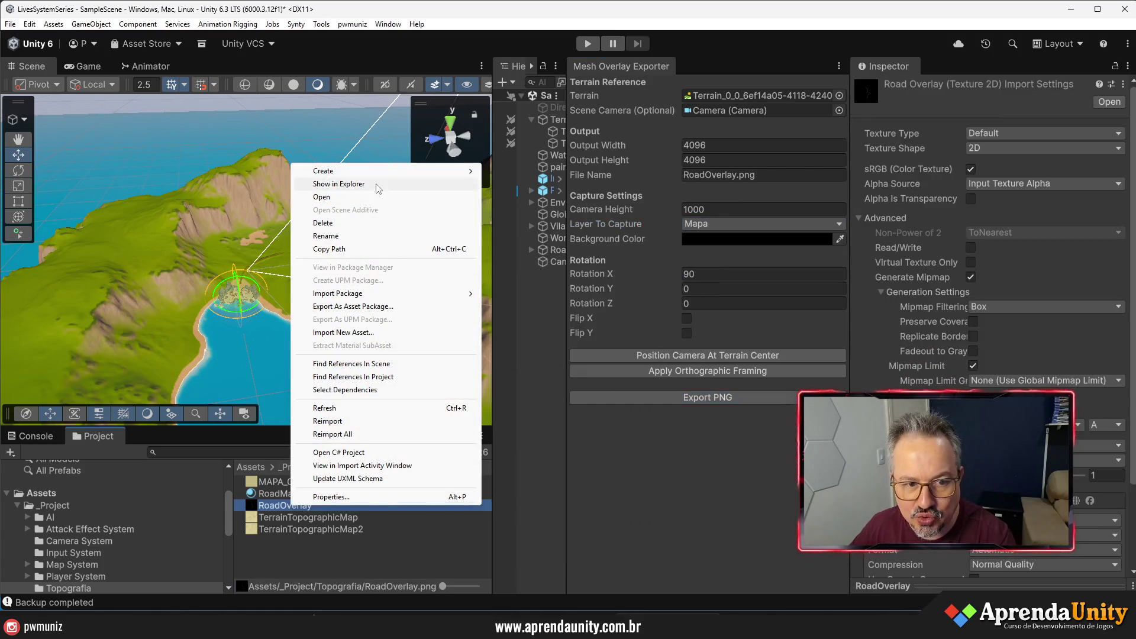
- Reveal RoadOverlay.png in Explorer, view its single road line in Photos, then close Photos
click(382, 187)
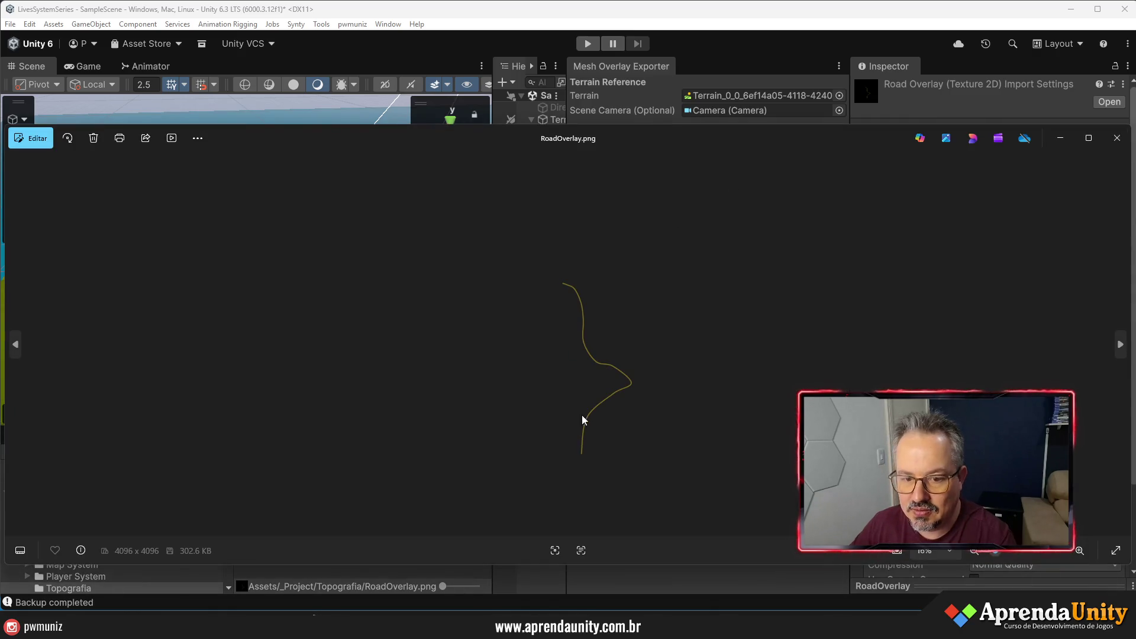
click(1117, 140)
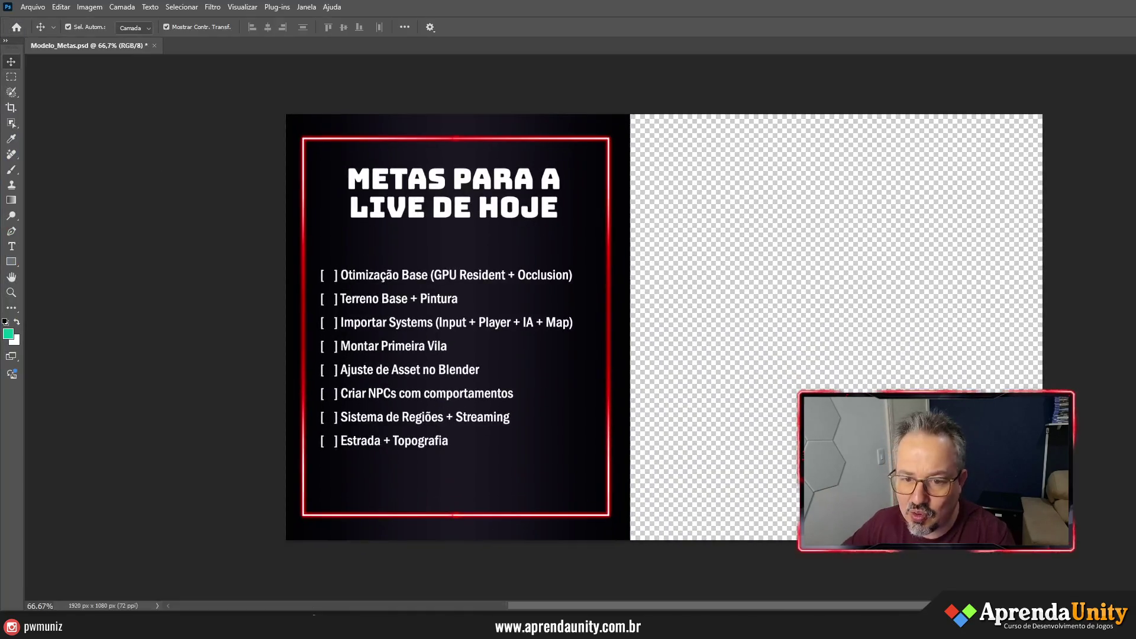
- Open MAPA_01.png despite the missing colour profile and drop RoadOverlay.png onto the canvas
click(826, 281)
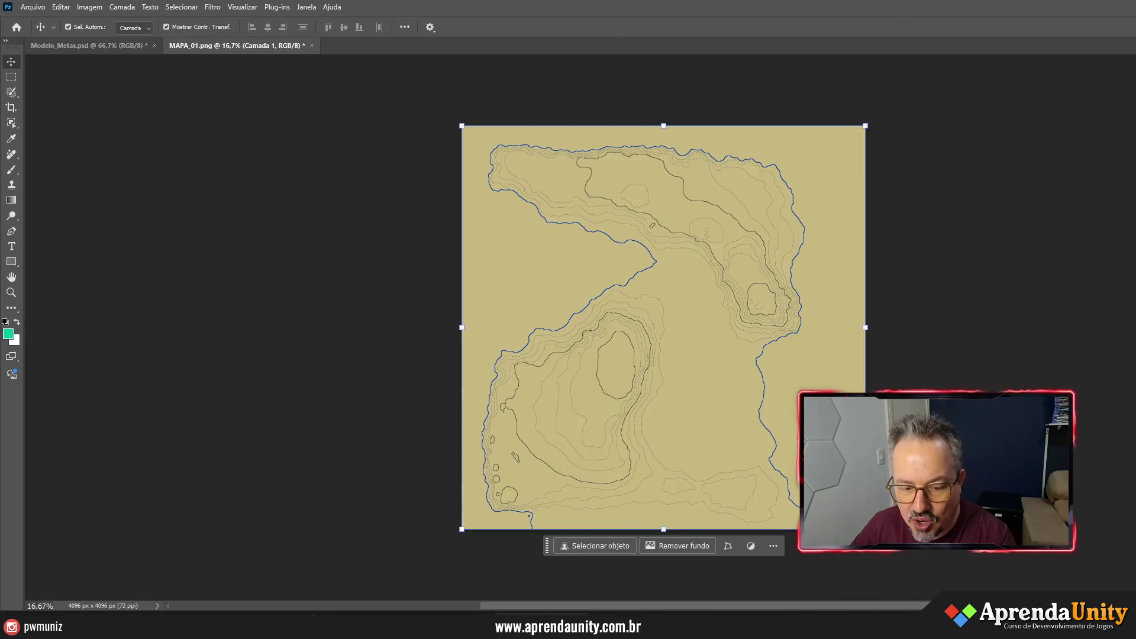
click(707, 574)
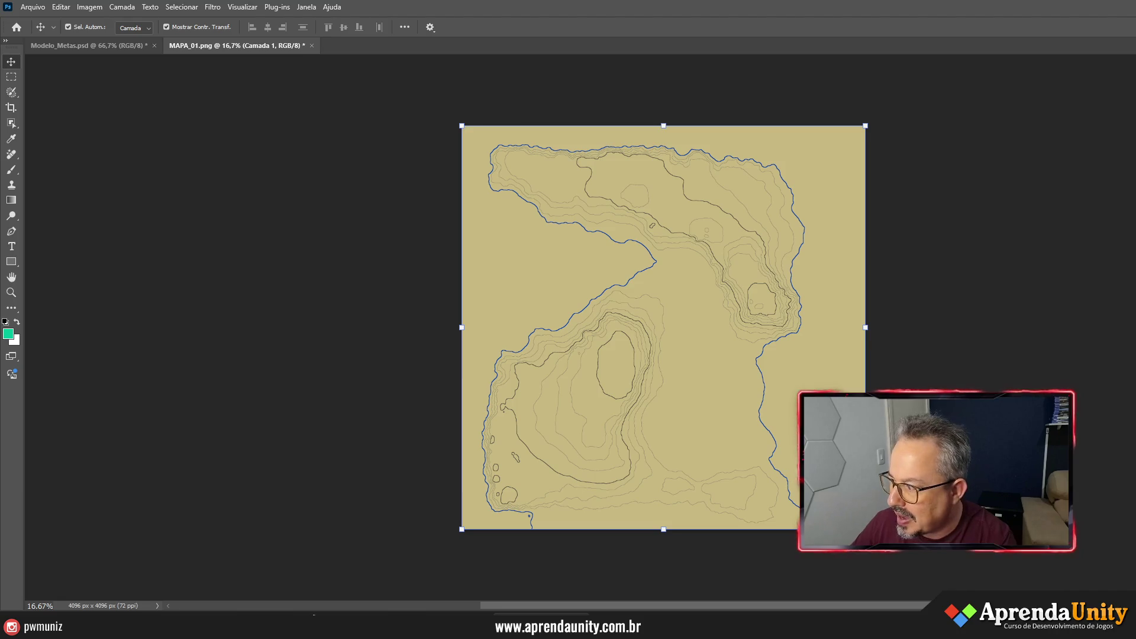
drag(1134, 321, 1030, 320)
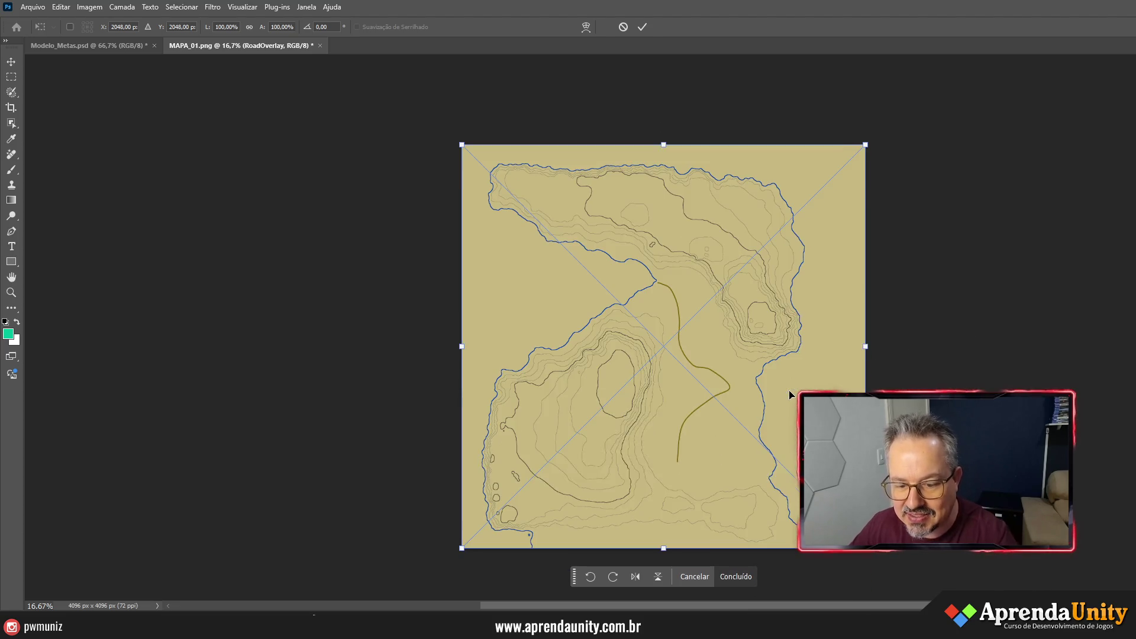
- Keep the road overlay centred, commit its placement, and deselect the layer
scroll(802, 385, up, 2)
scroll(802, 381, up, 3)
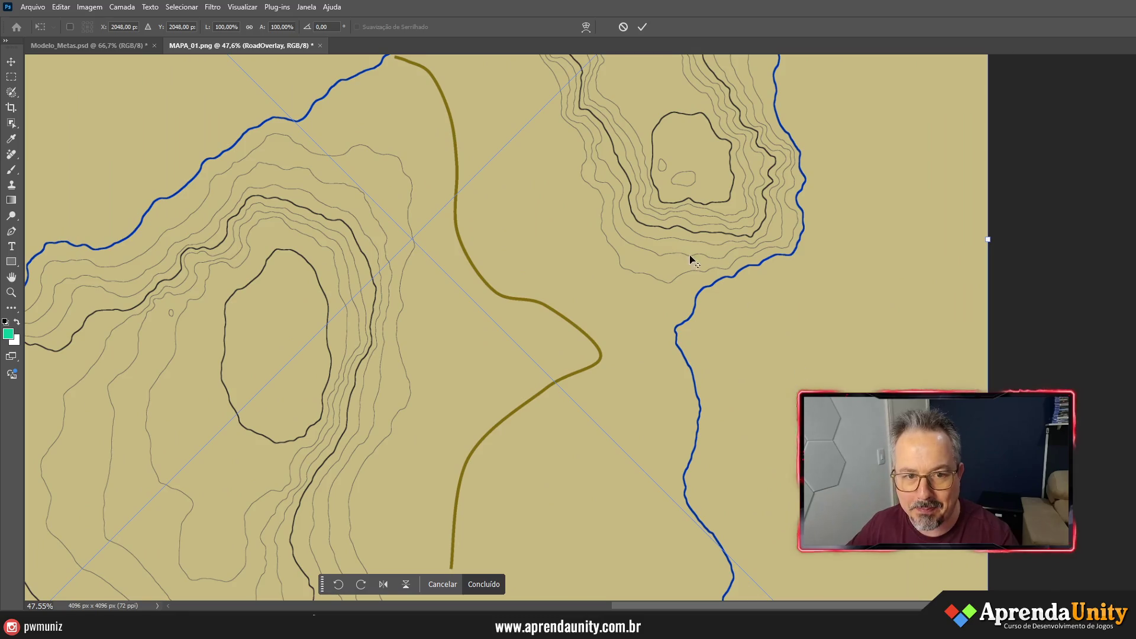
drag(541, 151, 559, 202)
key(ctrl+z)
key(Return)
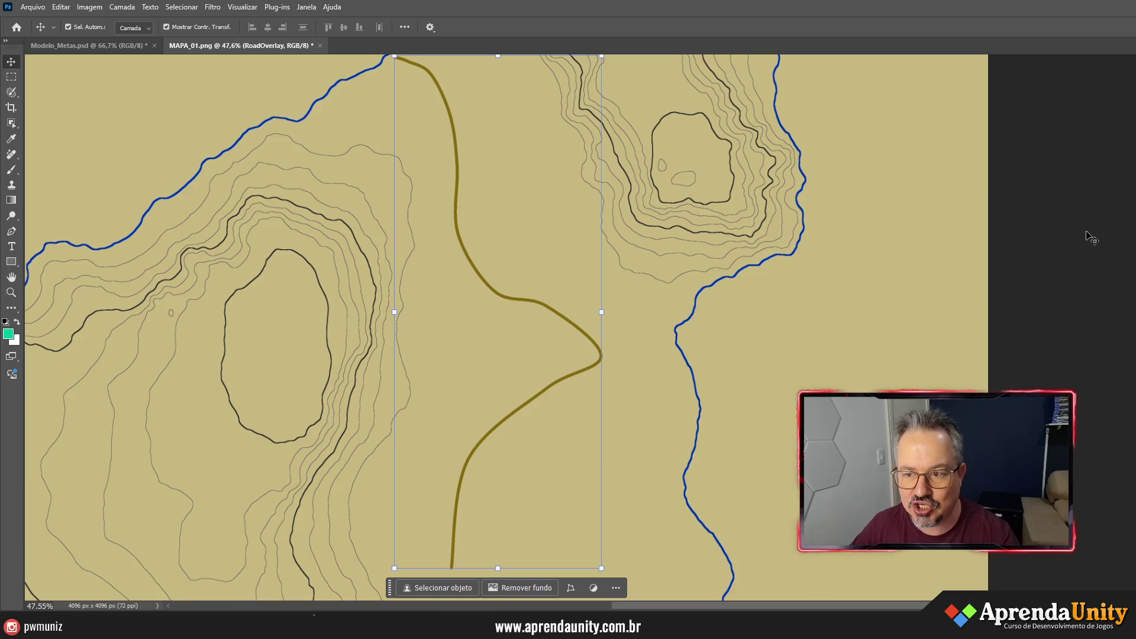
scroll(1091, 225, up, 3)
click(1091, 217)
scroll(687, 258, down, 10)
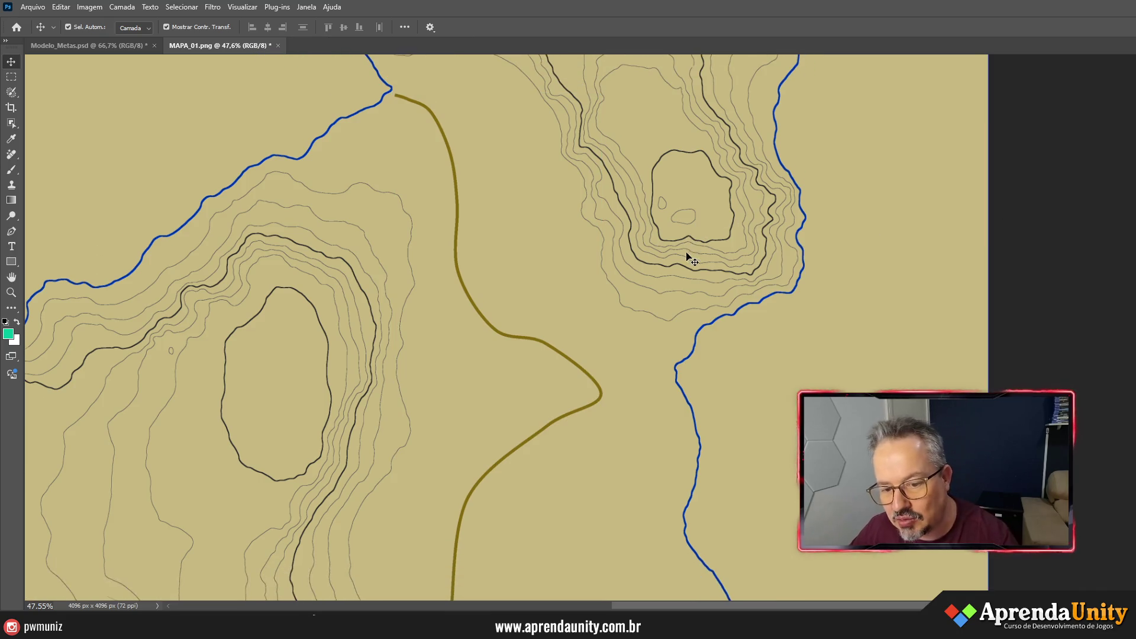
scroll(662, 274, up, 10)
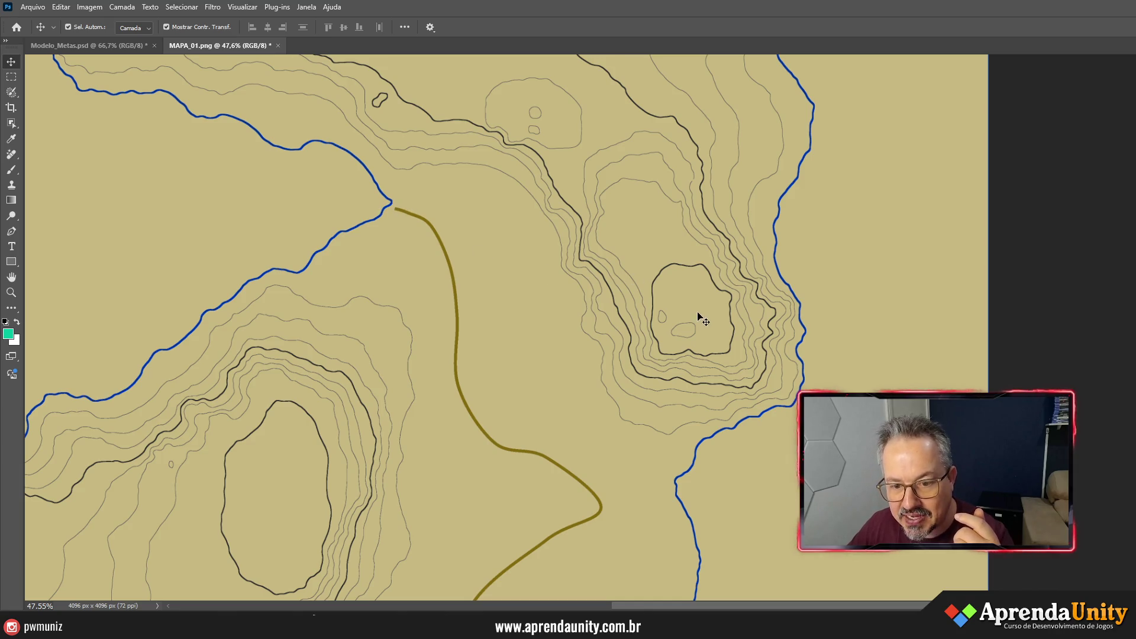
scroll(613, 320, down, 3)
scroll(610, 415, down, 9)
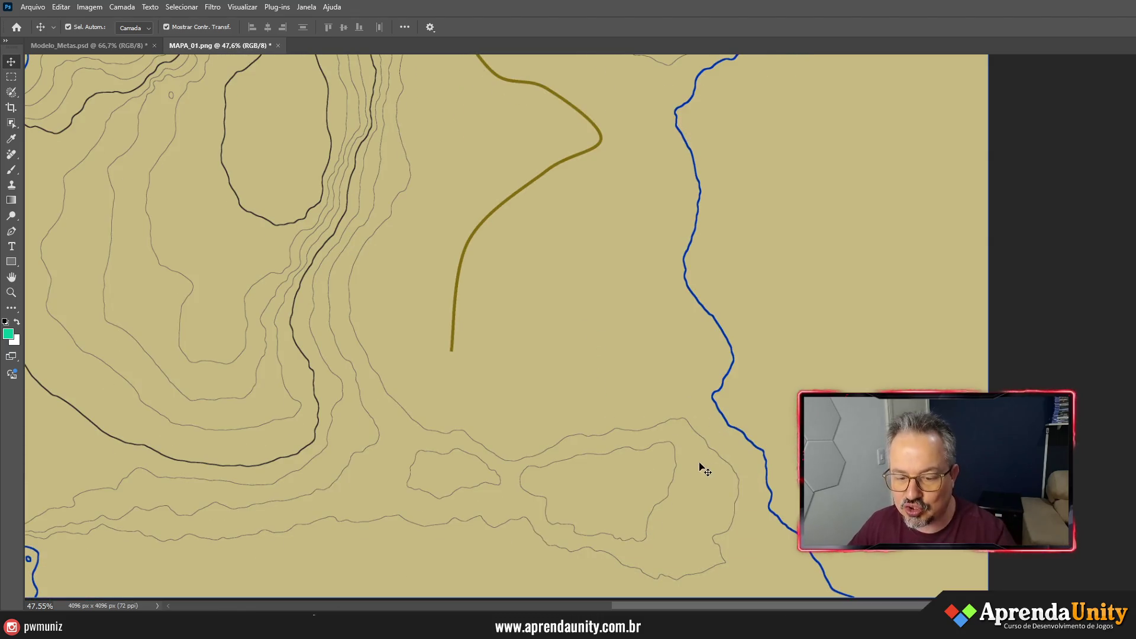
drag(663, 606, 514, 602)
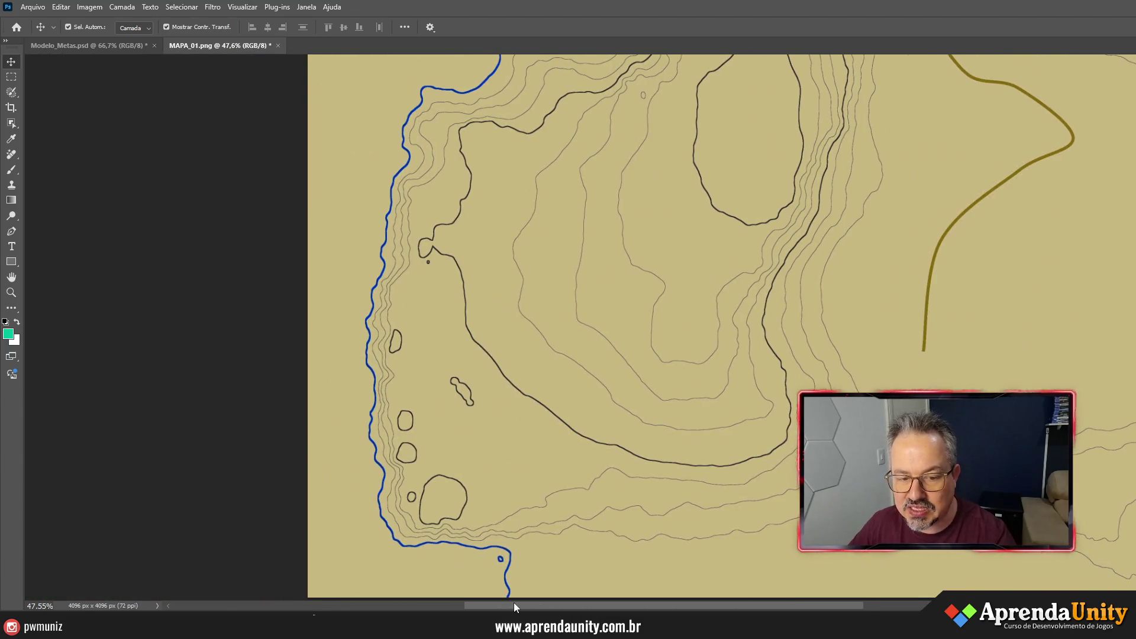
scroll(809, 359, down, 5)
scroll(807, 360, down, 1)
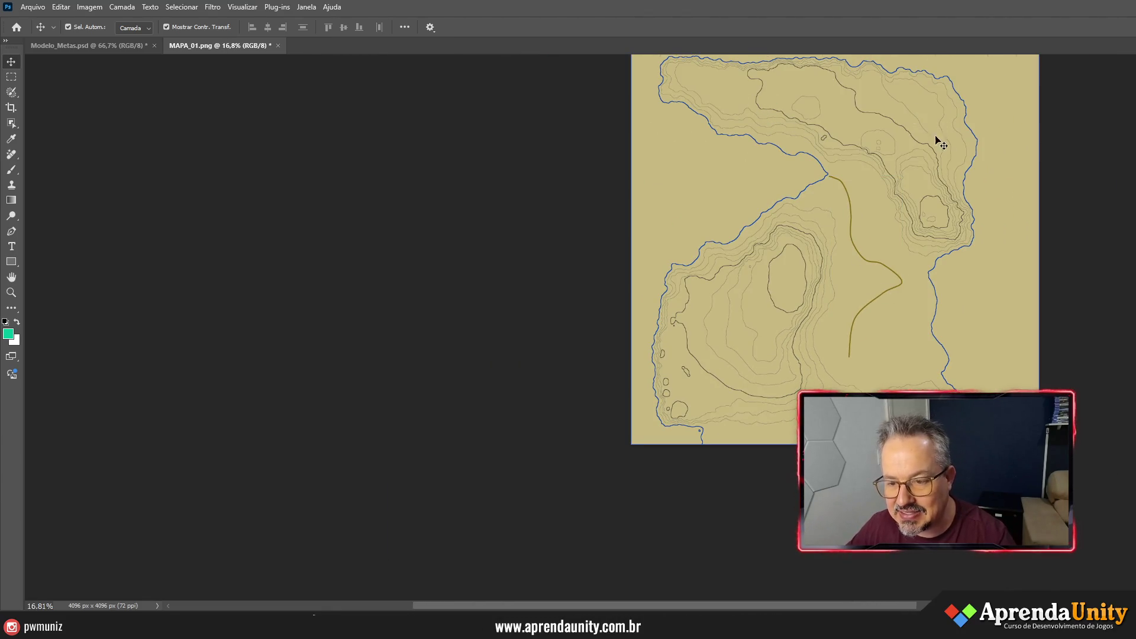
click(733, 184)
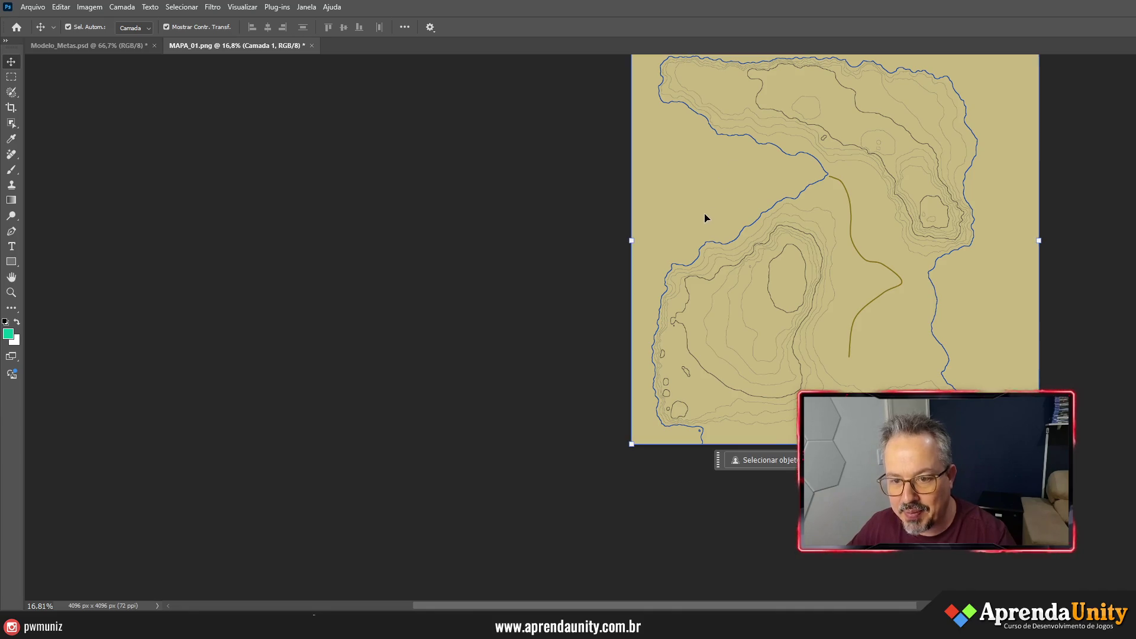
click(1127, 254)
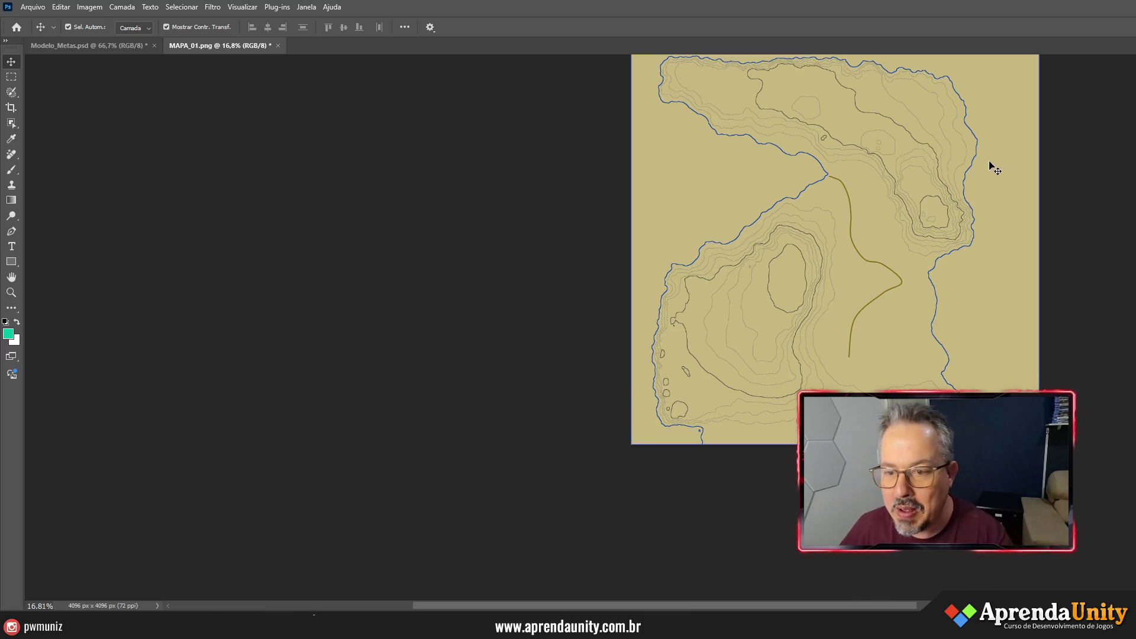
scroll(817, 190, up, 2)
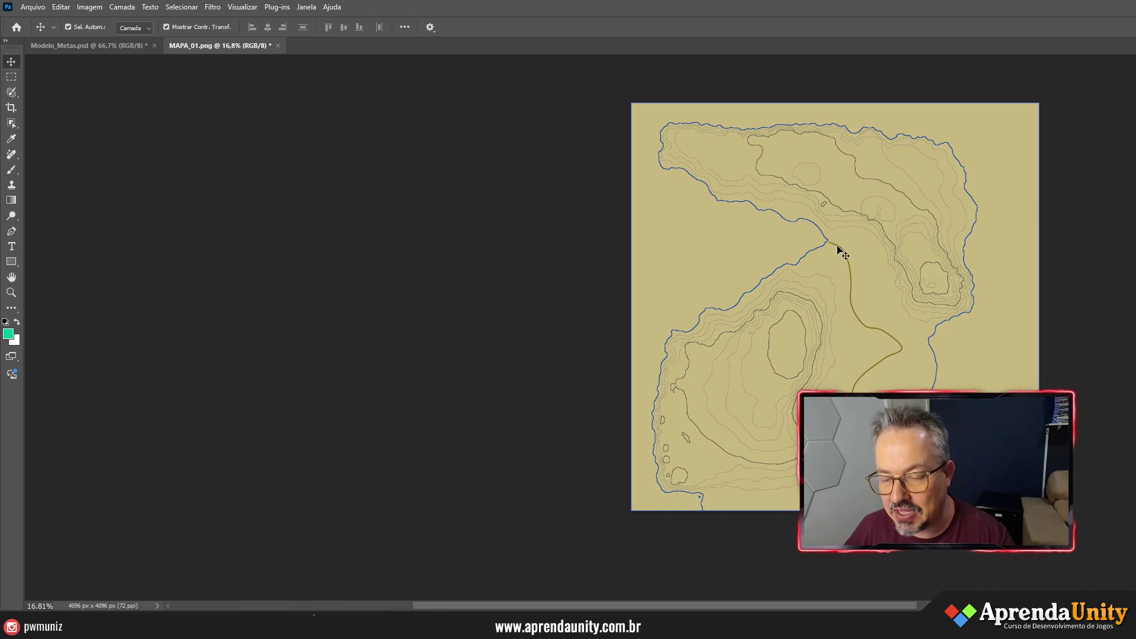
scroll(840, 246, up, 5)
scroll(840, 251, up, 5)
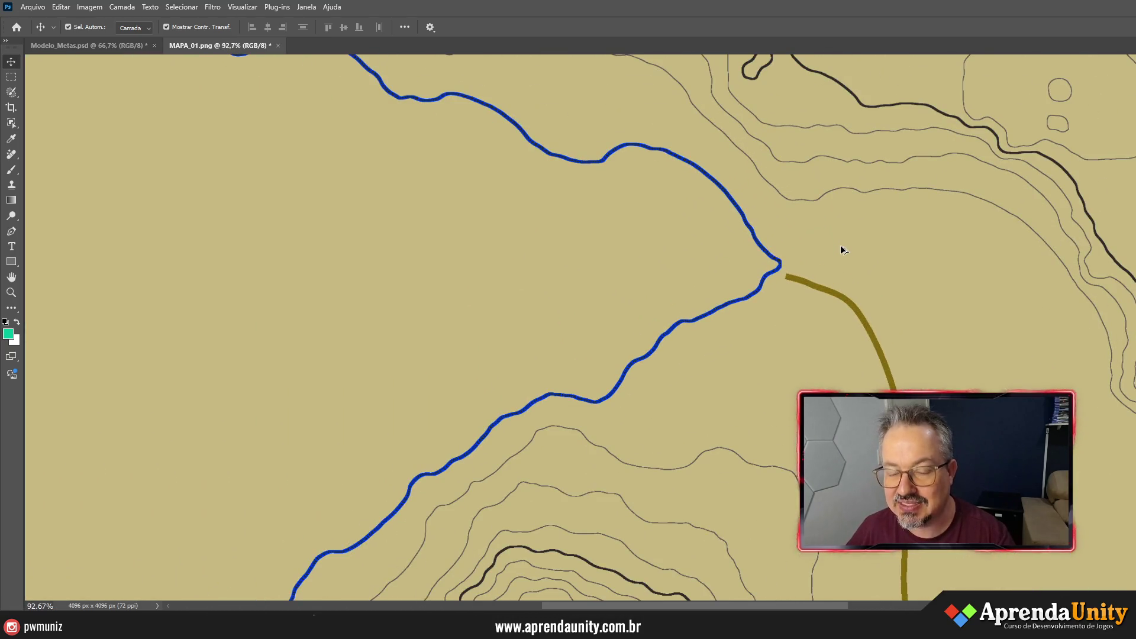
scroll(841, 245, down, 3)
scroll(839, 241, down, 5)
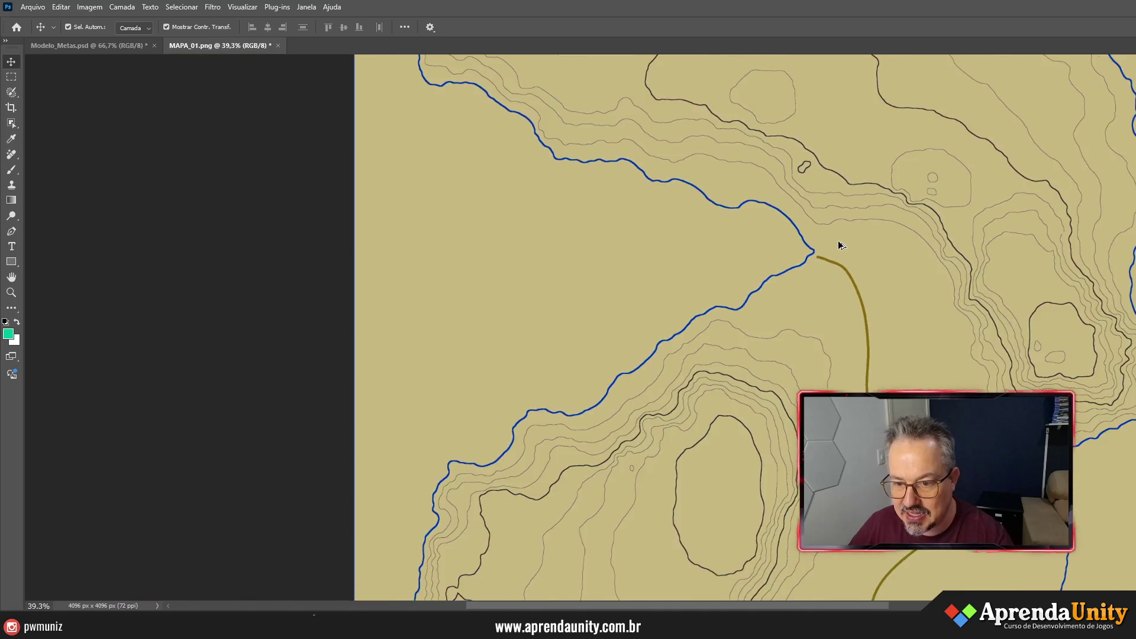
scroll(839, 243, up, 1)
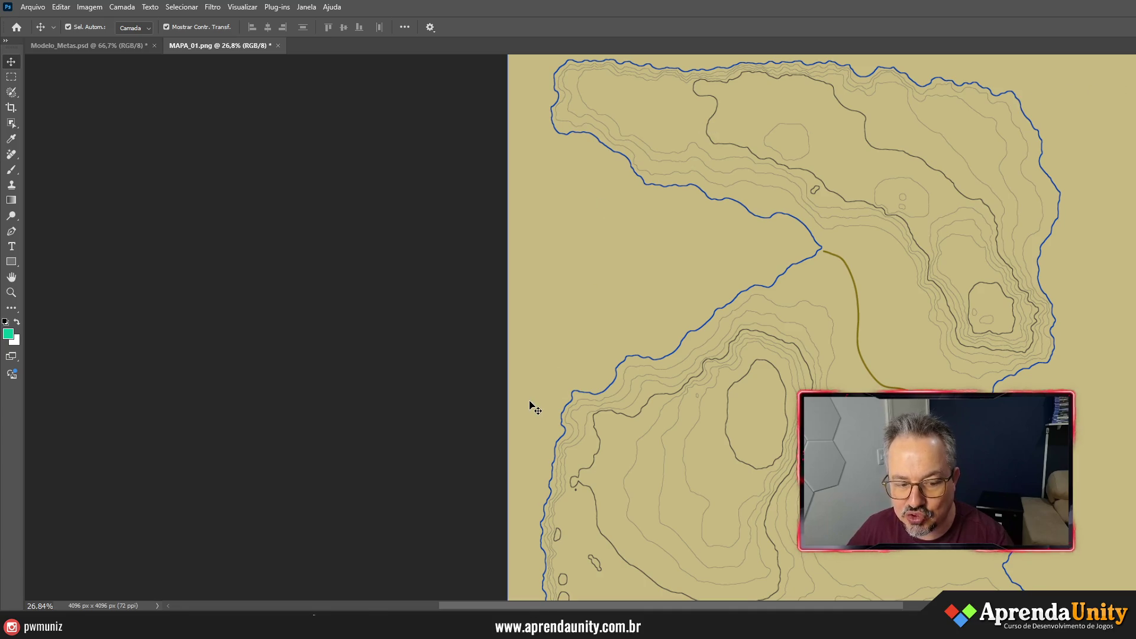
- Launch Calculadora from Windows search and position it alongside the Unity editor
key(super)
text(cal)
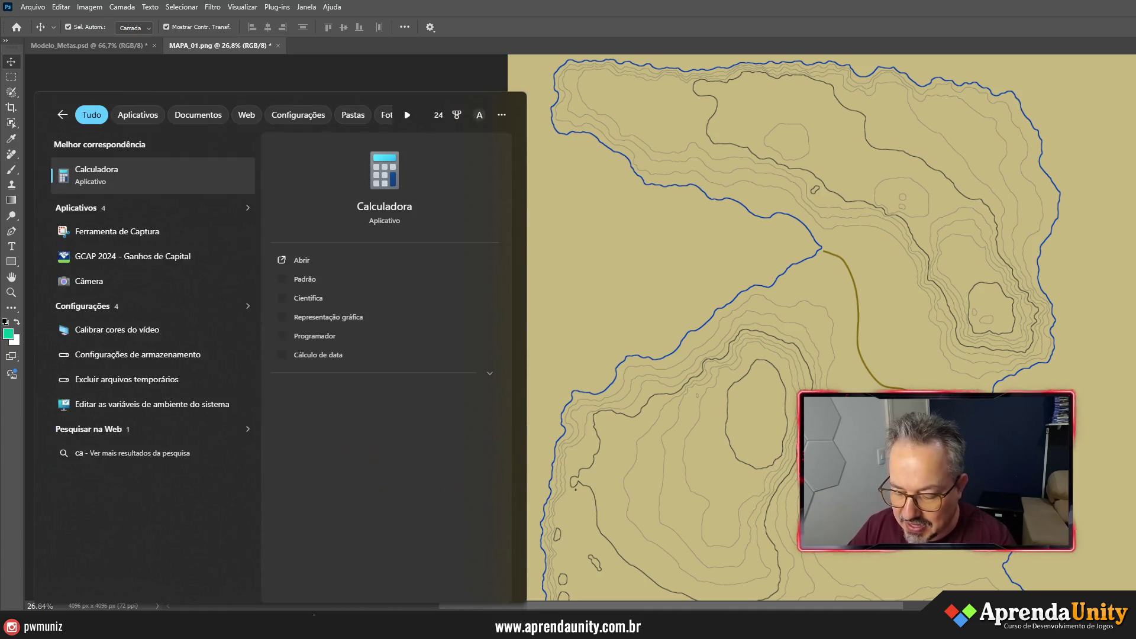
click(376, 200)
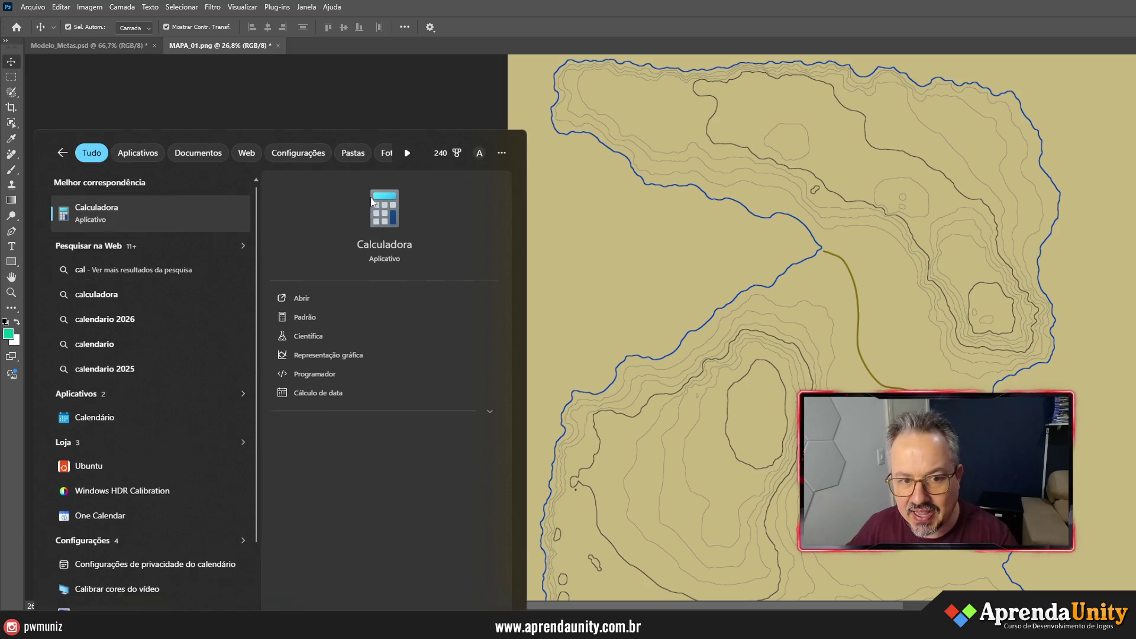
mouse_move(239, 158)
mouse_down()
mouse_move(494, 165)
mouse_move(377, 172)
mouse_up()
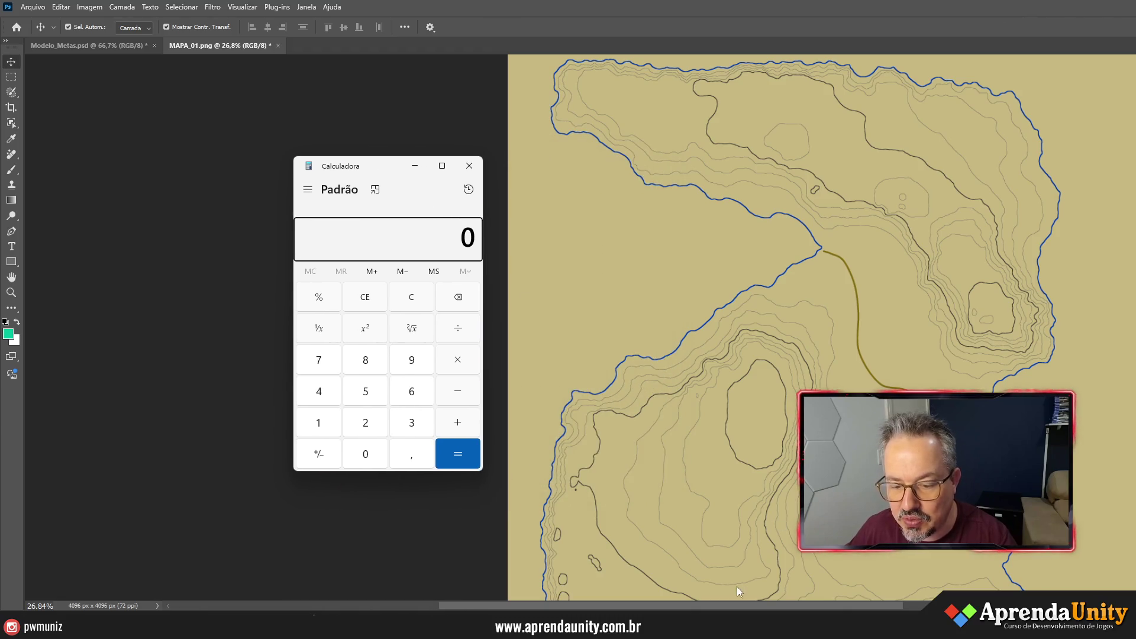
mouse_move(666, 626)
click(728, 565)
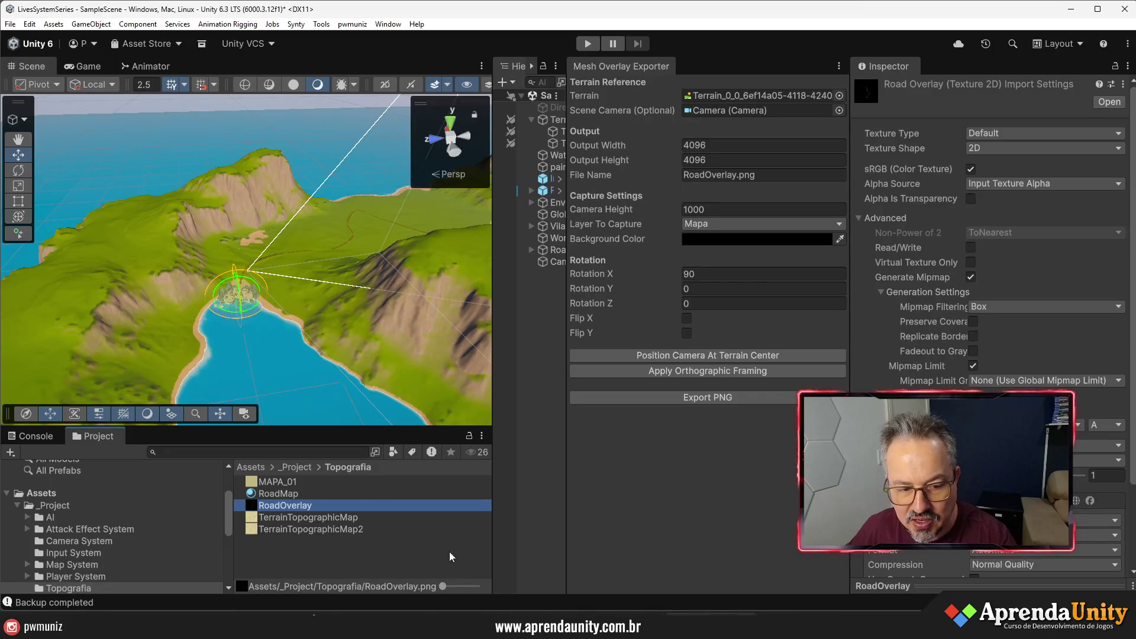
key(alt+Tab)
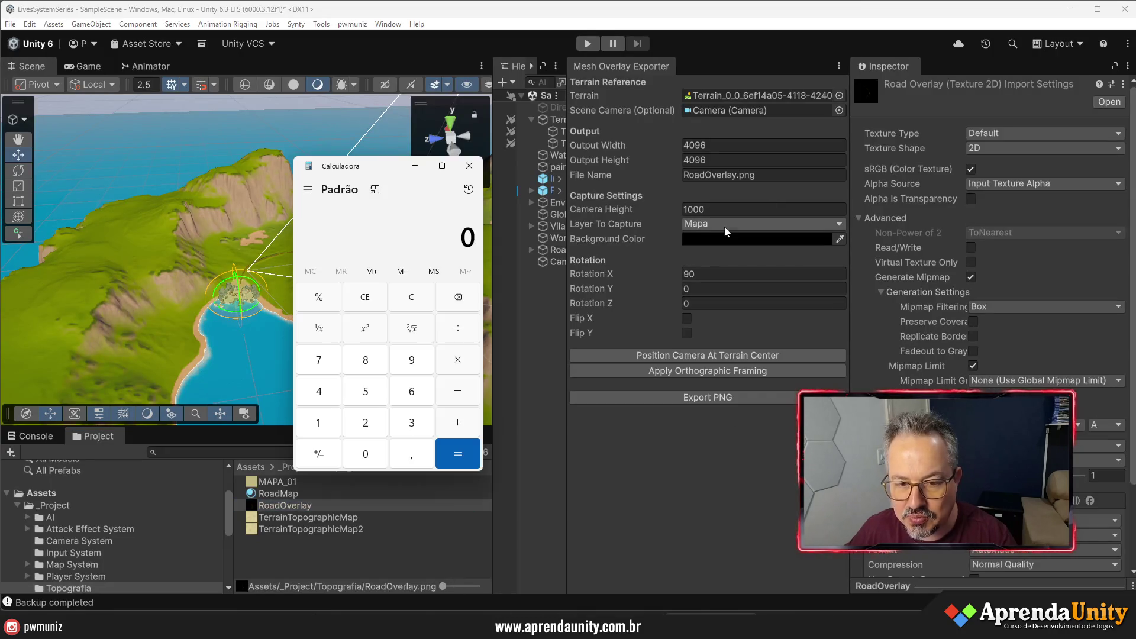
- Calculate 3000/4093 (about 0.733), close the calculator, and widen the exporter panel
text(3000/)
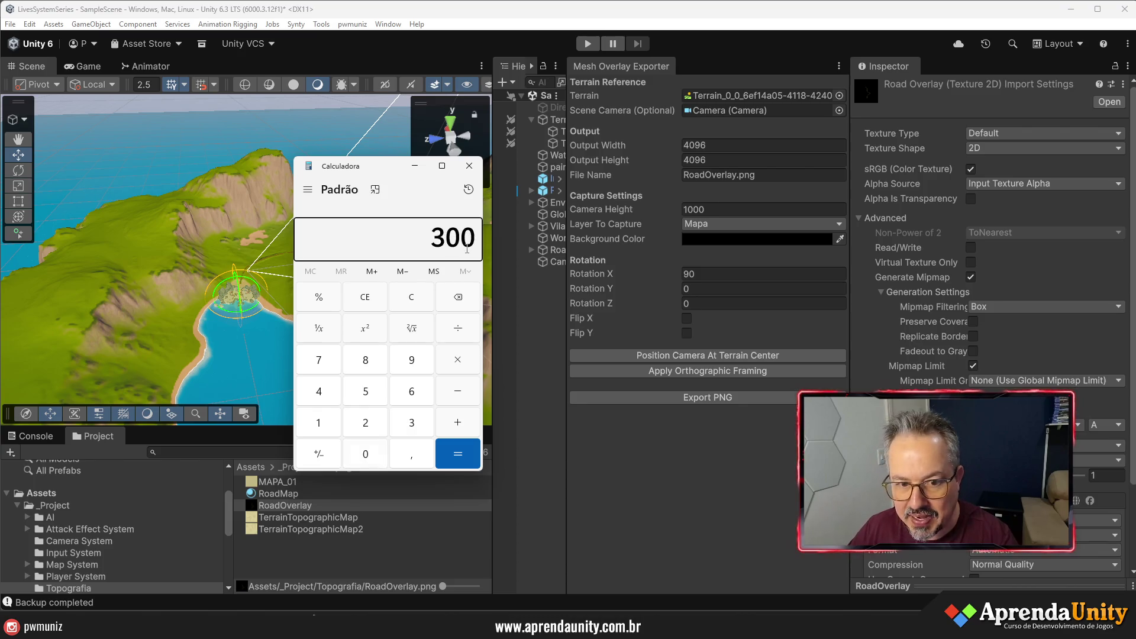
text(4093)
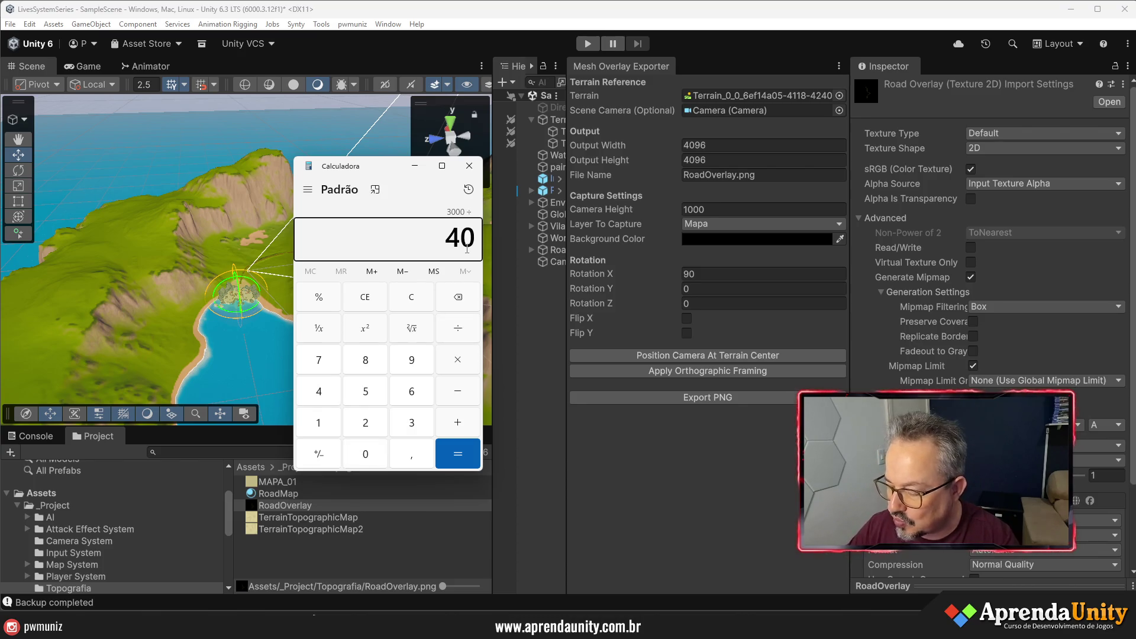
key(Return)
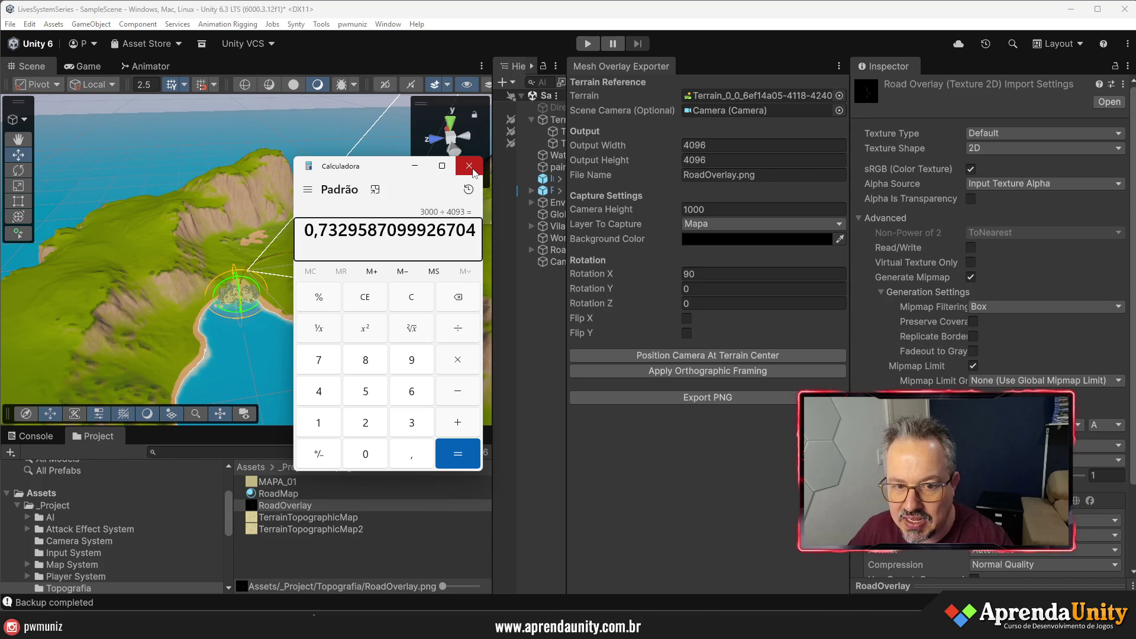
click(469, 166)
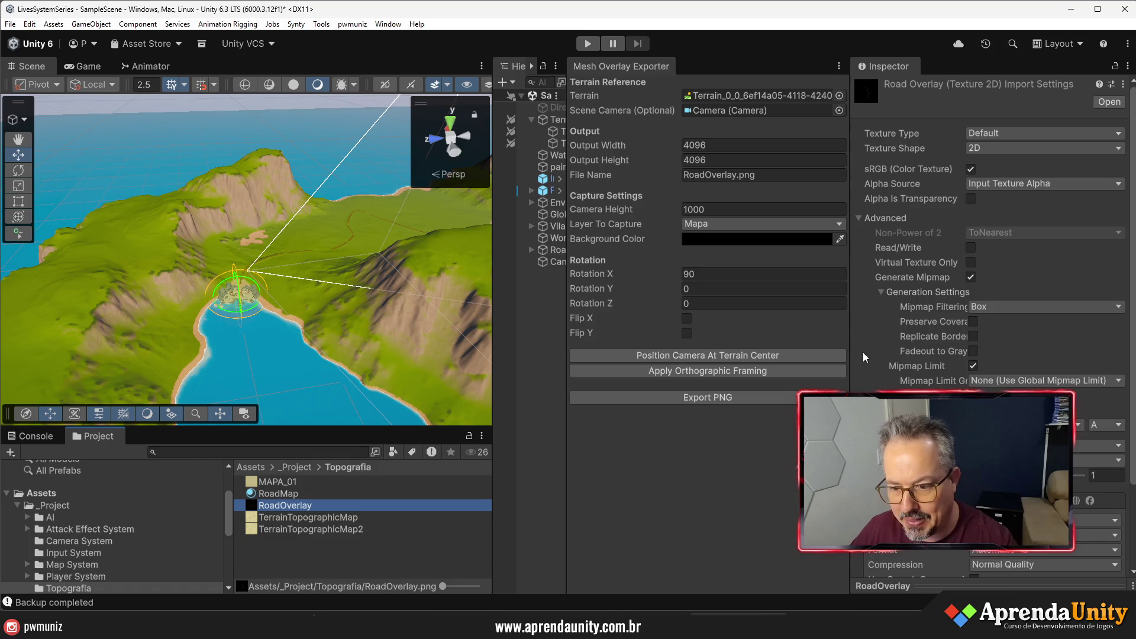
drag(850, 332, 921, 323)
- Widen the Hierarchy panel by dragging its splitter to the right
drag(567, 345, 715, 343)
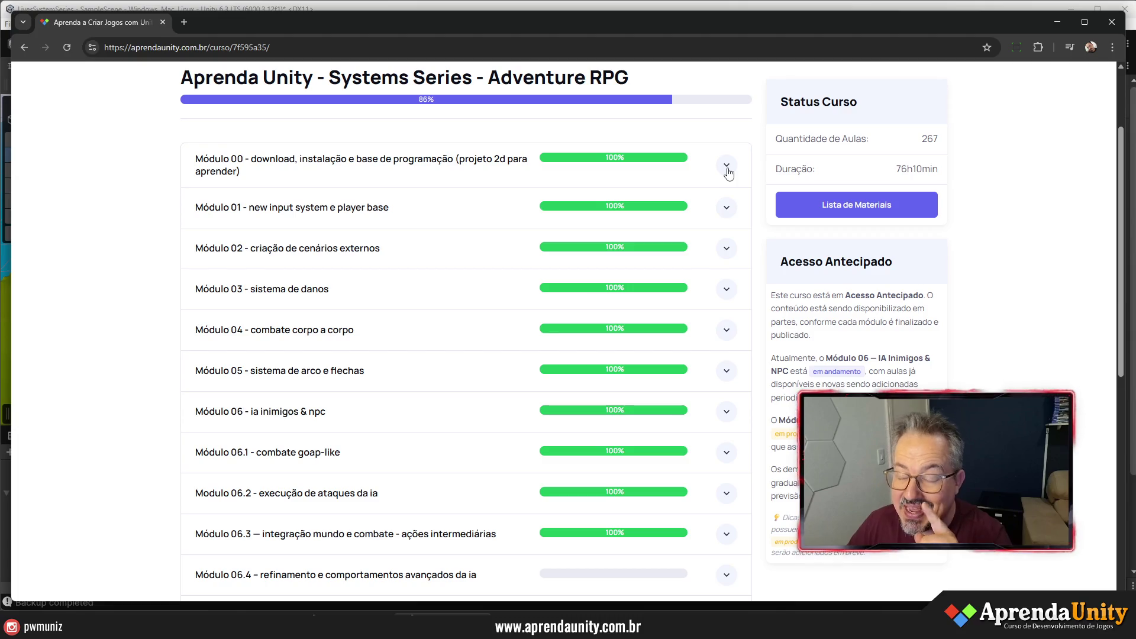
- Return to the student course dashboard and look over the Plataforma 2D Moderno course page
click(1055, 26)
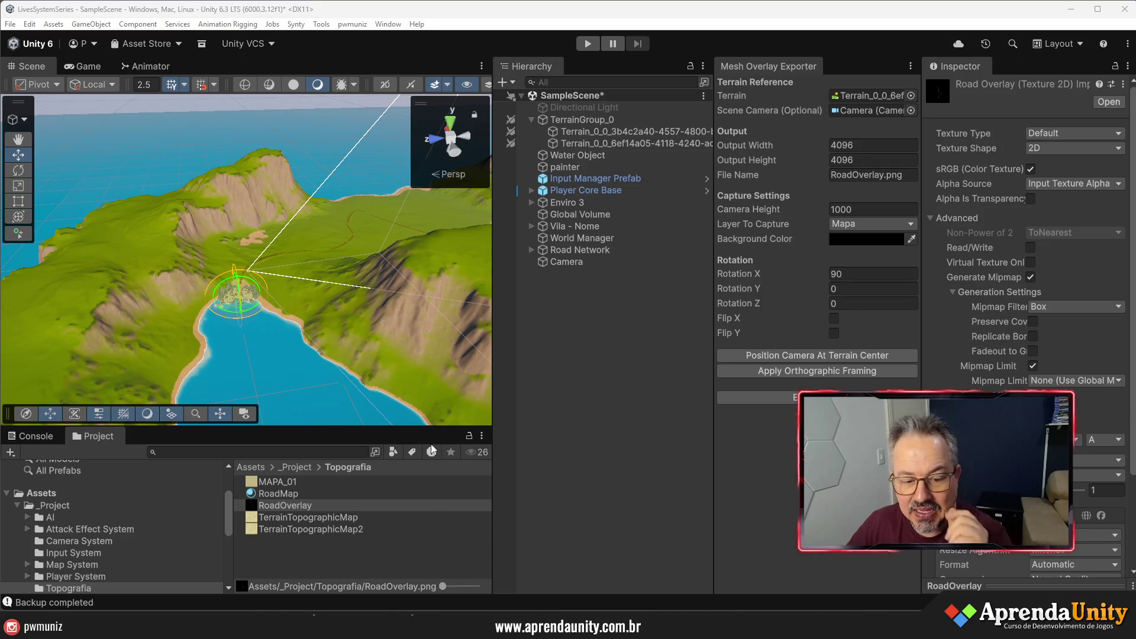
click(391, 586)
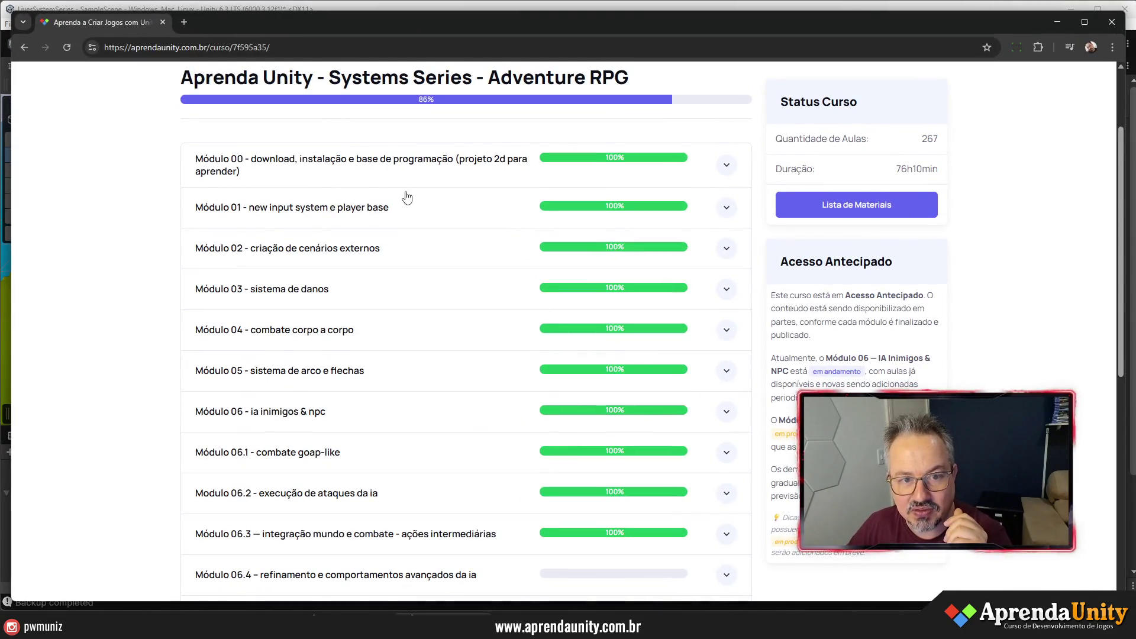
click(285, 159)
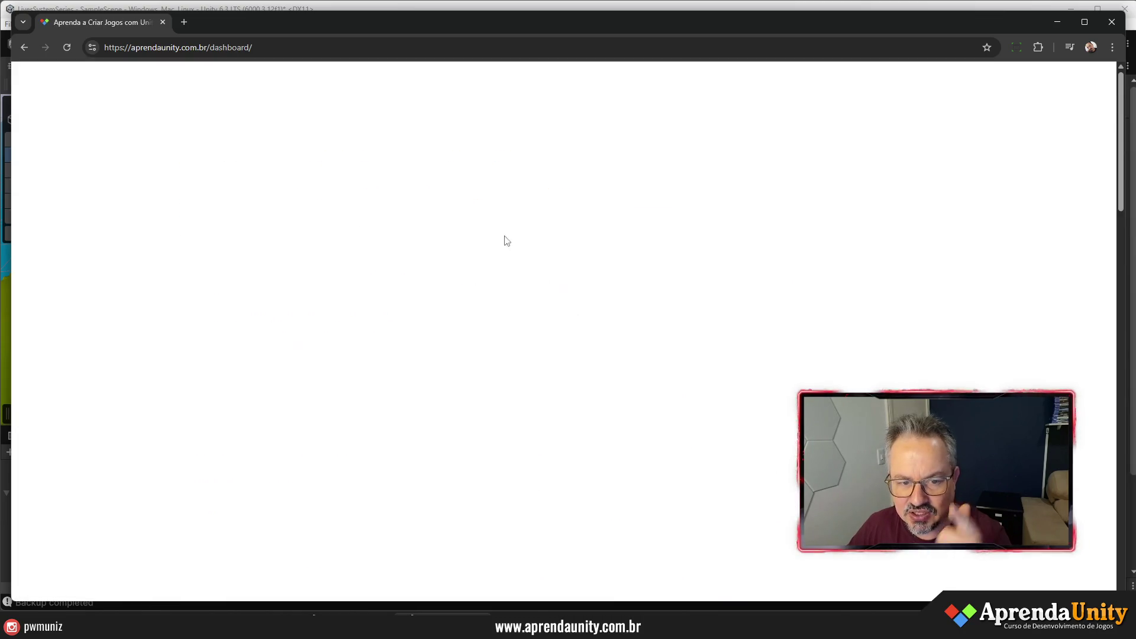
click(426, 373)
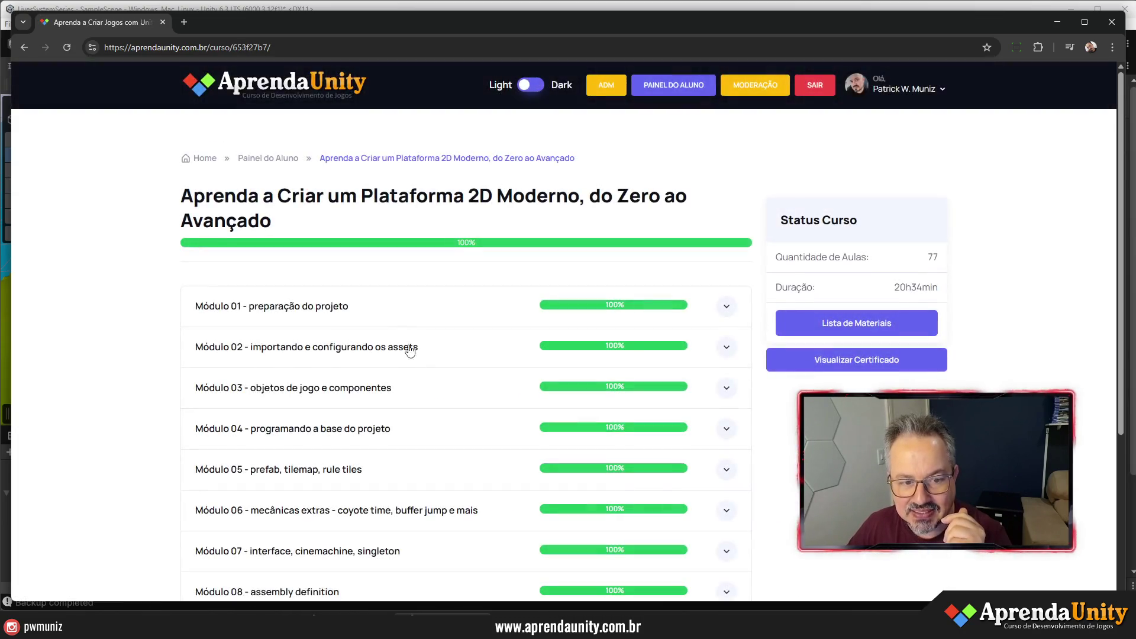
scroll(370, 414, down, 4)
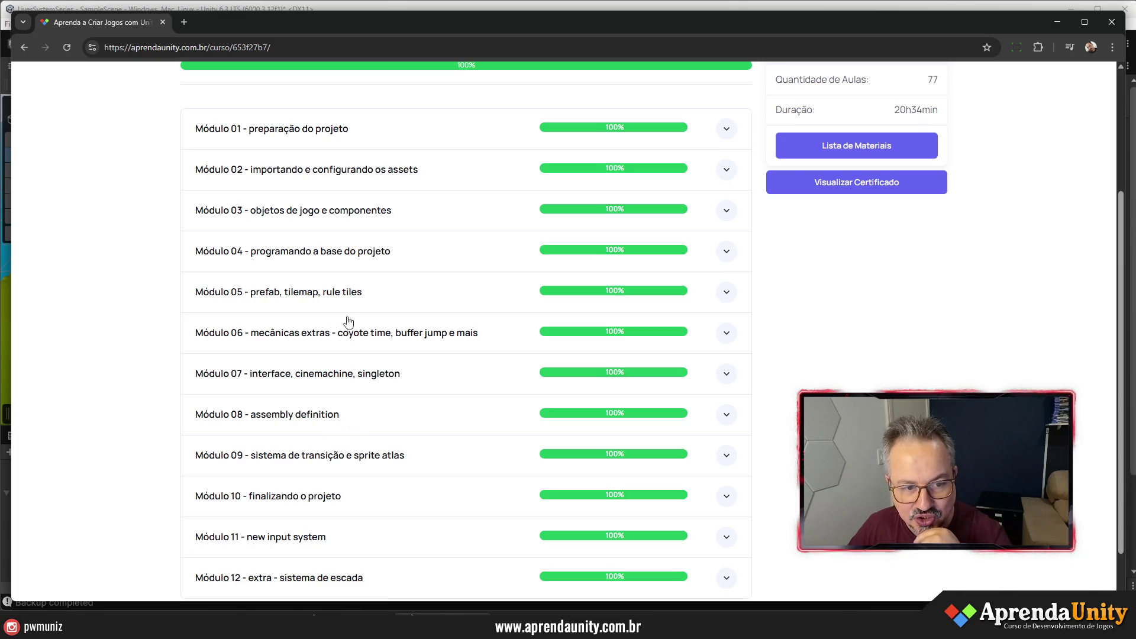
scroll(378, 450, down, 1)
scroll(375, 456, up, 5)
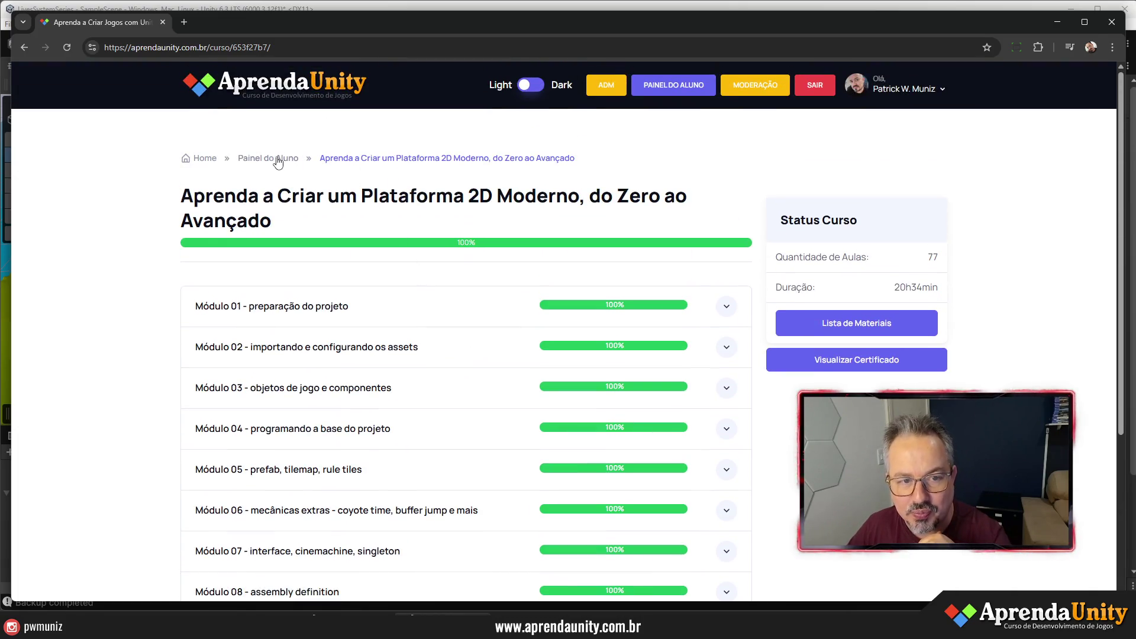
click(276, 159)
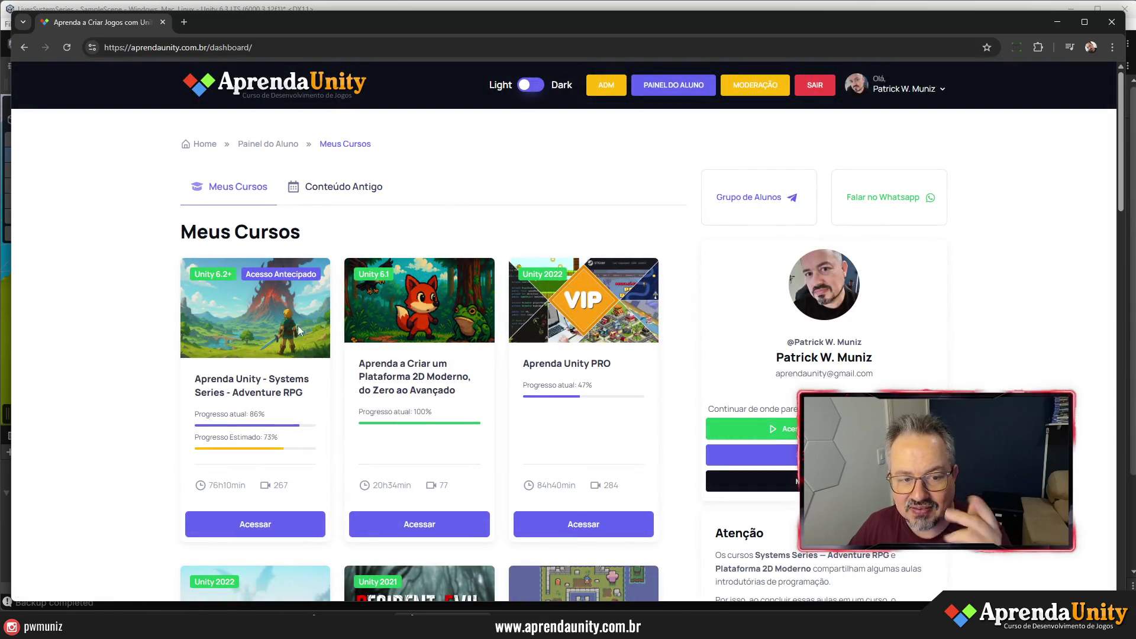
- Open the Systems Series – Adventure RPG course from the dashboard, noting the first course's total duration
click(296, 379)
click(1058, 22)
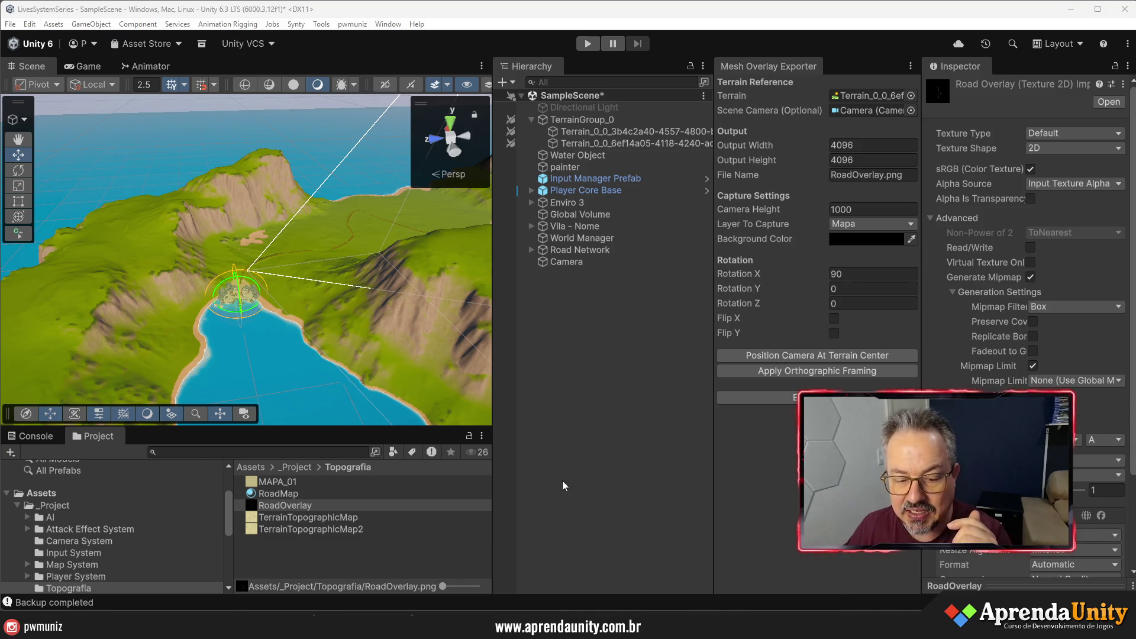
click(414, 613)
scroll(436, 281, down, 1)
scroll(437, 280, up, 1)
click(290, 161)
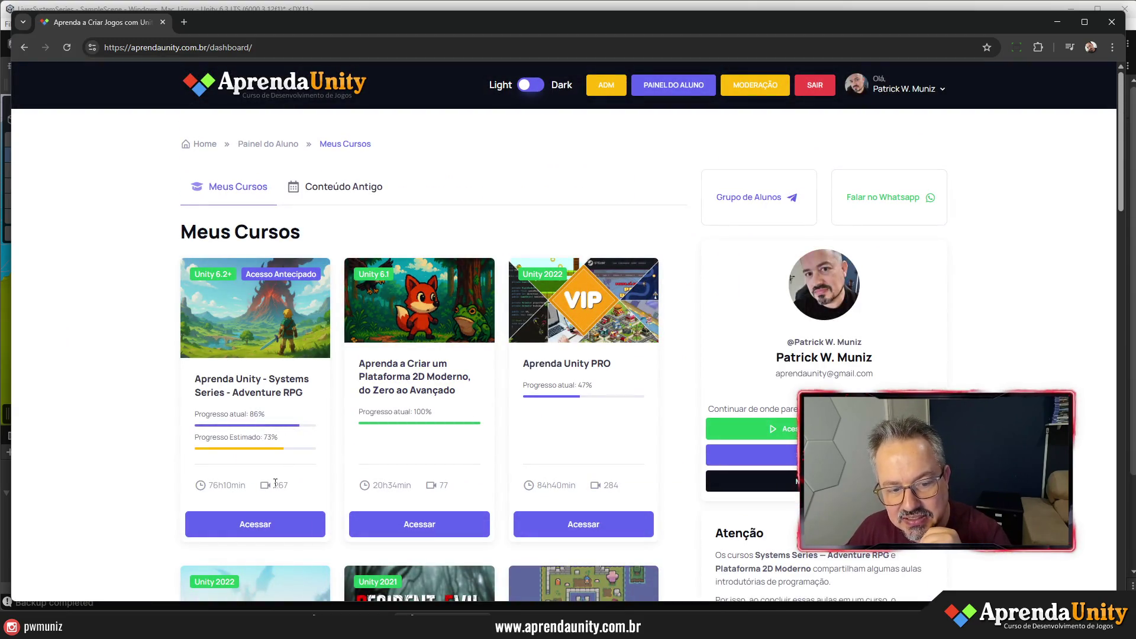
drag(209, 485, 242, 487)
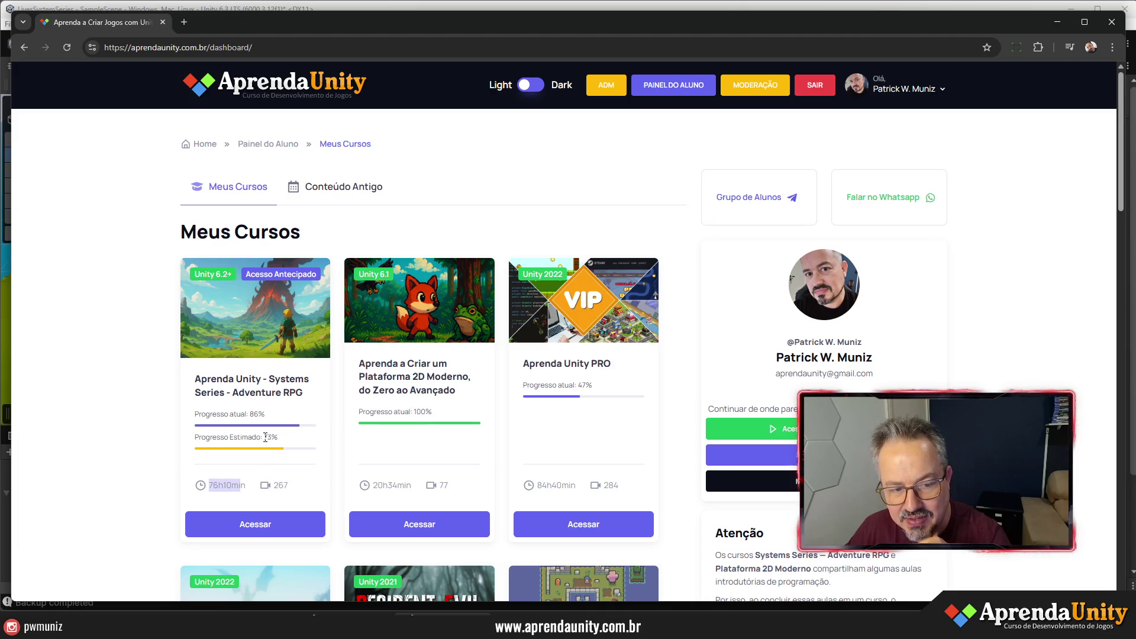
click(276, 392)
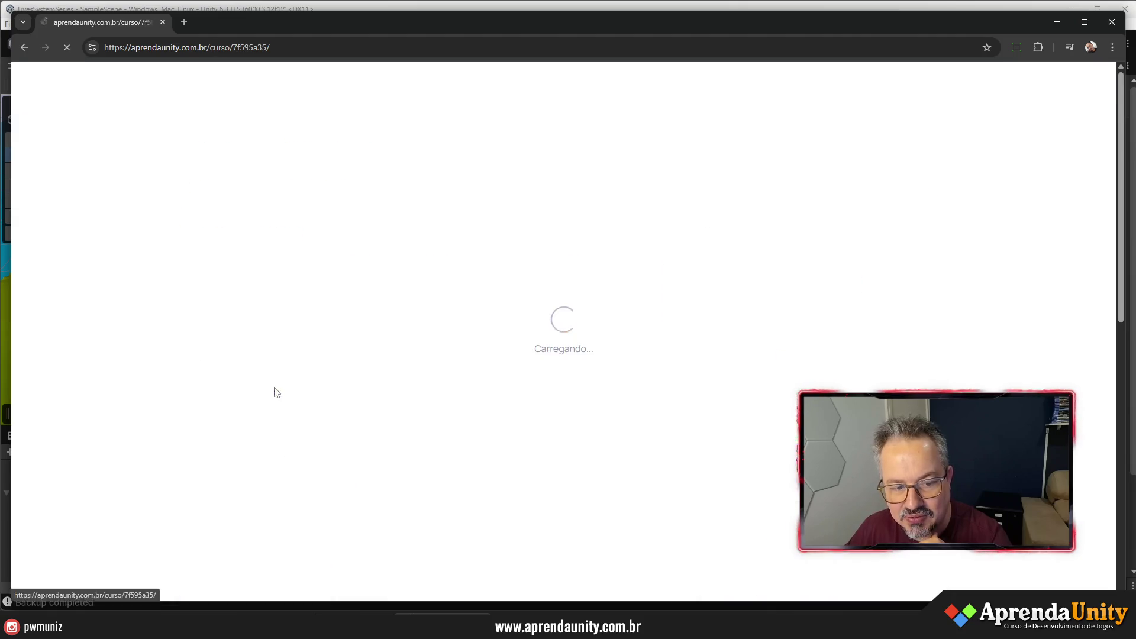
- Expand Módulo 06.4 to view its lessons, then collapse it again
scroll(710, 378, down, 10)
click(687, 393)
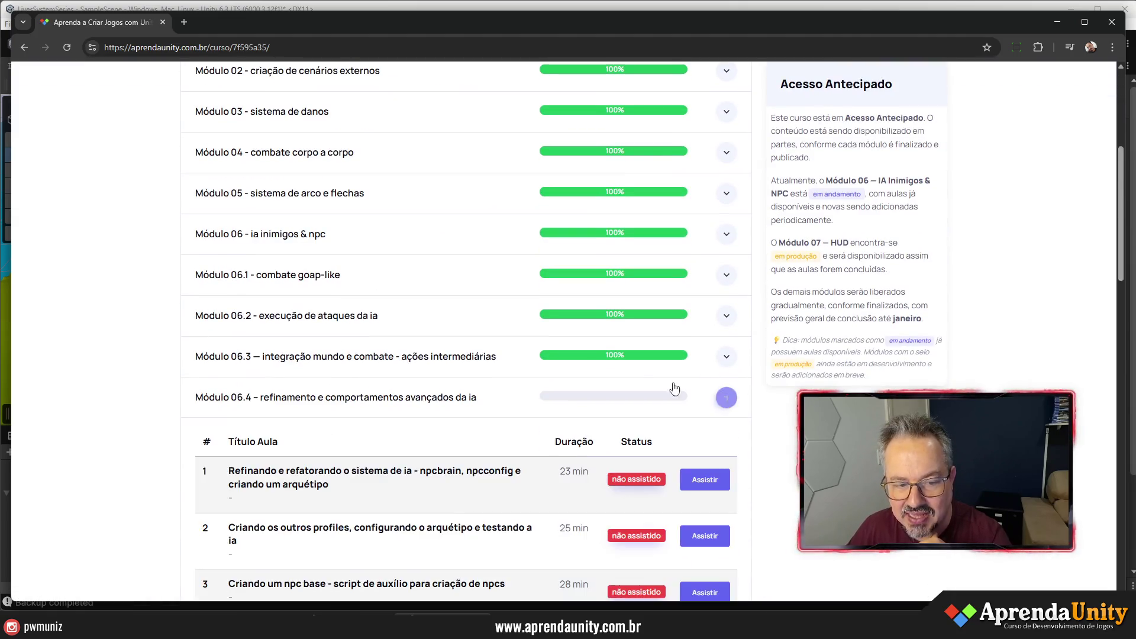
scroll(651, 373, down, 15)
scroll(603, 377, up, 3)
scroll(604, 377, up, 10)
click(725, 398)
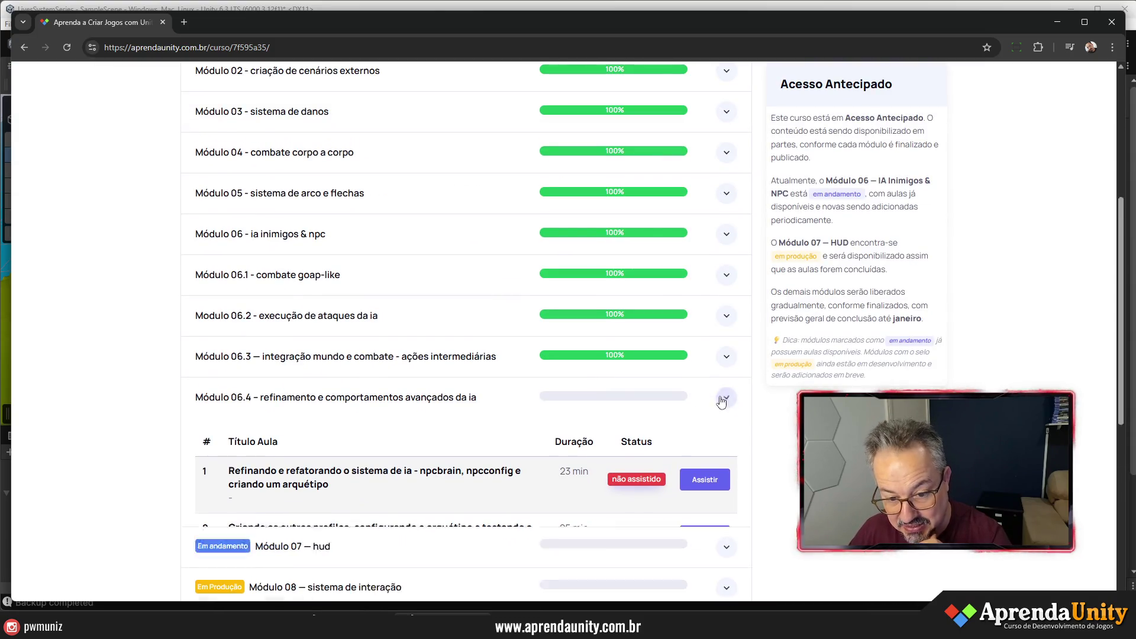
- Scroll through the remaining modules and go back to the Meus Cursos dashboard via Painel do Aluno
scroll(354, 388, down, 3)
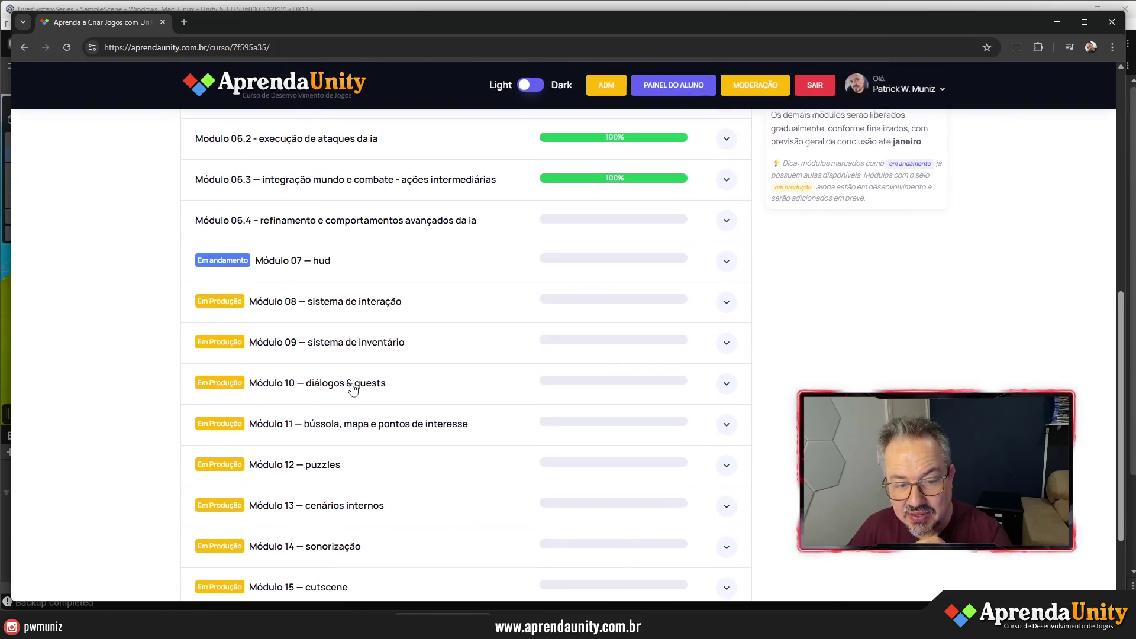
scroll(319, 290, down, 1)
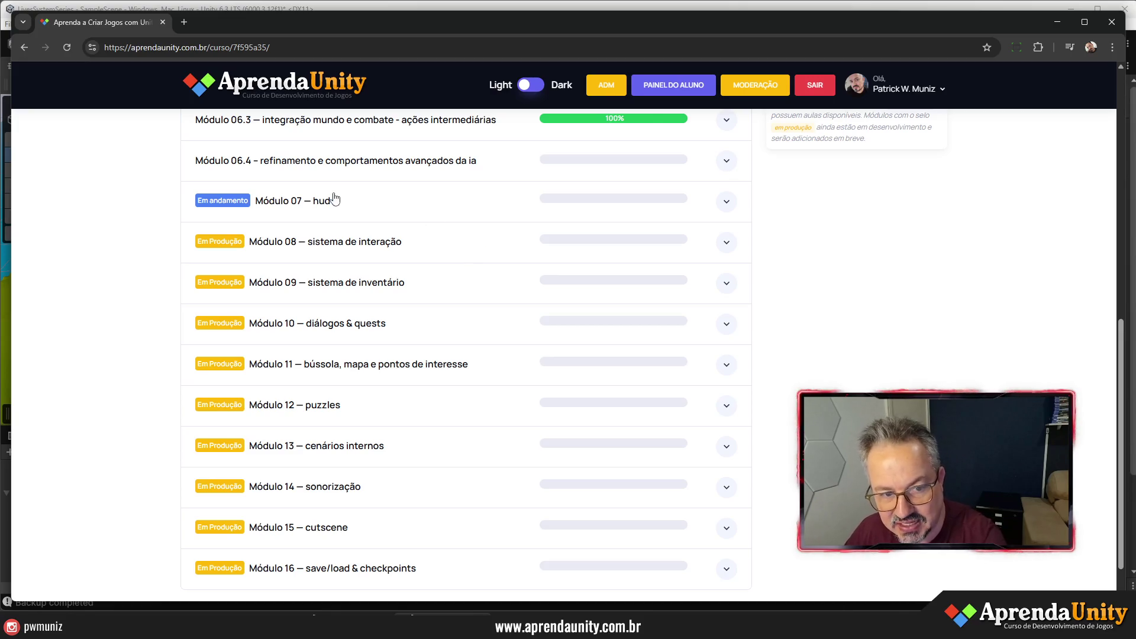
scroll(371, 306, down, 1)
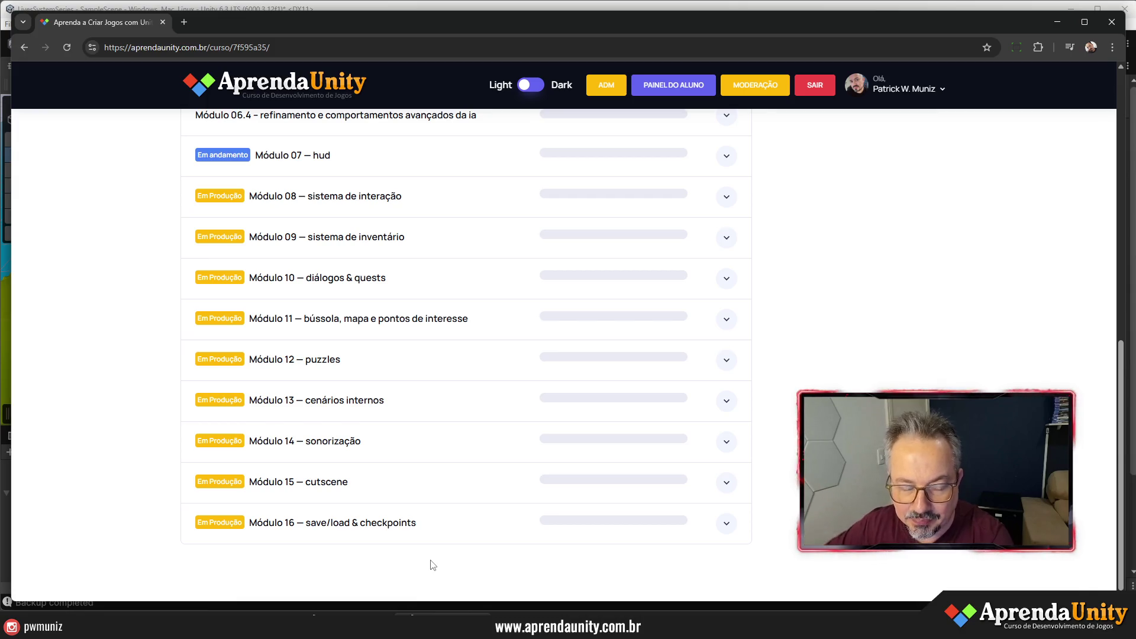
scroll(435, 559, up, 10)
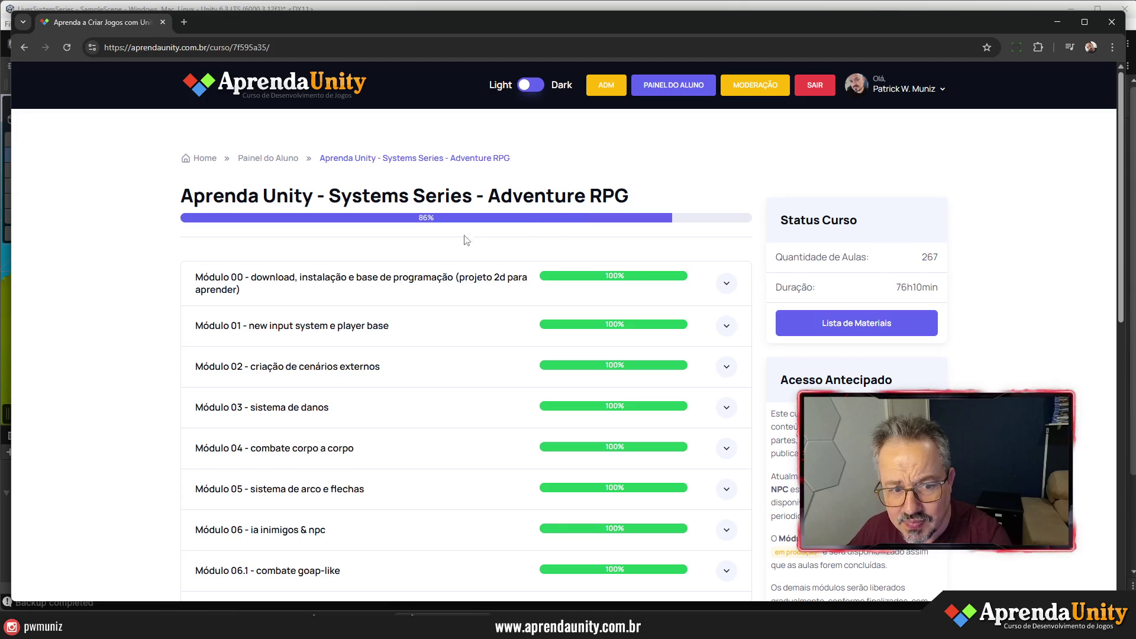
click(276, 162)
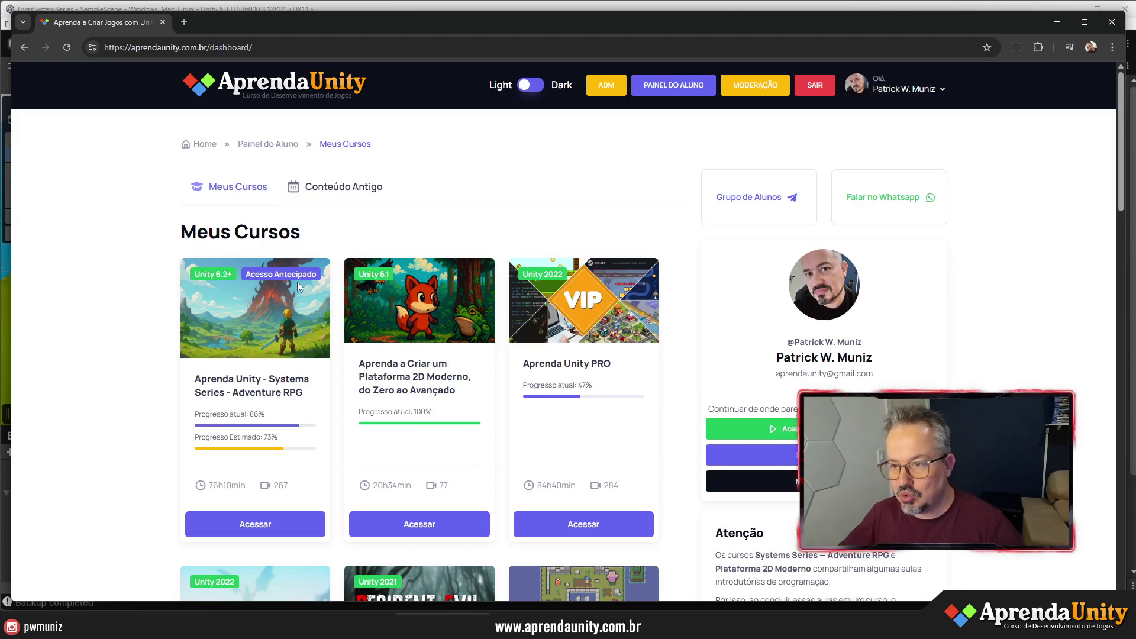
- Widen the Hierarchy, expand Player Core Base > Cameras, select CameraBase and widen the Inspector
click(1058, 22)
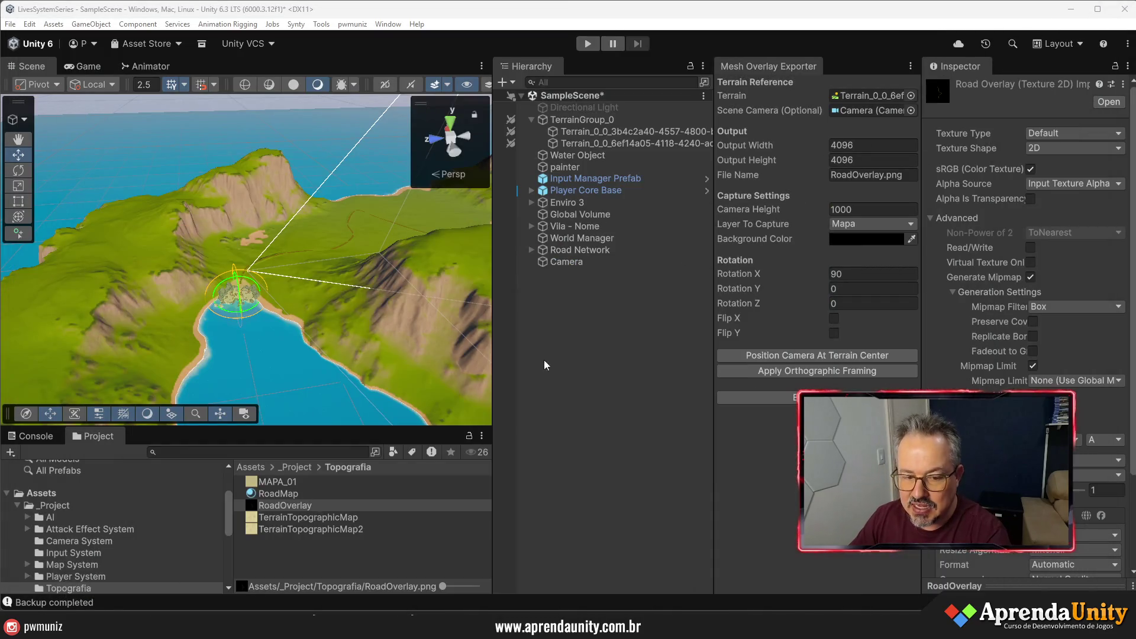
mouse_move(714, 421)
mouse_down()
mouse_move(794, 417)
mouse_move(766, 417)
mouse_up()
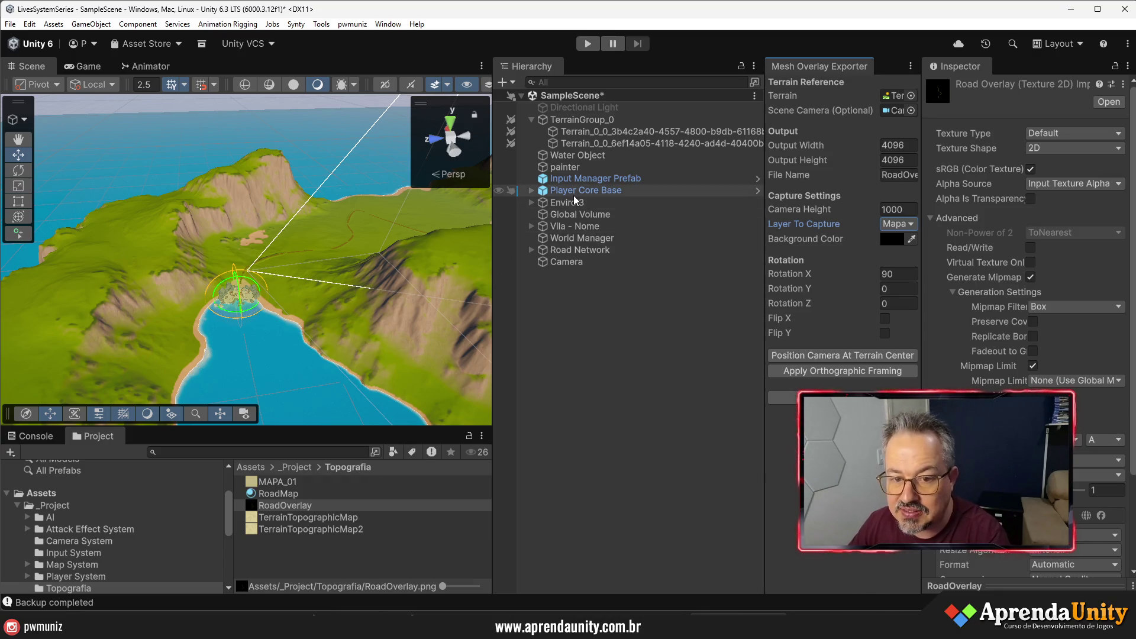
click(574, 191)
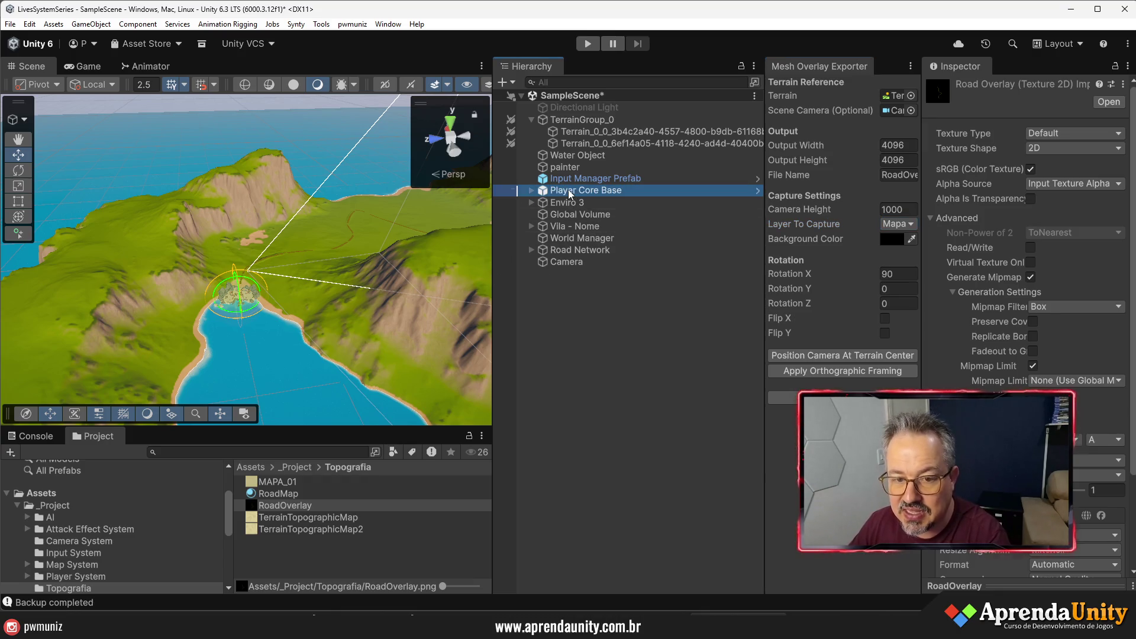
click(531, 191)
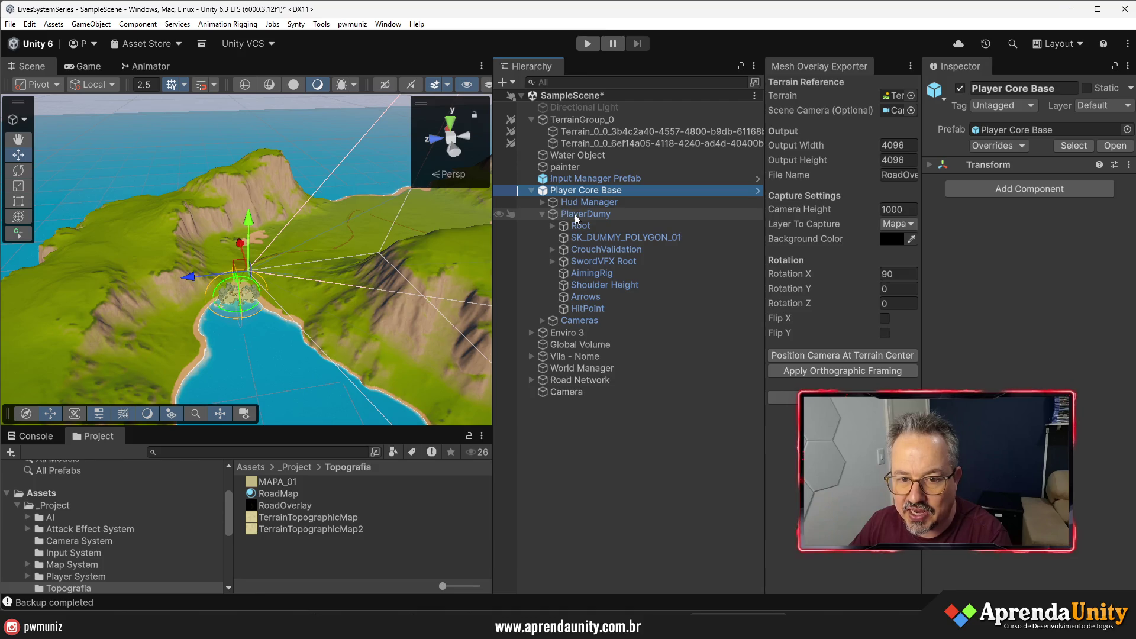
click(580, 320)
click(542, 320)
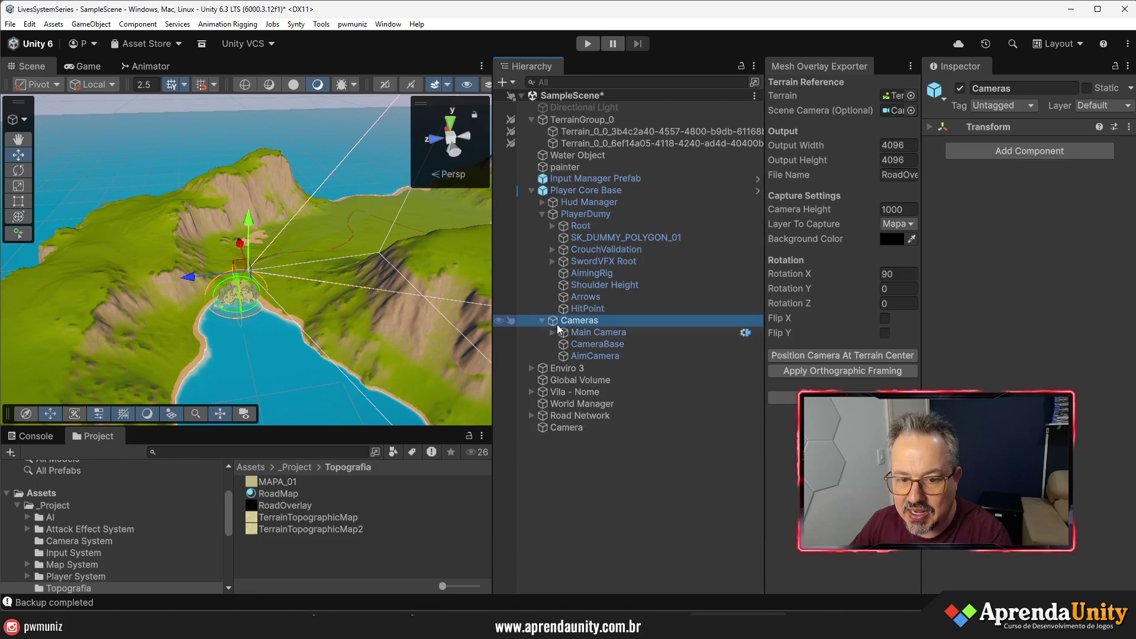
click(595, 342)
drag(922, 314, 538, 306)
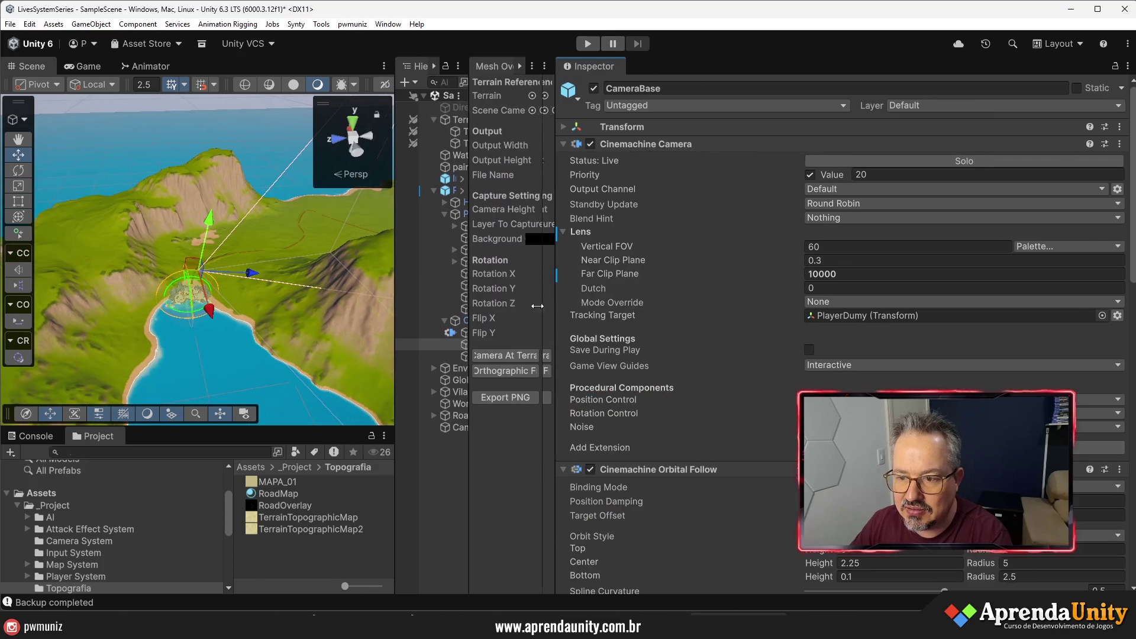
- Collapse the Cinemachine Camera, Orbital Follow, Rotation Composer, FreeLook Modifier, Input Axis Controller and Deoccluder foldouts
click(620, 144)
click(623, 162)
click(623, 176)
click(619, 193)
click(622, 211)
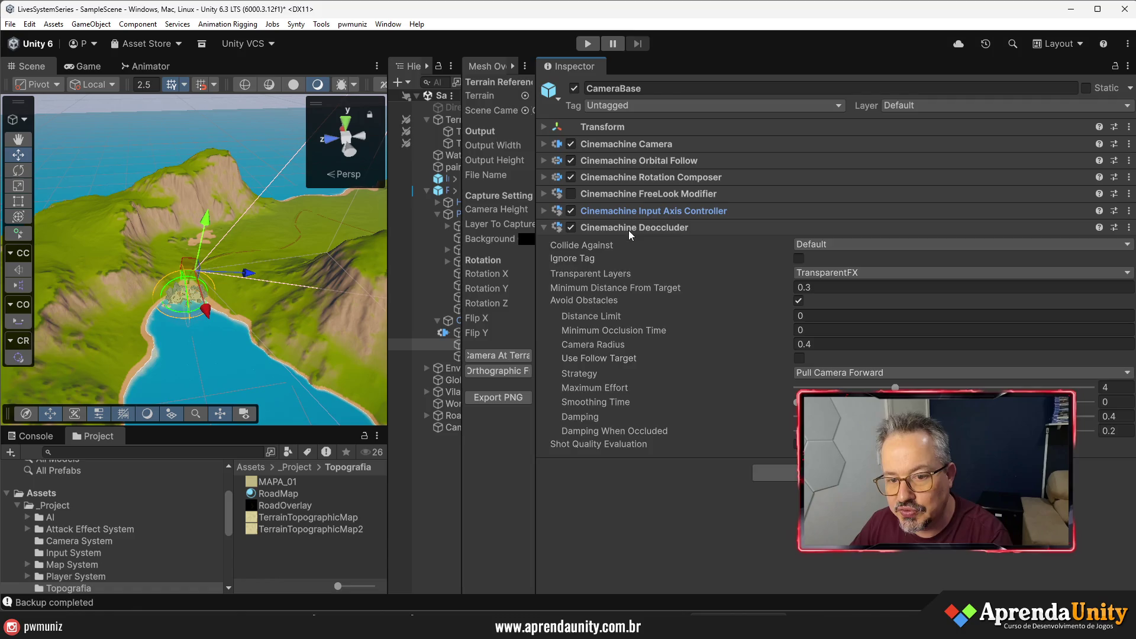
click(630, 228)
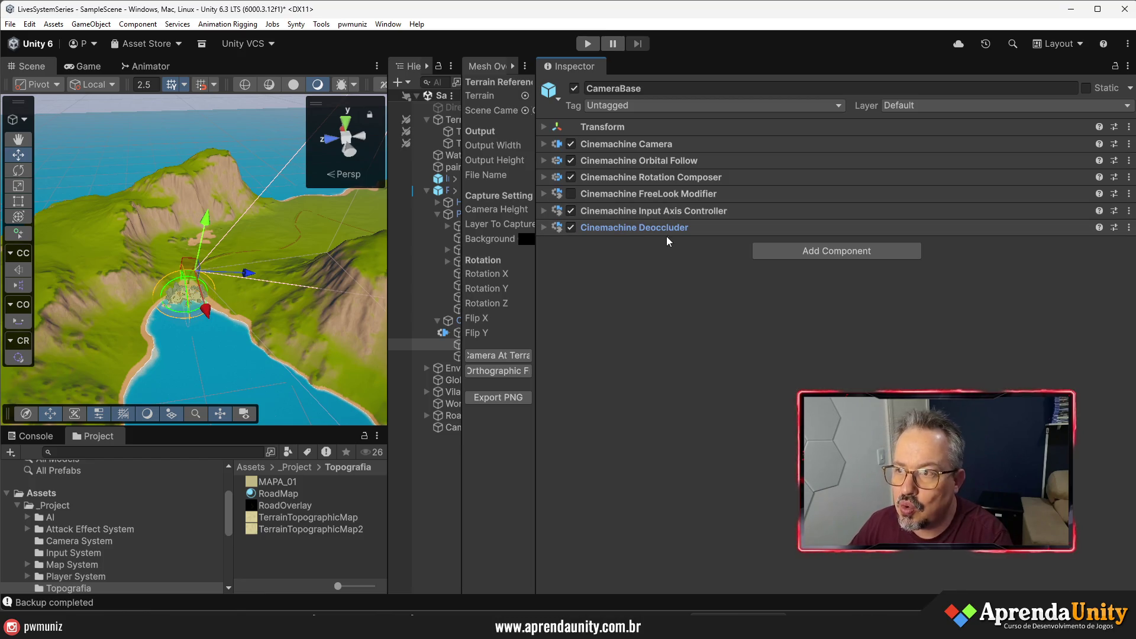
- Review the Deoccluder fields, then expand only the Cinemachine Input Axis Controller
click(655, 229)
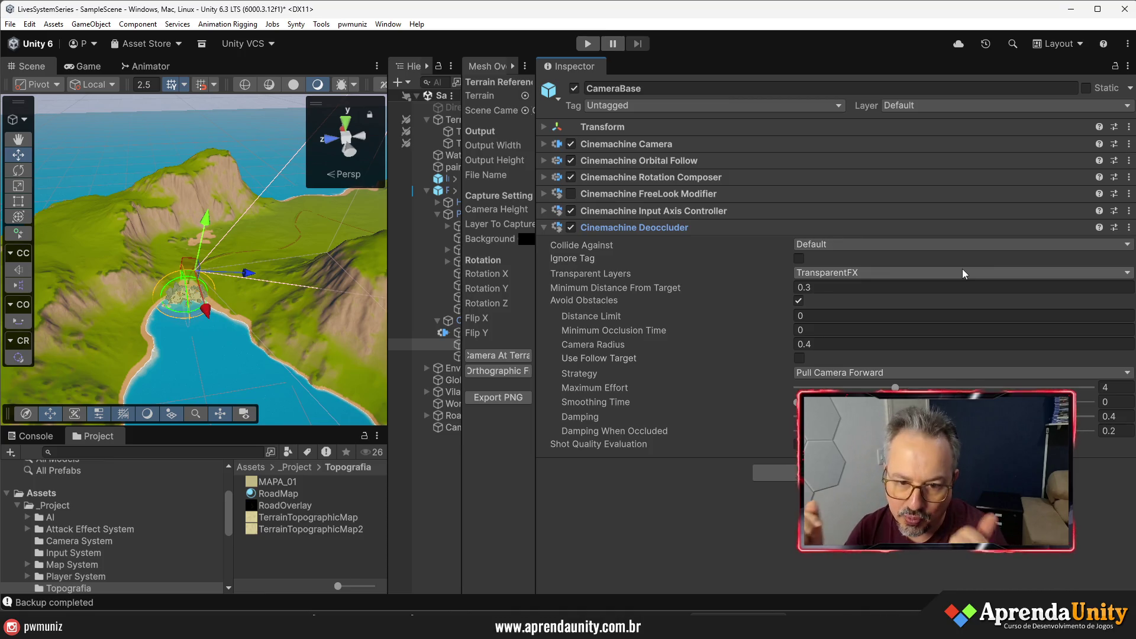
click(685, 228)
click(721, 212)
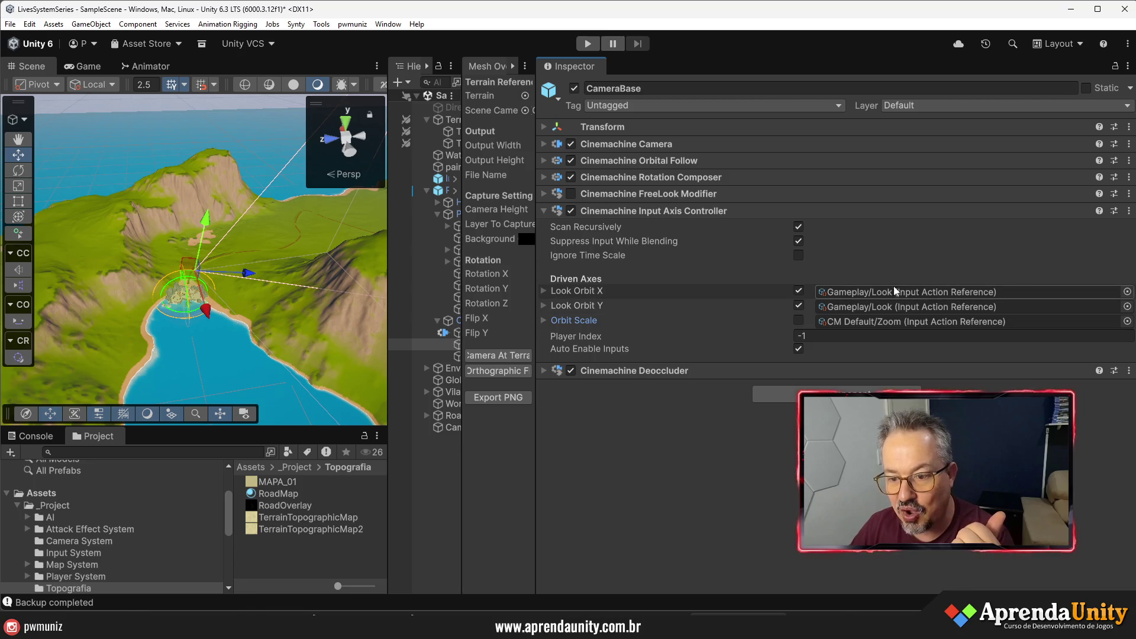